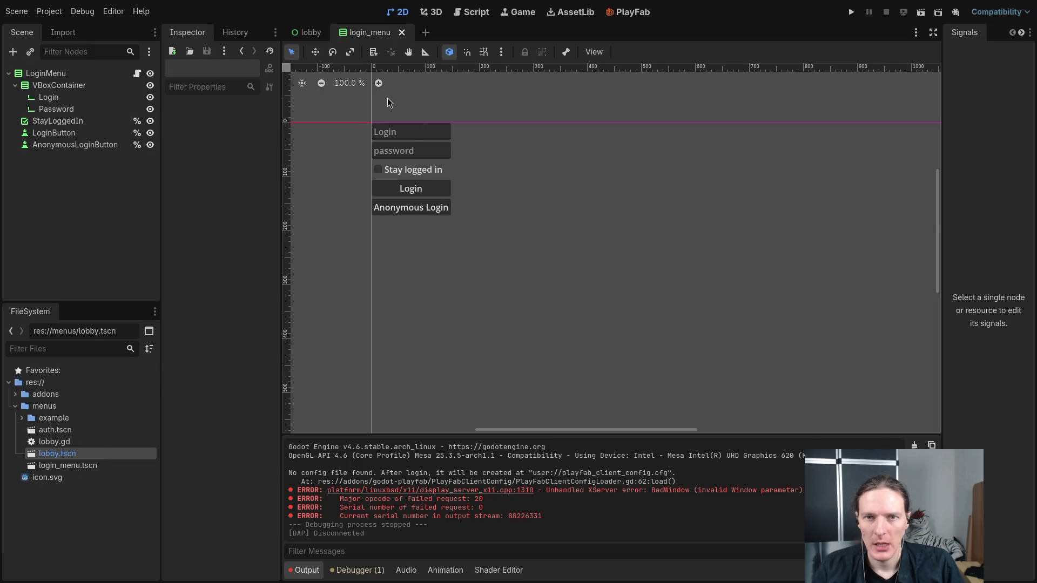
Test-run the lobby scene, toggle LoginMenu's visibility on and off in the Remote tree, then stop
{"action": "left_click", "coordinate": [302, 33]}
{"action": "left_click", "coordinate": [115, 138]}
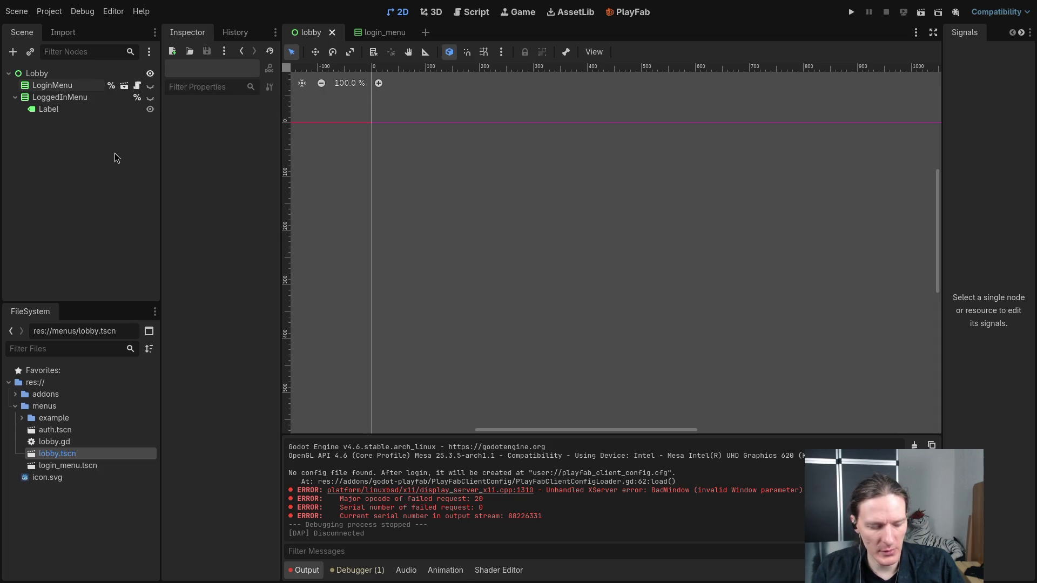
{"action": "key", "text": "F5"}
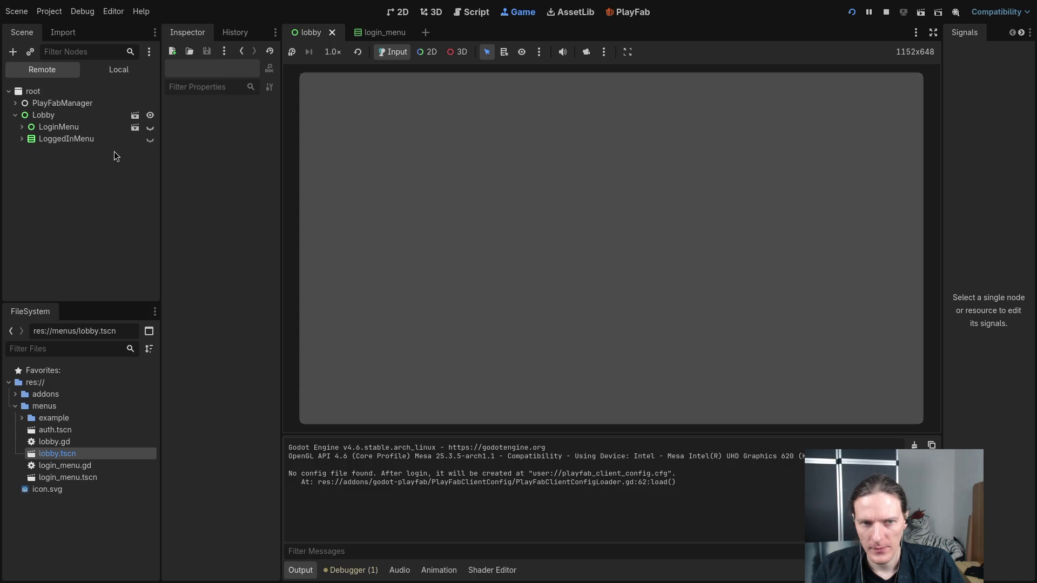
{"action": "left_click", "coordinate": [150, 128]}
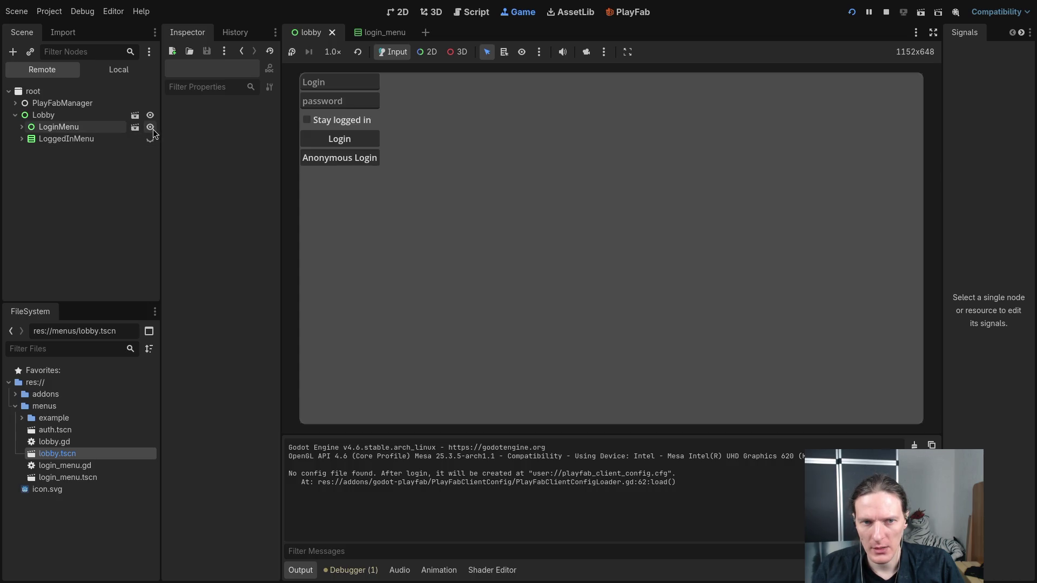
{"action": "left_click", "coordinate": [152, 128]}
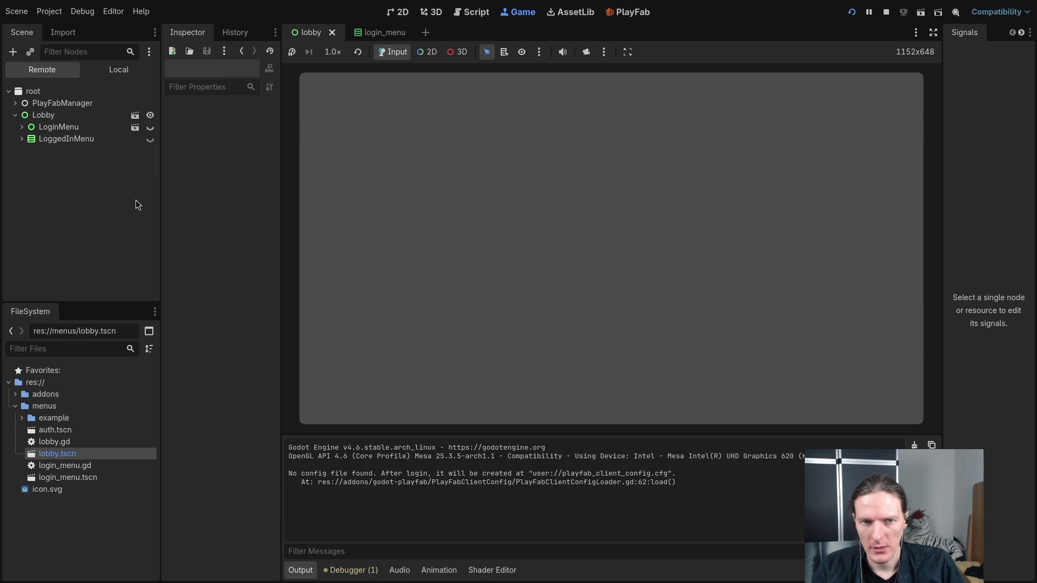
{"action": "key", "text": "F8"}
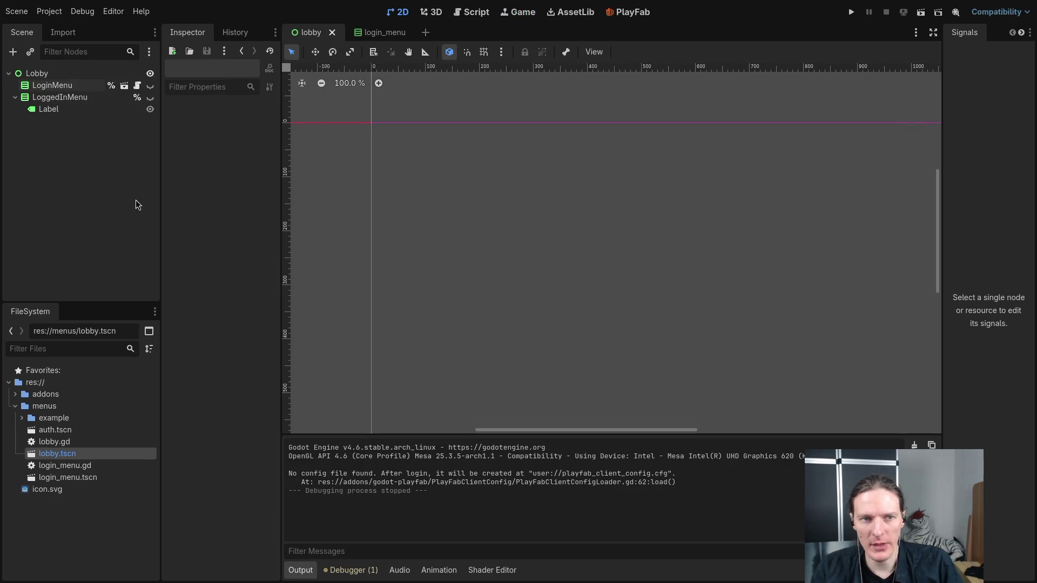
{"action": "key", "text": "super+1"}
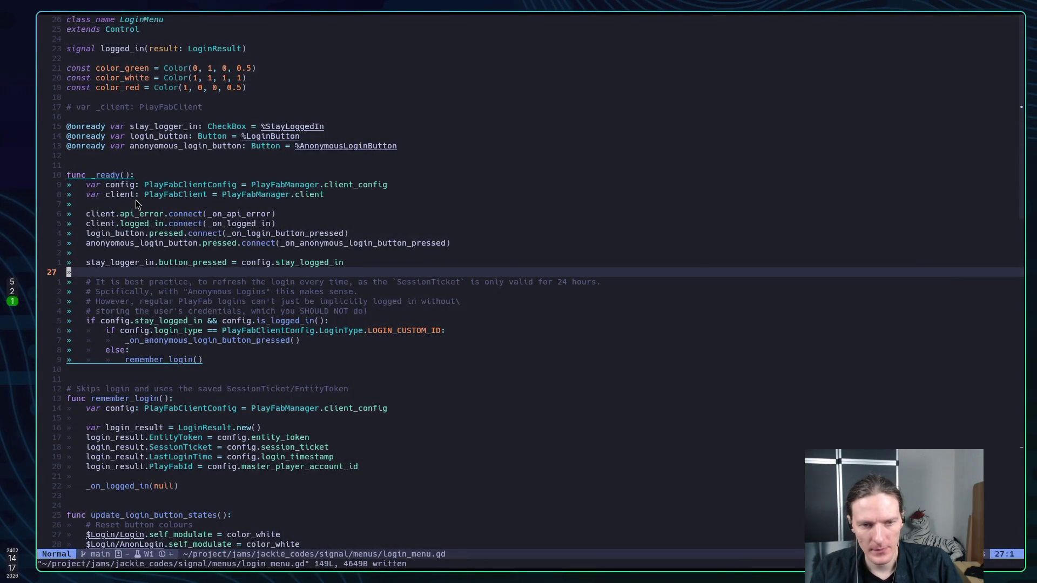
Open lobby.gd from the neo-tree file tree and save it
{"action": "key", "text": "space"}
{"action": "key", "text": "e"}
{"action": "key", "text": "j"}
{"action": "key", "text": "k"}
{"action": "key", "text": "k"}
{"action": "key", "text": "j"}
{"action": "key", "text": "k"}
{"action": "key", "text": "k"}
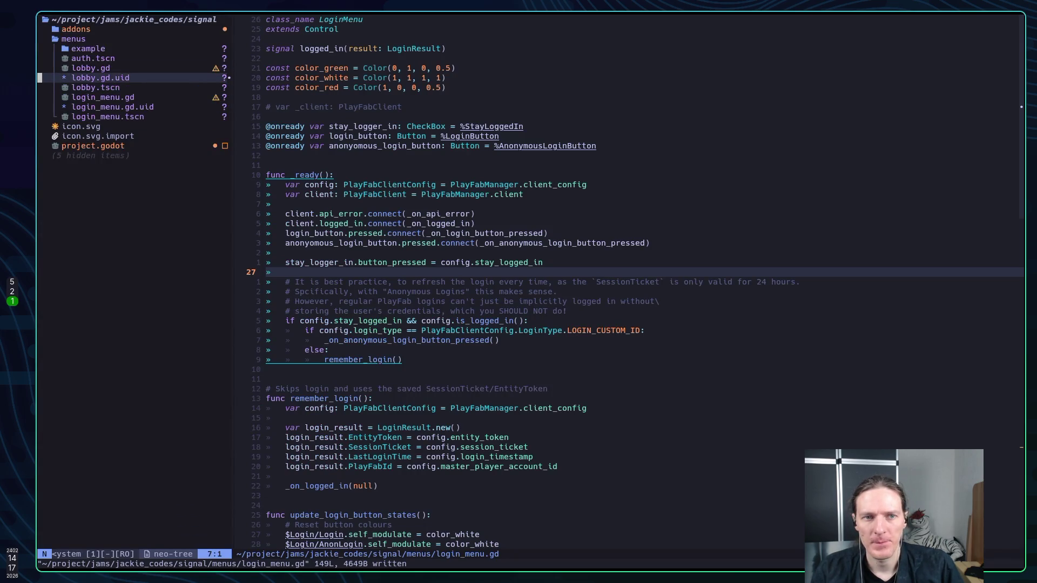
{"action": "key", "text": "k"}
{"action": "key", "text": "Return"}
{"action": "key", "text": "k"}
{"action": "key", "text": "k"}
{"action": "key", "text": "k"}
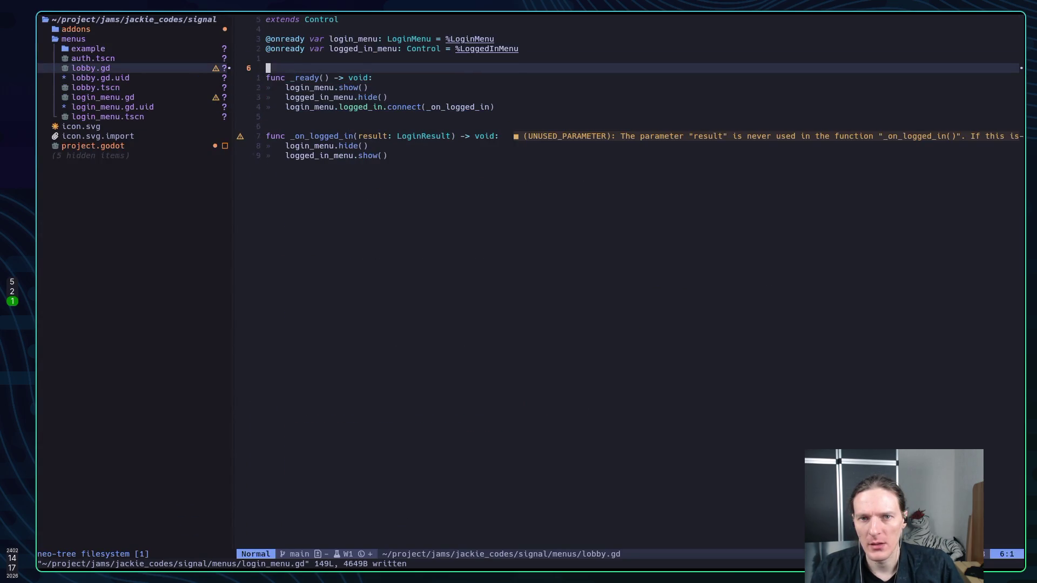
{"action": "type", "text": ":w"}
{"action": "key", "text": "Return"}
Move the logged_in connect() line to the top of _ready, add a blank line before show(), and save
{"action": "key", "text": "j"}
{"action": "key", "text": "j"}
{"action": "key", "text": "j"}
{"action": "key", "text": "j"}
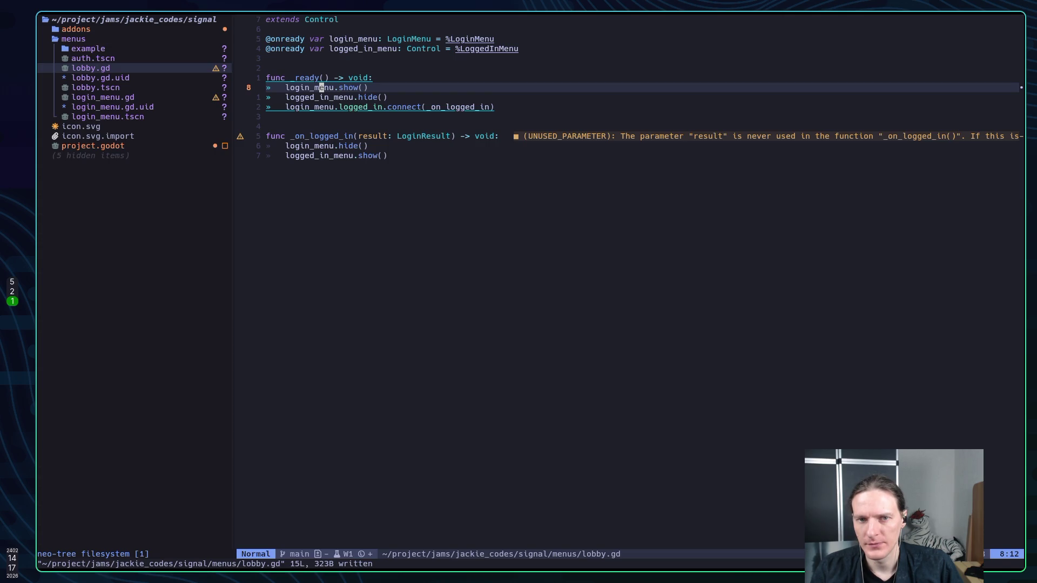
{"action": "key", "text": "j"}
{"action": "key", "text": "j"}
{"action": "key", "text": "d"}
{"action": "key", "text": "d"}
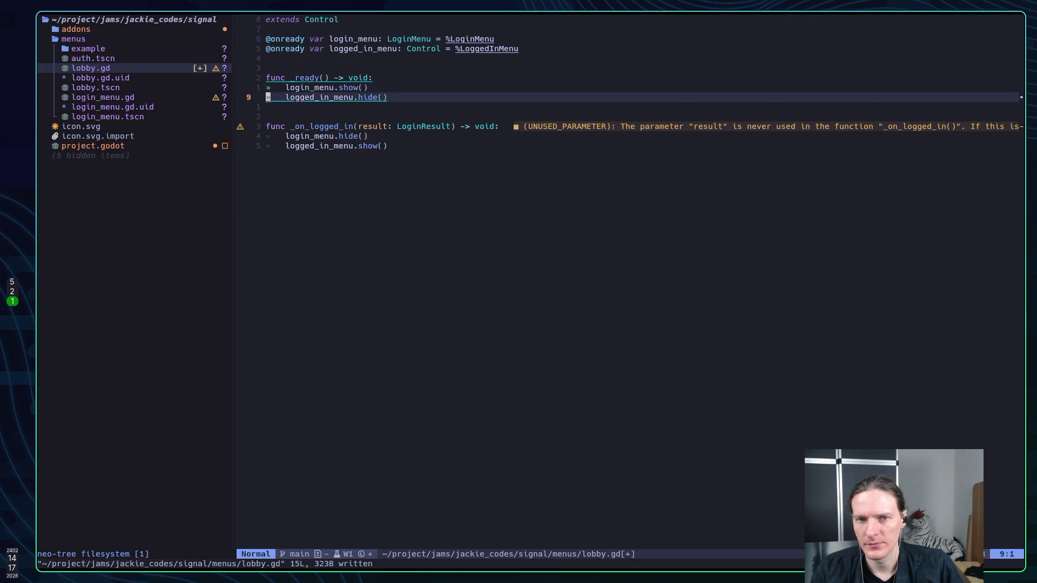
{"action": "key", "text": "k"}
{"action": "key", "text": "k"}
{"action": "key", "text": "P"}
{"action": "key", "text": "j"}
{"action": "key", "text": "O"}
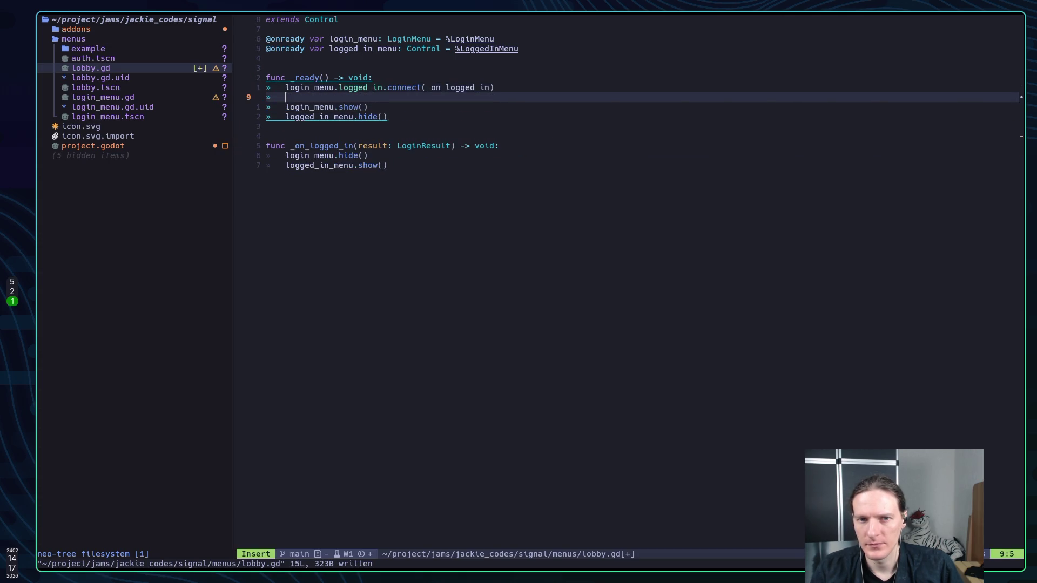
{"action": "key", "text": "Escape"}
{"action": "type", "text": ":w"}
{"action": "key", "text": "Return"}
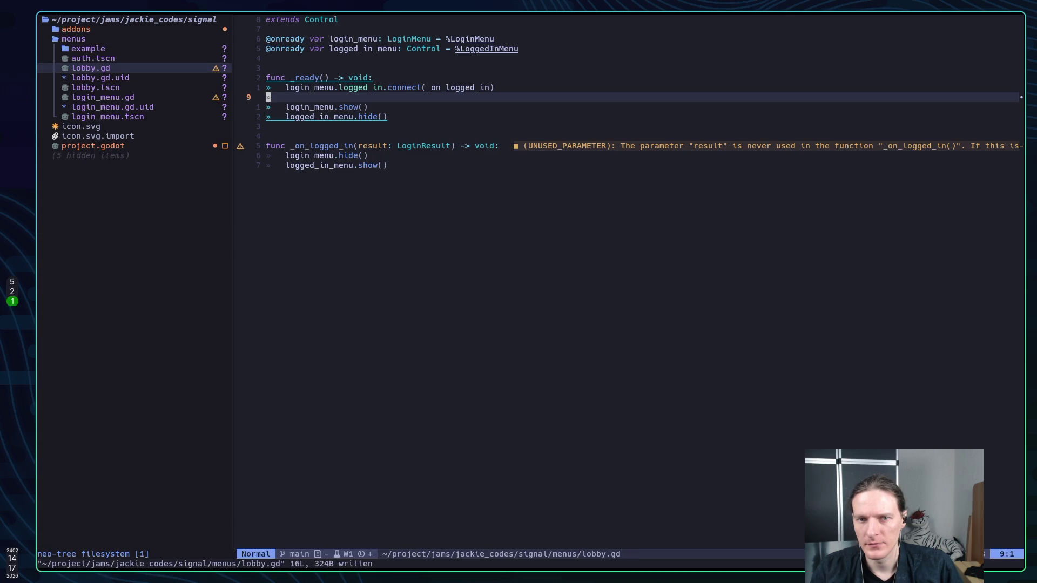
Add prints("Lobby ready!") after the logged-in menu's hide() call
{"action": "key", "text": "j"}
{"action": "key", "text": "j"}
{"action": "type", "text": "o"}
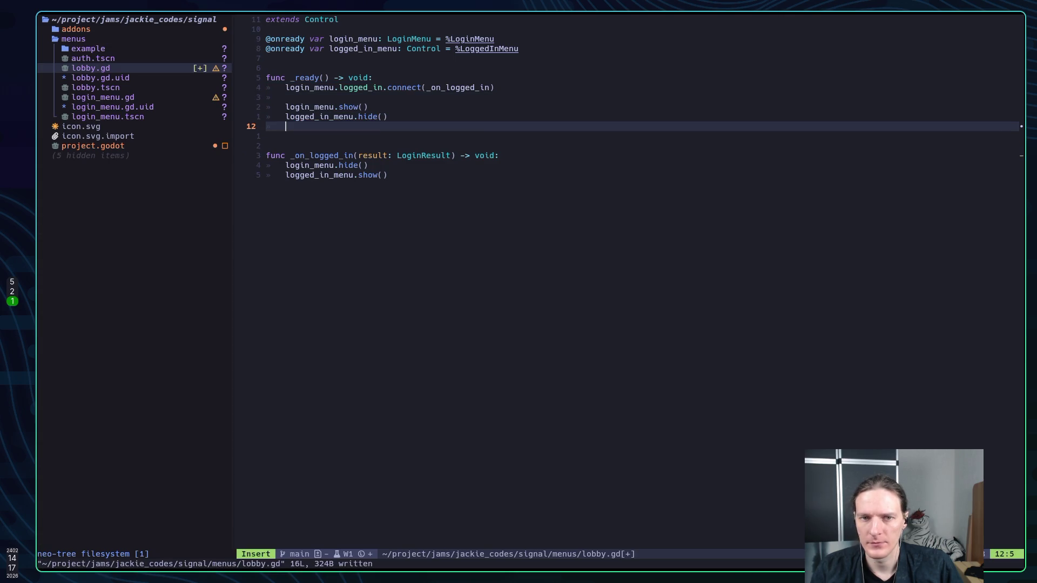
{"action": "type", "text": "print"}
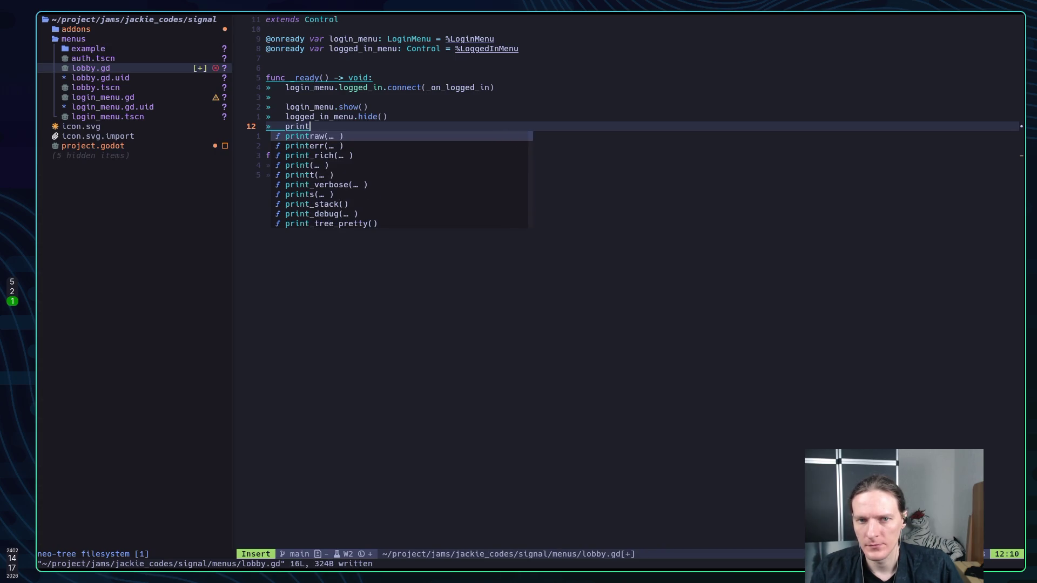
{"action": "type", "text": "s(\""}
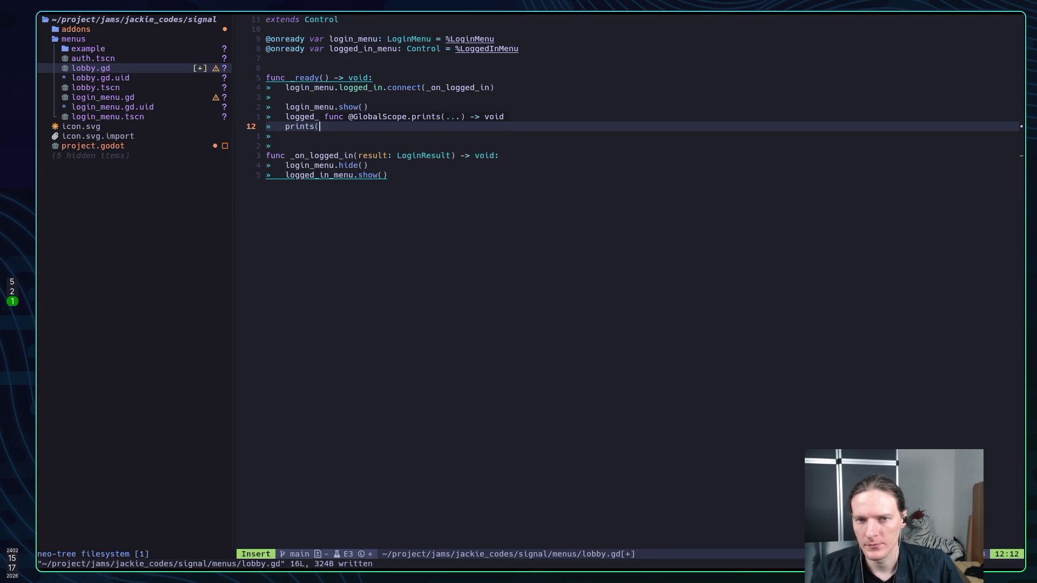
{"action": "type", "text": "Lo"}
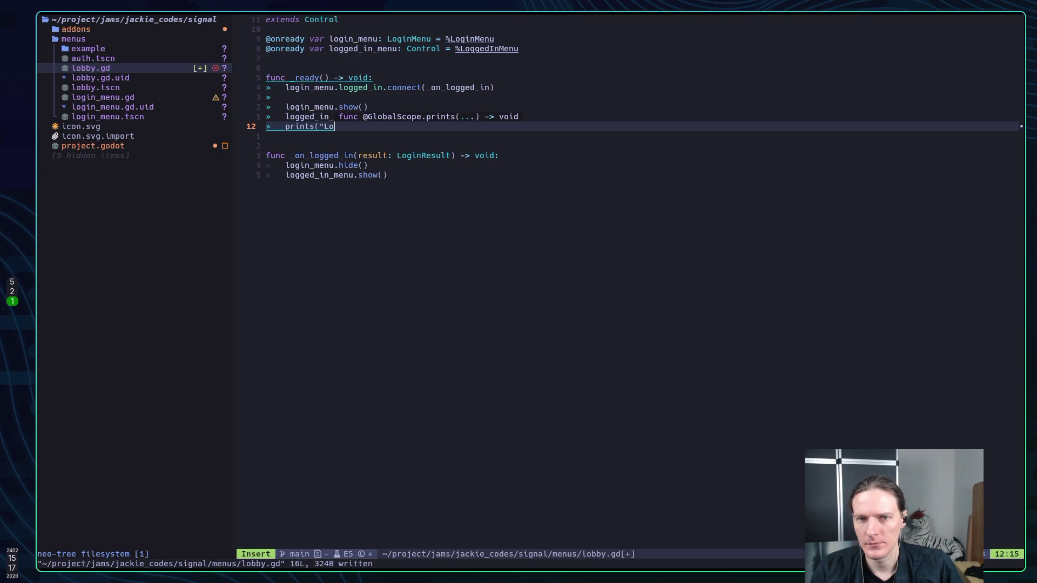
{"action": "type", "text": "bby"}
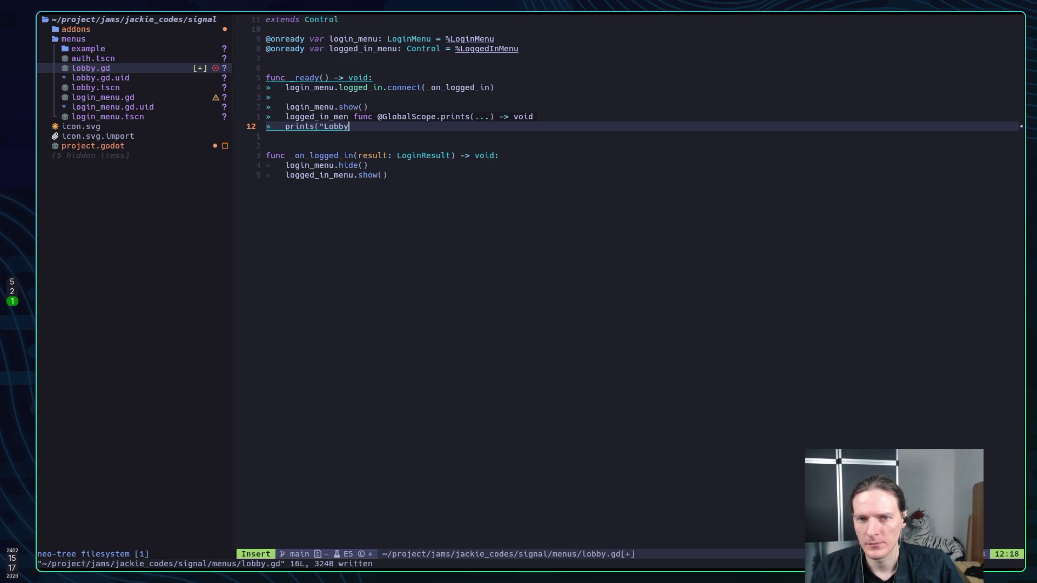
{"action": "type", "text": " ready!\")"}
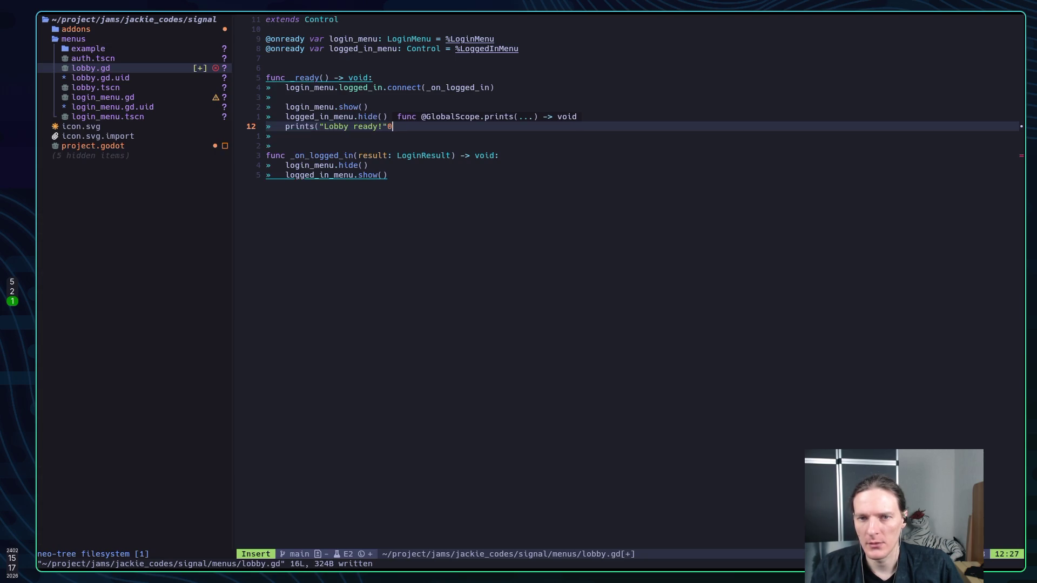
{"action": "key", "text": "Escape"}
Jump from the LoginMenu type to its class definition in login_menu.gd using gd
{"action": "key", "text": "j"}
{"action": "key", "text": "k"}
{"action": "key", "text": "k"}
{"action": "key", "text": "k"}
{"action": "key", "text": "k"}
{"action": "key", "text": "k"}
{"action": "key", "text": "k"}
{"action": "key", "text": "W"}
{"action": "key", "text": "W"}
{"action": "key", "text": "W"}
{"action": "key", "text": "g"}
{"action": "key", "text": "d"}
Add a prints("LoginMenu read") line below remember_login() in _ready and save
{"action": "key", "text": "j"}
{"action": "key", "text": "j"}
{"action": "key", "text": "j"}
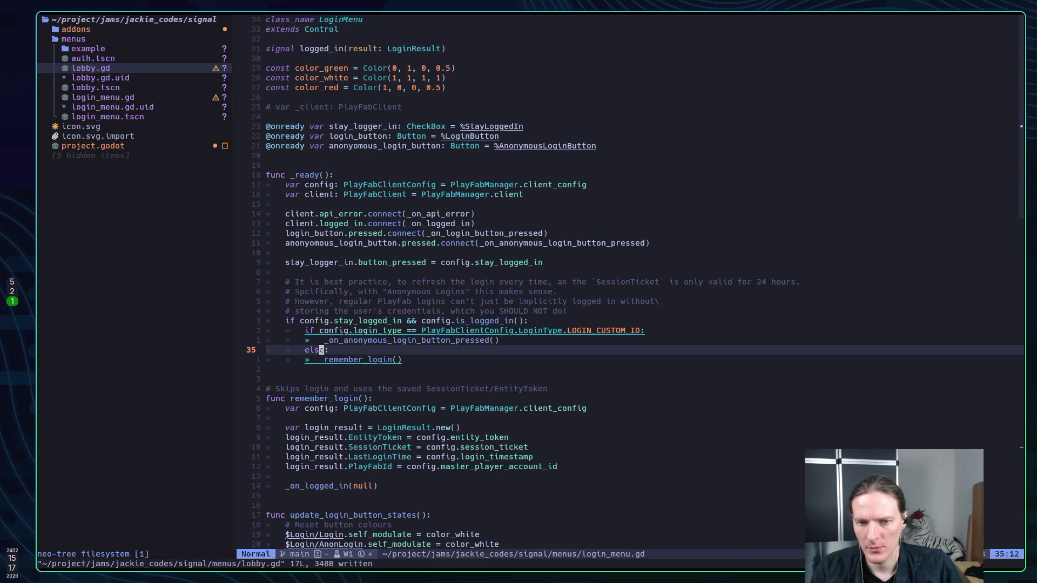
{"action": "key", "text": "j"}
{"action": "key", "text": "o"}
{"action": "key", "text": "BackSpace"}
{"action": "key", "text": "BackSpace"}
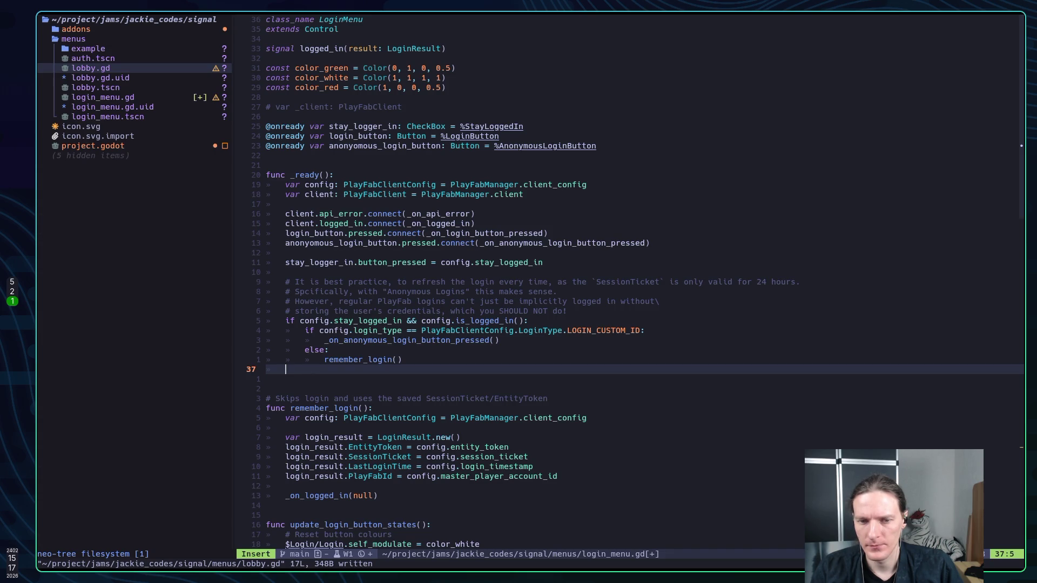
{"action": "type", "text": "prints("}
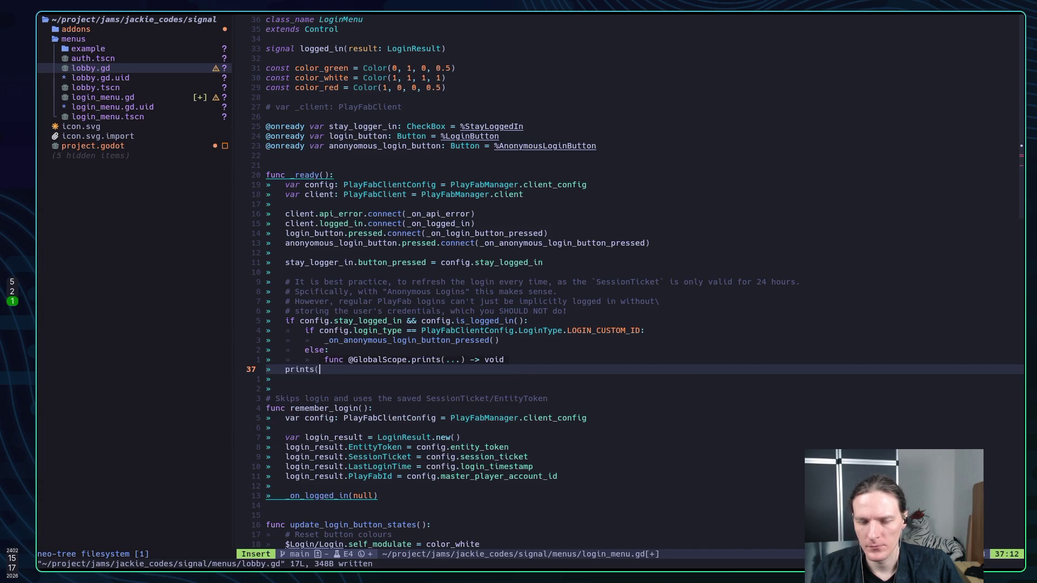
{"action": "type", "text": "\"Login"}
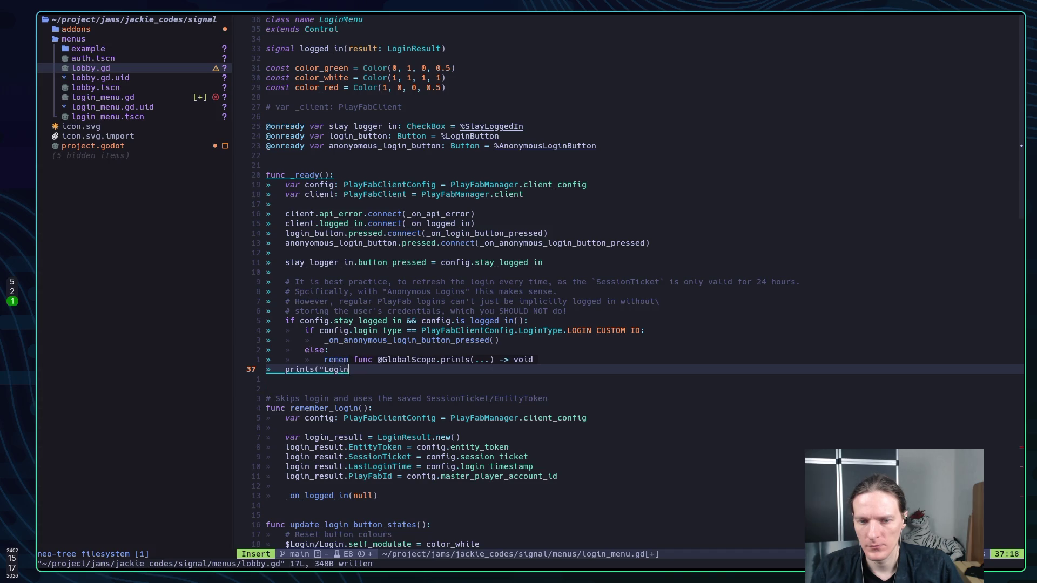
{"action": "type", "text": "Menu read"}
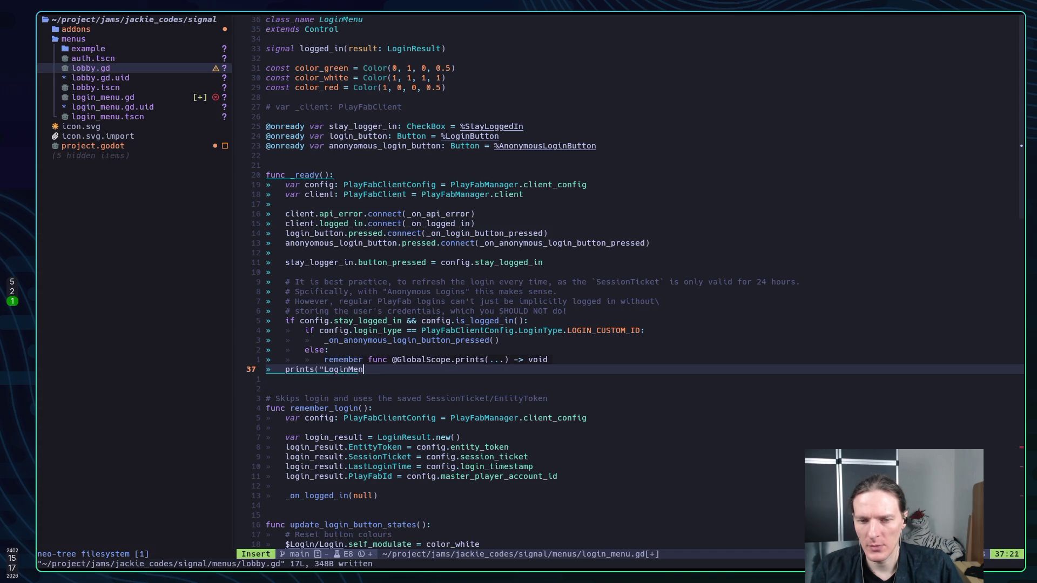
{"action": "type", "text": "\")"}
{"action": "key", "text": "Escape"}
{"action": "type", "text": ":w"}
{"action": "key", "text": "Return"}
Correct the message to "LoginMenu ready", save, and run the project in Godot
{"action": "type", "text": "hiu"}
{"action": "key", "text": "Escape"}
{"action": "type", "text": ":w"}
{"action": "key", "text": "Return"}
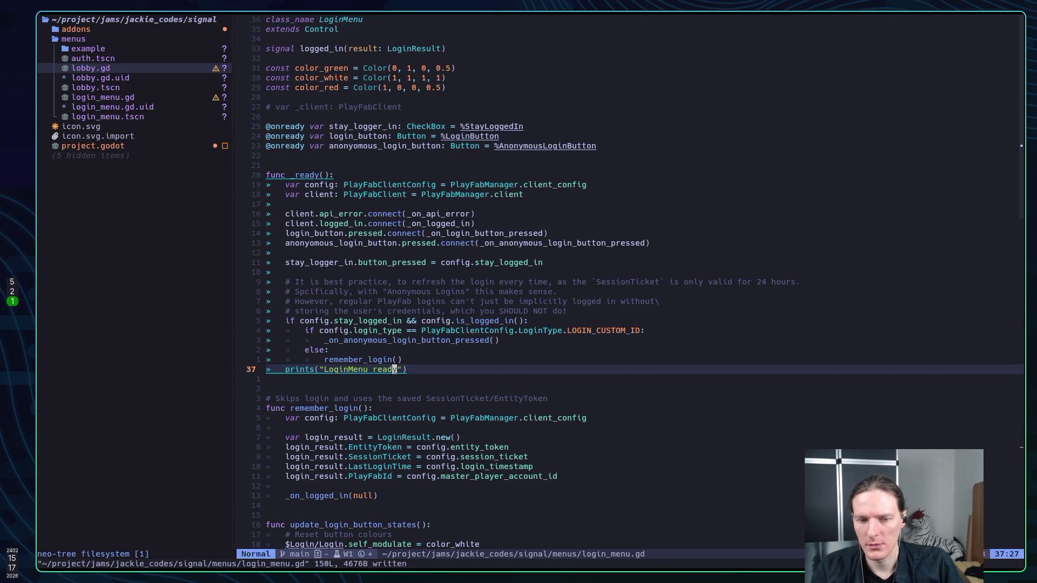
{"action": "key", "text": "alt+Tab"}
{"action": "key", "text": "F5"}
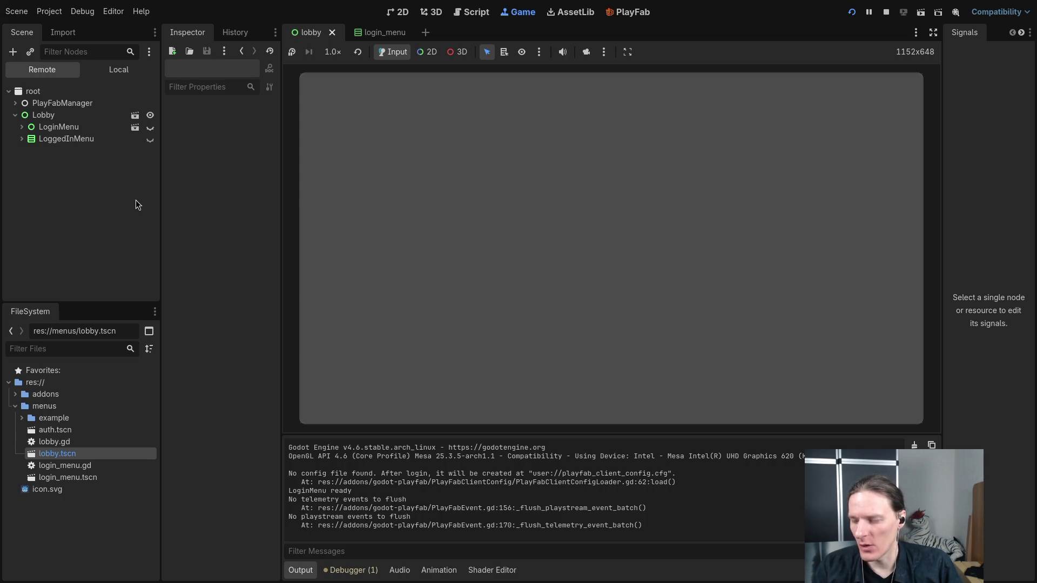
Attach the existing res://menus/lobby.gd to the Lobby root node and test-run the game
{"action": "key", "text": "F8"}
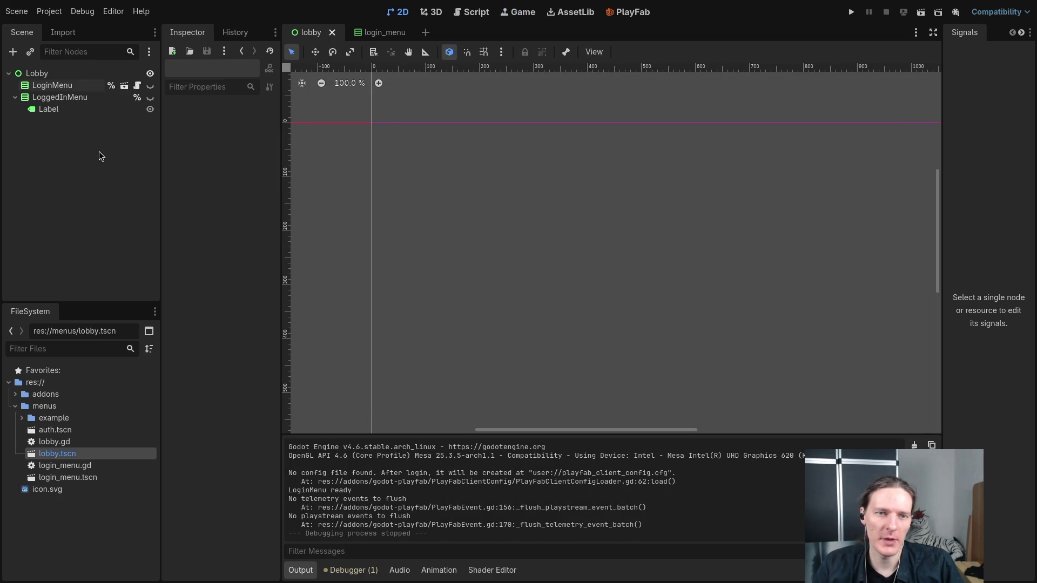
{"action": "left_click", "coordinate": [110, 74]}
{"action": "left_click", "coordinate": [131, 52]}
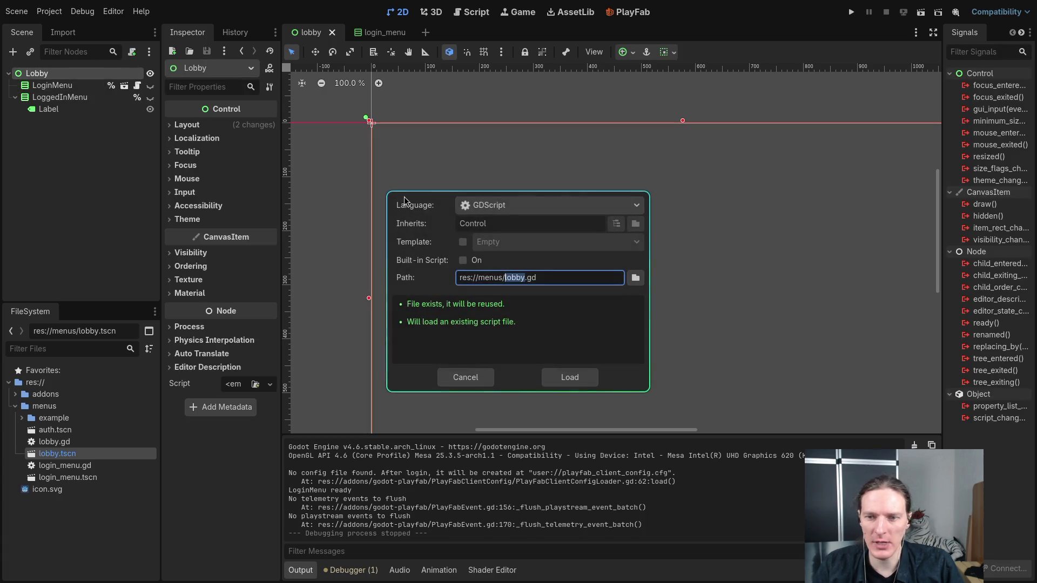
{"action": "left_click", "coordinate": [572, 380]}
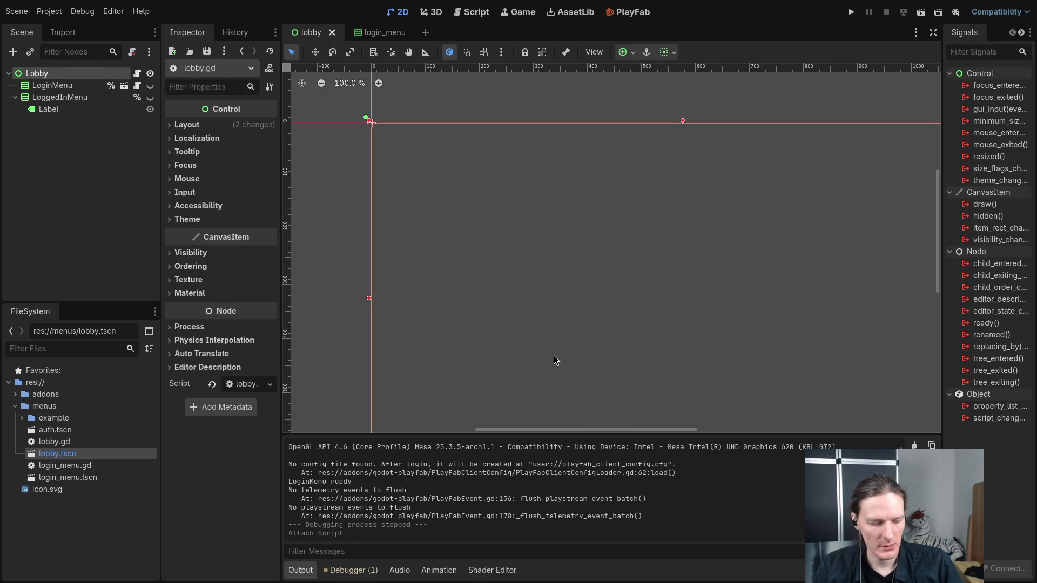
{"action": "key", "text": "F5"}
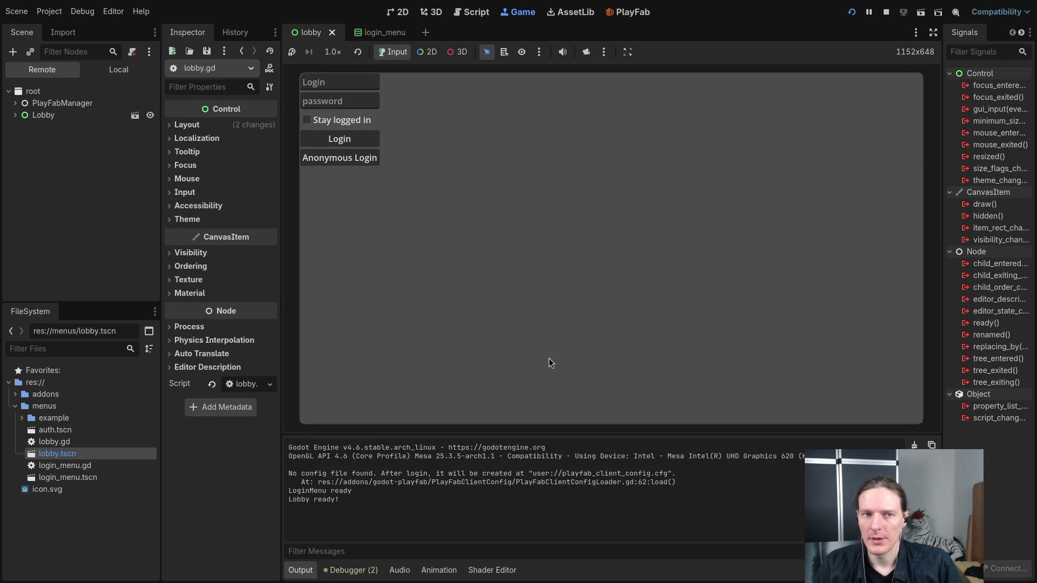
{"action": "left_click", "coordinate": [887, 13]}
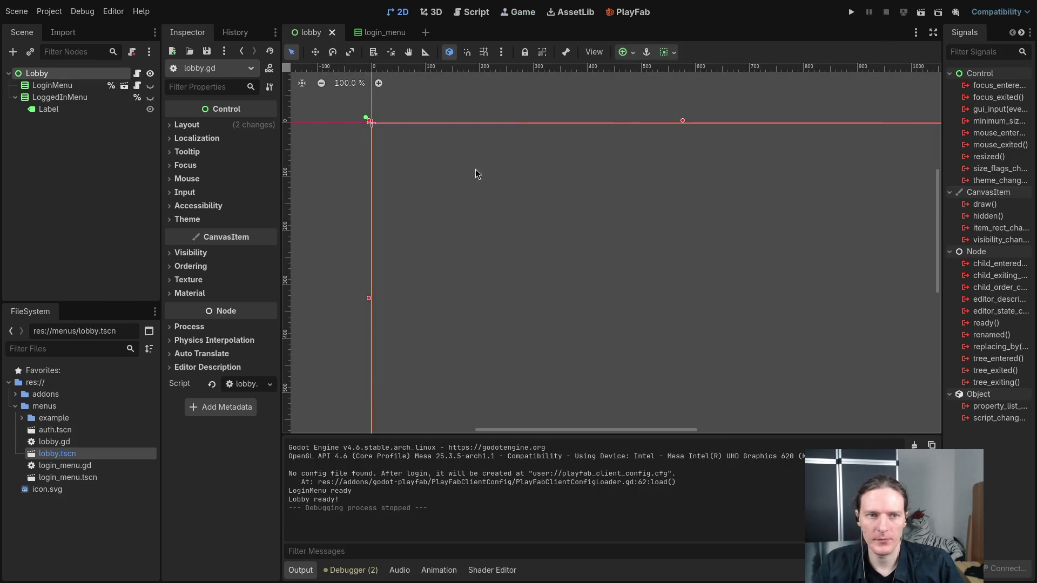
Make the LoginMenu node visible in the lobby scene and save the scene
{"action": "left_click", "coordinate": [43, 76]}
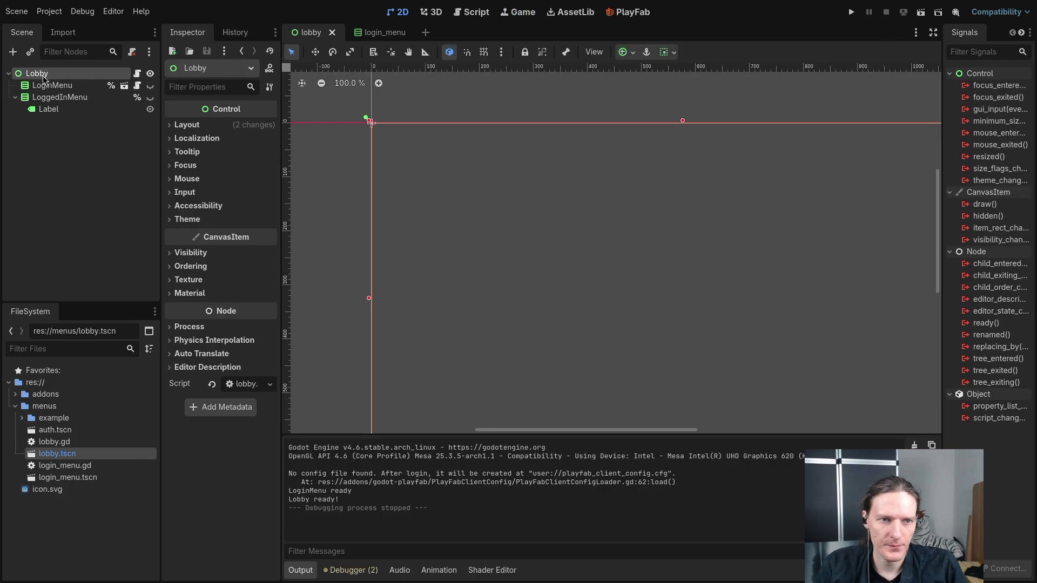
{"action": "right_click", "coordinate": [43, 76]}
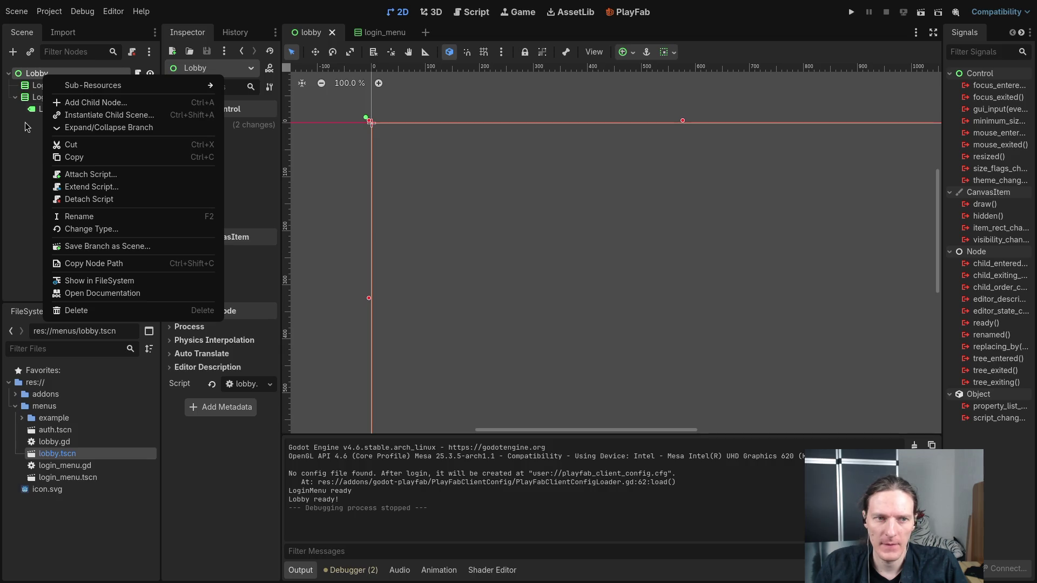
{"action": "left_click", "coordinate": [54, 86]}
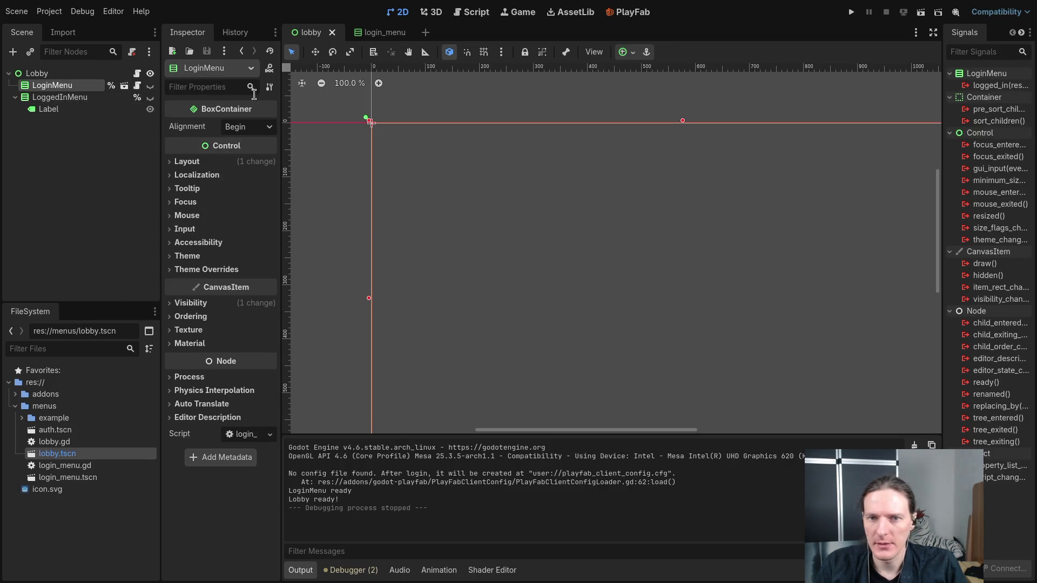
{"action": "left_click", "coordinate": [150, 86]}
{"action": "key", "text": "ctrl+s"}
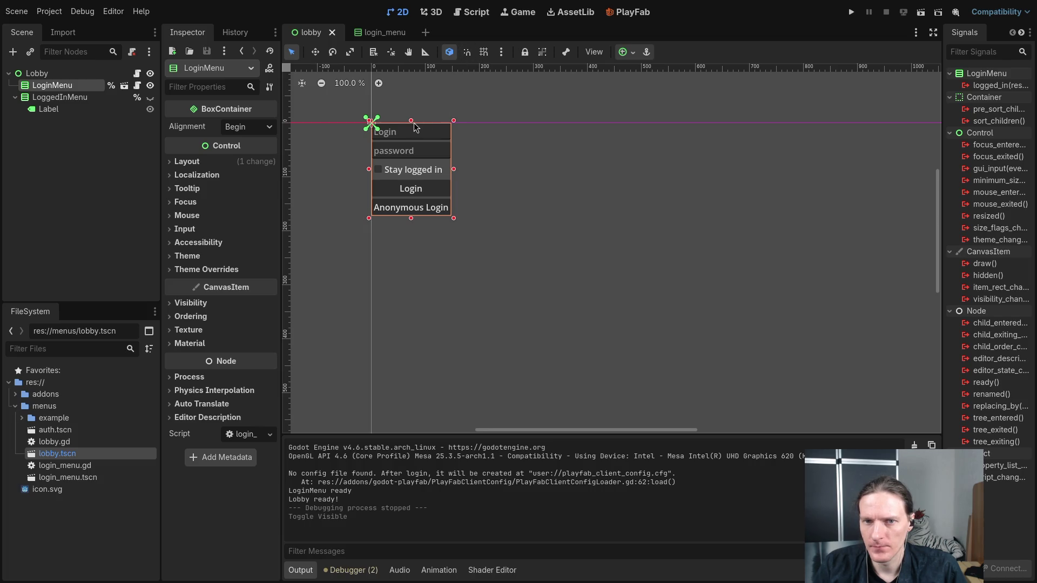
Apply the Center anchor preset to LoginMenu and run the project
{"action": "left_click", "coordinate": [624, 53]}
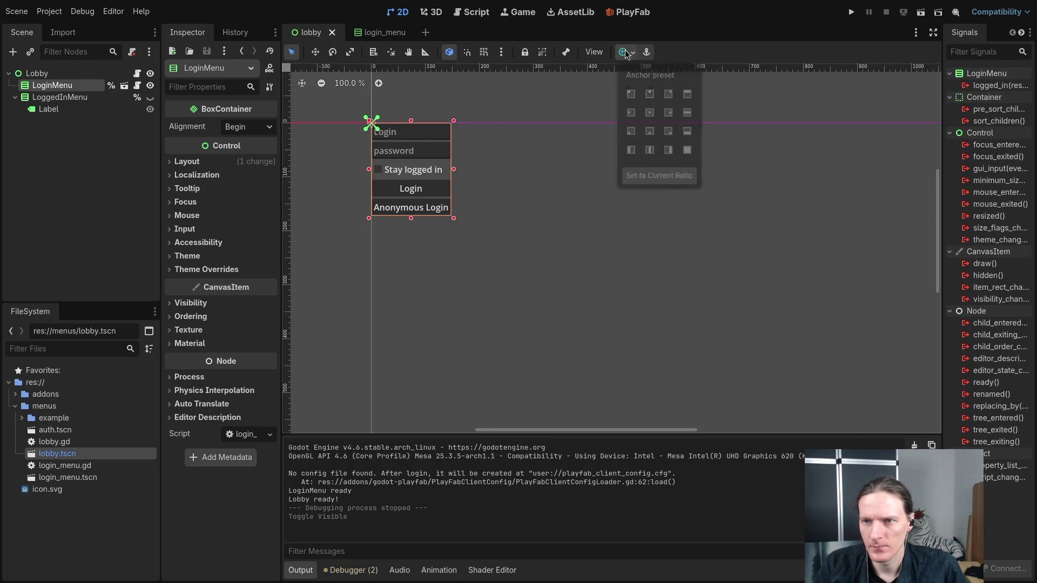
{"action": "left_click", "coordinate": [650, 112]}
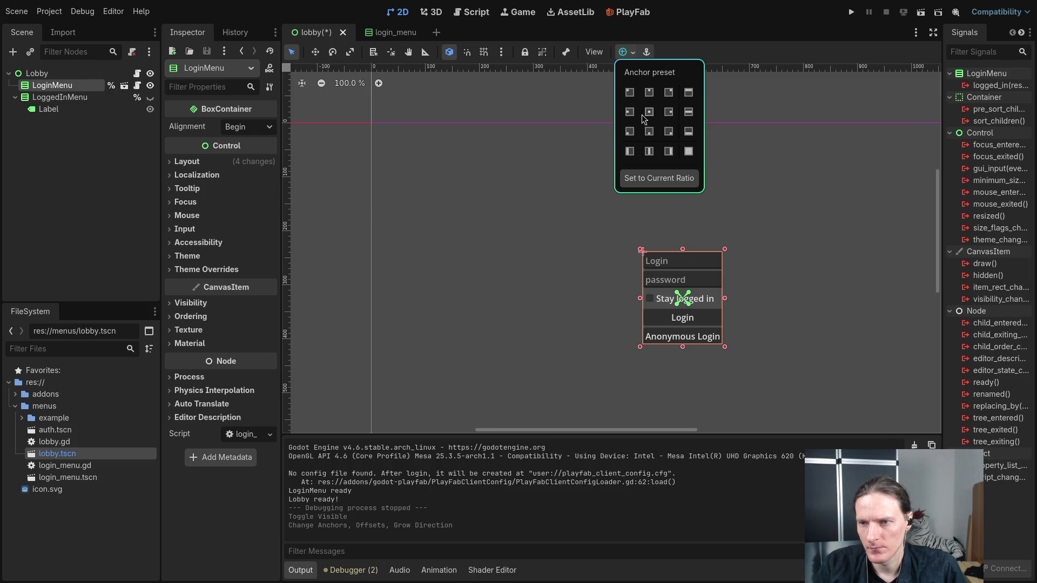
{"action": "left_click", "coordinate": [856, 15]}
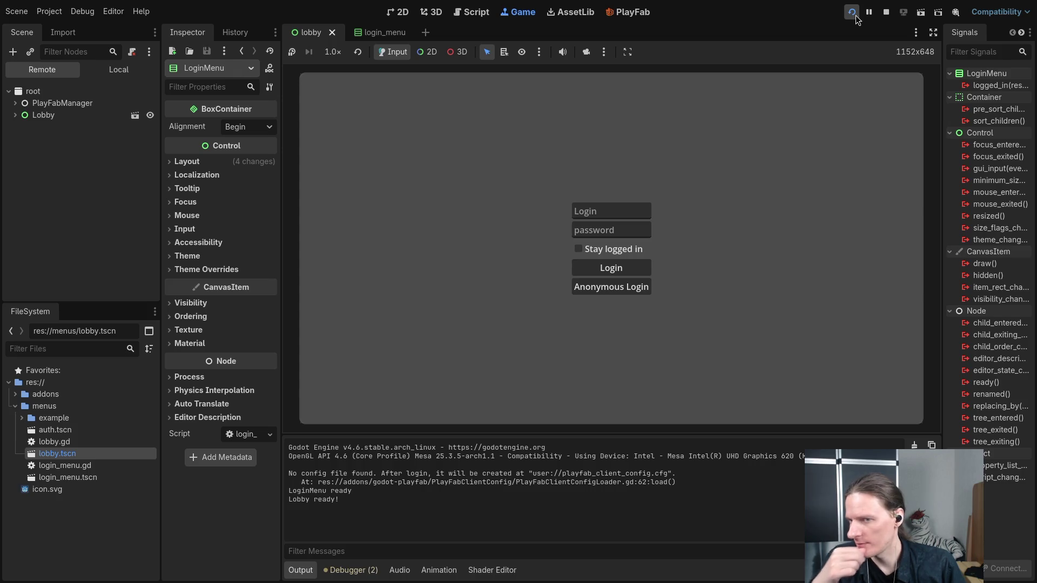
In the running game, tick Stay logged in and try Anonymous Login, then view PlayFab's Players page
{"action": "left_click", "coordinate": [620, 287]}
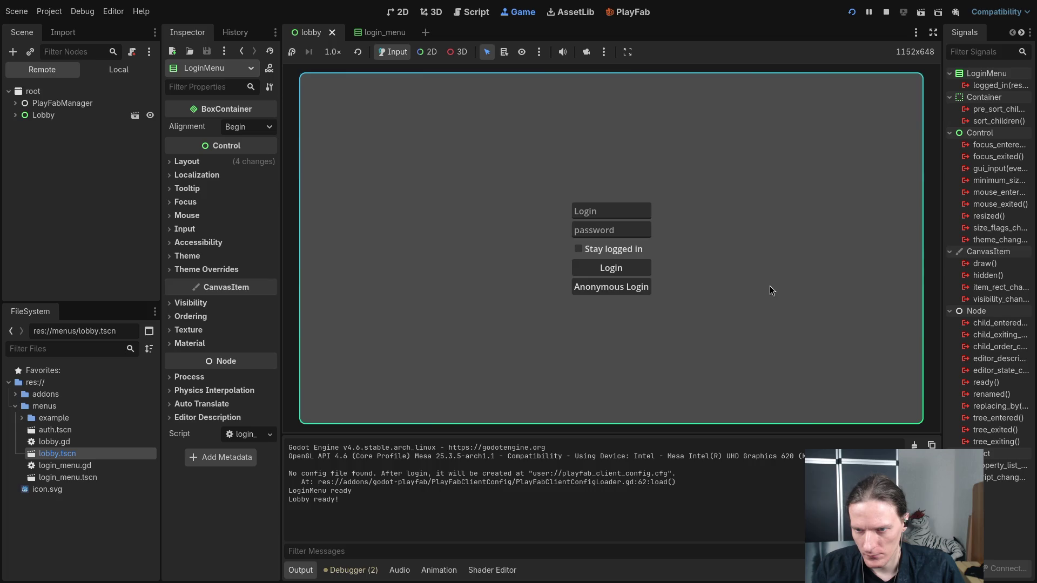
{"action": "left_click", "coordinate": [605, 249]}
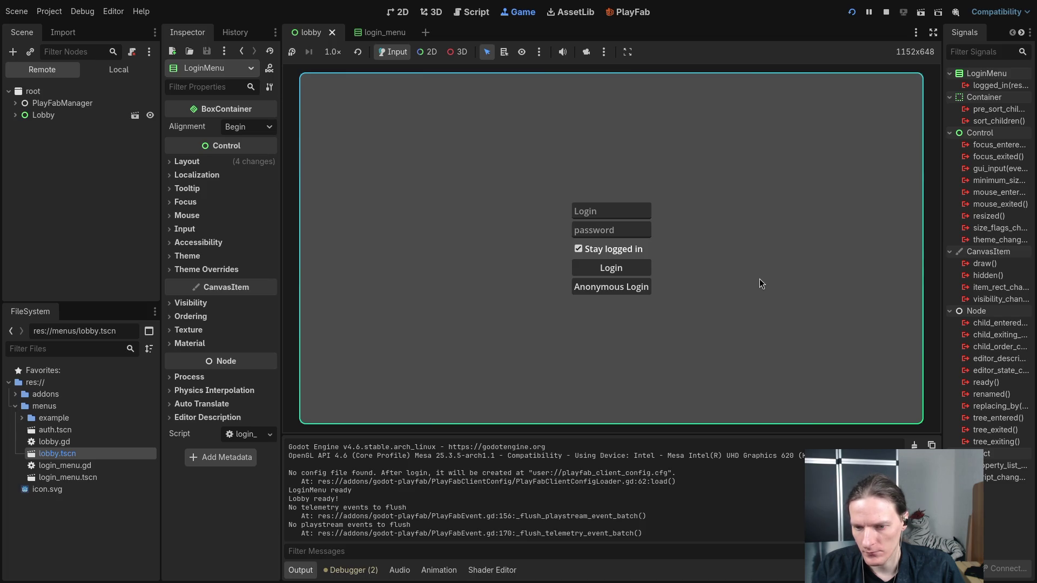
{"action": "left_click", "coordinate": [633, 288]}
{"action": "key", "text": "super+2"}
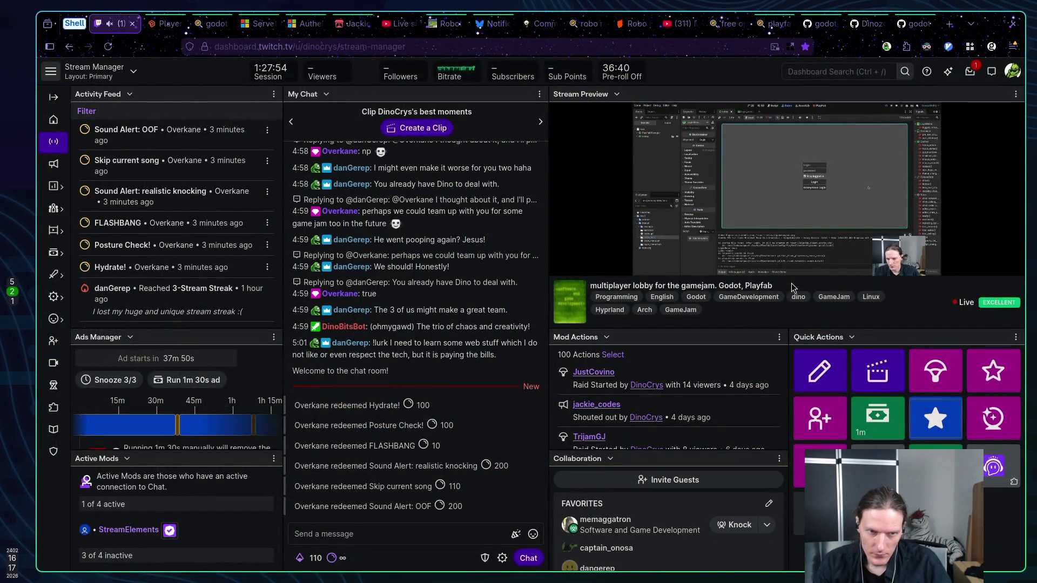
{"action": "left_click", "coordinate": [163, 24]}
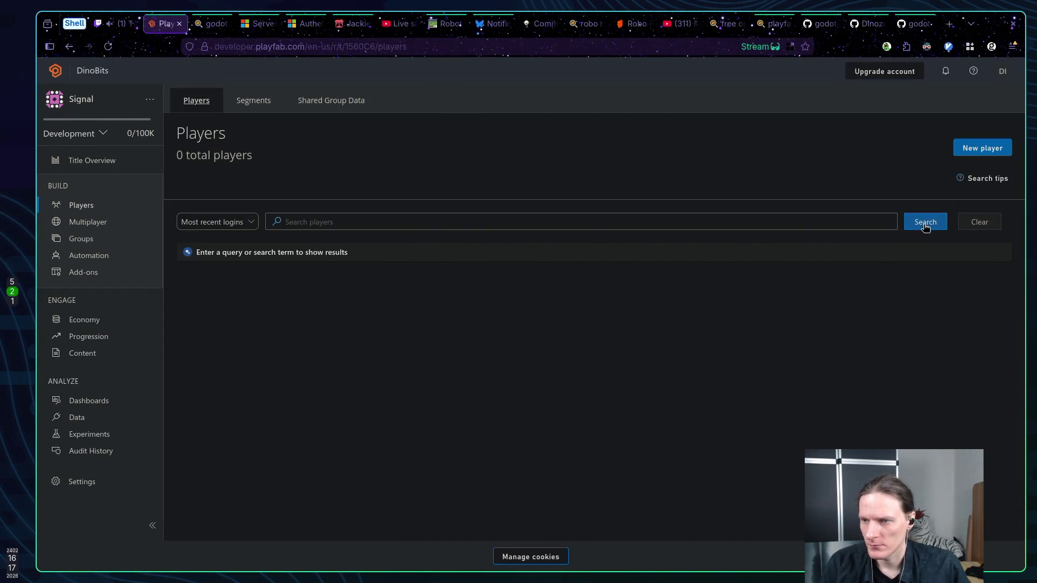
Reload the PlayFab Players page, still at 0 total players, then return to Neovim
{"action": "key", "text": "F5"}
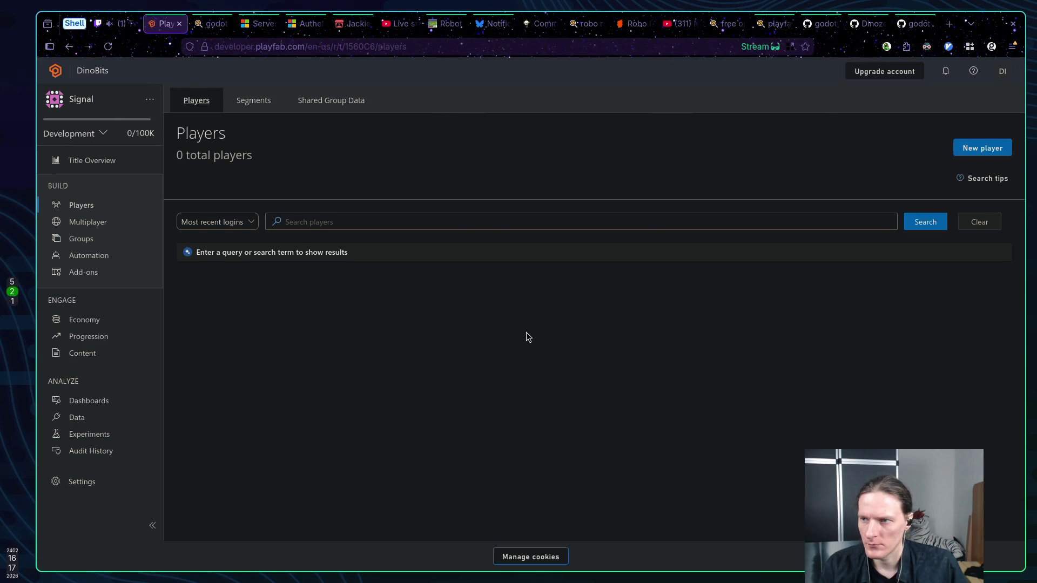
{"action": "key", "text": "super+1"}
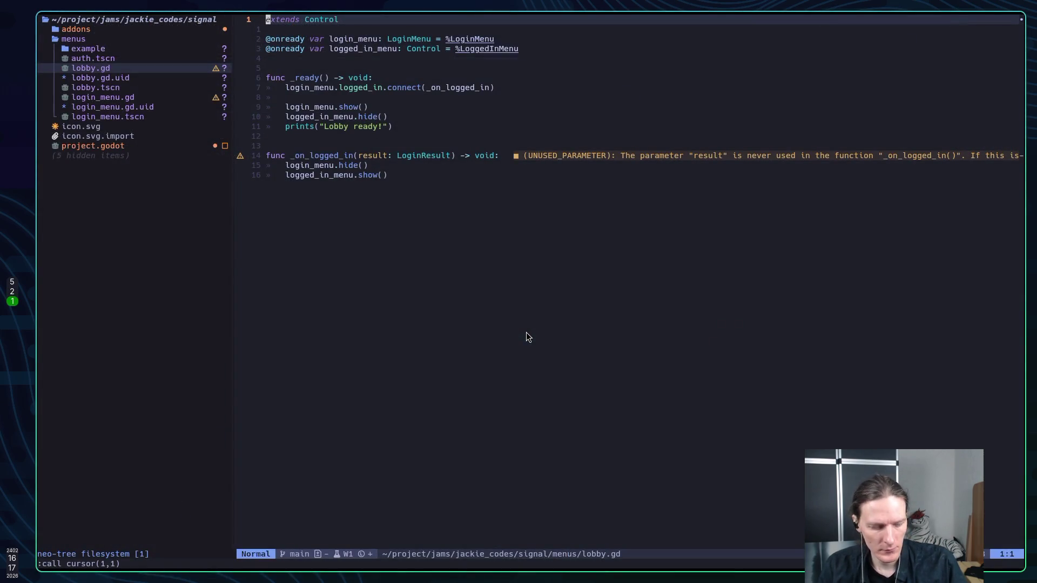
Return to Godot and focus the Login field of the running game
{"action": "key", "text": "super+5"}
{"action": "left_click", "coordinate": [594, 213]}
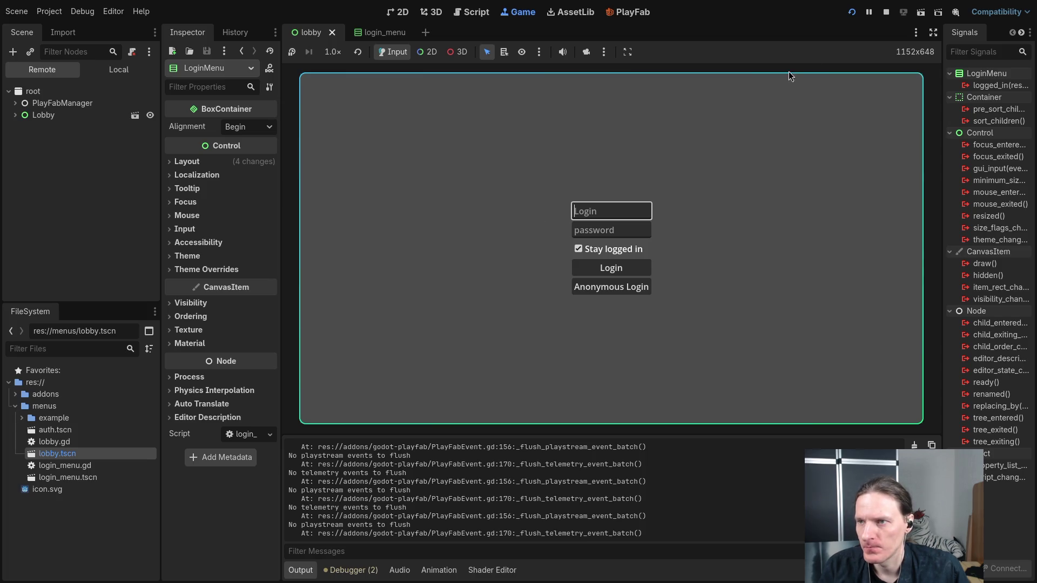
Restart the running game, stop it again, and go back to lobby.gd in Neovim
{"action": "left_click", "coordinate": [886, 12]}
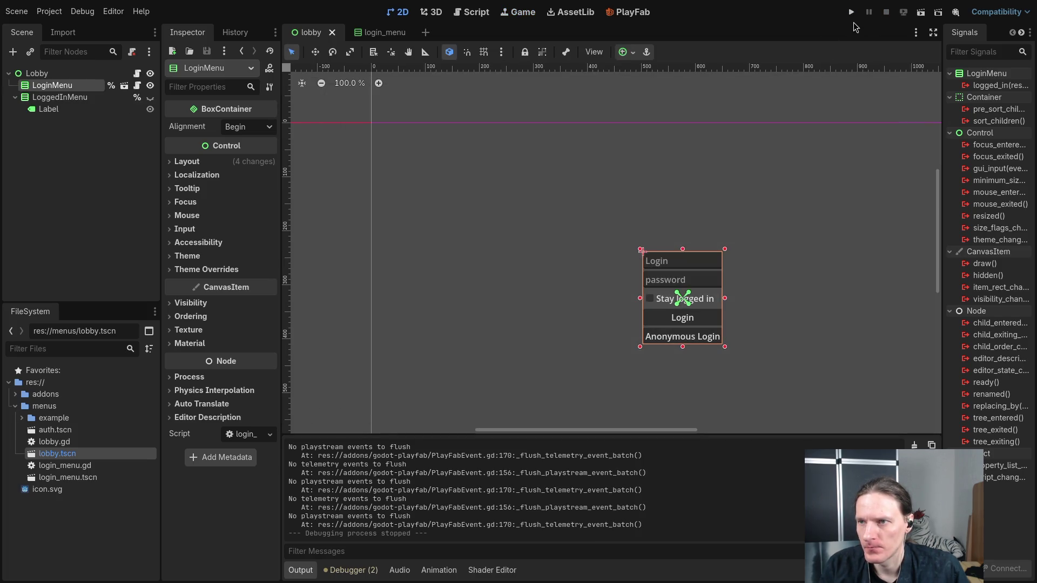
{"action": "left_click", "coordinate": [852, 13]}
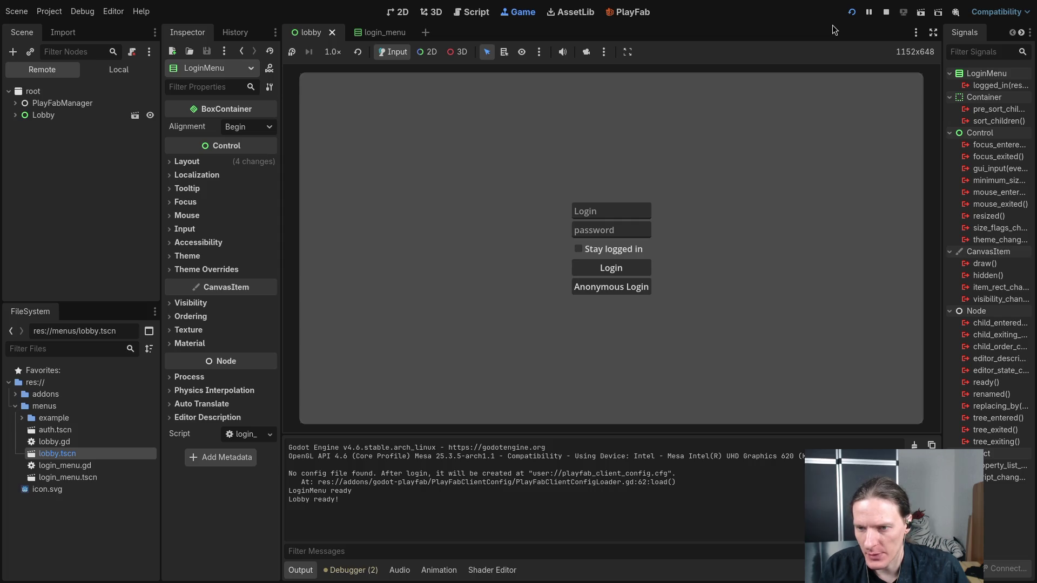
{"action": "left_click", "coordinate": [885, 12]}
{"action": "key", "text": "super+1"}
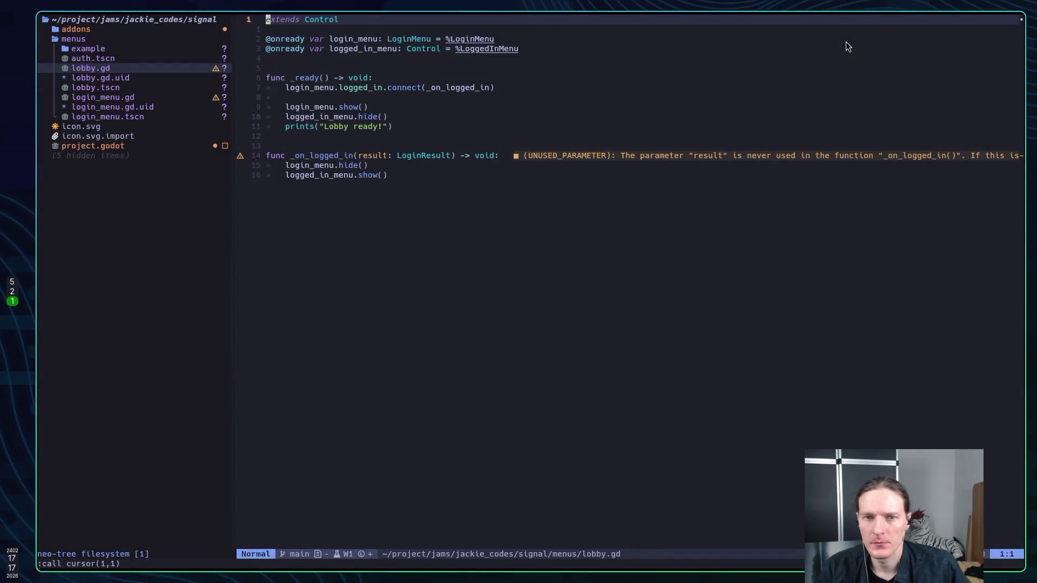
Add an if PlayFabManager.client_config.is_logged_in(): check after the prints line in _ready
{"action": "key", "text": "j"}
{"action": "key", "text": "j"}
{"action": "key", "text": "j"}
{"action": "key", "text": "k"}
{"action": "key", "text": "k"}
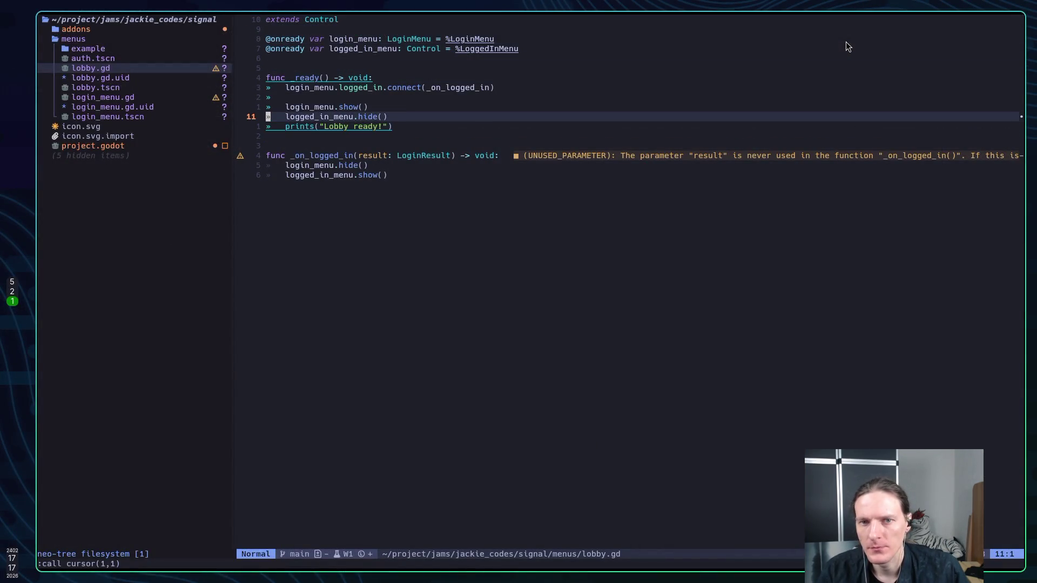
{"action": "type", "text": "jo"}
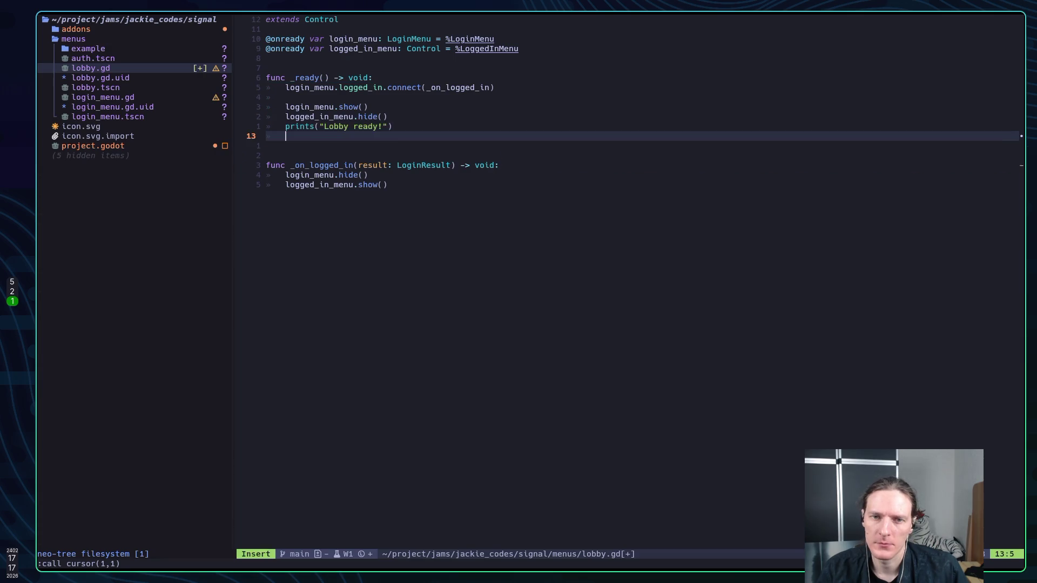
{"action": "type", "text": "if "}
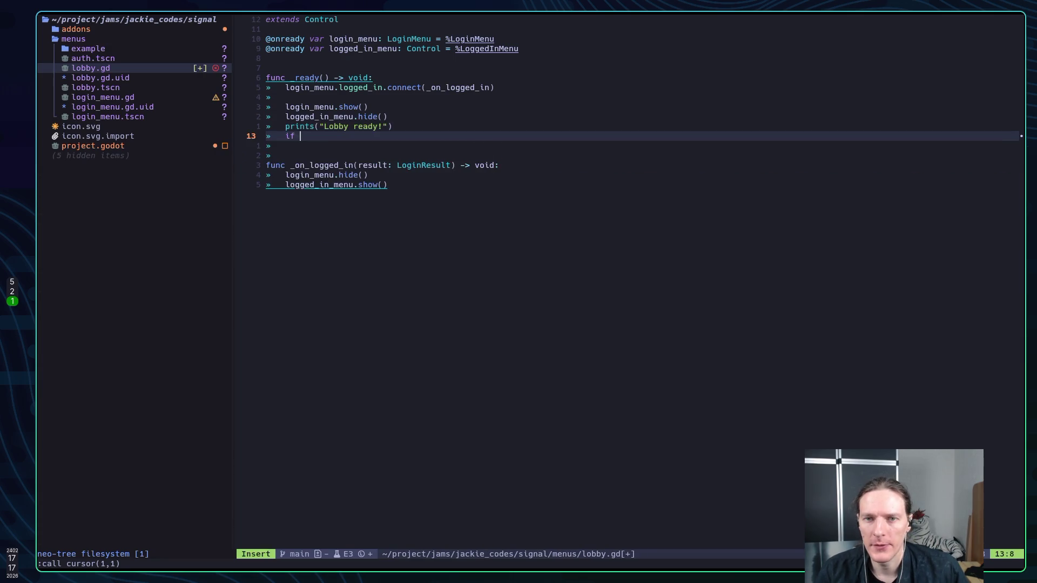
{"action": "type", "text": "Play"}
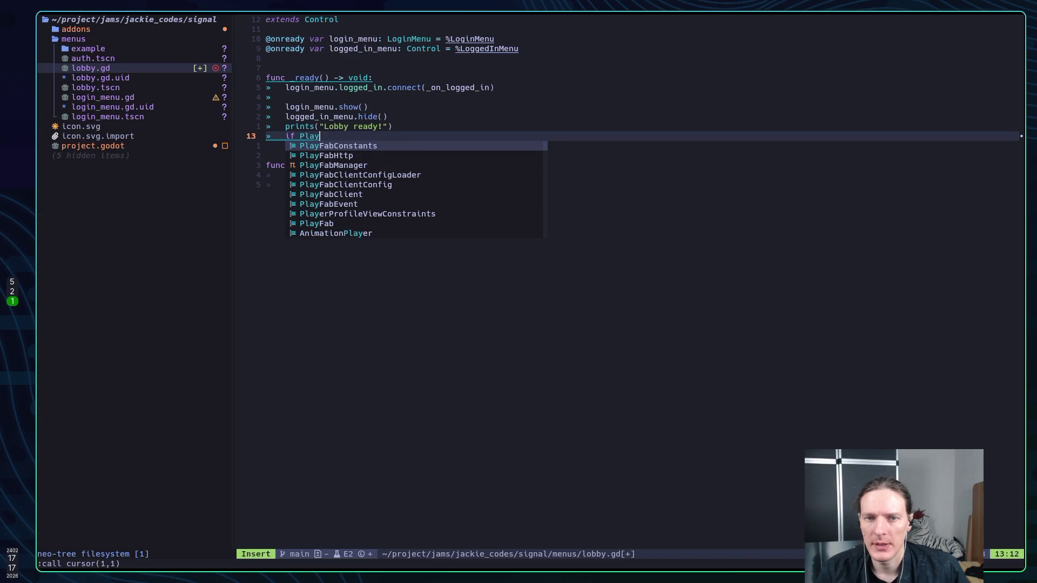
{"action": "type", "text": "FabManager.is"}
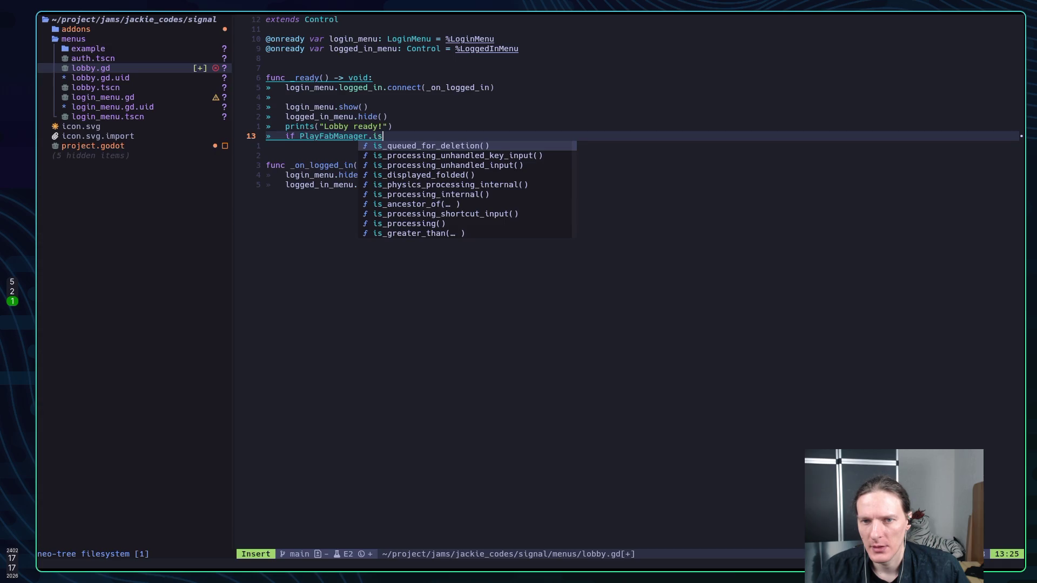
{"action": "key", "text": "BackSpace"}
{"action": "key", "text": "BackSpace"}
{"action": "type", "text": "cli"}
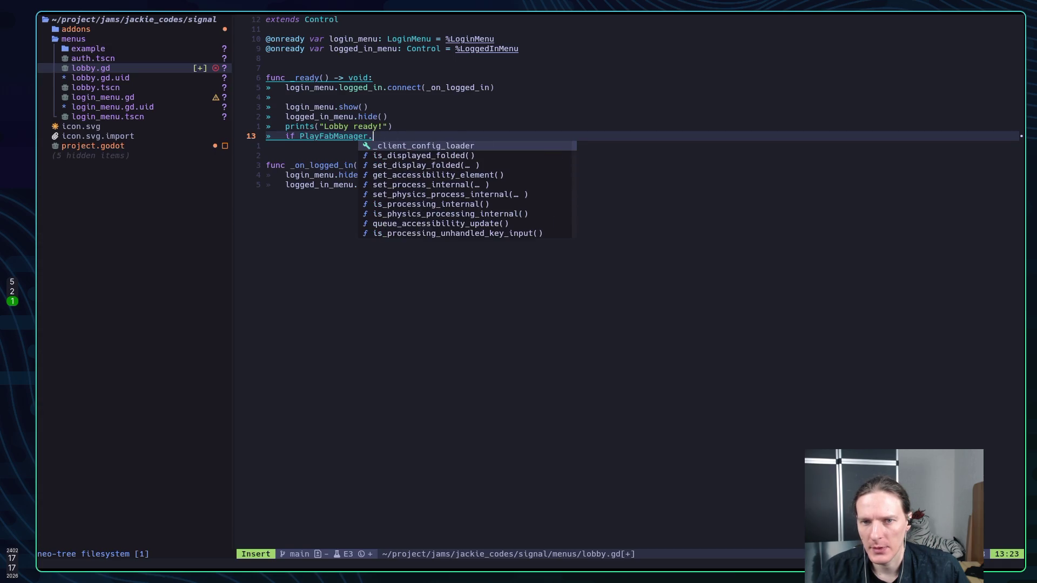
{"action": "type", "text": "is_log"}
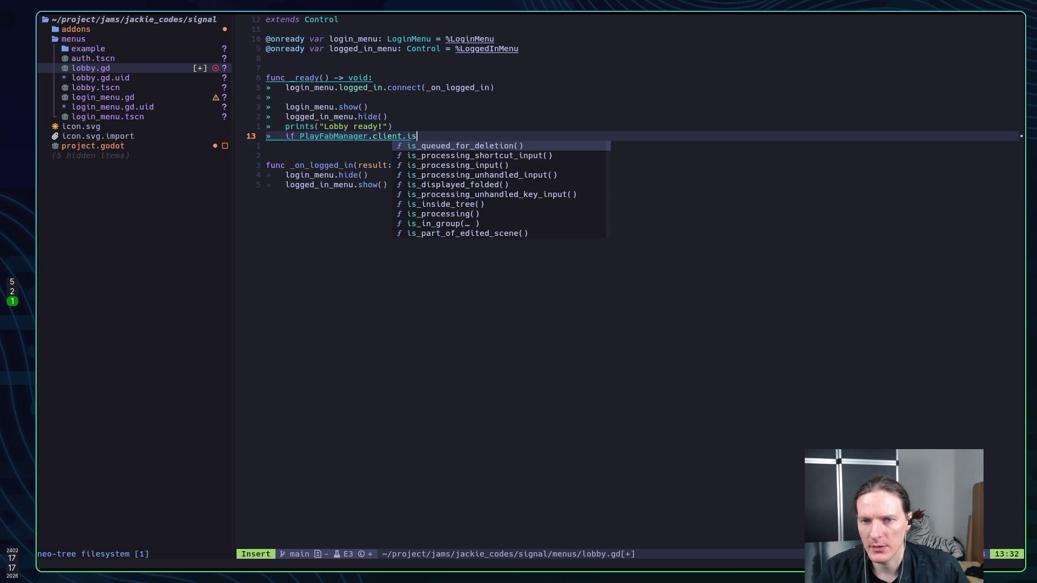
{"action": "key", "text": "BackSpace"}
{"action": "key", "text": "BackSpace"}
{"action": "key", "text": "BackSpace"}
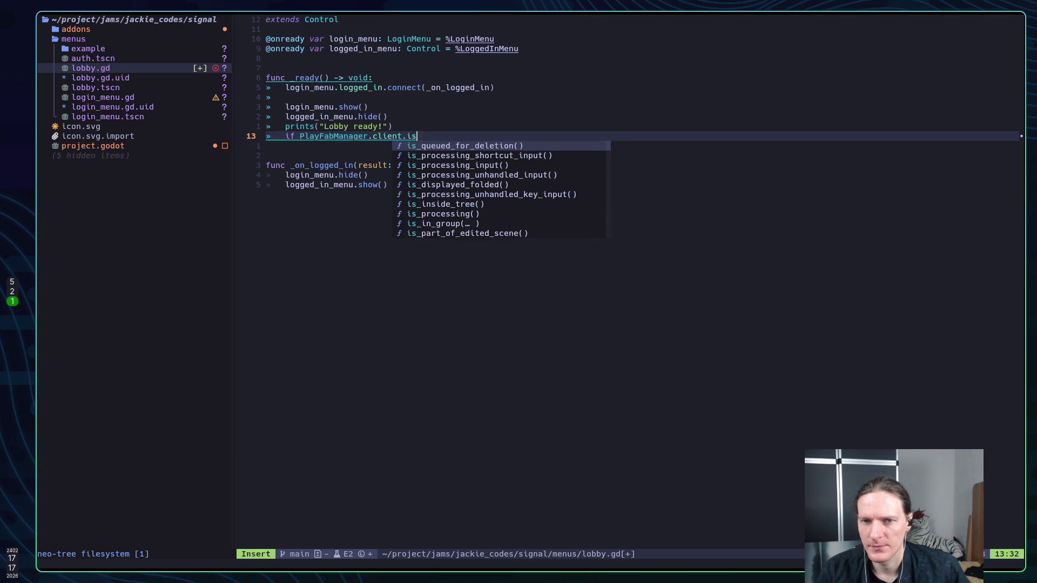
{"action": "key", "text": "BackSpace"}
{"action": "key", "text": "BackSpace"}
{"action": "key", "text": "BackSpace"}
{"action": "type", "text": "clie"}
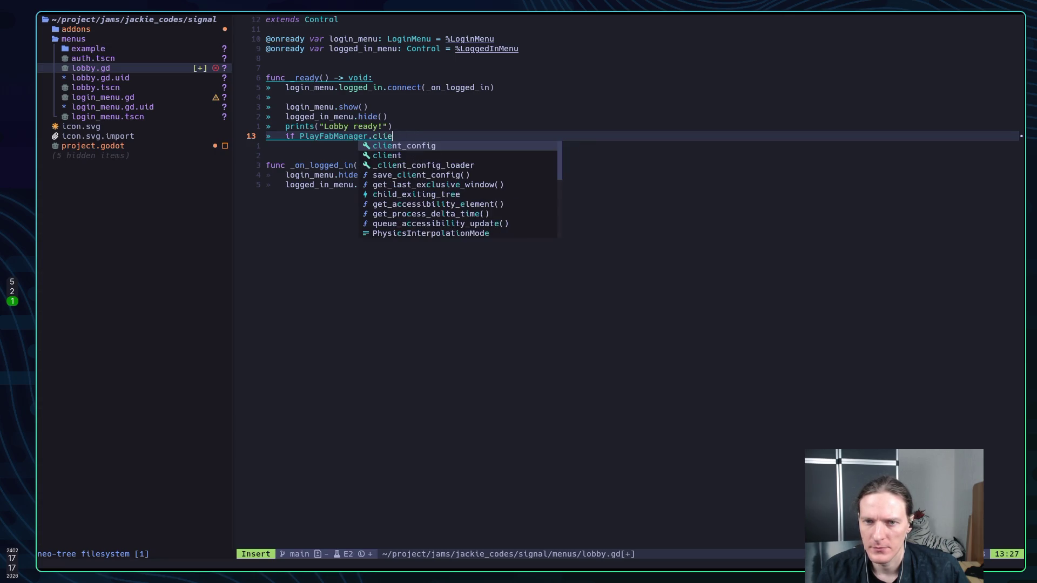
{"action": "key", "text": "Return"}
{"action": "type", "text": ".is_"}
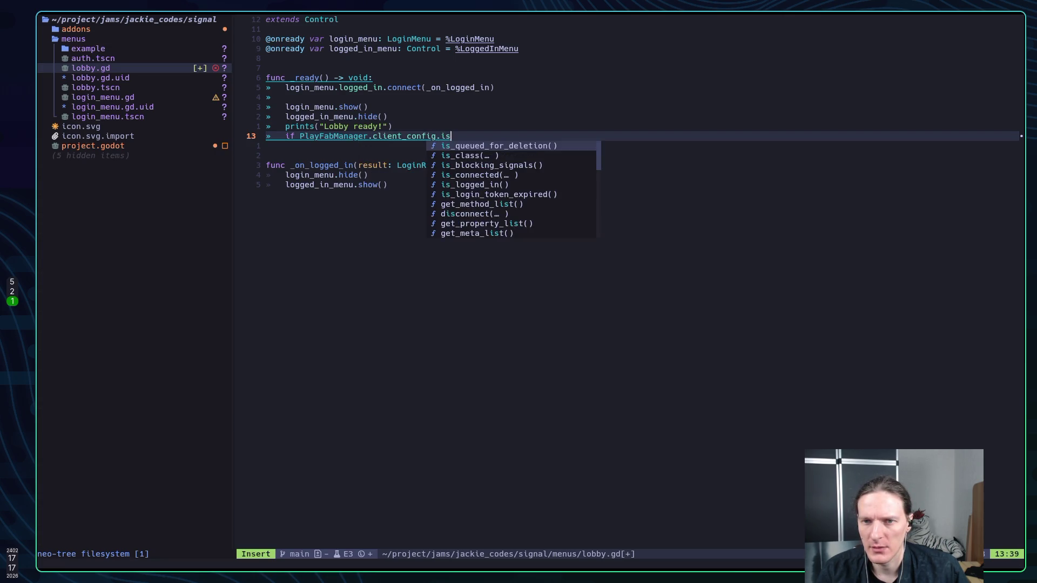
{"action": "type", "text": "lo"}
{"action": "key", "text": "Return"}
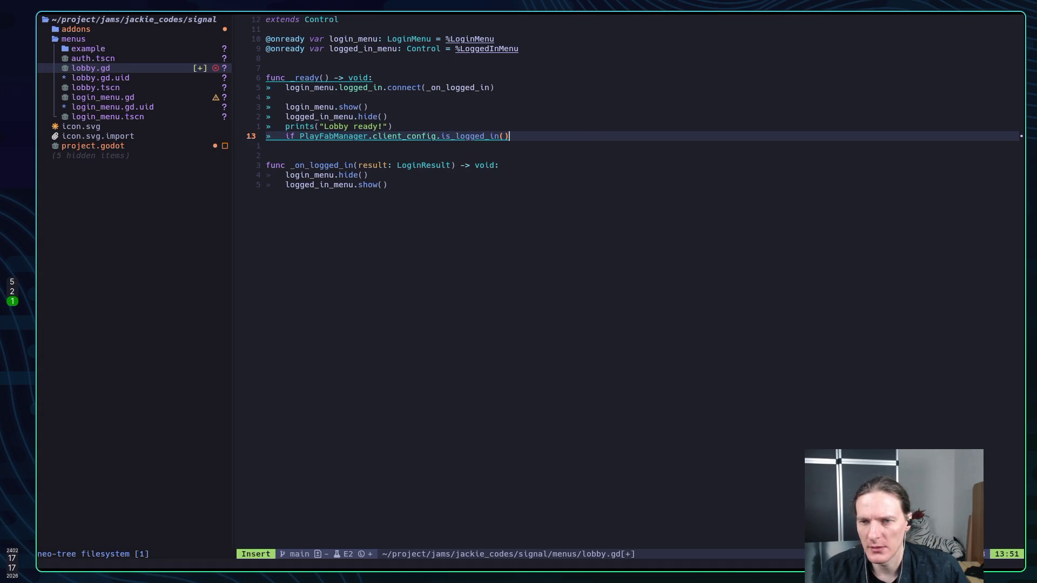
{"action": "type", "text": ":"}
{"action": "key", "text": "Return"}
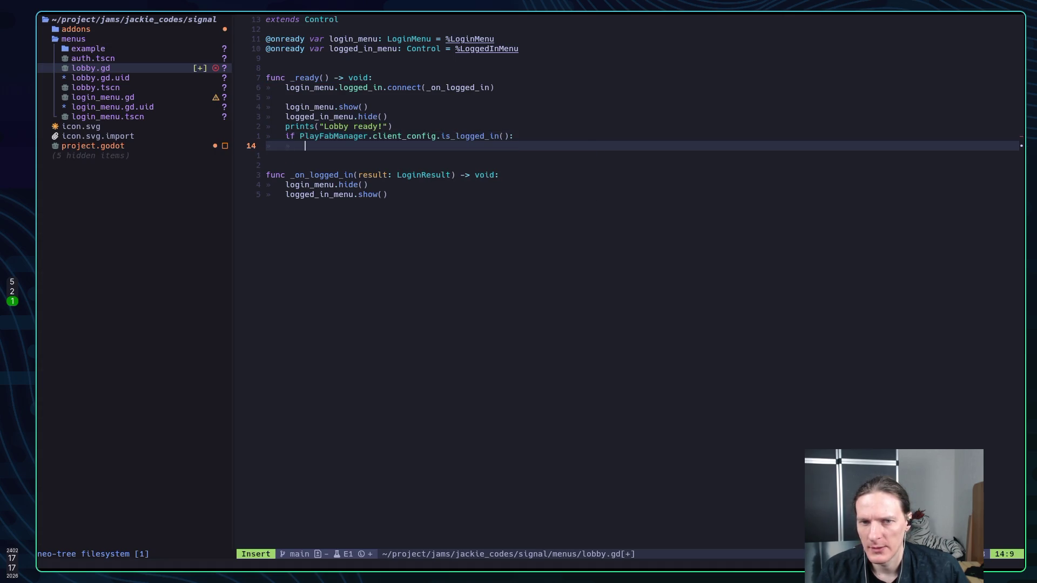
Print "CLIENT IS LOGGED IN!!!" inside the check and save lobby.gd
{"action": "type", "text": "print"}
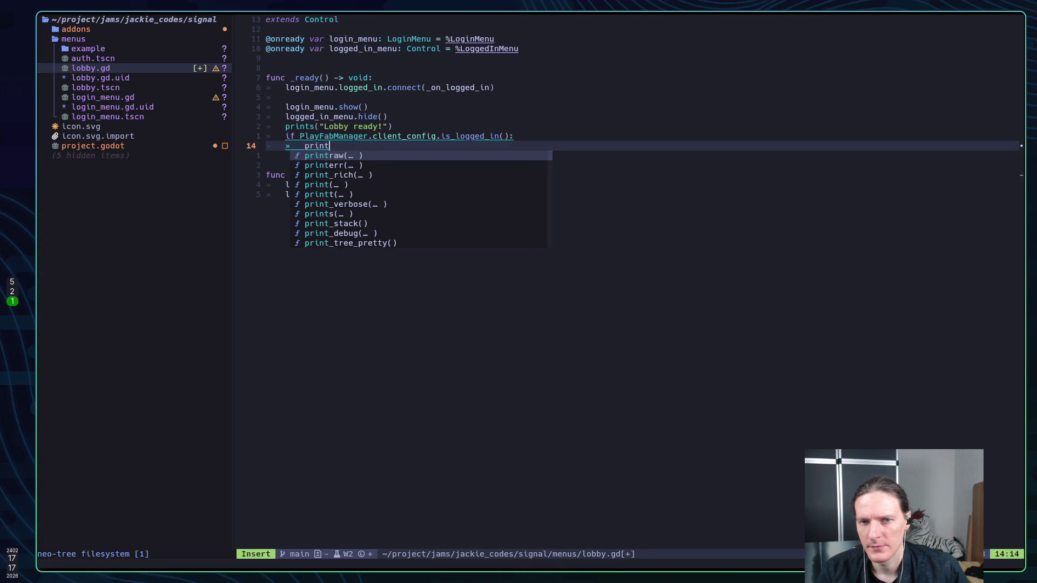
{"action": "type", "text": "s(\"C"}
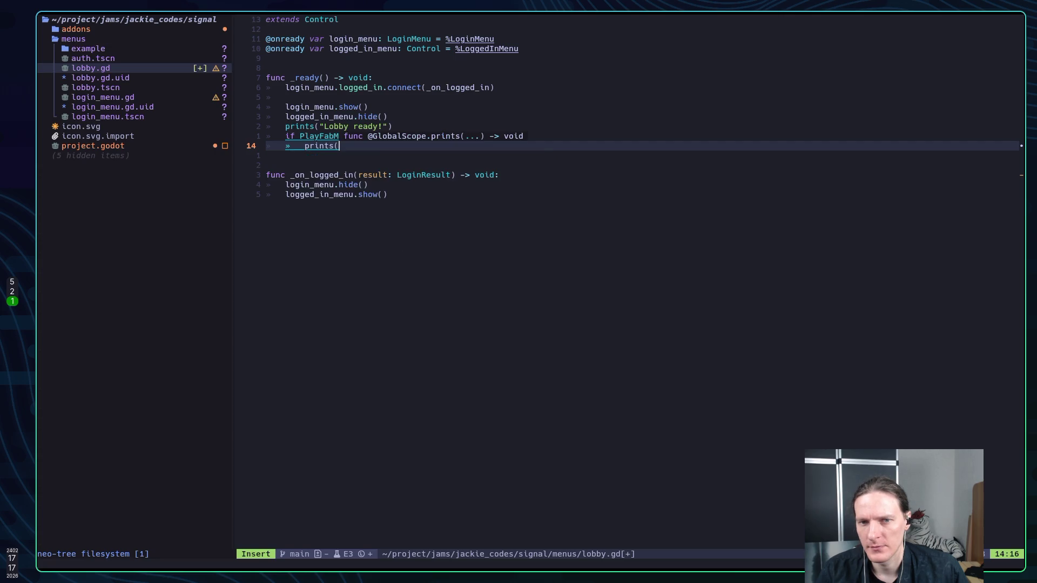
{"action": "type", "text": "LIEN"}
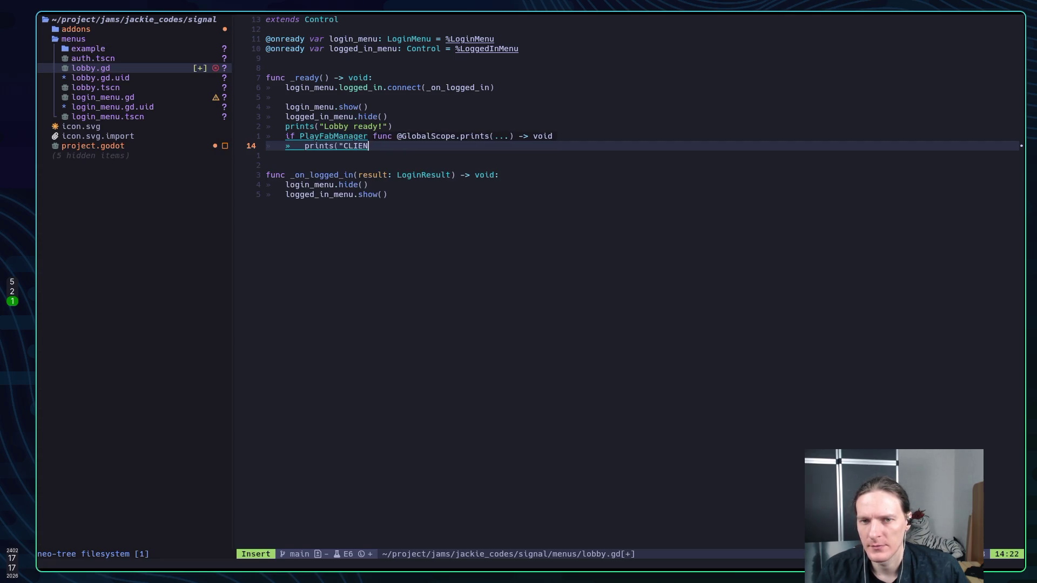
{"action": "type", "text": "T IS LOG"}
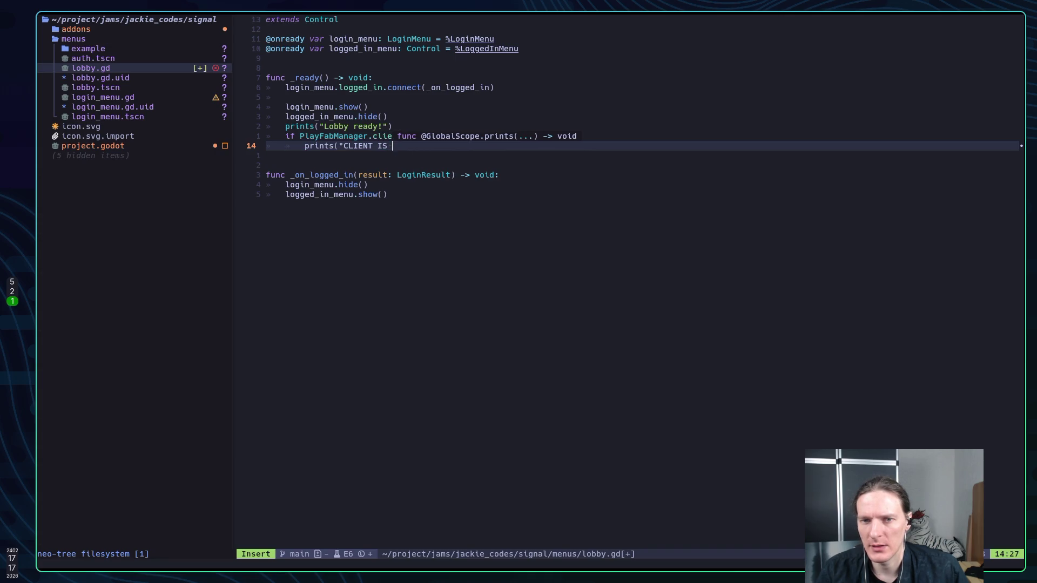
{"action": "type", "text": "GED IN!!"}
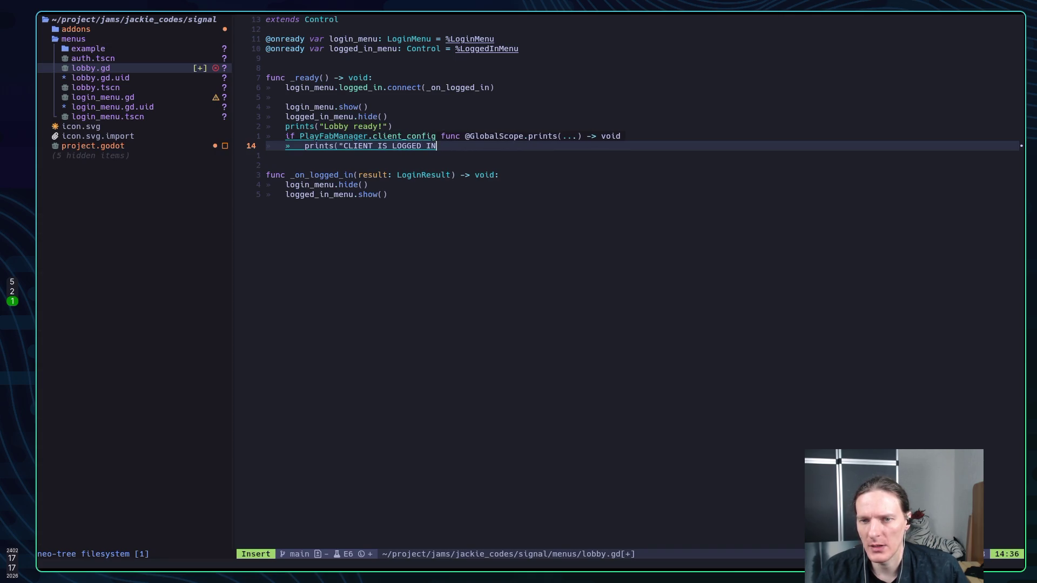
{"action": "type", "text": "!\")"}
{"action": "key", "text": "Escape"}
{"action": "type", "text": ":w"}
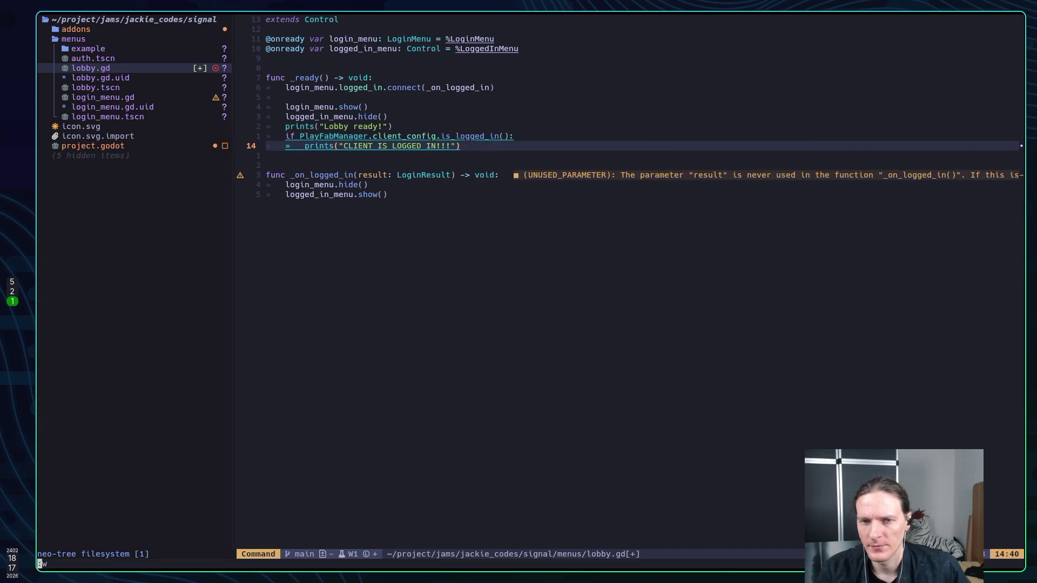
{"action": "key", "text": "Return"}
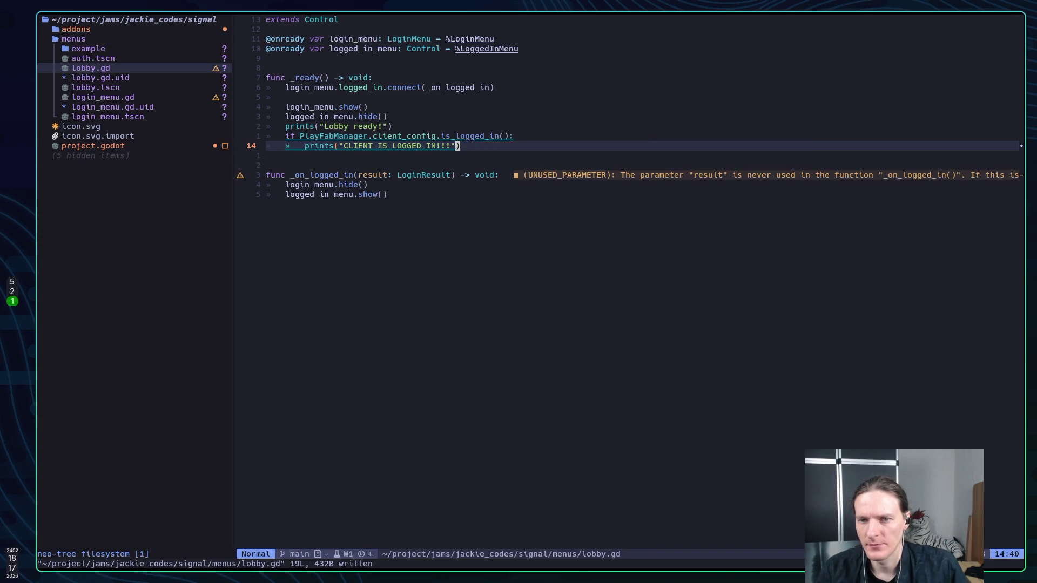
Test-run the game in Godot, stop it, and begin an else: branch in lobby.gd
{"action": "key", "text": "super+2"}
{"action": "key", "text": "F5"}
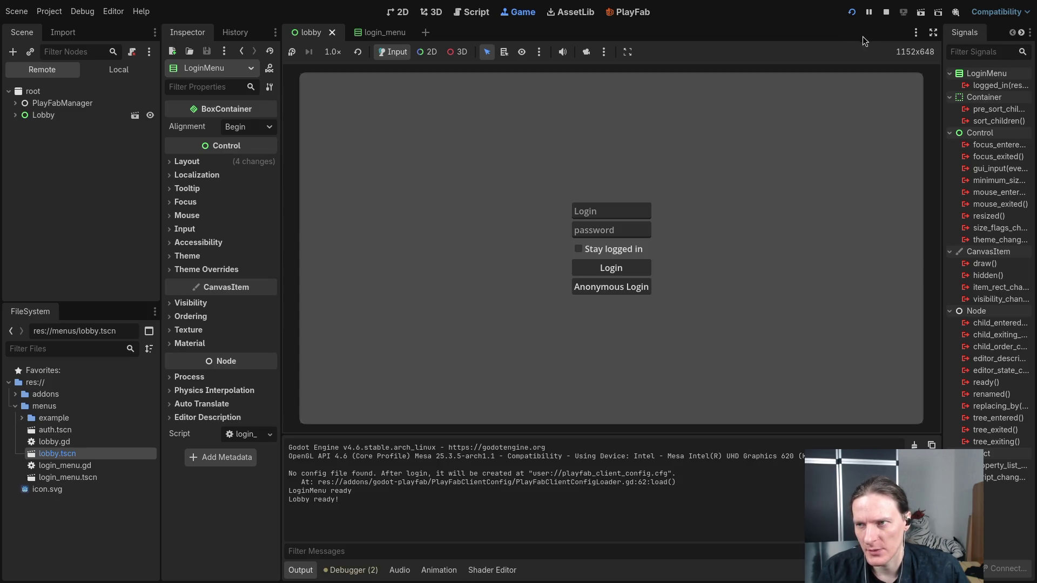
{"action": "left_click", "coordinate": [883, 15]}
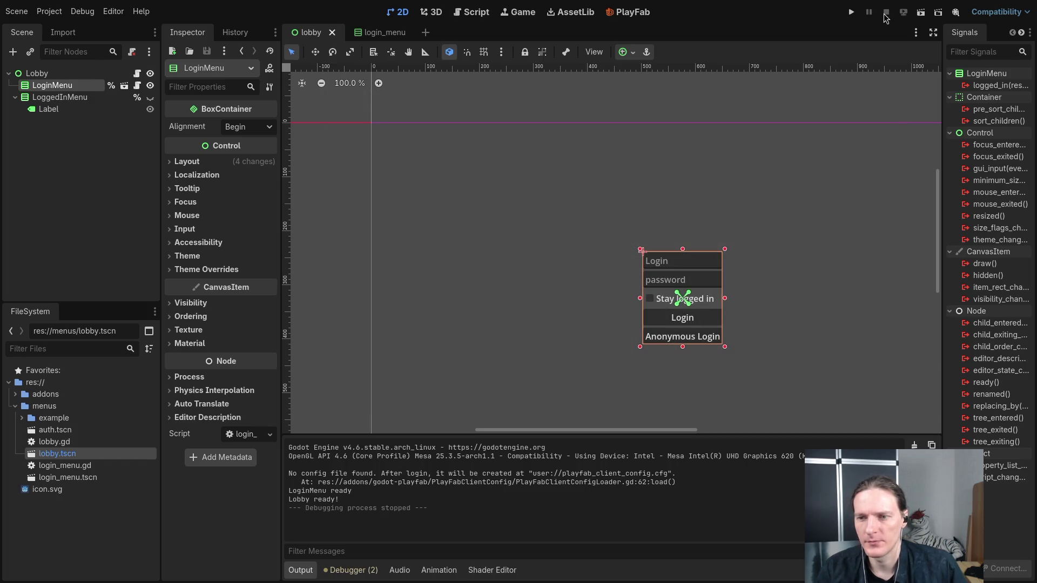
{"action": "key", "text": "super+1"}
{"action": "type", "text": "oe"}
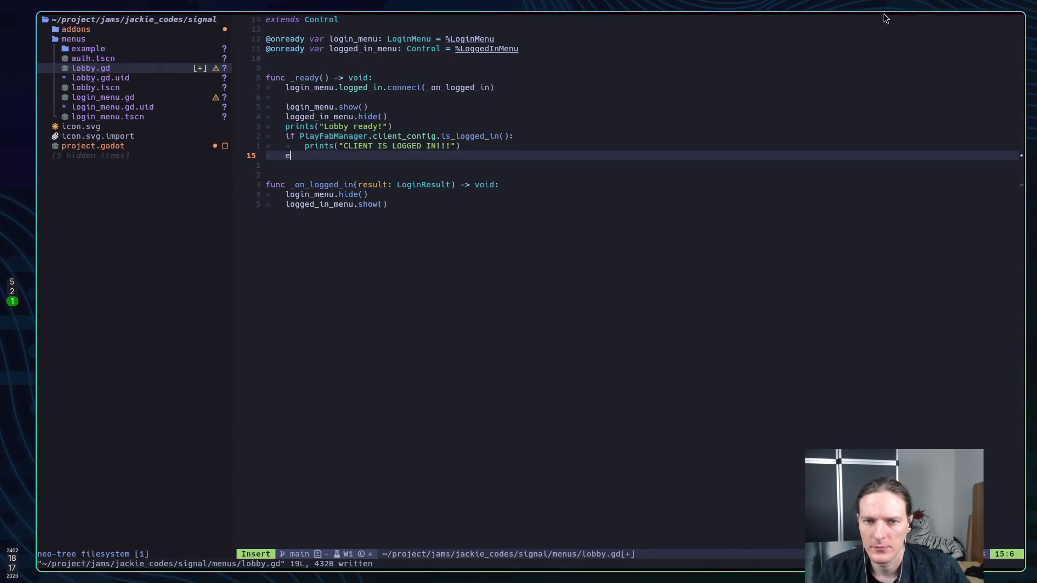
{"action": "type", "text": "lse:"}
Under the new else: line, write prints("Client is not logged in") and save lobby.gd
{"action": "key", "text": "Return"}
{"action": "type", "text": "prints(\"clie"}
{"action": "key", "text": "BackSpace"}
{"action": "key", "text": "BackSpace"}
{"action": "key", "text": "BackSpace"}
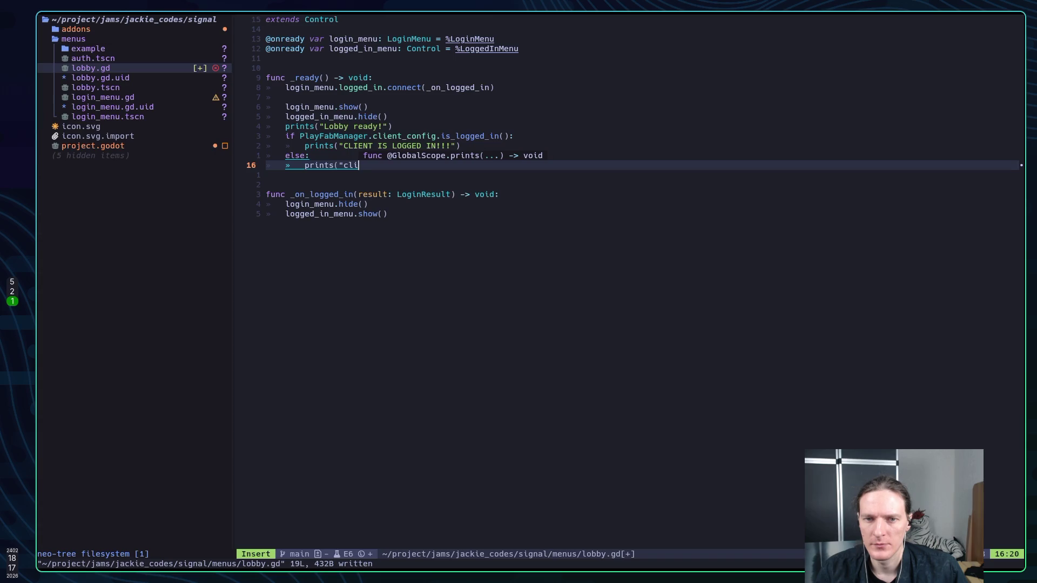
{"action": "type", "text": "Client is not logge"}
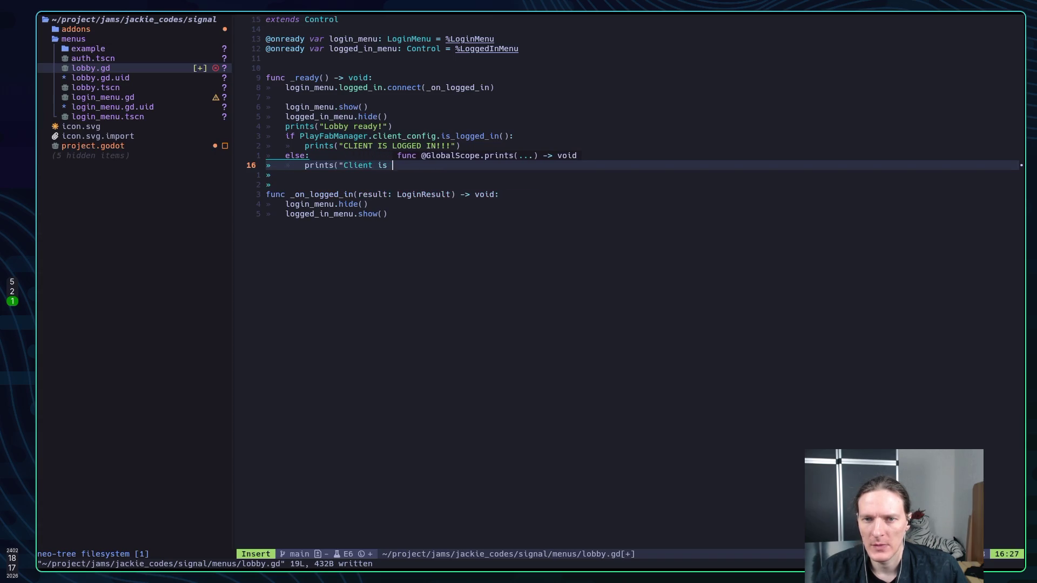
{"action": "type", "text": "d in"}
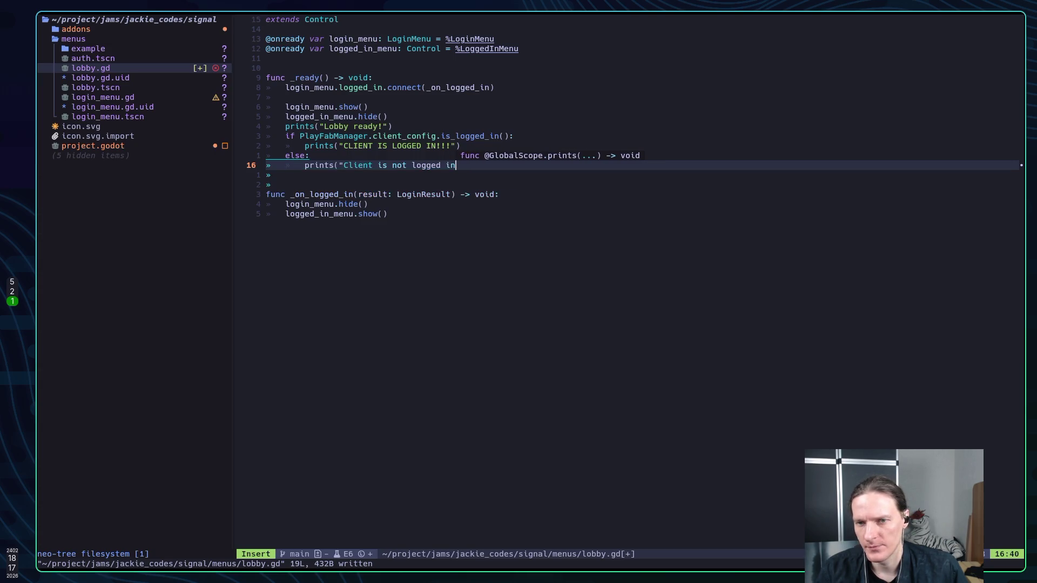
{"action": "type", "text": "\")"}
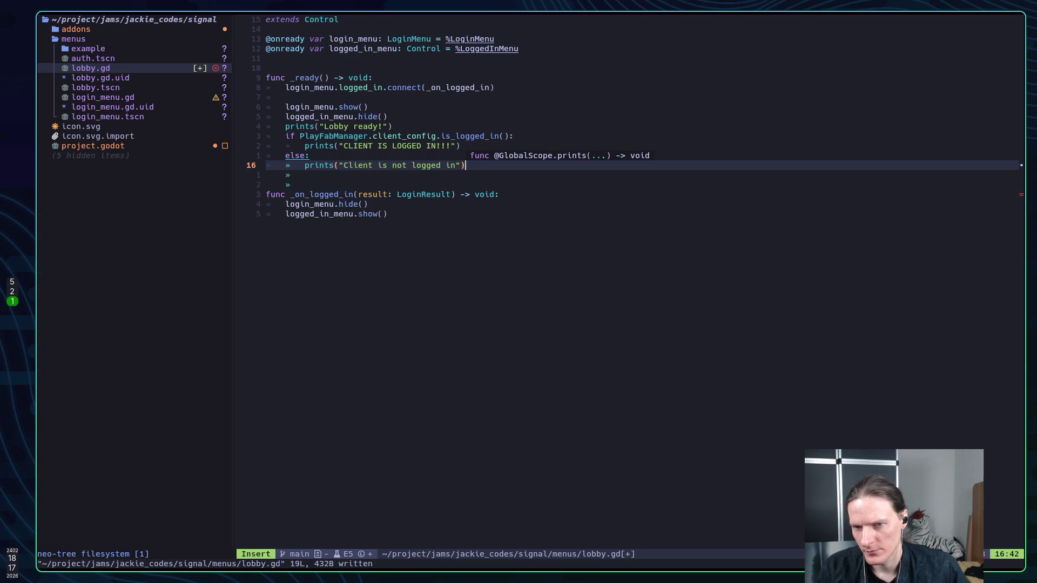
{"action": "key", "text": "Escape"}
{"action": "type", "text": ":w"}
{"action": "key", "text": "Return"}
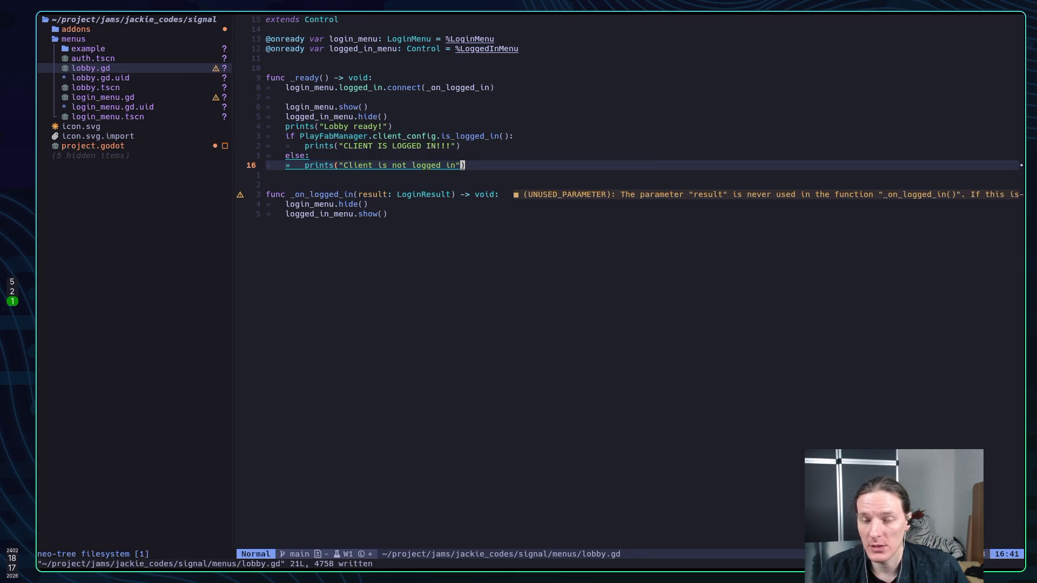
{"action": "key", "text": "j"}
{"action": "key", "text": "j"}
{"action": "key", "text": "j"}
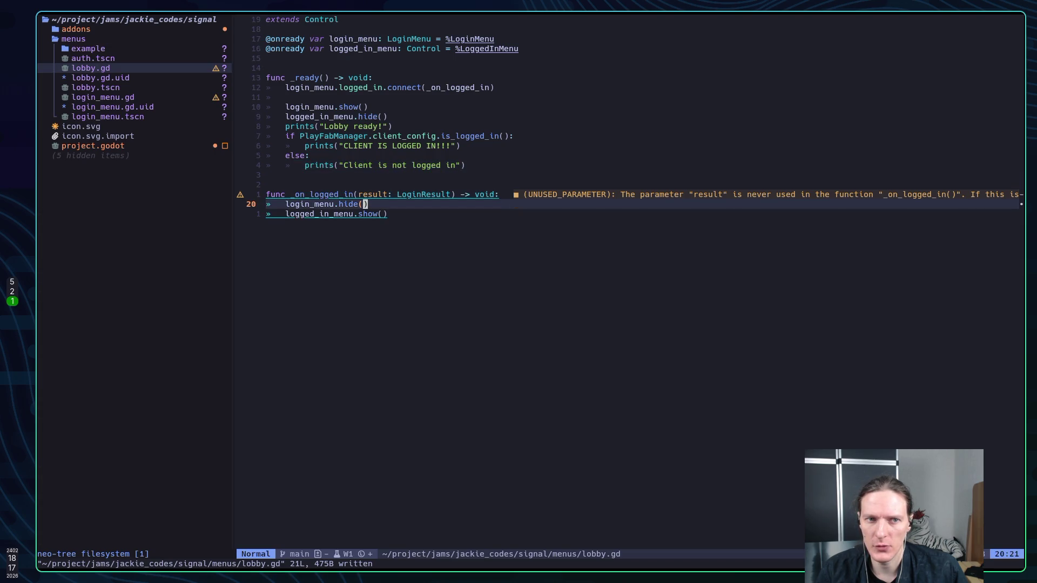
{"action": "key", "text": "ctrl+h"}
Open login_menu.gd from the file tree and save it
{"action": "key", "text": "j"}
{"action": "key", "text": "j"}
{"action": "key", "text": "j"}
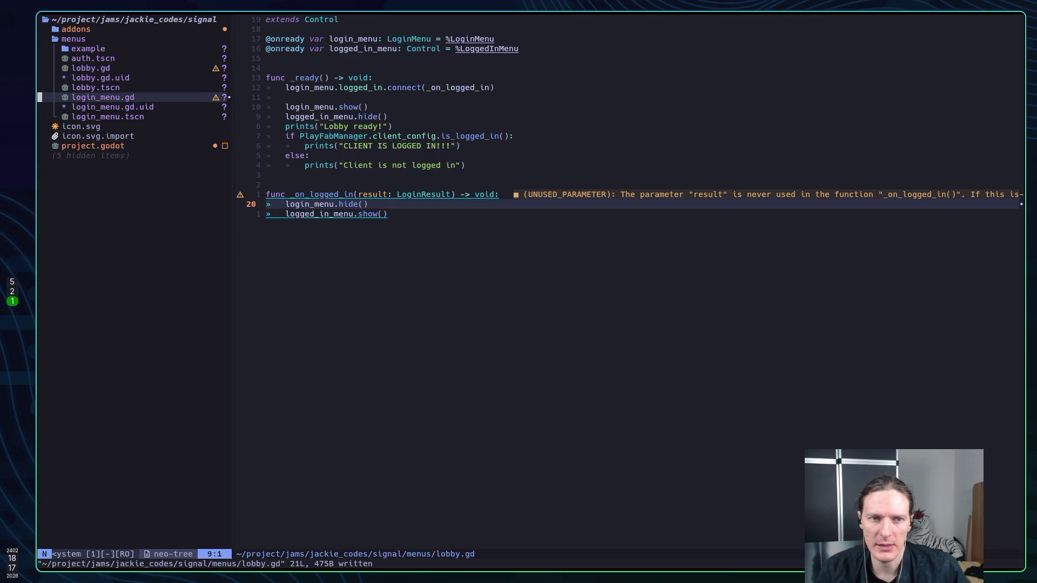
{"action": "key", "text": "Return"}
{"action": "type", "text": ":w"}
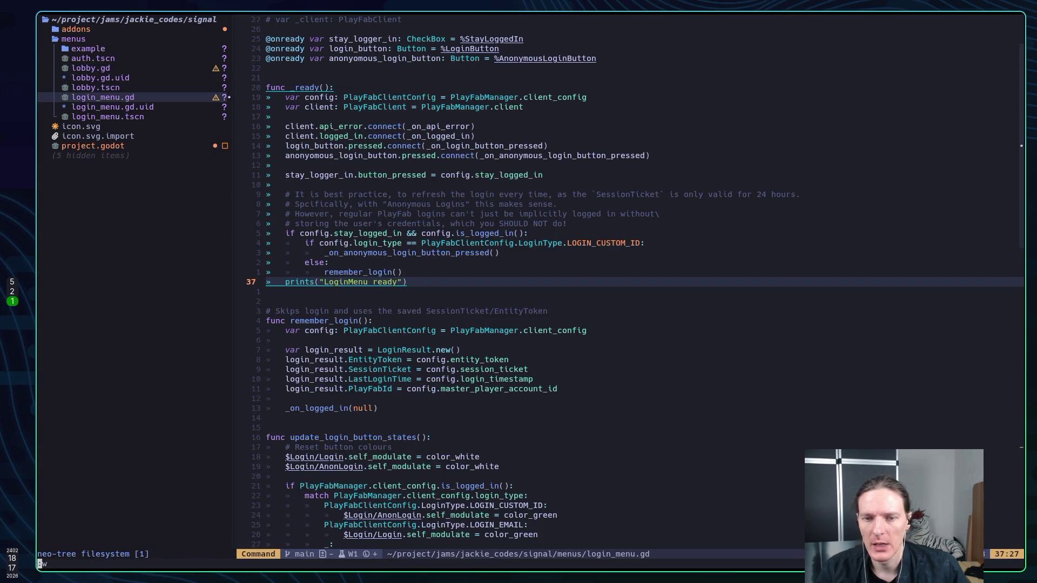
{"action": "key", "text": "Return"}
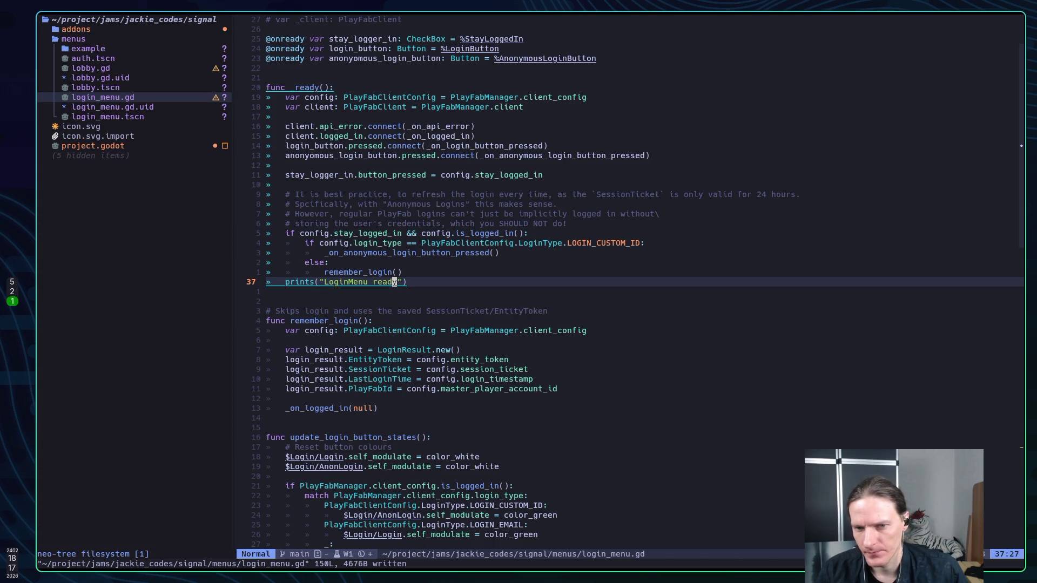
Comment out the stay-logged-in auto-login if/else block in _ready with gc and save
{"action": "key", "text": "k"}
{"action": "key", "text": "k"}
{"action": "key", "text": "k"}
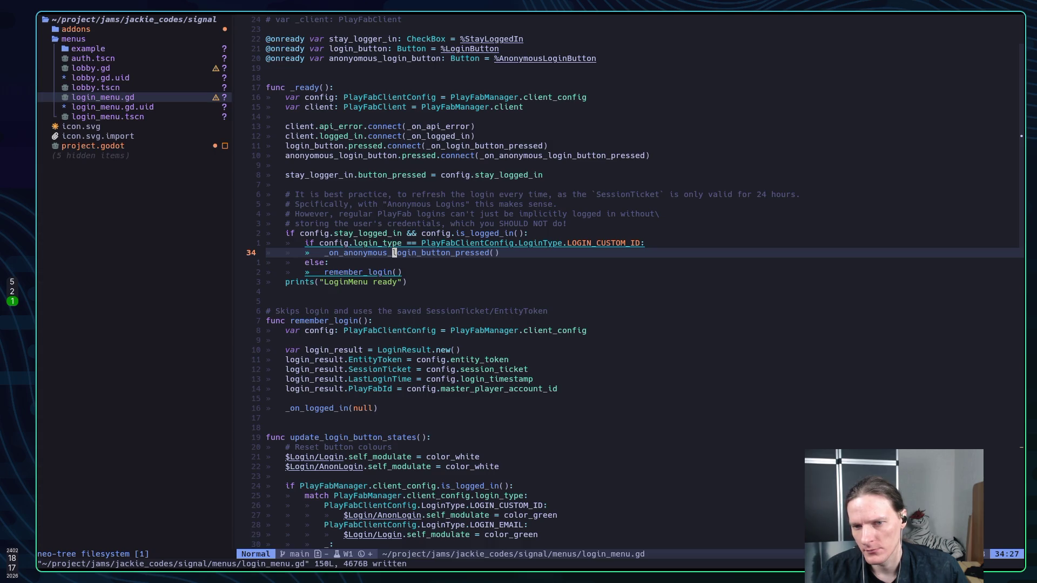
{"action": "key", "text": "k"}
{"action": "key", "text": "k"}
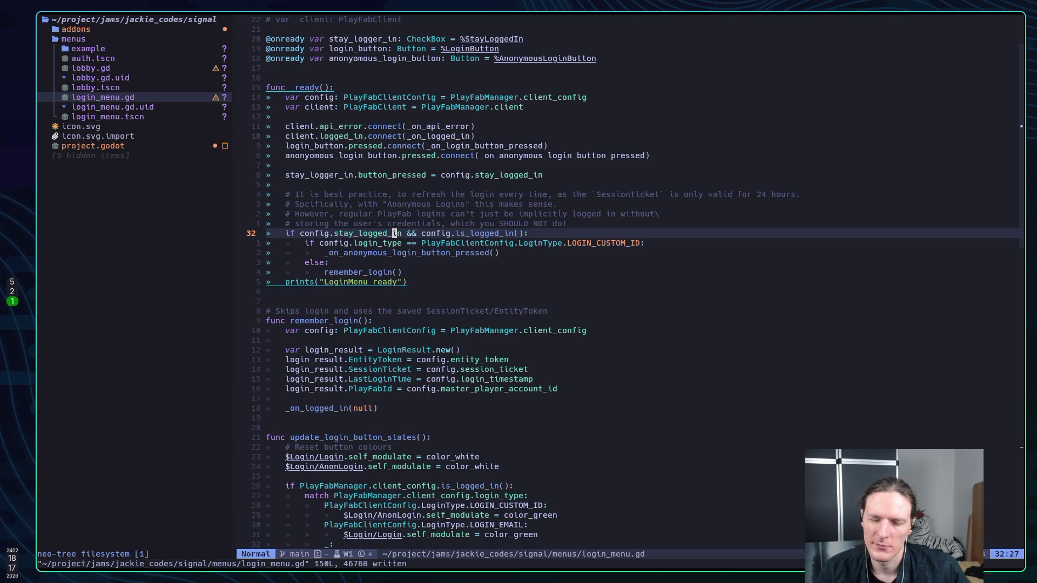
{"action": "key", "text": "V"}
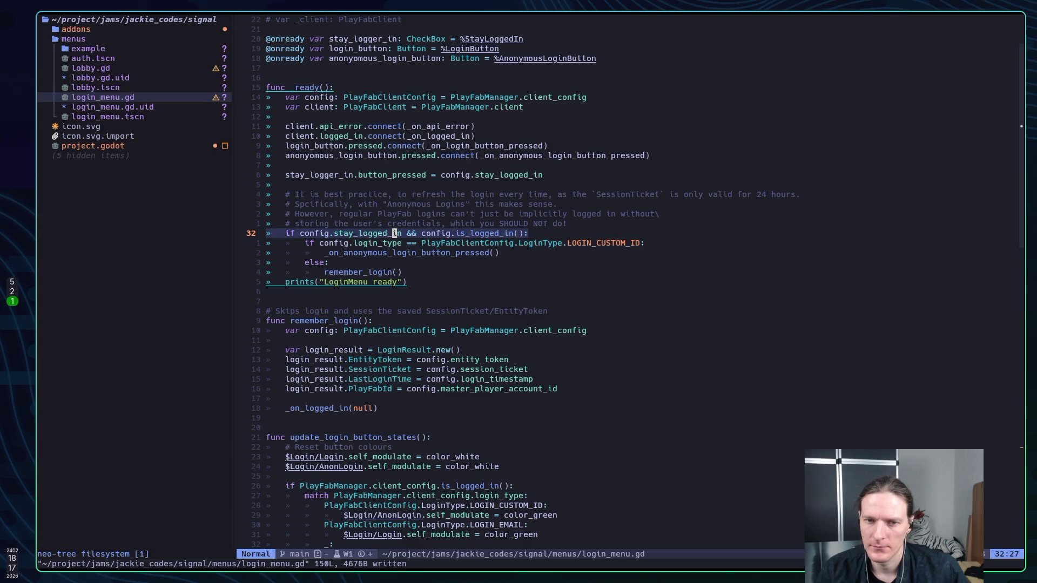
{"action": "key", "text": "j"}
{"action": "key", "text": "j"}
{"action": "key", "text": "j"}
{"action": "type", "text": "gc:w"}
{"action": "key", "text": "Return"}
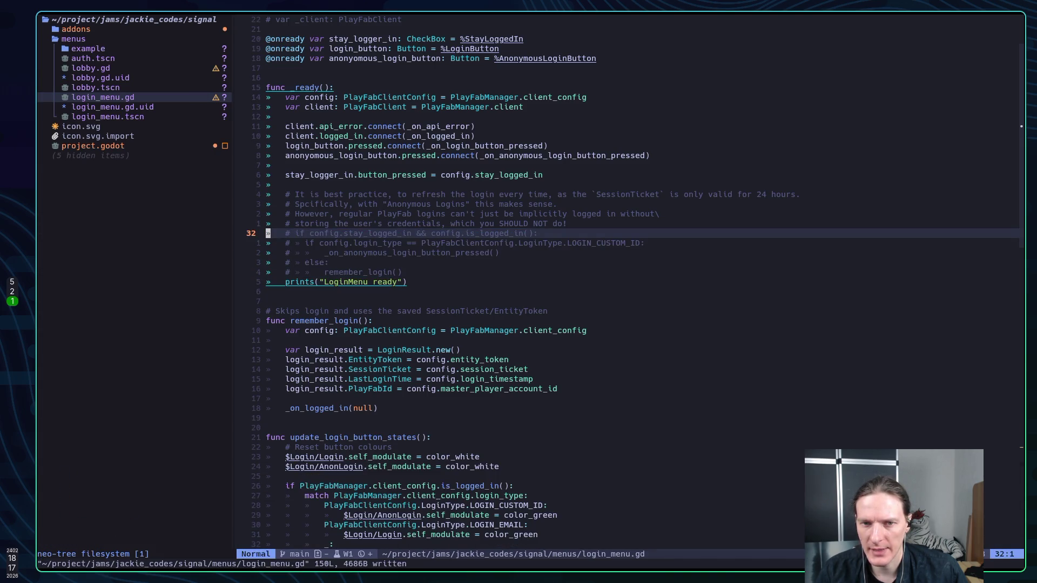
{"action": "key", "text": "j"}
{"action": "key", "text": "7"}
{"action": "key", "text": "j"}
{"action": "key", "text": "6"}
{"action": "key", "text": "j"}
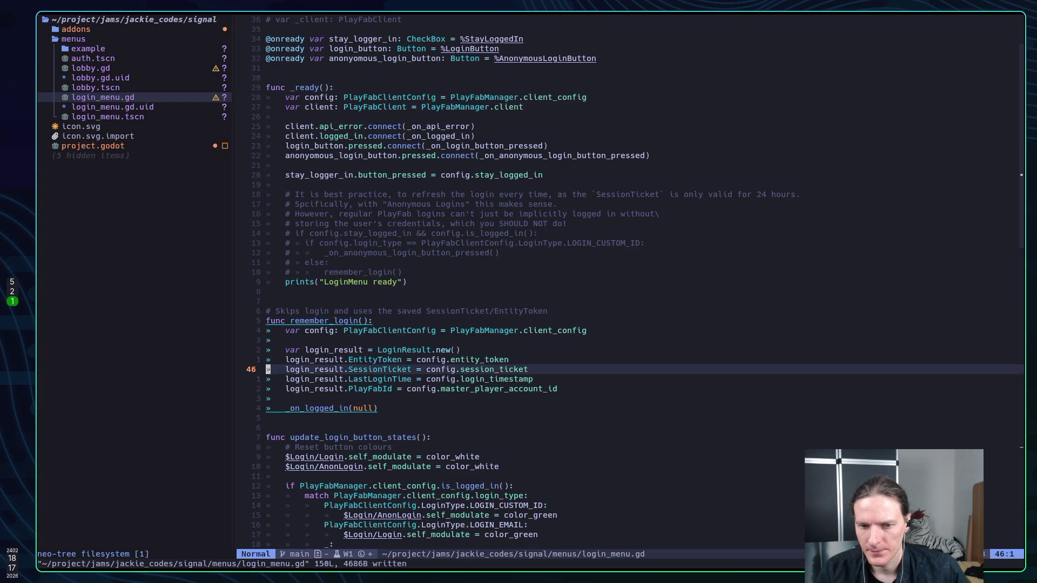
{"action": "key", "text": "k"}
{"action": "key", "text": "k"}
{"action": "key", "text": "k"}
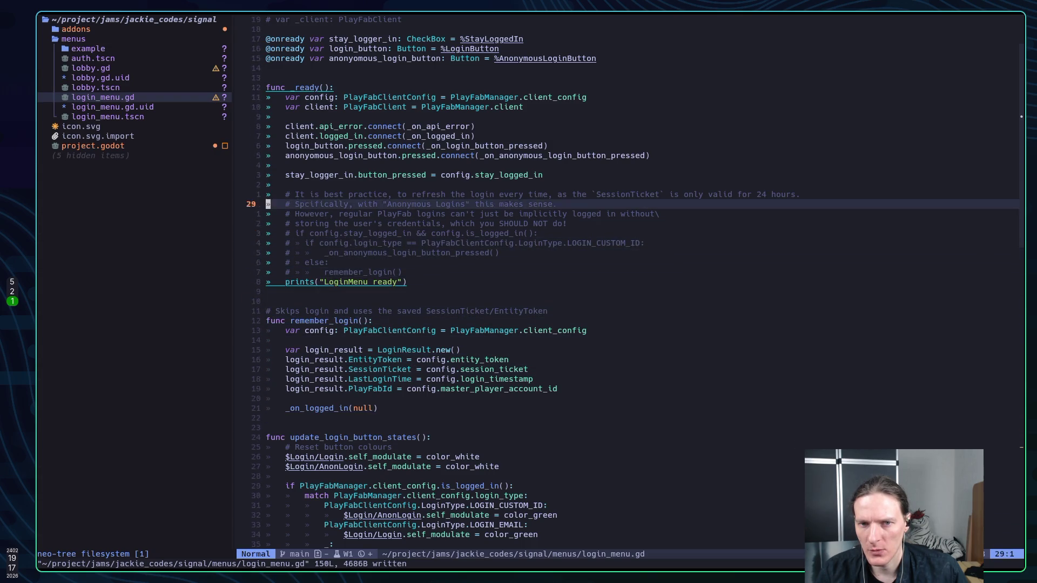
Jump to the definition of the anonymous login button handler
{"action": "key", "text": "l"}
{"action": "key", "text": "l"}
{"action": "key", "text": "l"}
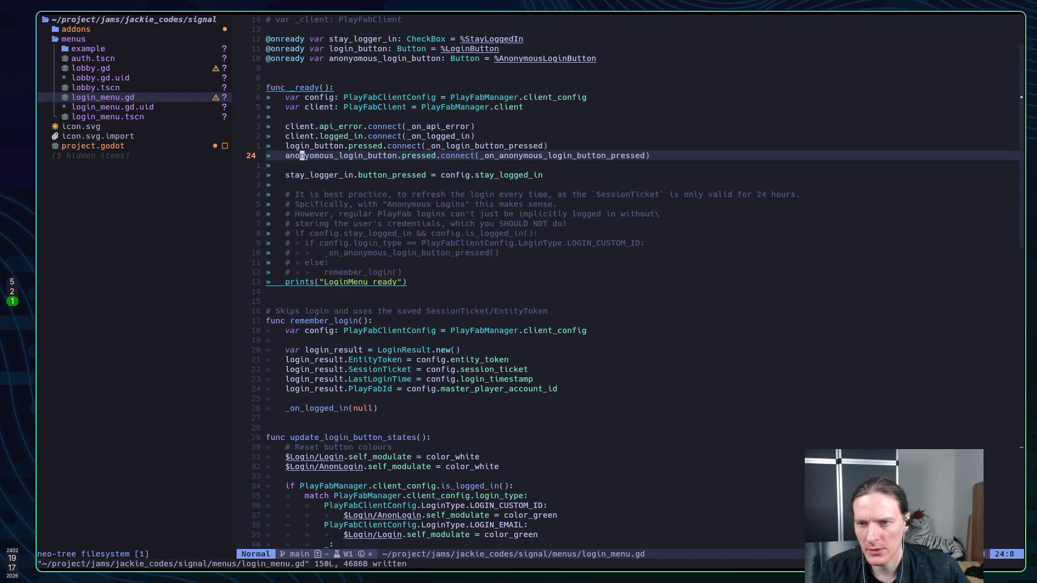
{"action": "key", "text": "l"}
{"action": "key", "text": "l"}
{"action": "key", "text": "l"}
{"action": "key", "text": "g"}
{"action": "key", "text": "d"}
{"action": "key", "text": "j"}
{"action": "key", "text": "j"}
{"action": "key", "text": "j"}
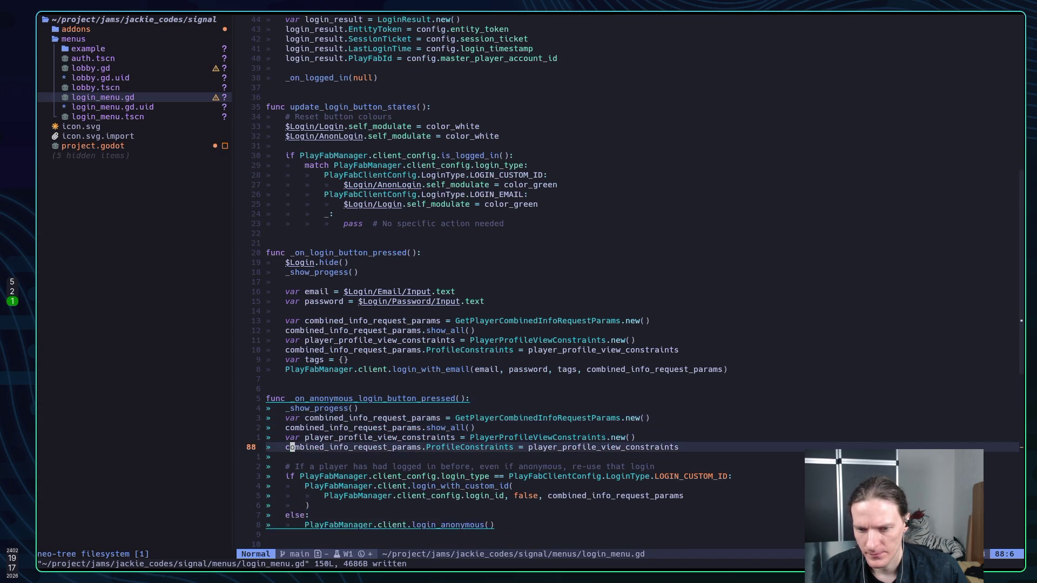
{"action": "key", "text": "k"}
{"action": "key", "text": "k"}
{"action": "key", "text": "k"}
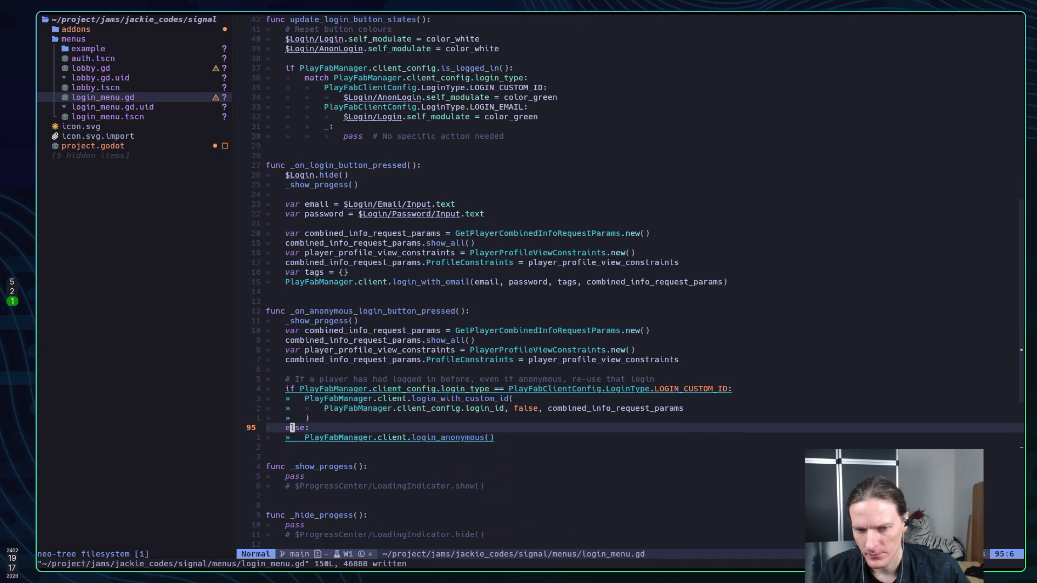
{"action": "key", "text": "k"}
{"action": "key", "text": "k"}
{"action": "key", "text": "k"}
Add prints("Trying to anonymous login...") as the handler's first line and save
{"action": "type", "text": "o"}
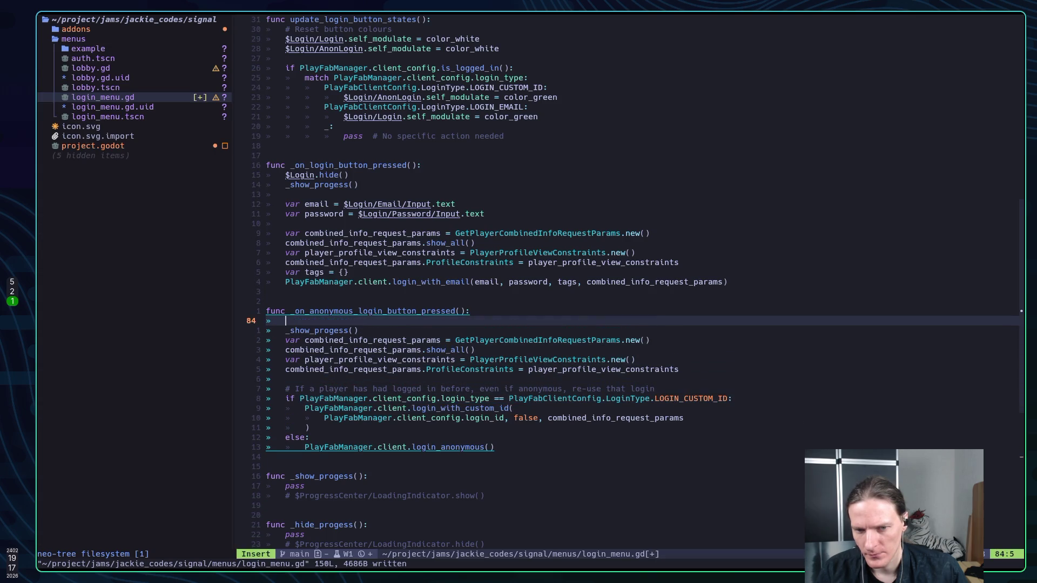
{"action": "type", "text": "prints(\""}
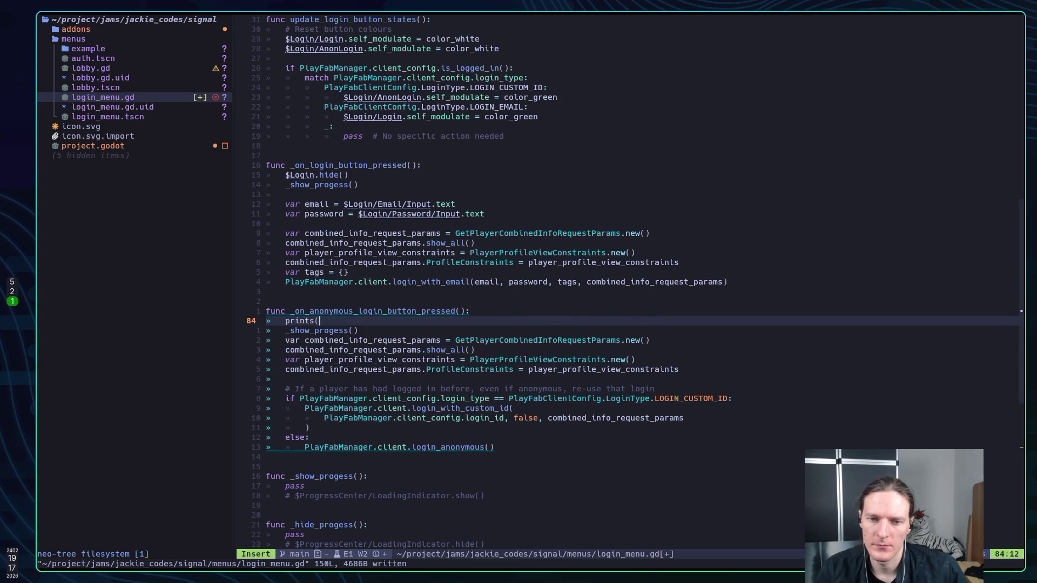
{"action": "type", "text": "Tryin"}
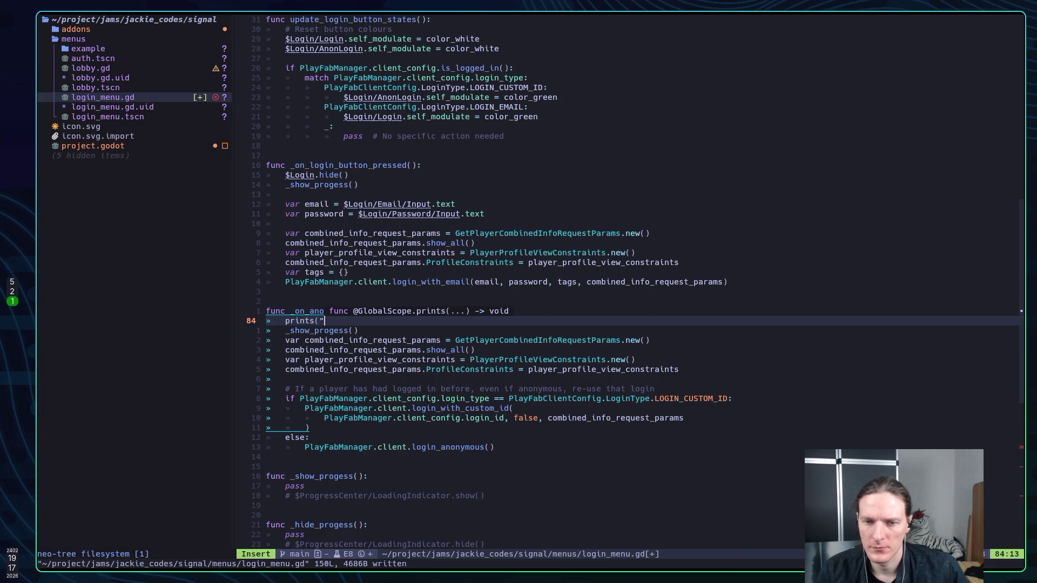
{"action": "type", "text": "g to annon"}
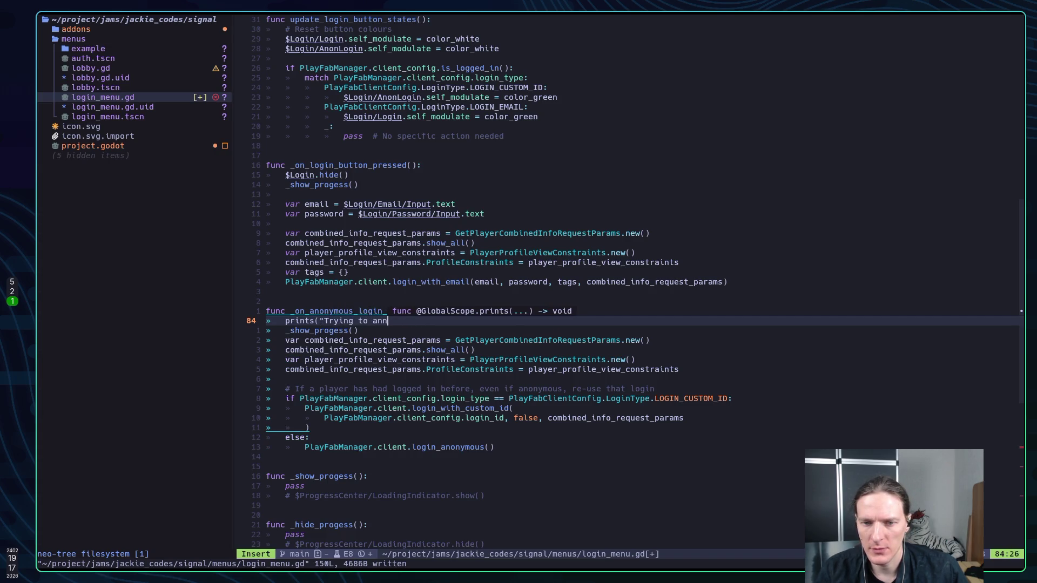
{"action": "key", "text": "BackSpace"}
{"action": "key", "text": "BackSpace"}
{"action": "key", "text": "BackSpace"}
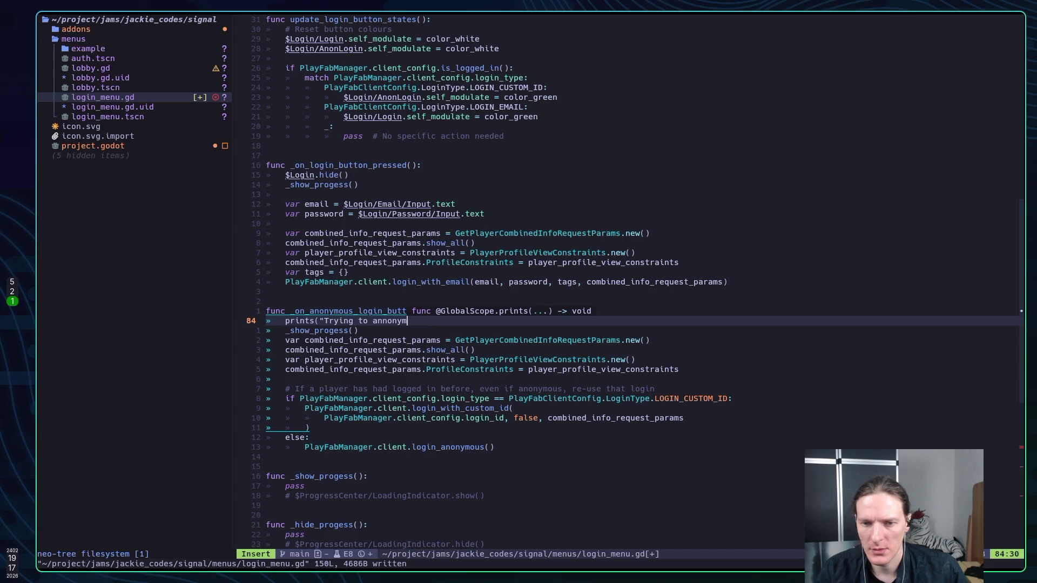
{"action": "type", "text": "onymo"}
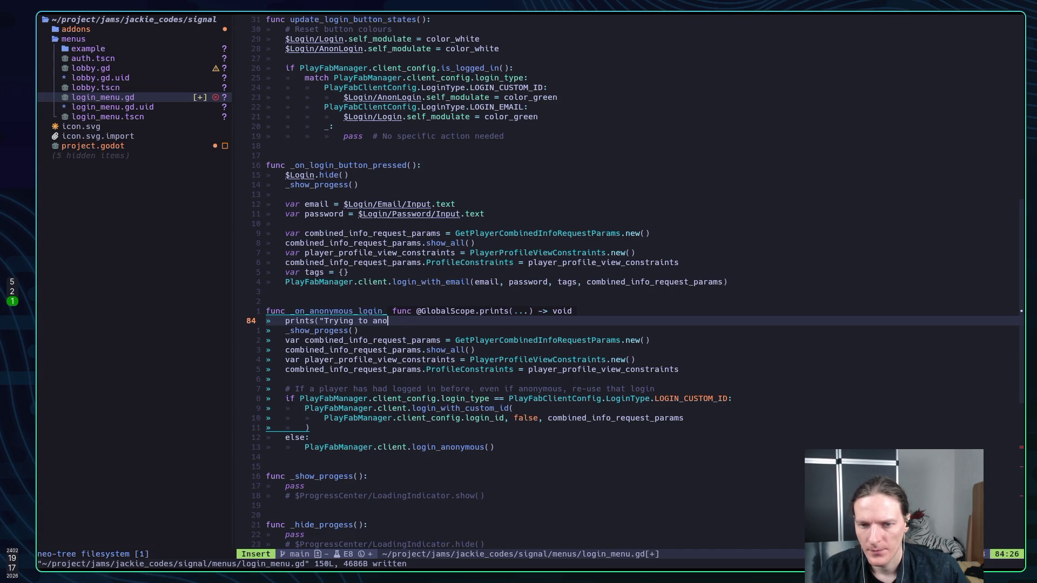
{"action": "type", "text": "us login"}
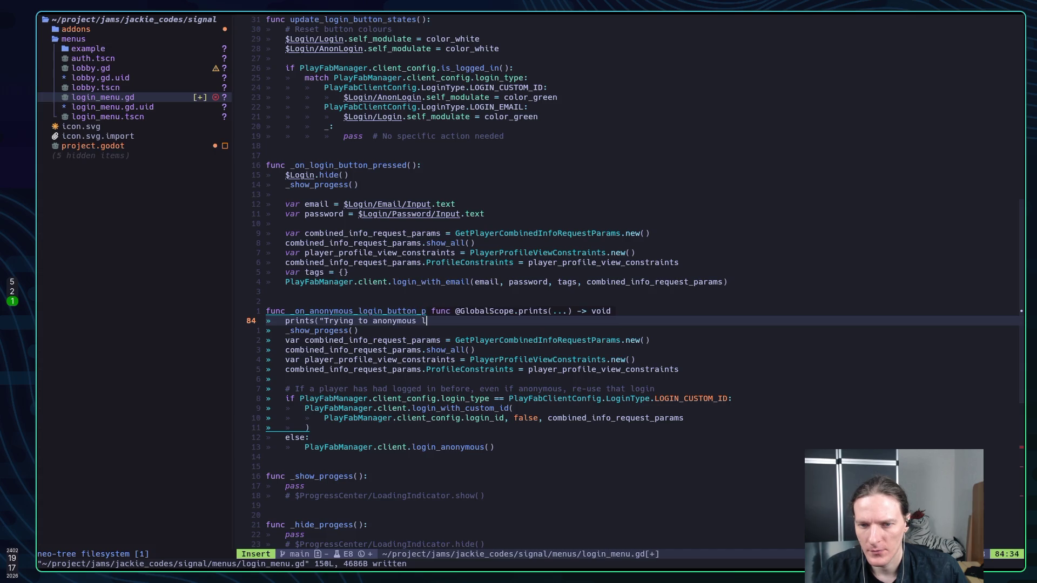
{"action": "type", "text": "...\")"}
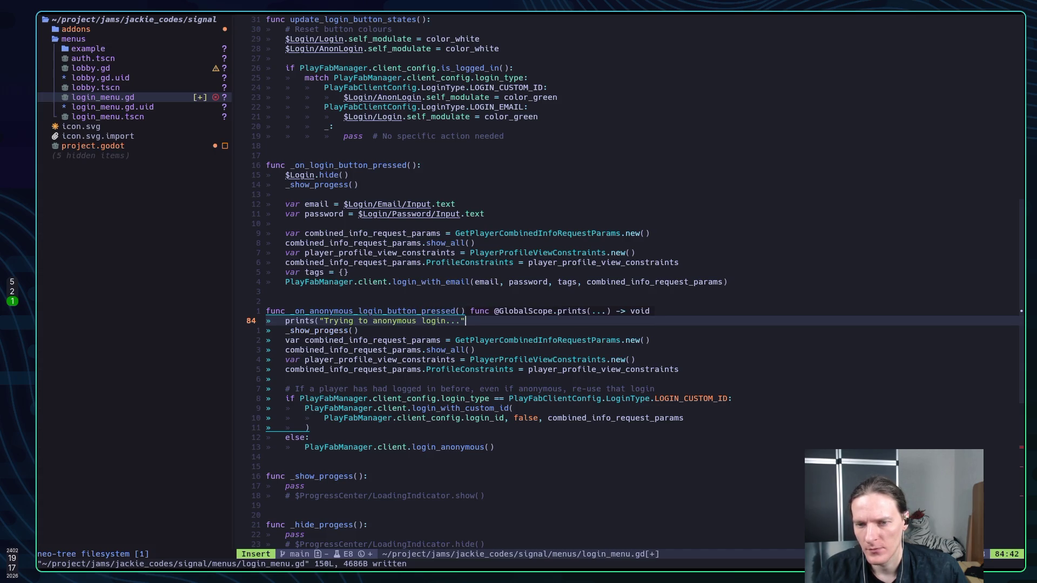
{"action": "key", "text": "Escape"}
{"action": "type", "text": ":w"}
{"action": "key", "text": "Return"}
Discard a stray blank line below the login_anonymous call and save login_menu.gd again
{"action": "key", "text": "j"}
{"action": "key", "text": "j"}
{"action": "key", "text": "j"}
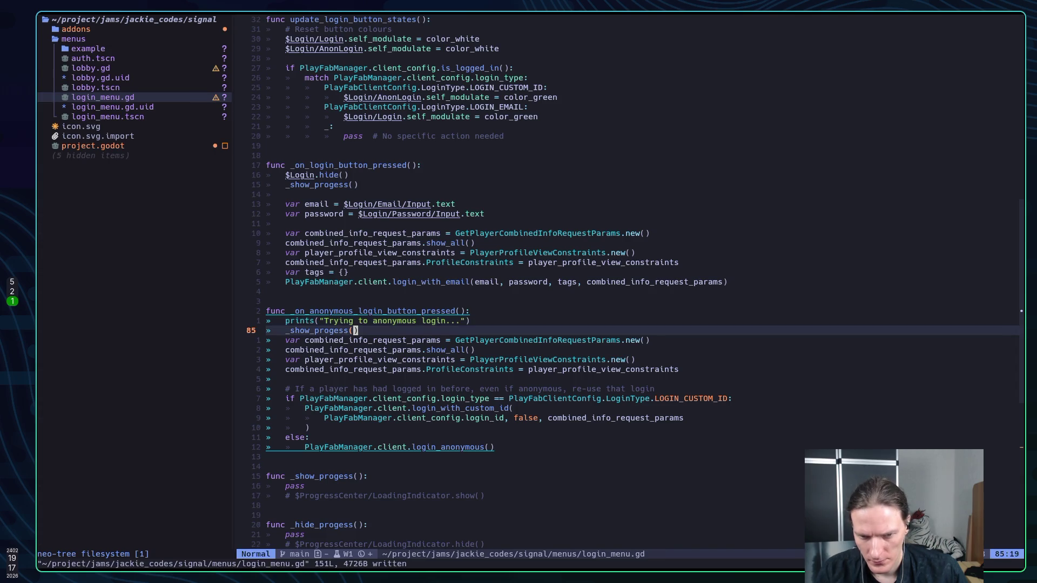
{"action": "key", "text": "j"}
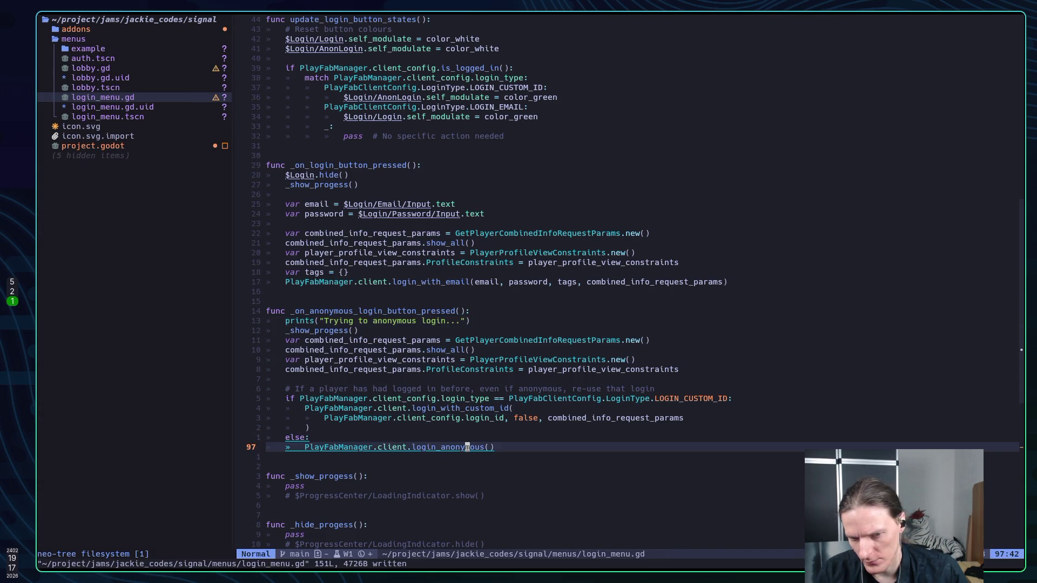
{"action": "key", "text": "o"}
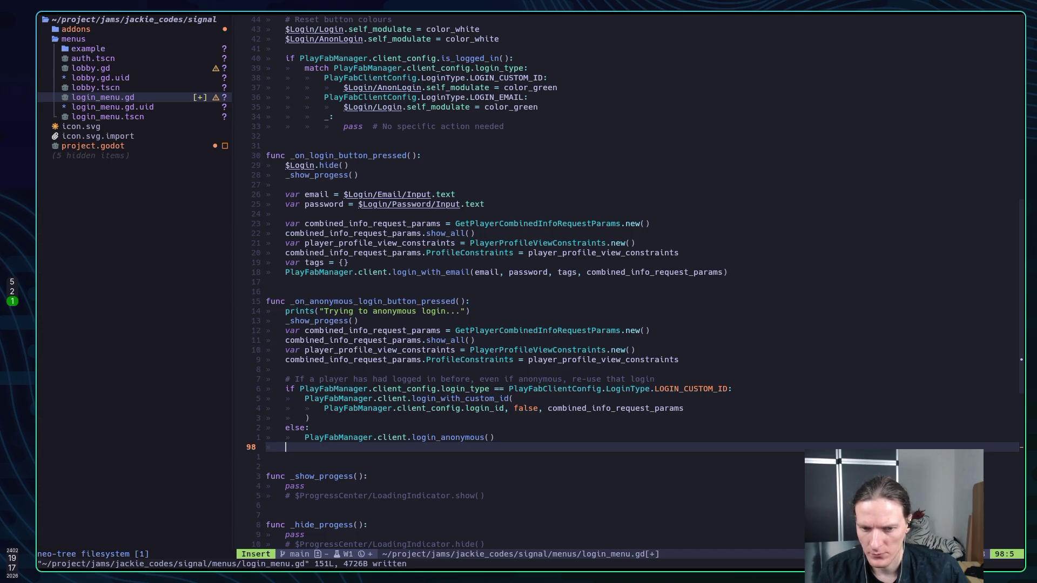
{"action": "key", "text": "BackSpace"}
{"action": "key", "text": "Escape"}
{"action": "type", "text": ":w"}
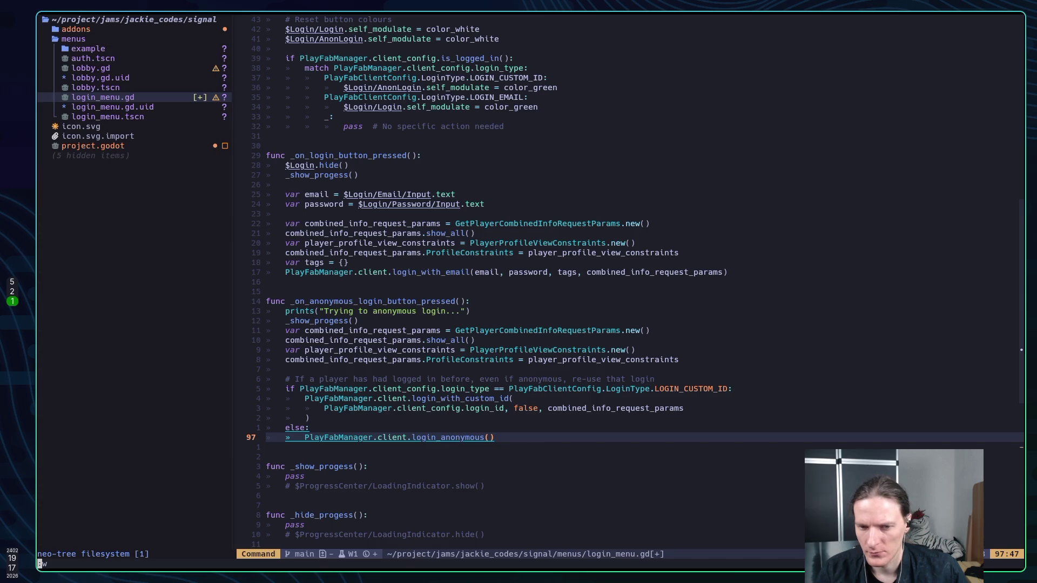
{"action": "key", "text": "Return"}
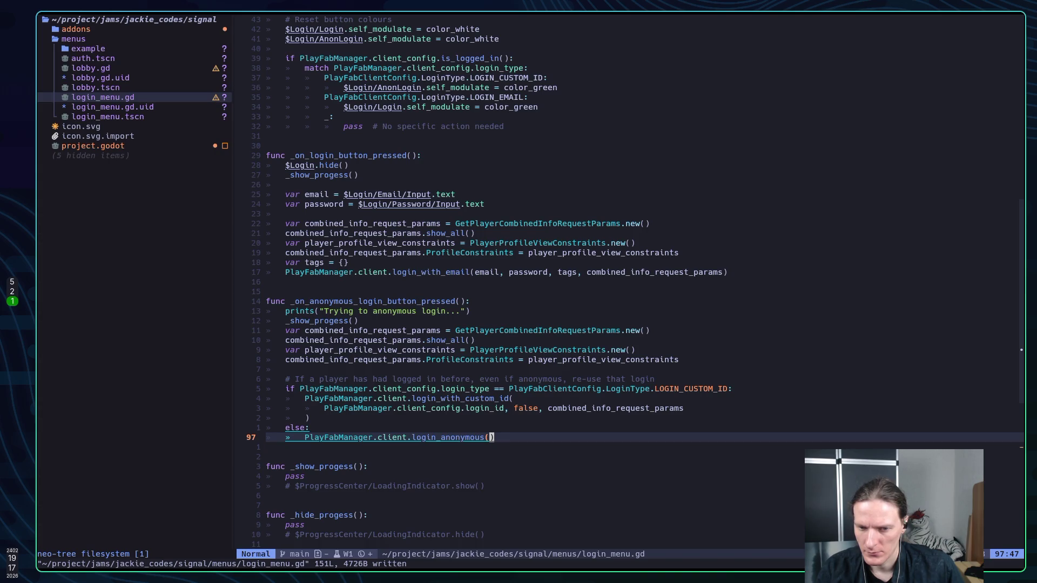
Scroll down through the script to the _on_api_error handler
{"action": "key", "text": "j"}
{"action": "key", "text": "j"}
{"action": "key", "text": "j"}
{"action": "key", "text": "j"}
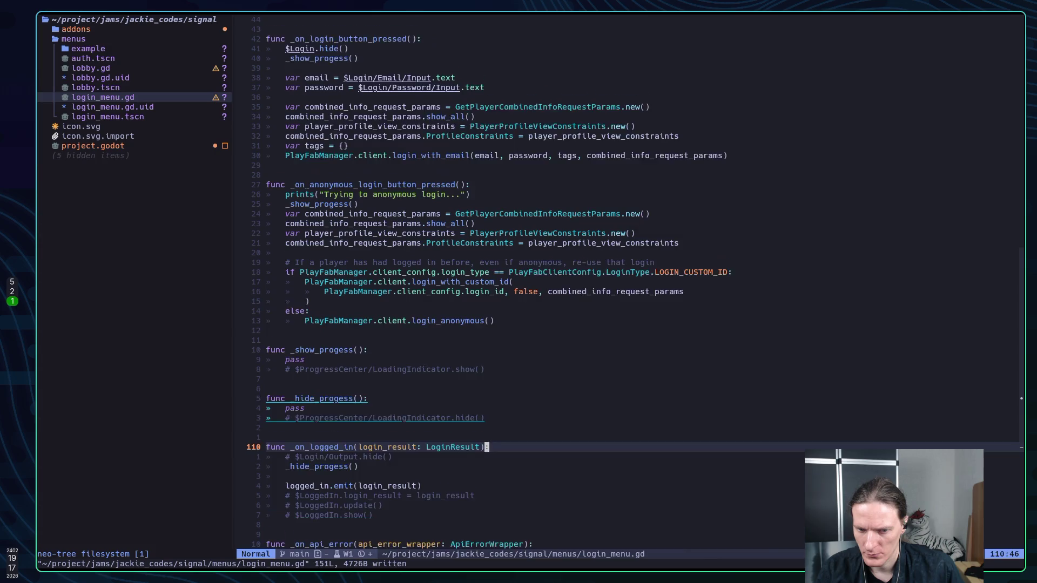
{"action": "key", "text": "j"}
{"action": "key", "text": "k"}
{"action": "key", "text": "k"}
{"action": "key", "text": "k"}
{"action": "key", "text": "j"}
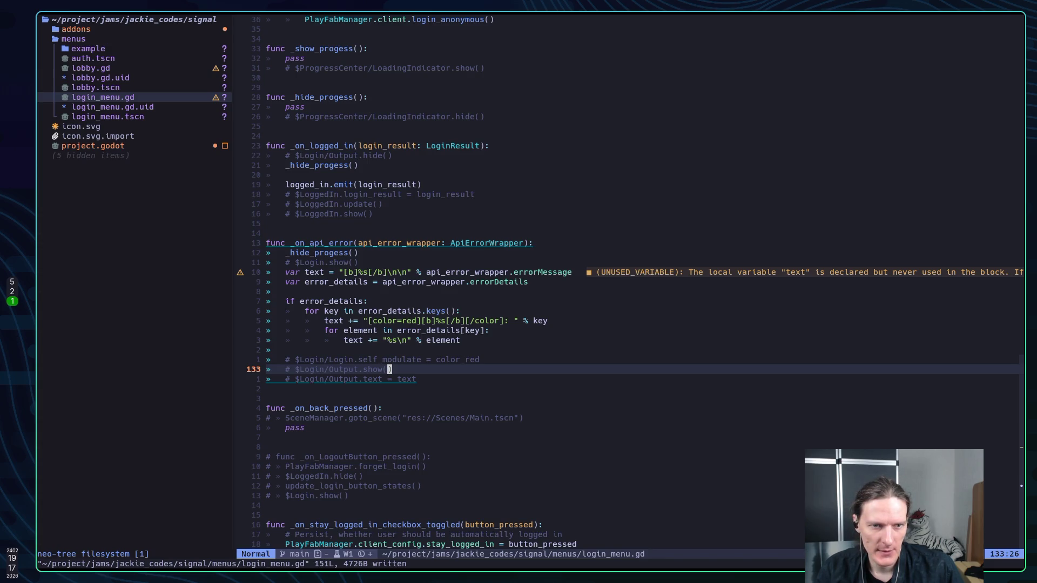
{"action": "key", "text": "super+2"}
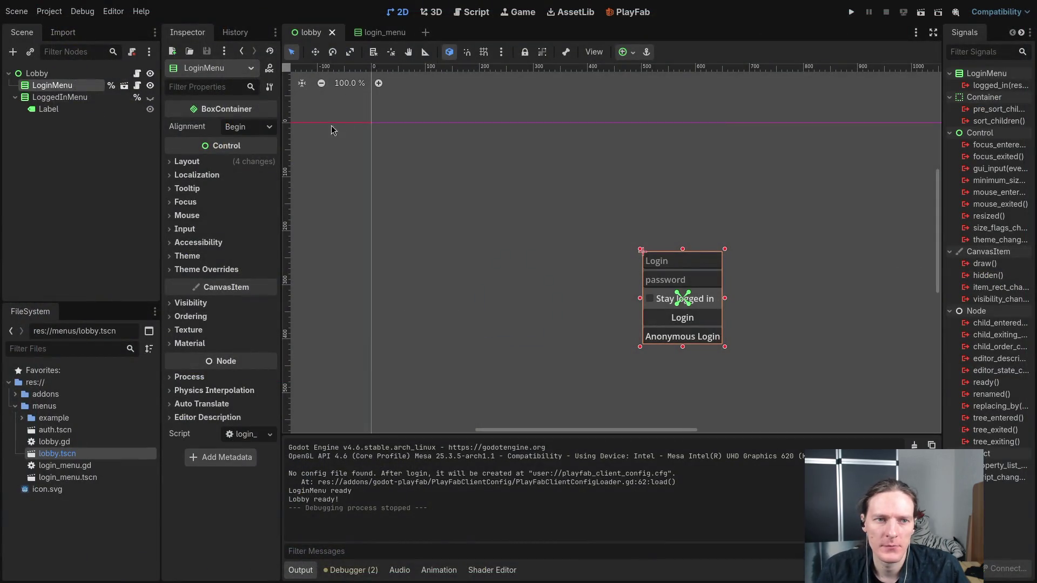
Add a Label child under Lobby, rename it ErrorMessage, and save the scene
{"action": "right_click", "coordinate": [44, 74]}
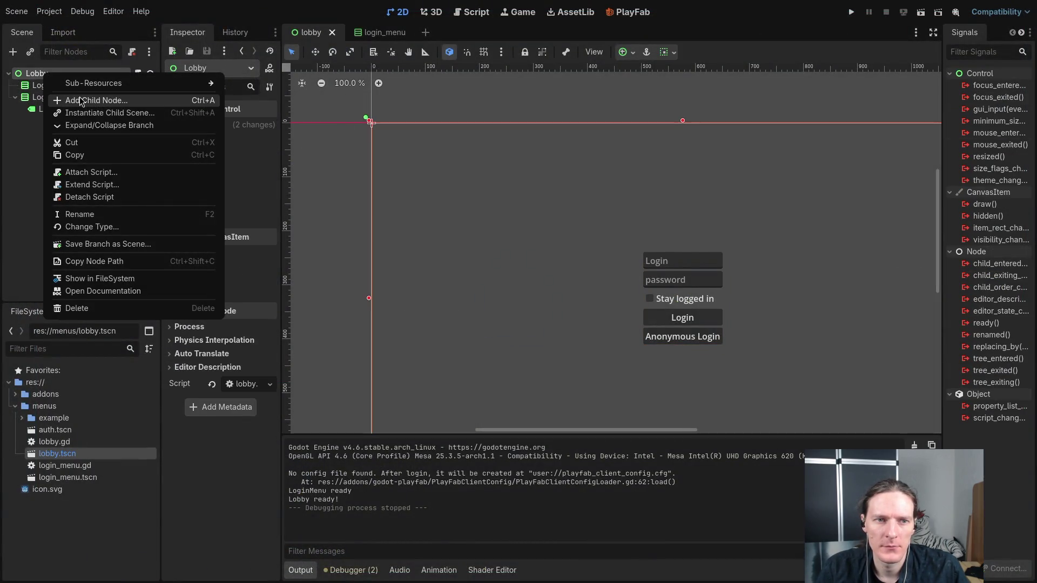
{"action": "left_click", "coordinate": [80, 102]}
{"action": "key", "text": "Return"}
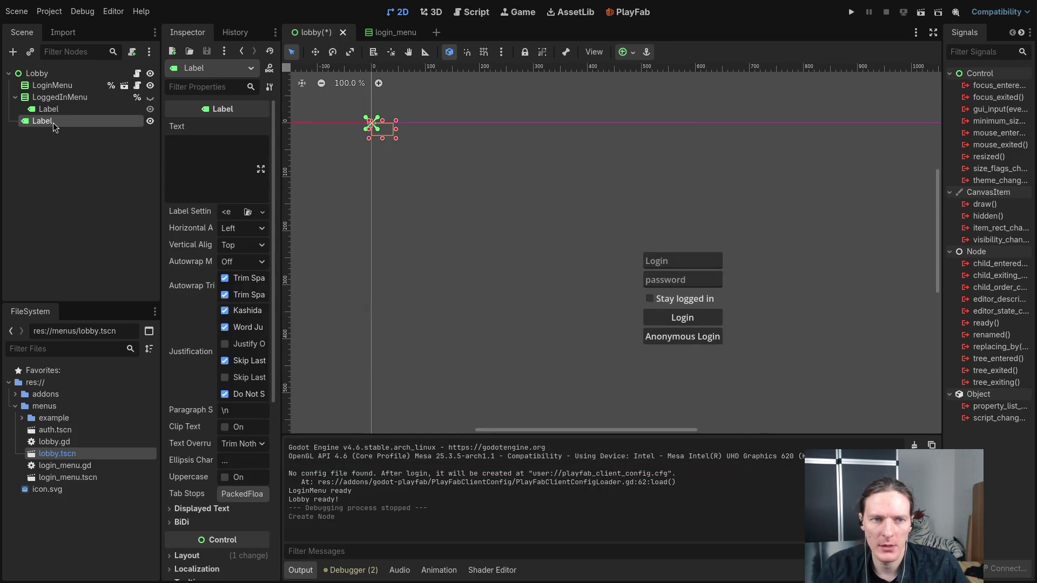
{"action": "double_click", "coordinate": [54, 125]}
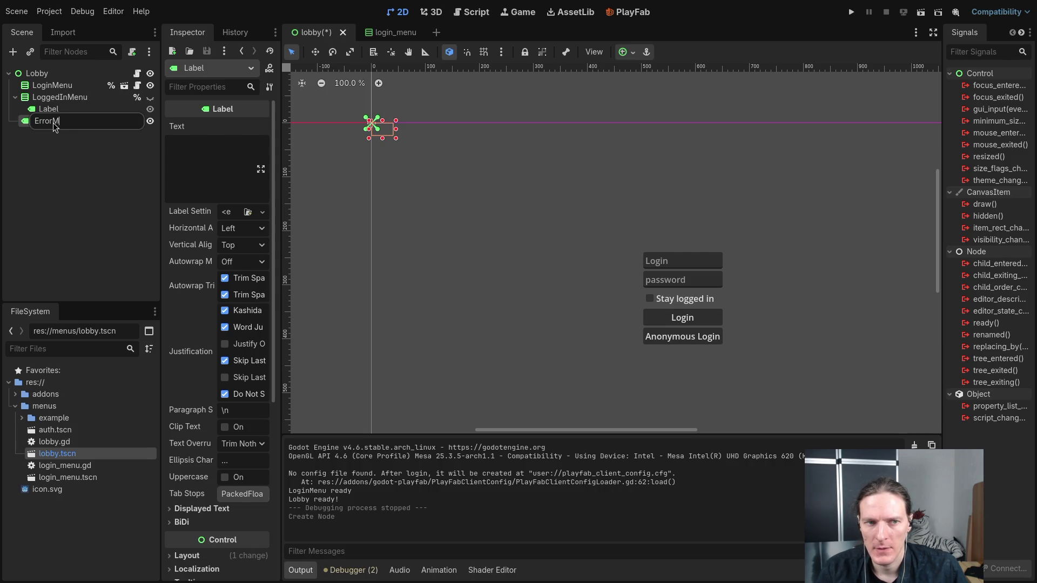
{"action": "type", "text": "age"}
{"action": "key", "text": "Return"}
{"action": "key", "text": "ctrl+s"}
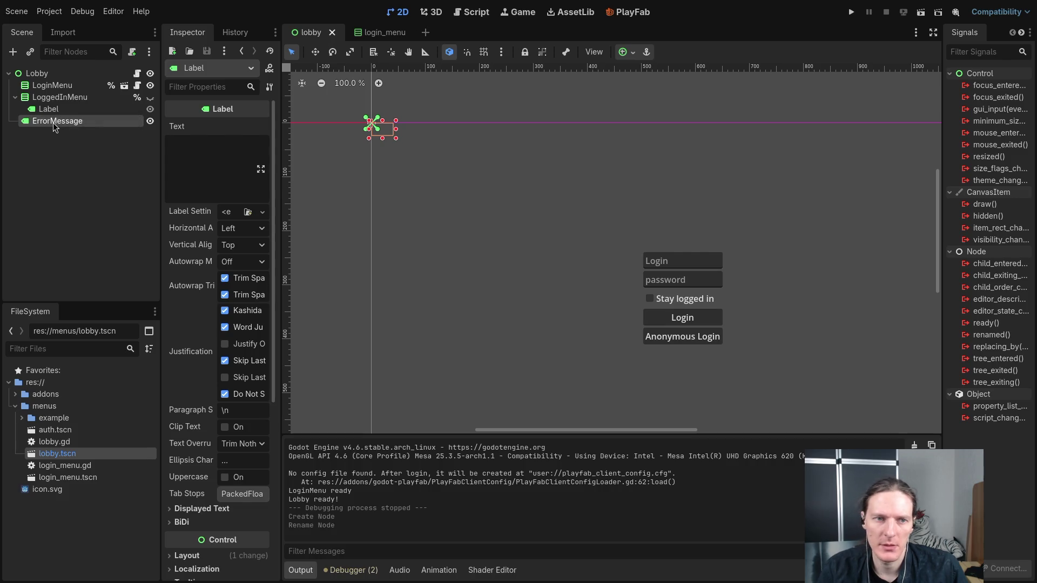
Anchor ErrorMessage with the Top Wide preset and drag it taller to 1152×93
{"action": "left_click", "coordinate": [74, 158]}
{"action": "left_click", "coordinate": [64, 121]}
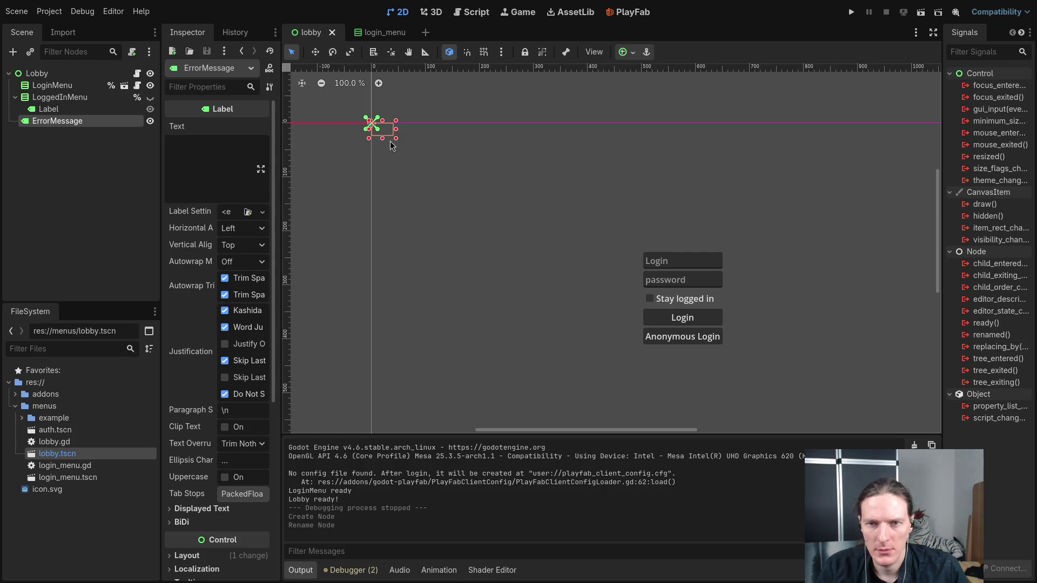
{"action": "left_click", "coordinate": [626, 52]}
{"action": "left_click", "coordinate": [688, 93]}
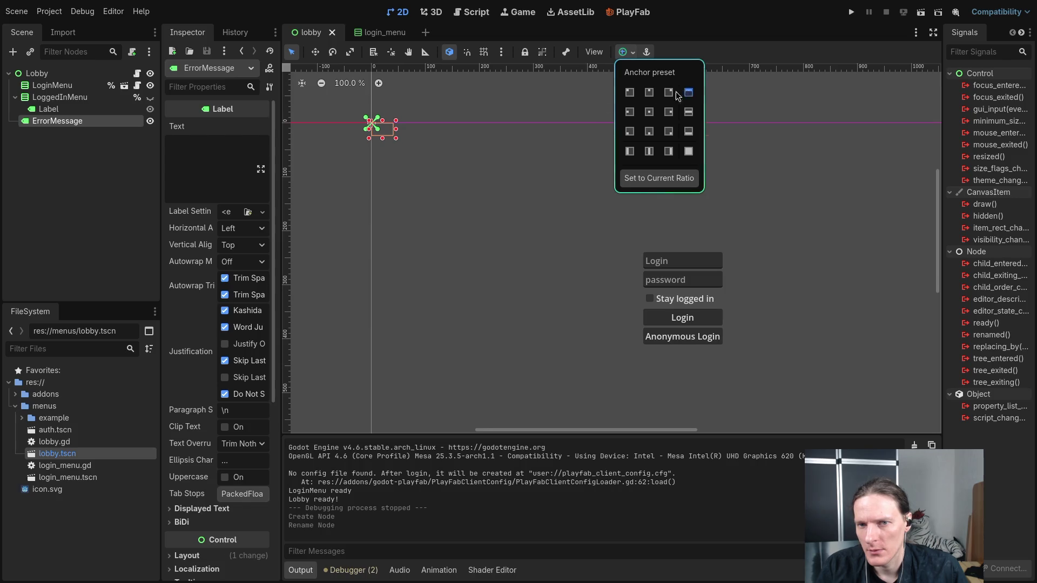
{"action": "key", "text": "ctrl+s"}
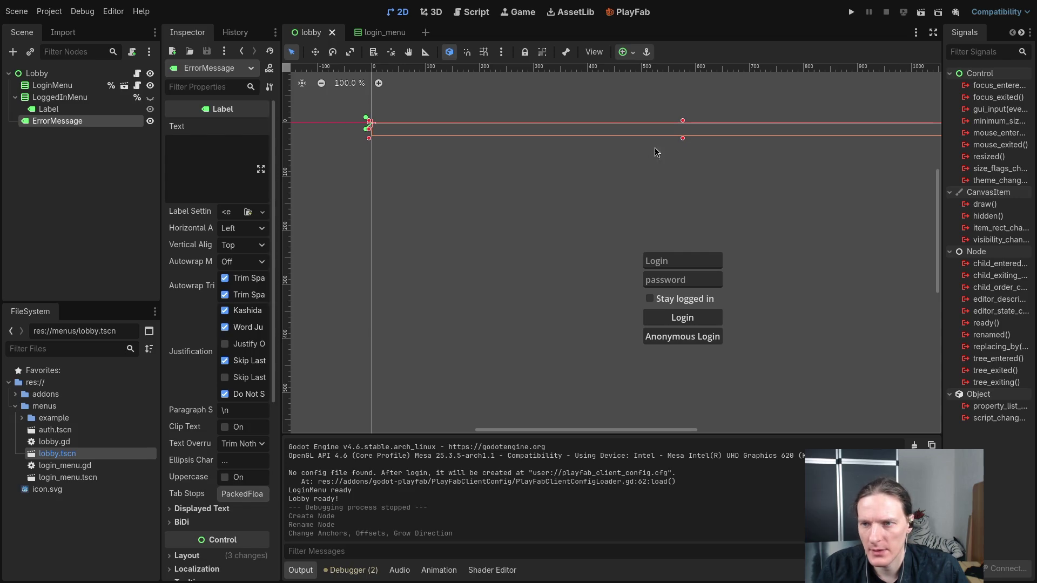
{"action": "left_click_drag", "start_coordinate": [683, 139], "coordinate": [682, 177]}
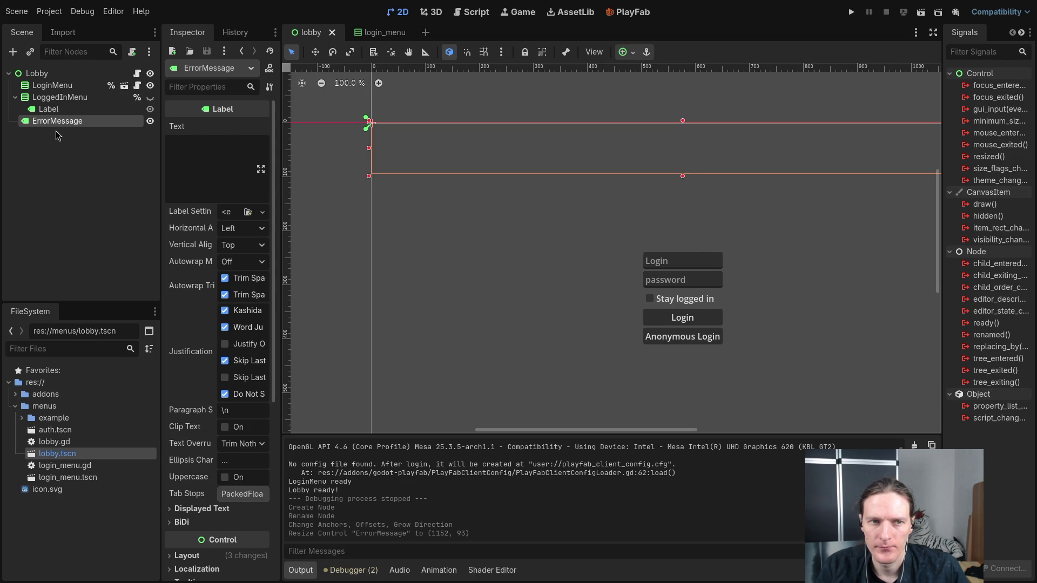
Enable Access as Unique Name on the ErrorMessage node
{"action": "right_click", "coordinate": [40, 124]}
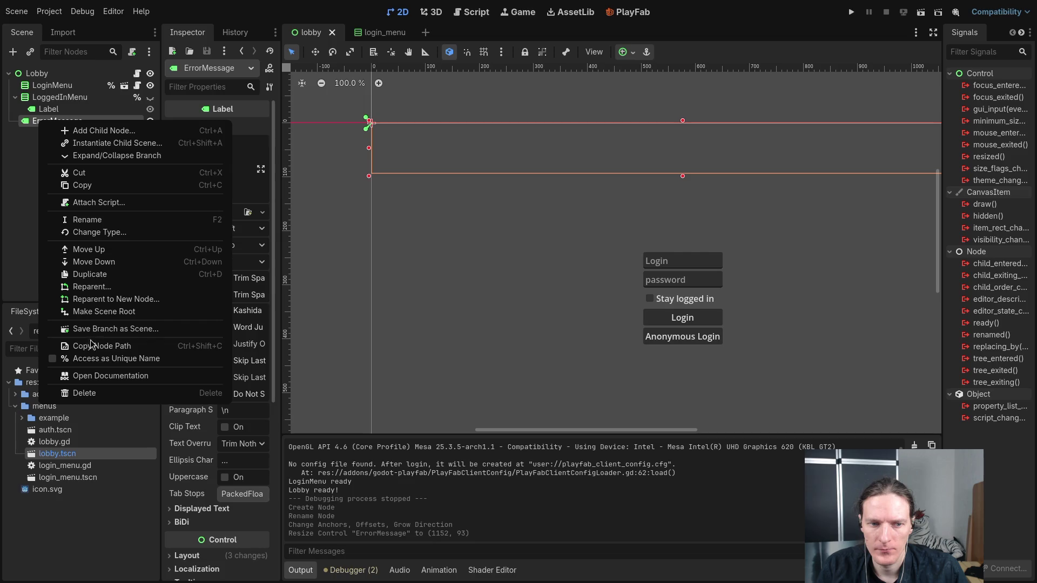
{"action": "left_click", "coordinate": [91, 359]}
{"action": "left_click", "coordinate": [67, 241]}
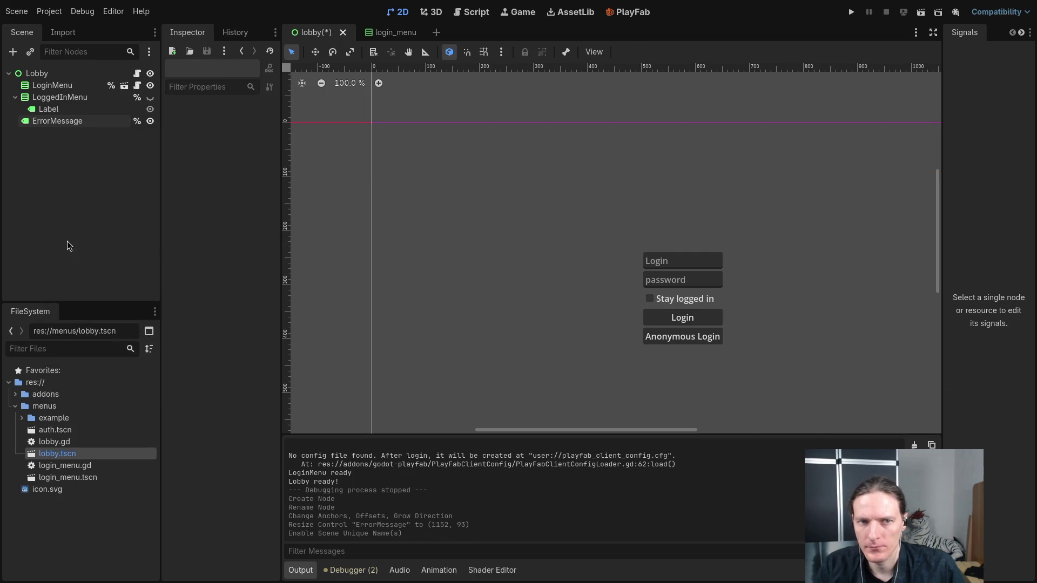
Declare signal errored(message: String) below the logged_in signal in login_menu.gd and save
{"action": "key", "text": "alt+Tab"}
{"action": "key", "text": "k"}
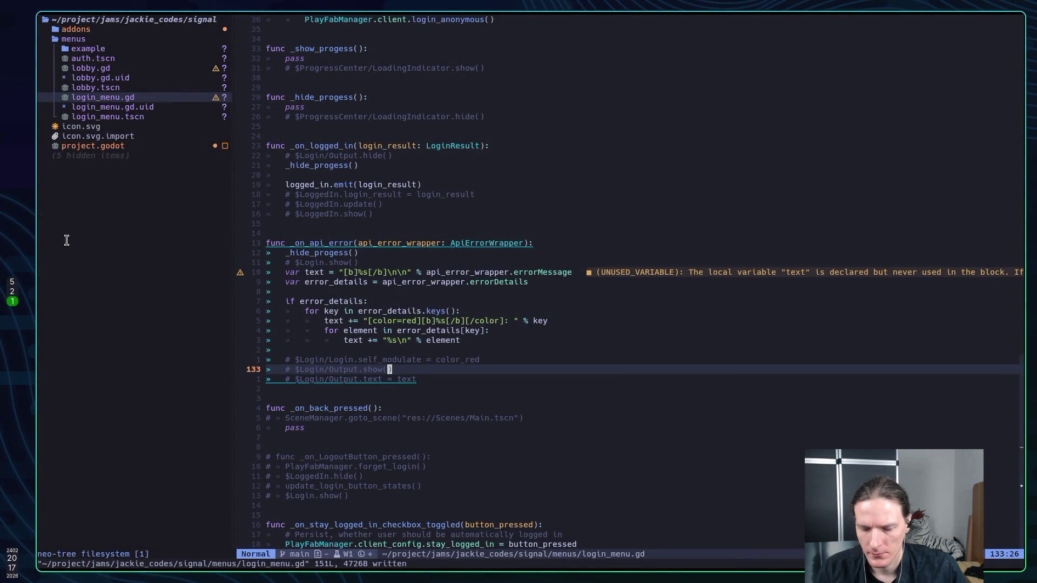
{"action": "key", "text": "k"}
{"action": "key", "text": "k"}
{"action": "key", "text": "k"}
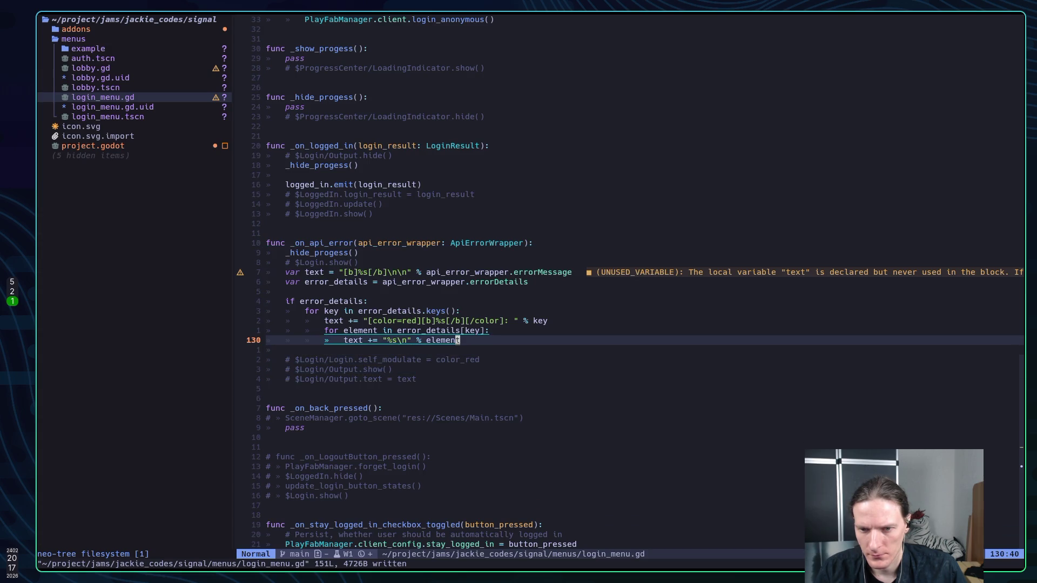
{"action": "key", "text": "g"}
{"action": "key", "text": "g"}
{"action": "key", "text": "j"}
{"action": "key", "text": "j"}
{"action": "key", "text": "j"}
{"action": "type", "text": "o"}
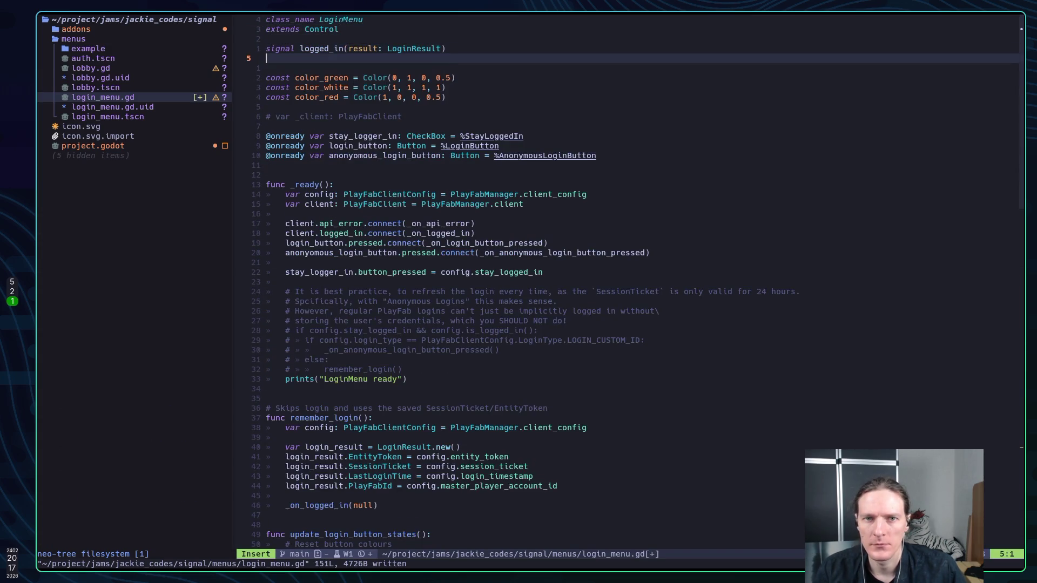
{"action": "type", "text": "signal "}
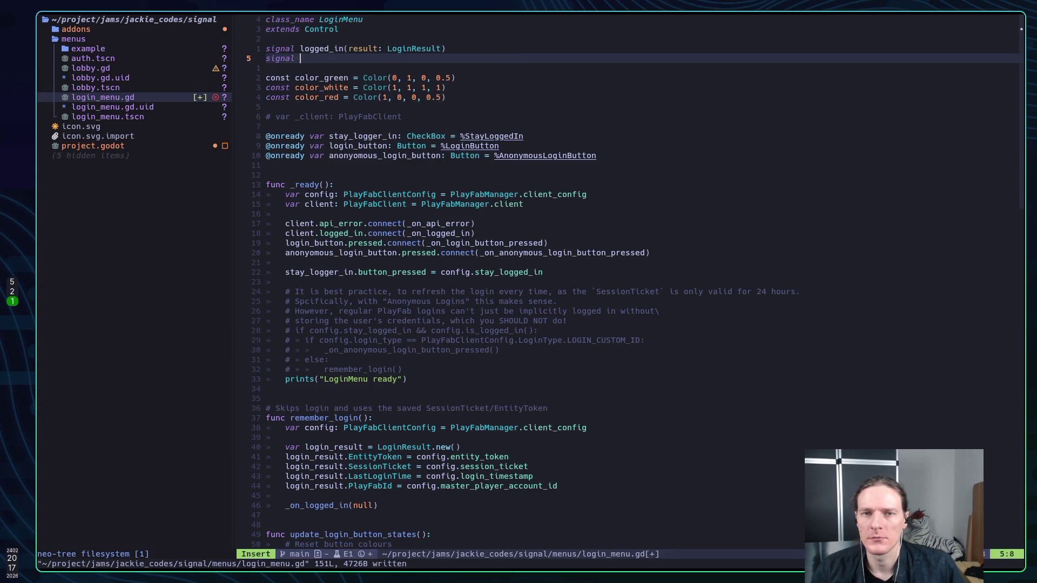
{"action": "type", "text": "error"}
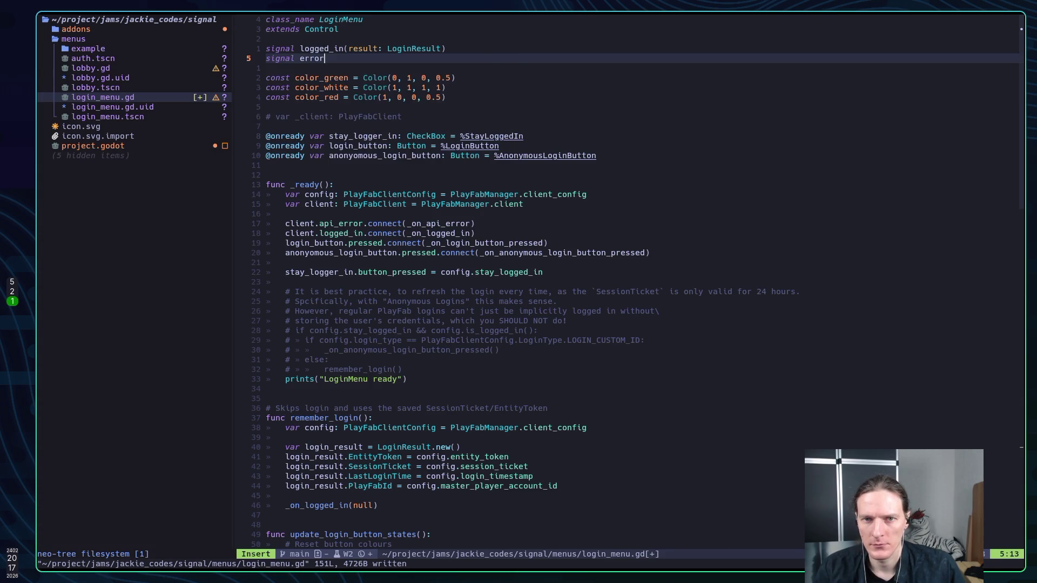
{"action": "type", "text": "ed("}
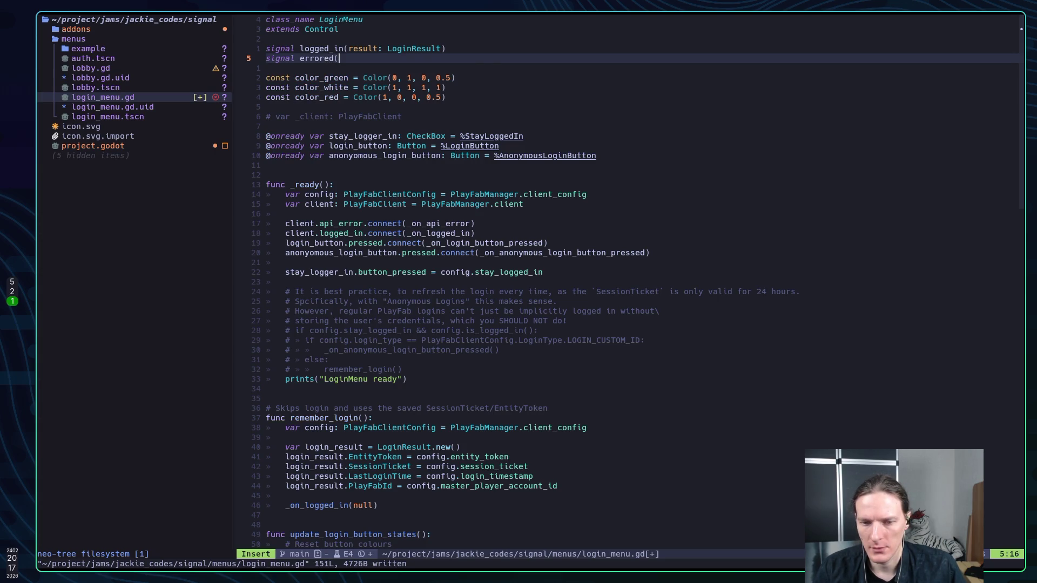
{"action": "type", "text": "me"}
{"action": "type", "text": "ge: "}
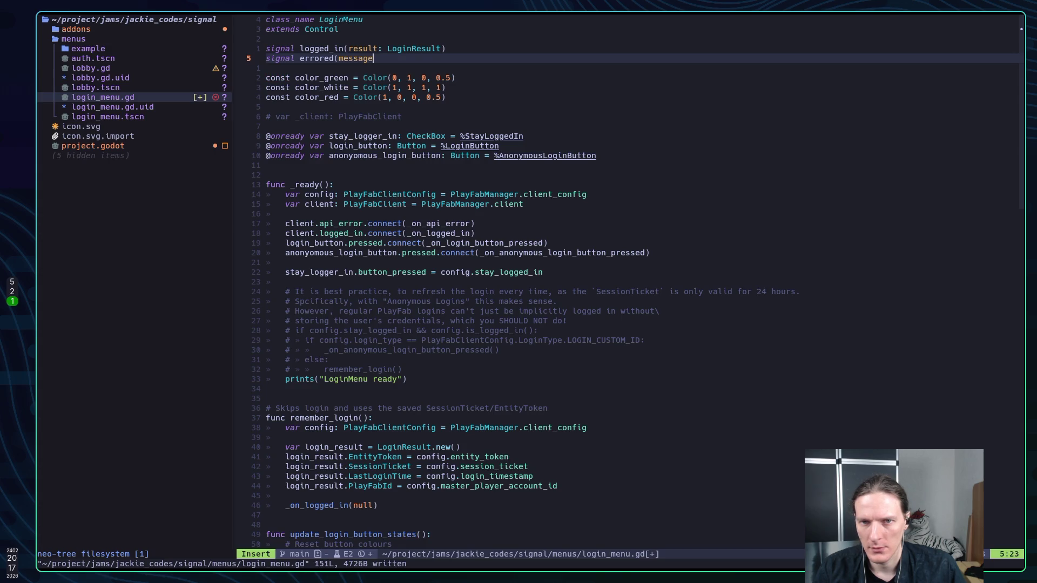
{"action": "type", "text": "String)"}
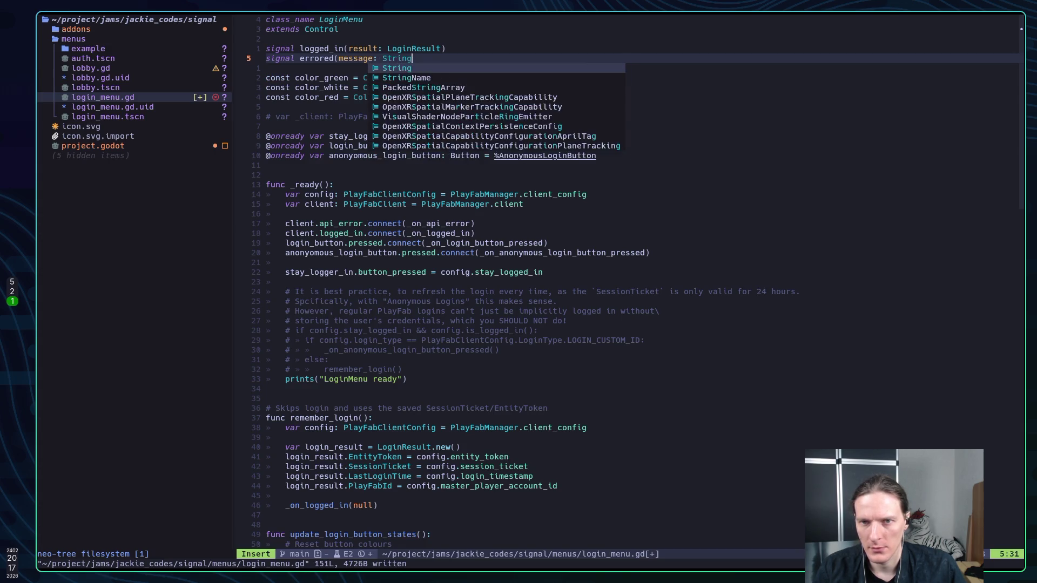
{"action": "key", "text": "Escape"}
{"action": "type", "text": ":w"}
{"action": "key", "text": "Return"}
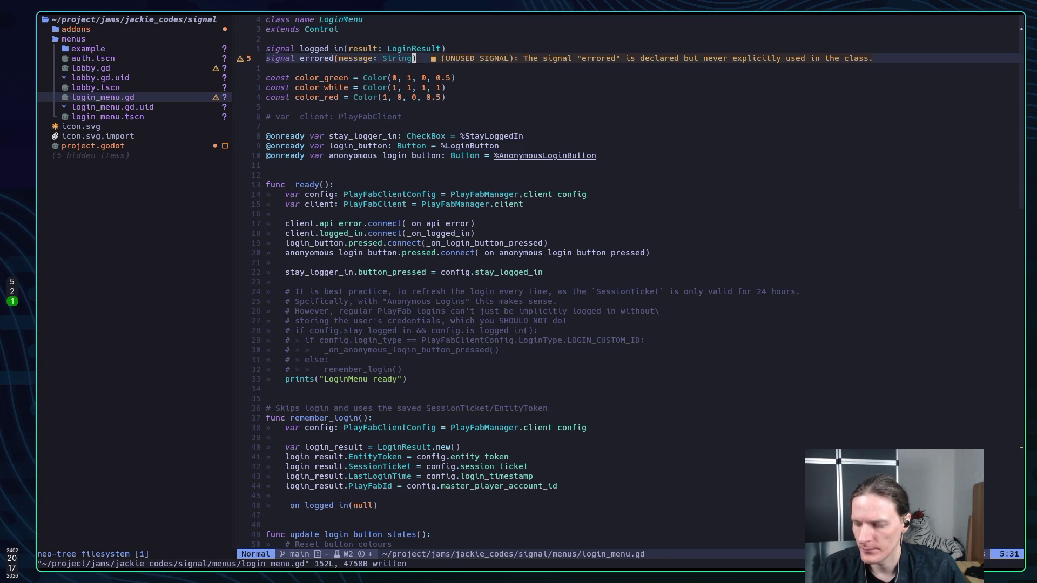
Add errored.emit(text) at the end of _on_api_error and save the script
{"action": "key", "text": "ctrl+o"}
{"action": "key", "text": "j"}
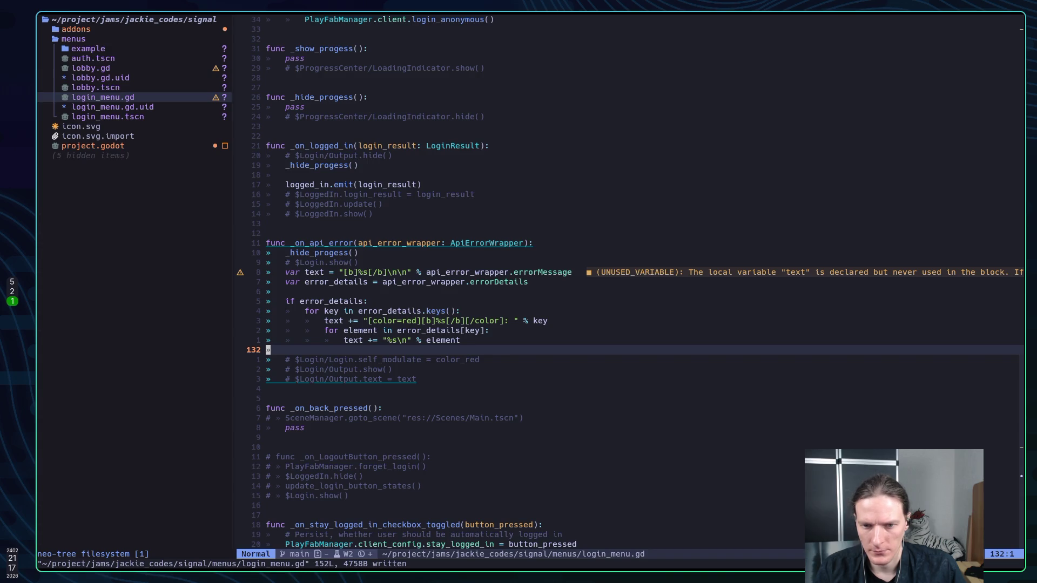
{"action": "key", "text": "o"}
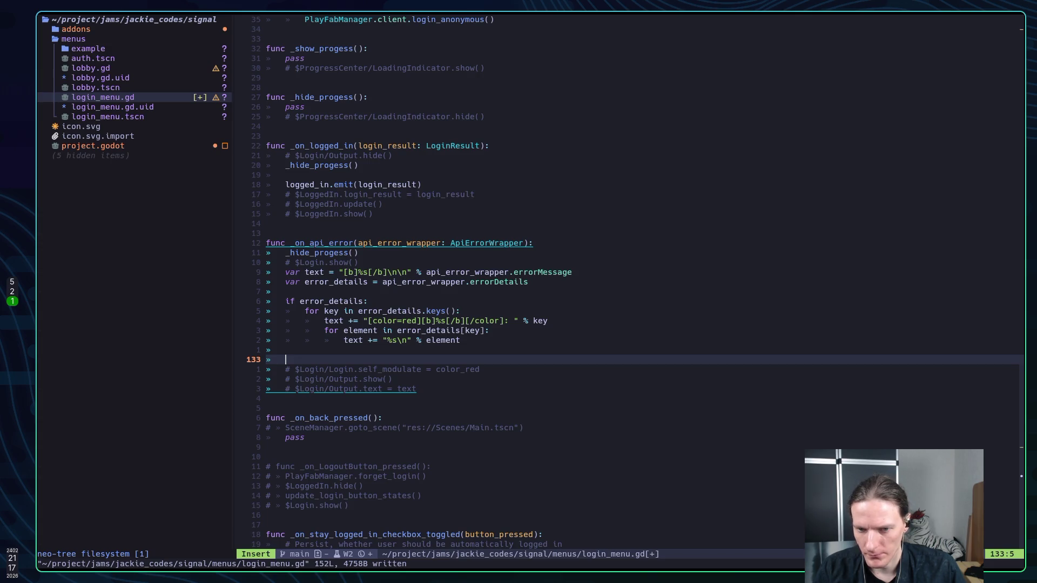
{"action": "type", "text": "_"}
{"action": "key", "text": "BackSpace"}
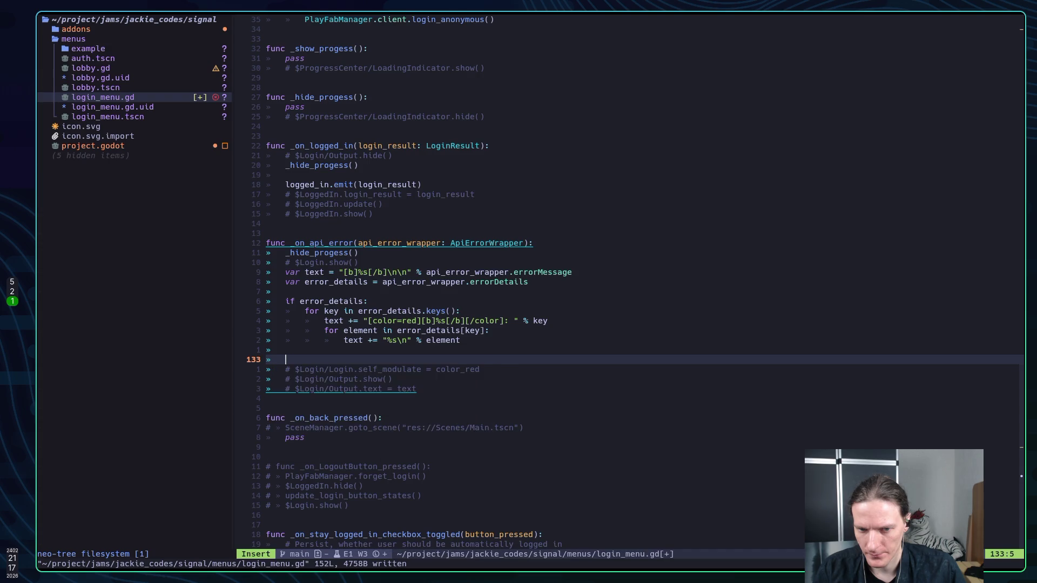
{"action": "type", "text": "err"}
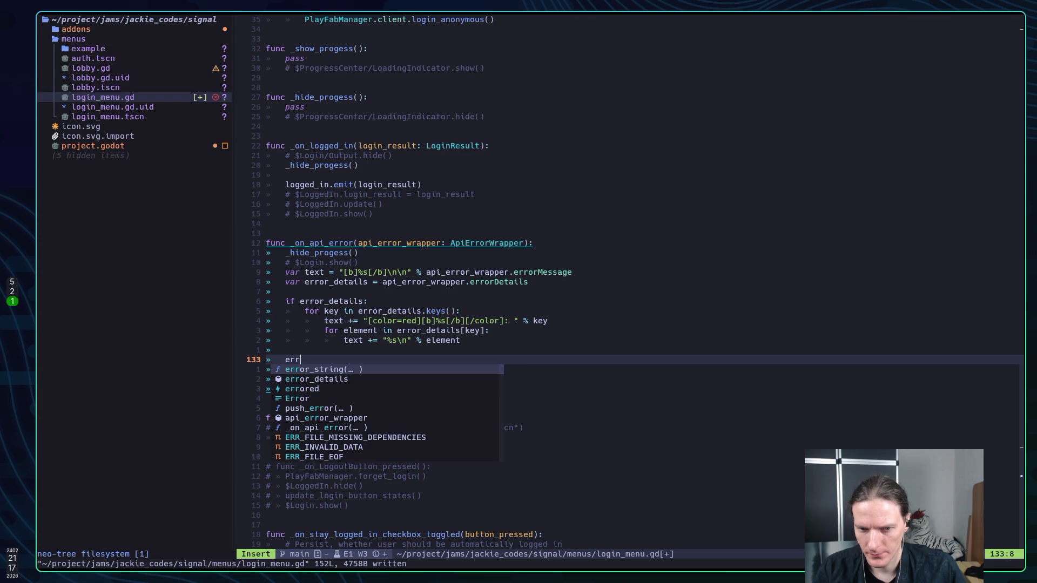
{"action": "key", "text": "Tab"}
{"action": "key", "text": "Tab"}
{"action": "type", "text": ".em"}
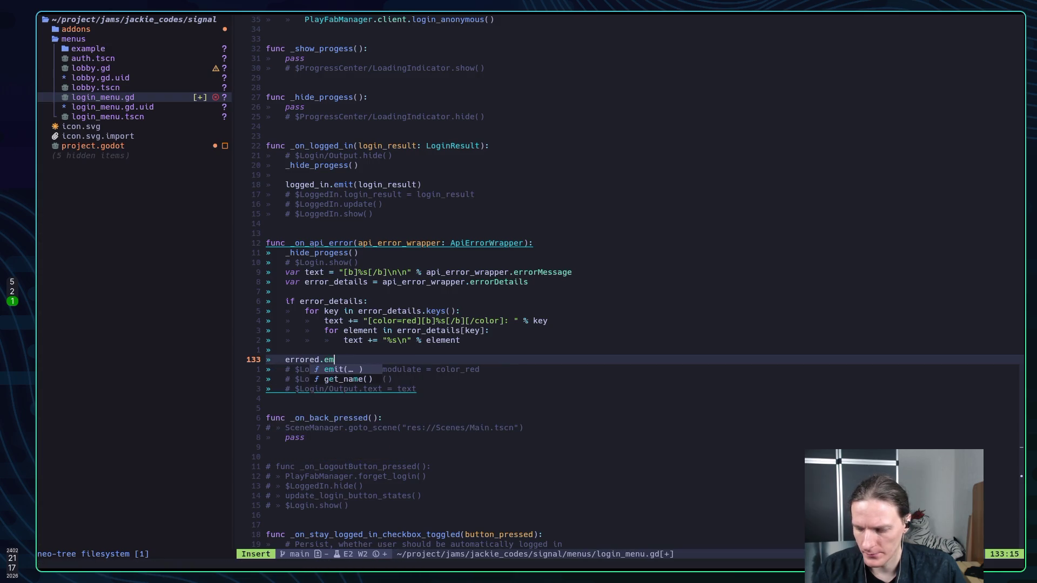
{"action": "type", "text": "it("}
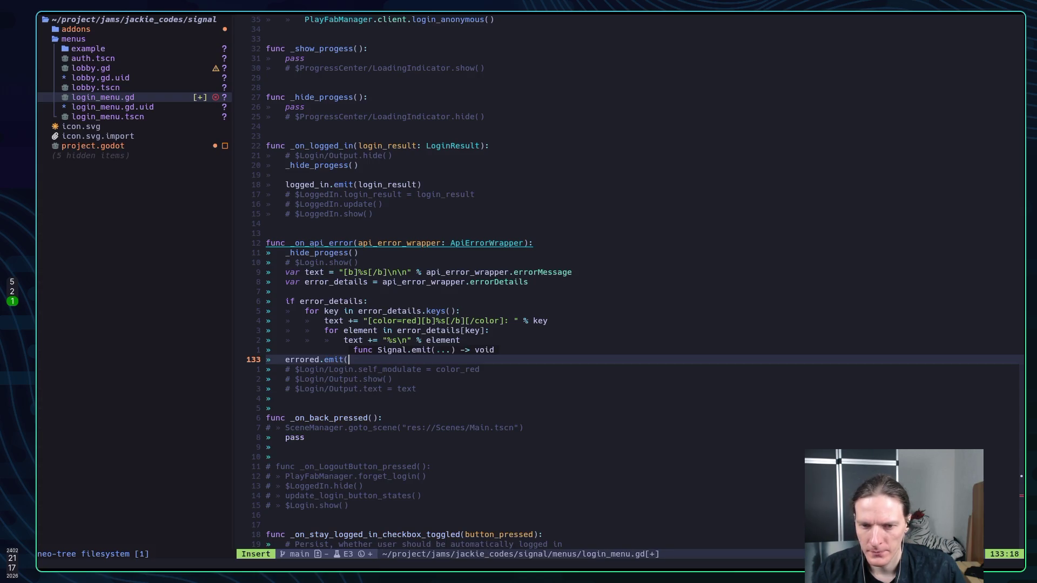
{"action": "type", "text": "text"}
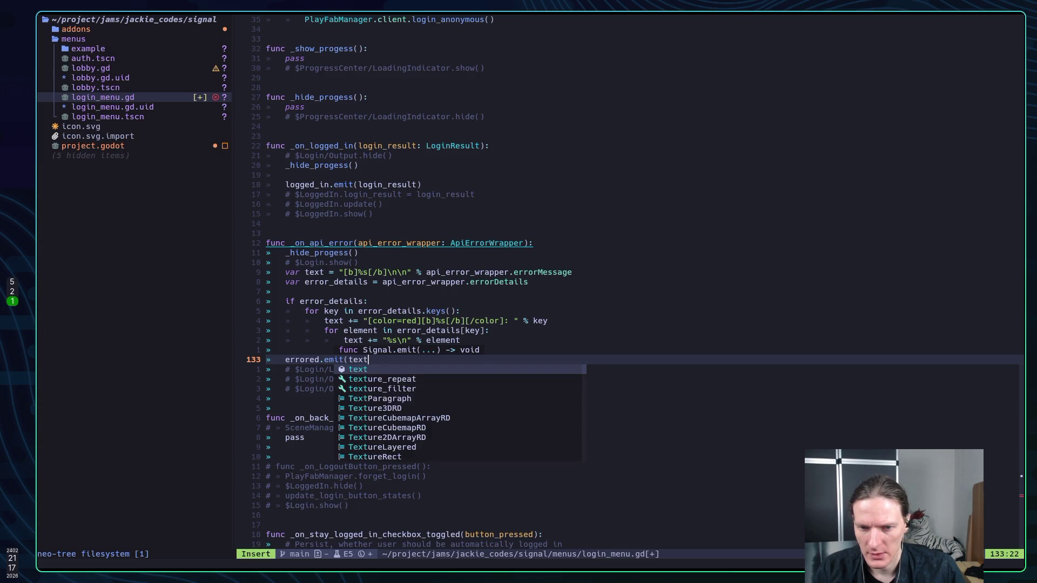
{"action": "type", "text": ")"}
{"action": "key", "text": "Escape"}
{"action": "type", "text": ":w"}
{"action": "key", "text": "Return"}
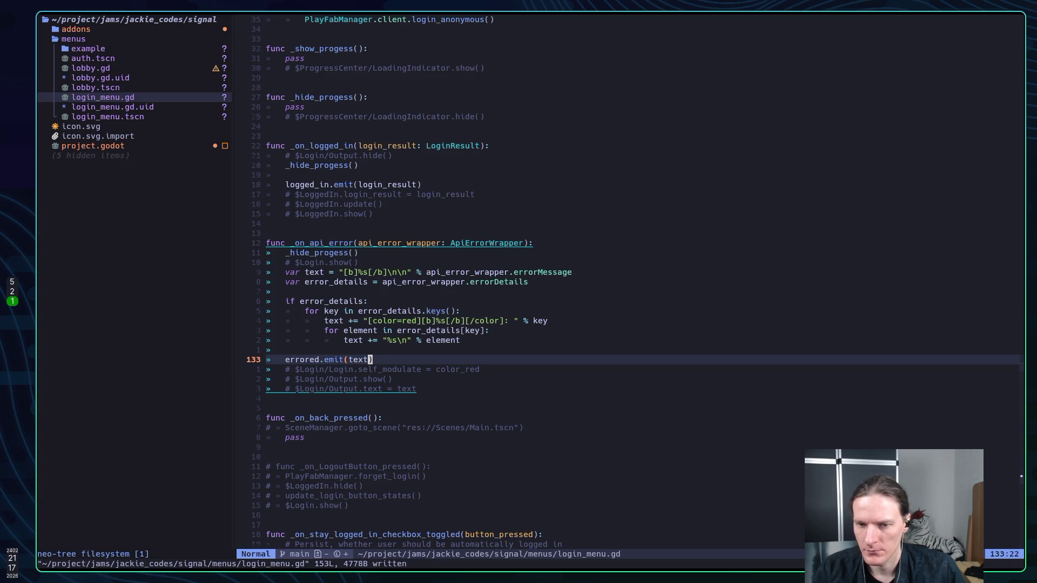
{"action": "key", "text": "ctrl+o"}
Add login_menu.errored.connect(_on_login_errored) below the logged_in connection in _ready and save
{"action": "key", "text": "k"}
{"action": "key", "text": "k"}
{"action": "key", "text": "k"}
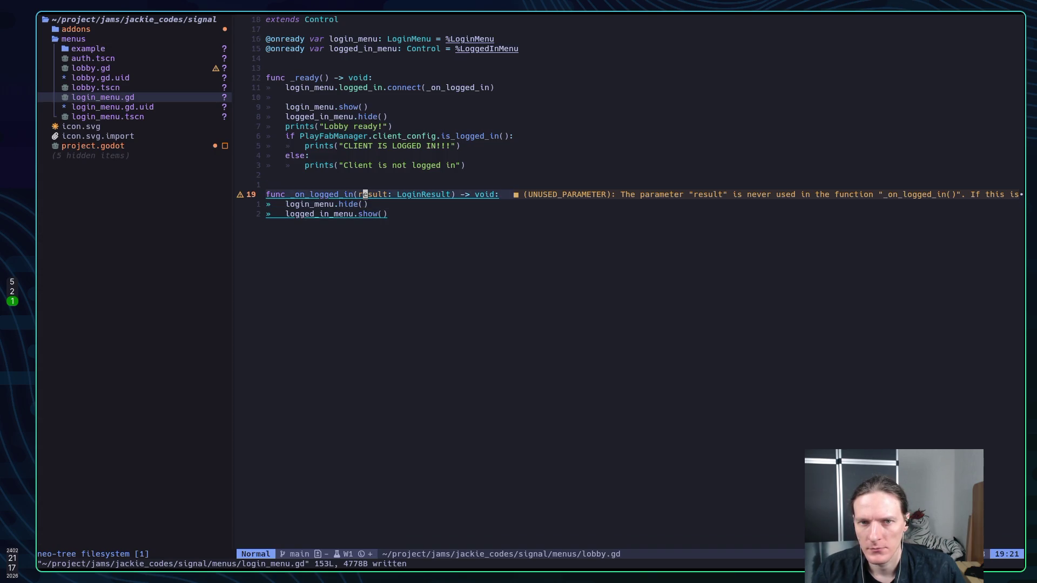
{"action": "key", "text": "o"}
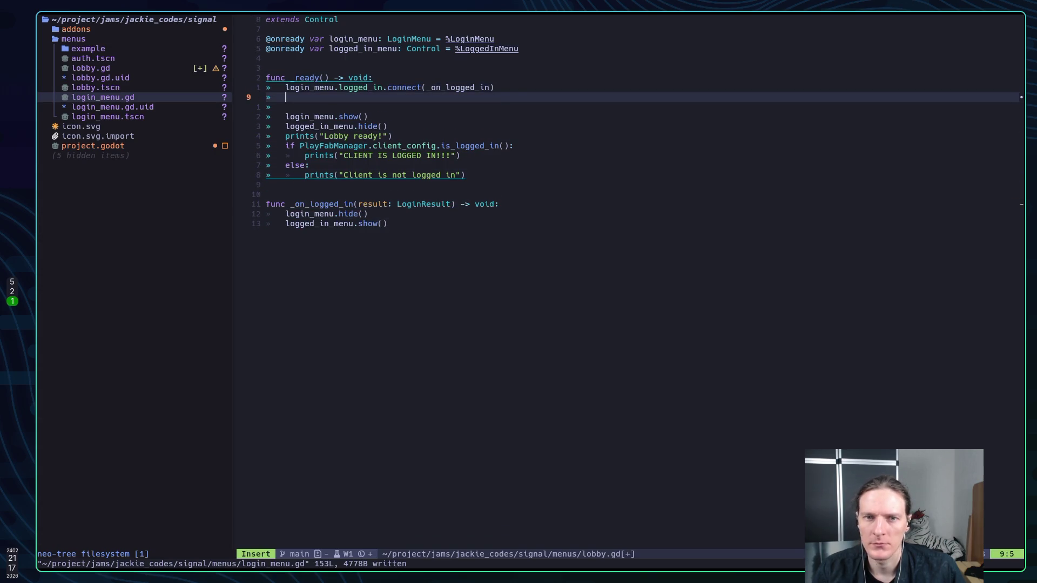
{"action": "type", "text": "login_menu.errored."}
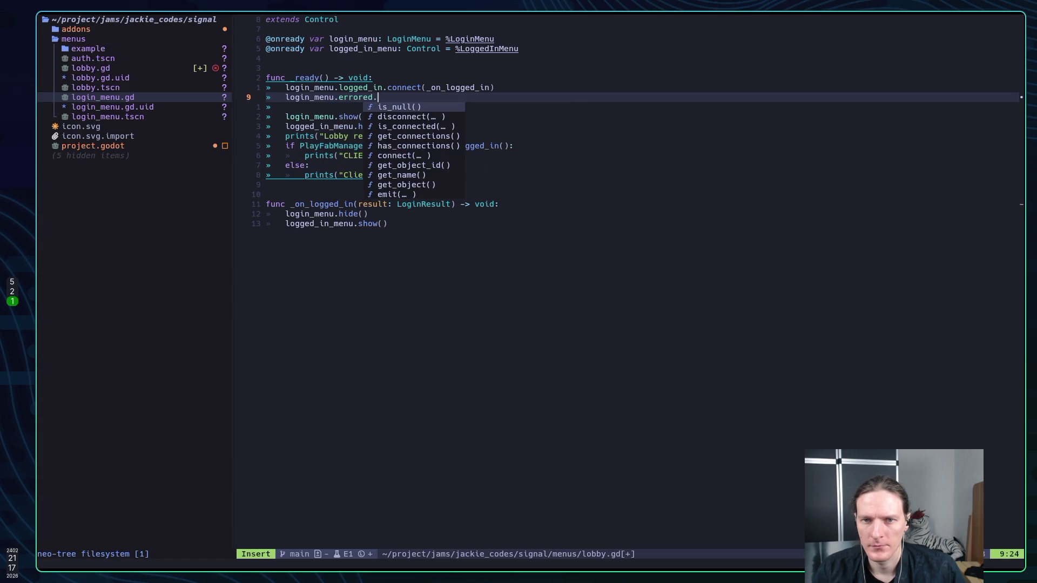
{"action": "type", "text": "connect("}
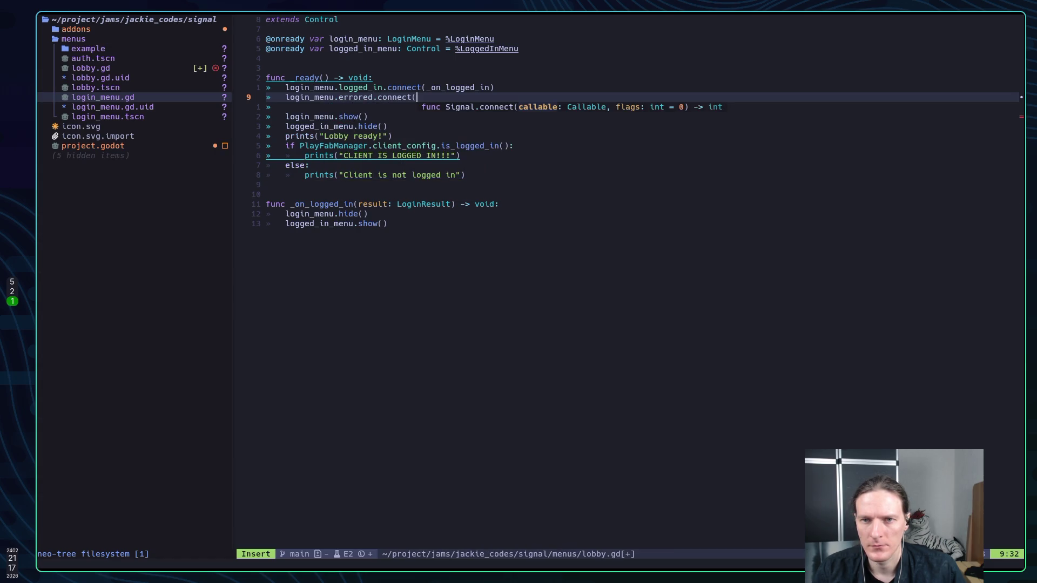
{"action": "type", "text": "_on_l"}
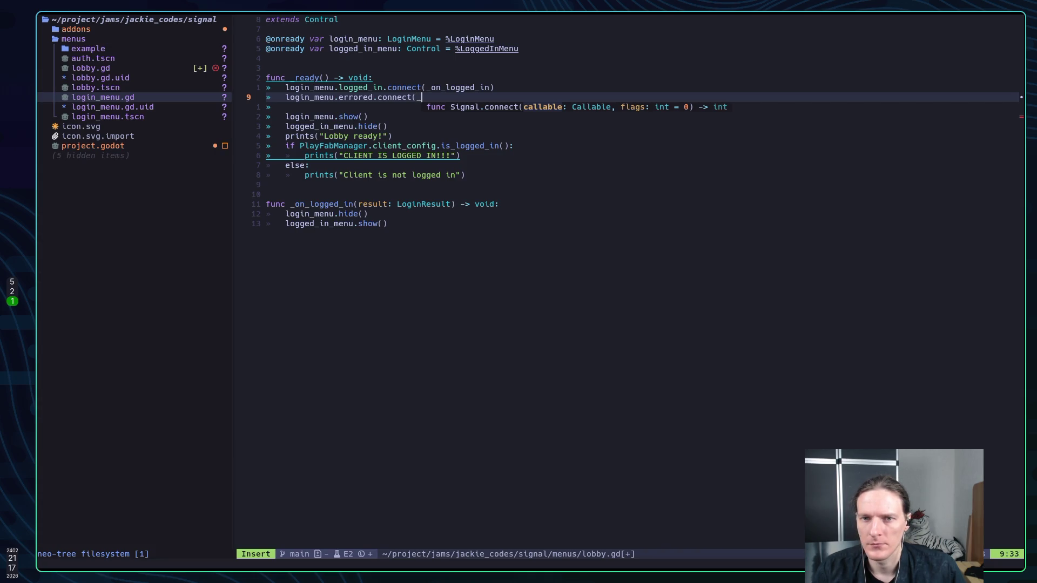
{"action": "type", "text": "ogin"}
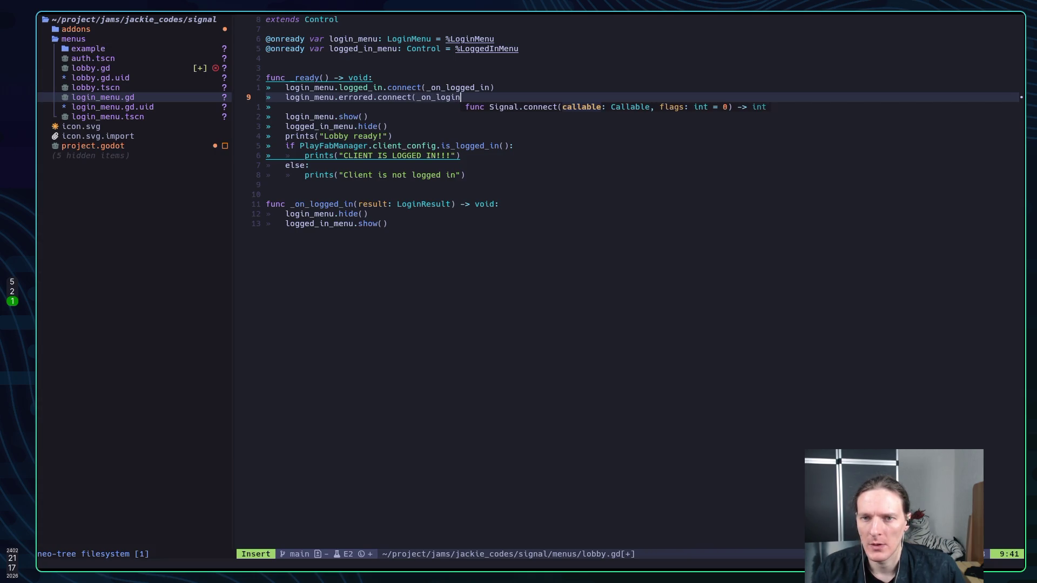
{"action": "type", "text": "_errored)"}
{"action": "key", "text": "Escape"}
{"action": "type", "text": ":w"}
{"action": "key", "text": "Return"}
{"action": "key", "text": "j"}
{"action": "key", "text": "j"}
{"action": "key", "text": "j"}
{"action": "key", "text": "j"}
{"action": "key", "text": "j"}
{"action": "key", "text": "j"}
Append func _on_login_errored(text: String) -> void: with an indented empty body at the end of lobby.gd
{"action": "key", "text": "o"}
{"action": "key", "text": "Return"}
{"action": "key", "text": "Return"}
{"action": "type", "text": "g"}
{"action": "key", "text": "BackSpace"}
{"action": "type", "text": "func _on"}
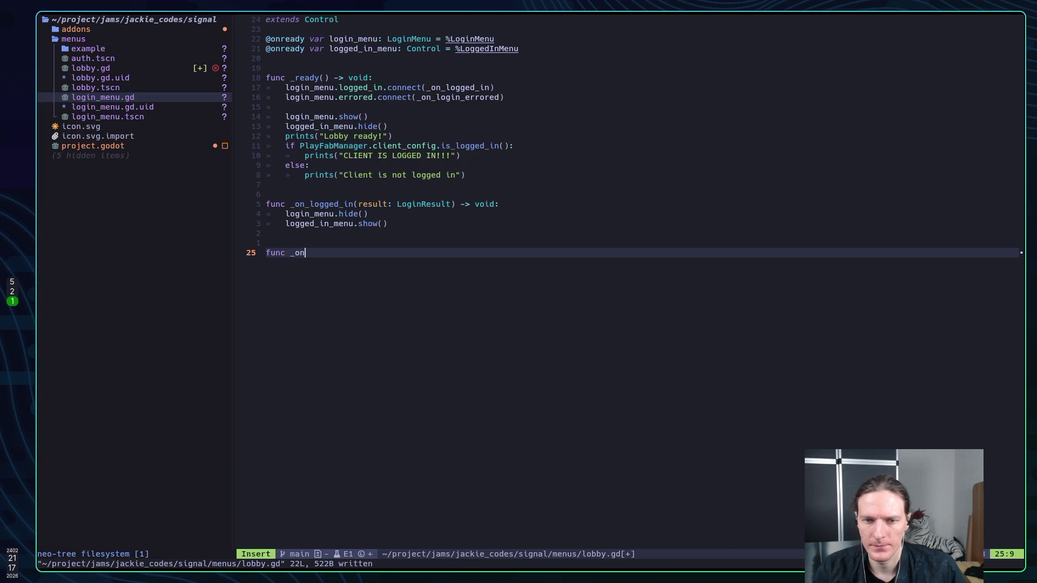
{"action": "type", "text": "_login_"}
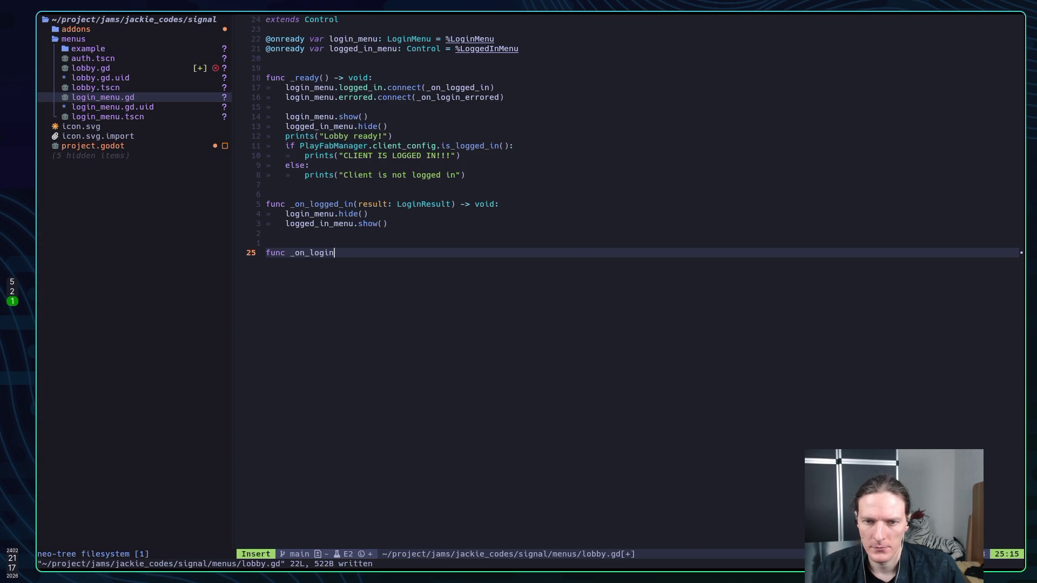
{"action": "type", "text": "errored"}
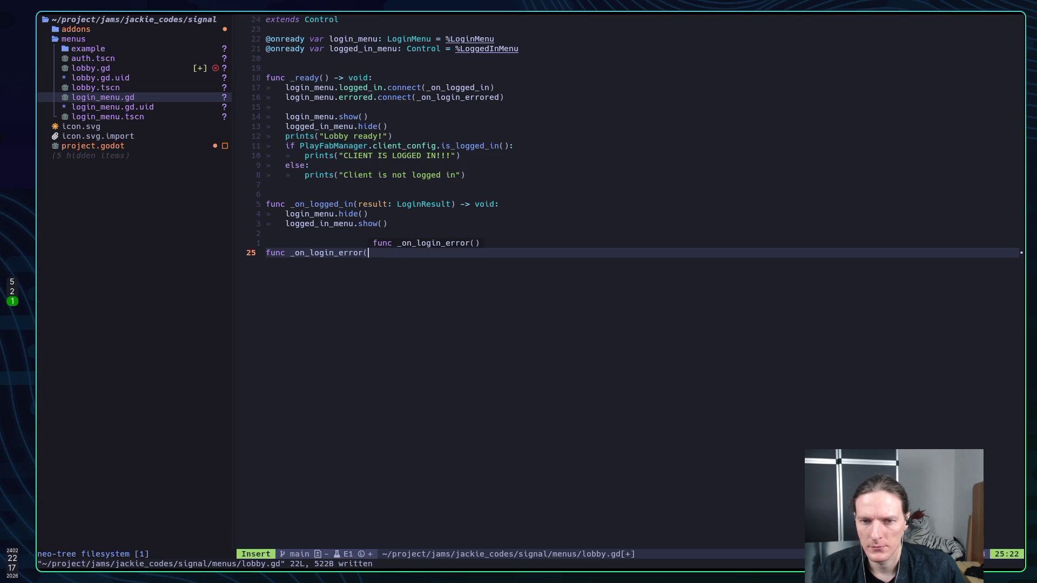
{"action": "type", "text": "("}
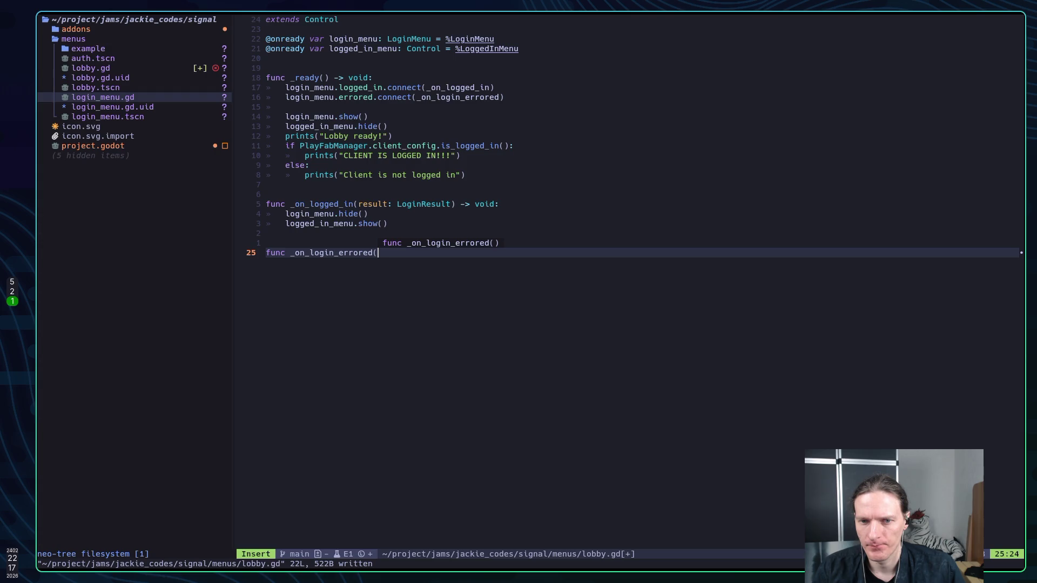
{"action": "type", "text": "text: String)"}
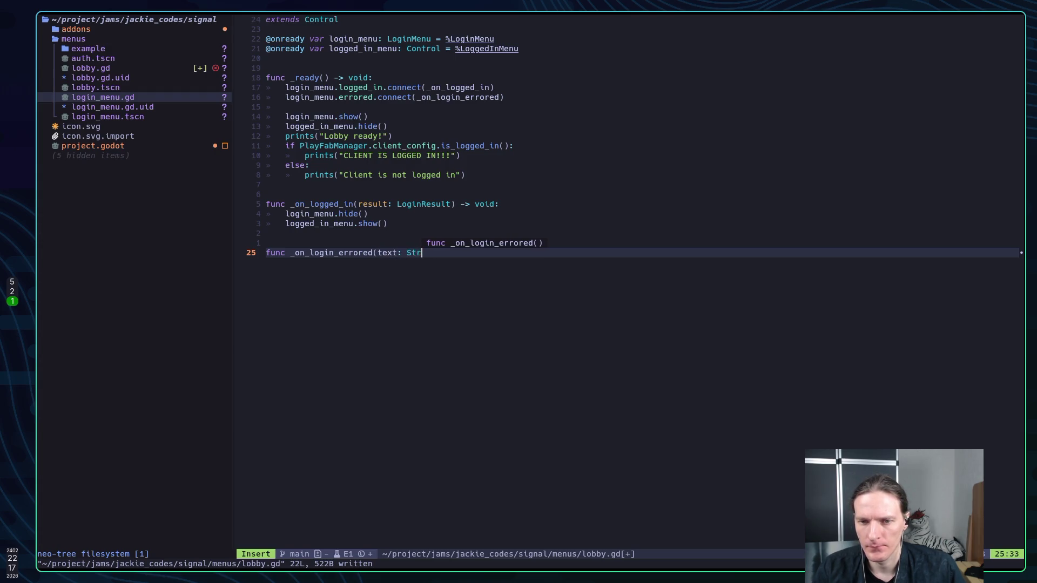
{"action": "type", "text": " -> void:"}
{"action": "key", "text": "Return"}
{"action": "key", "text": "Tab"}
{"action": "key", "text": "Escape"}
{"action": "key", "text": "k"}
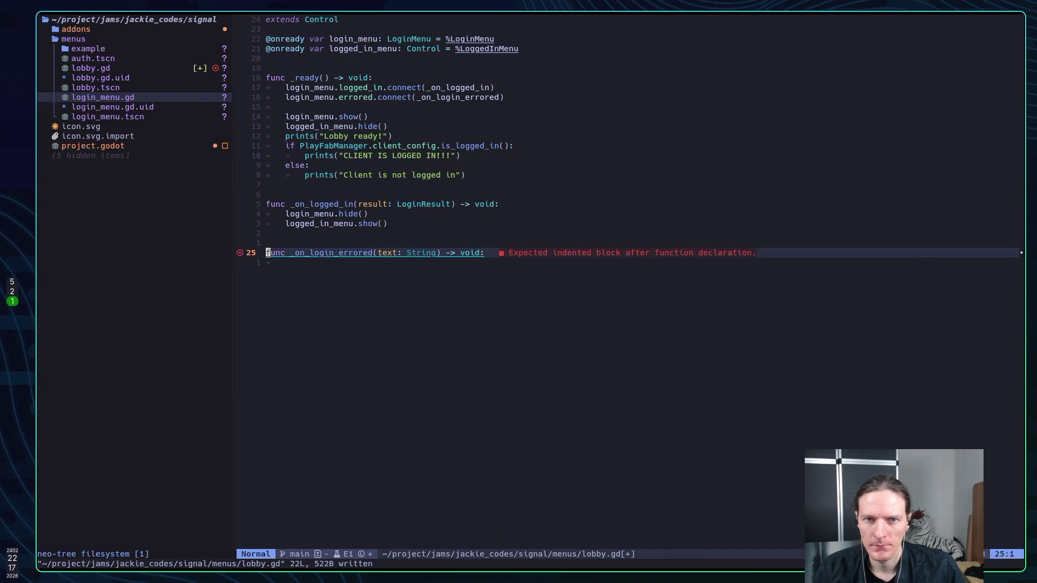
{"action": "key", "text": "j"}
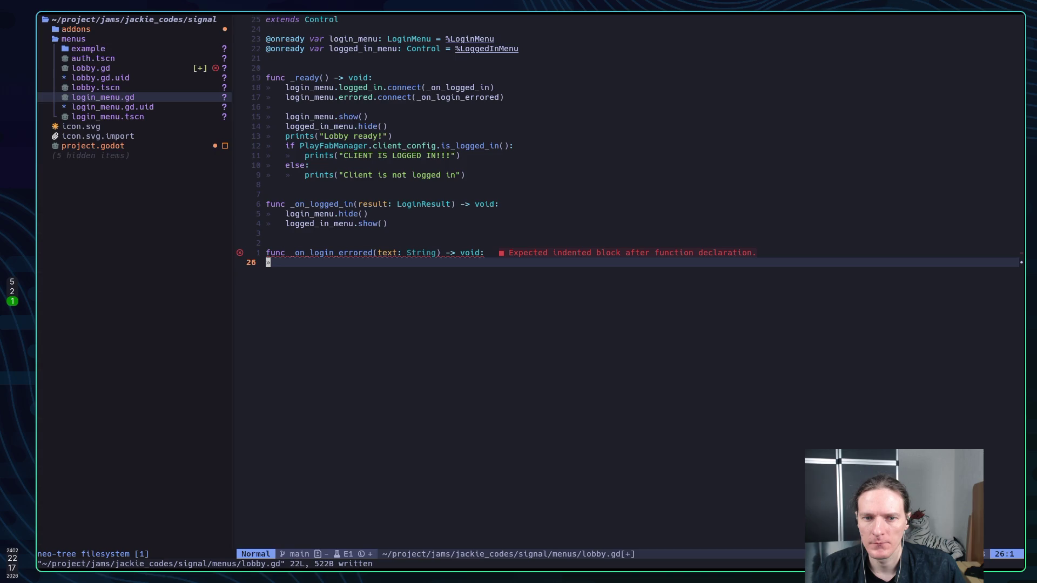
{"action": "key", "text": "2"}
{"action": "key", "text": "0"}
{"action": "key", "text": "k"}
{"action": "type", "text": "k"}
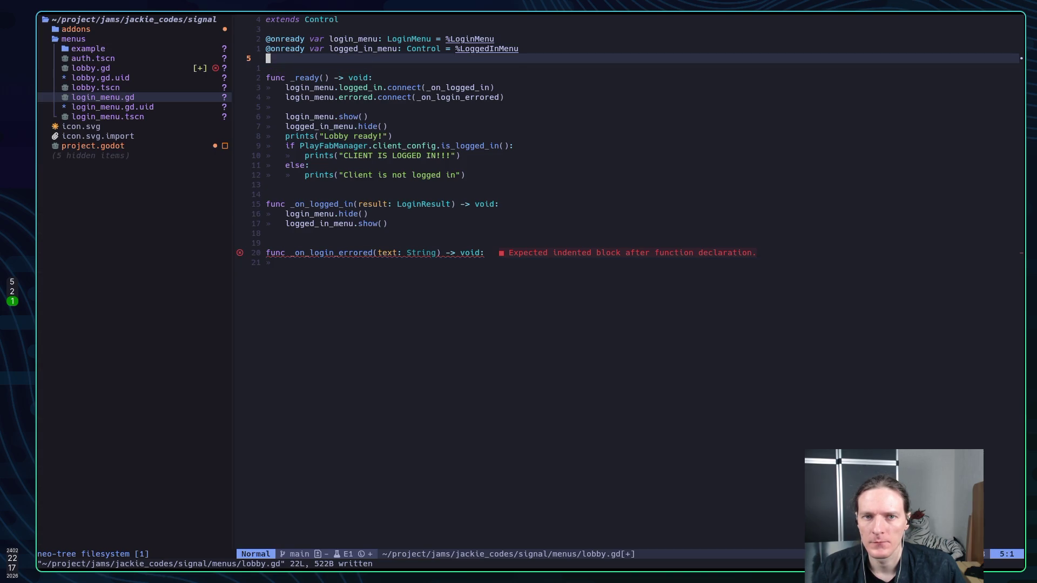
{"action": "type", "text": "O@onr"}
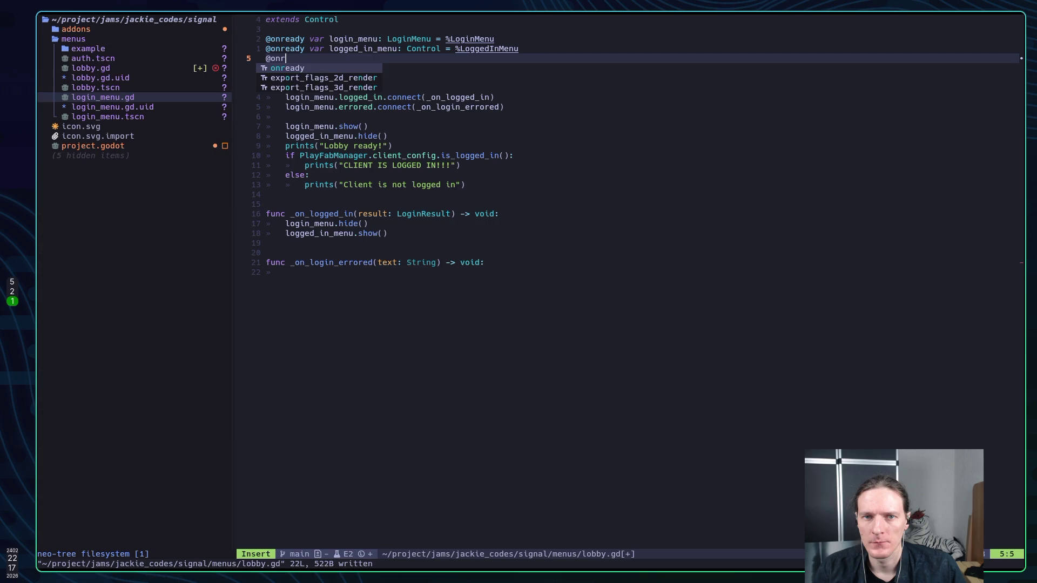
{"action": "type", "text": "eady var "}
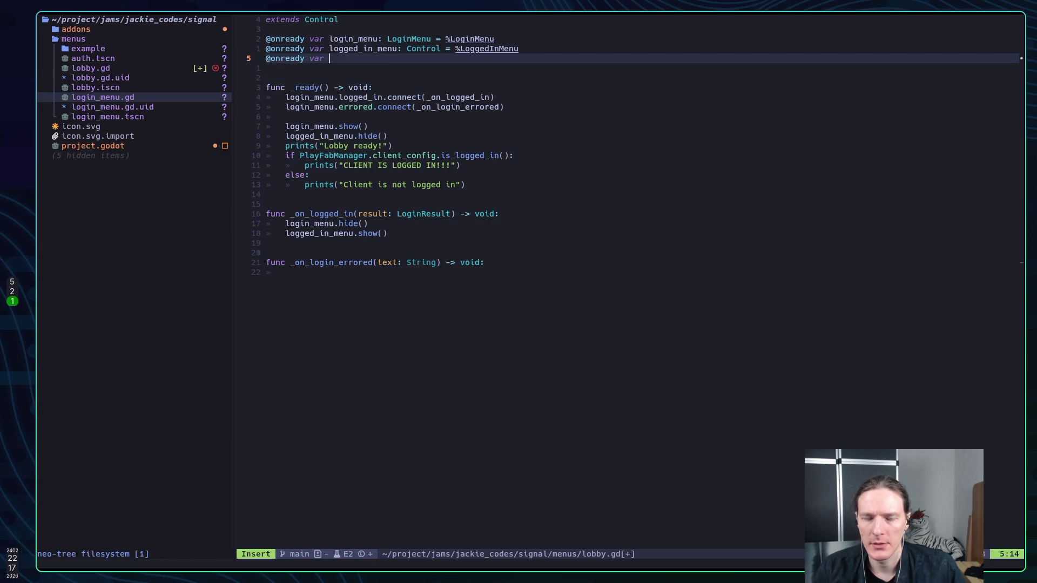
{"action": "type", "text": "error_me"}
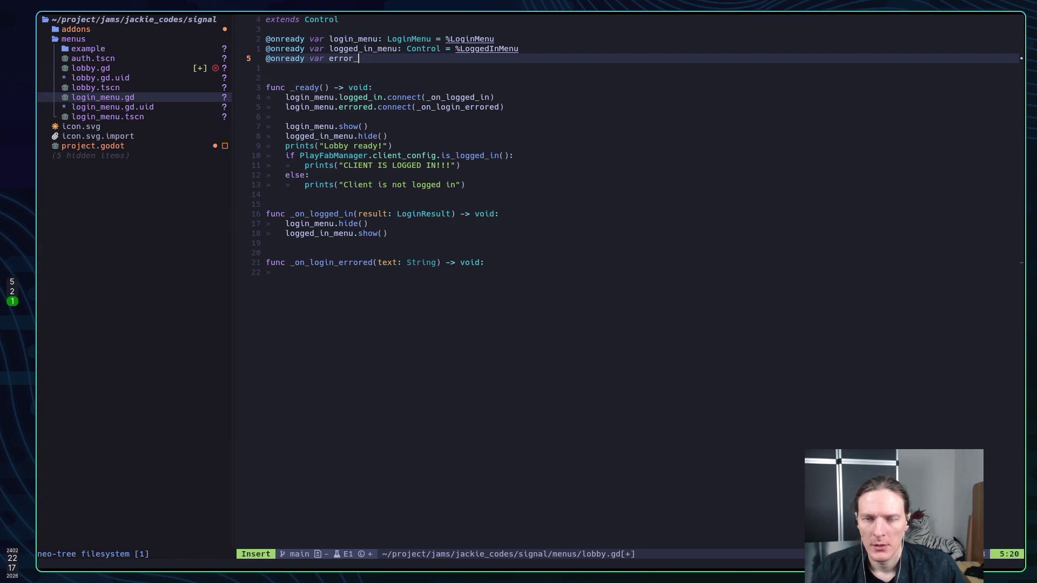
{"action": "key", "text": "BackSpace"}
{"action": "key", "text": "BackSpace"}
{"action": "type", "text": "laba"}
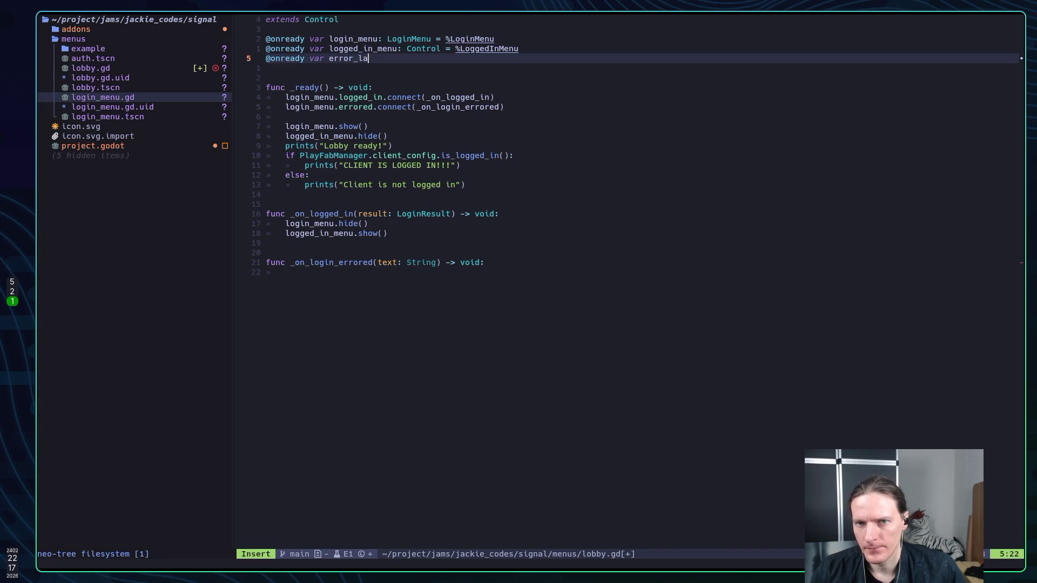
{"action": "key", "text": "BackSpace"}
{"action": "type", "text": "el: C"}
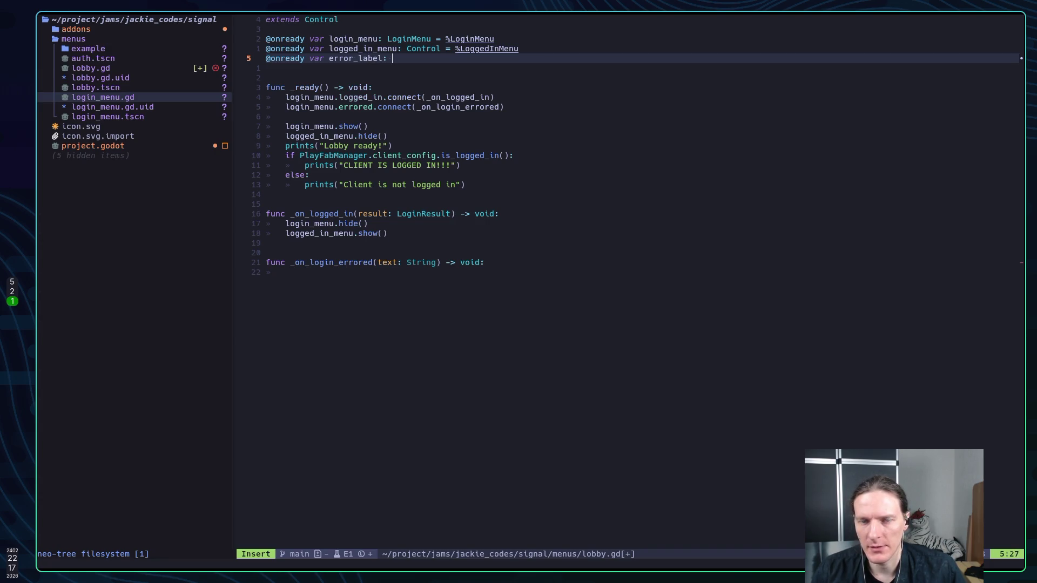
{"action": "key", "text": "BackSpace"}
{"action": "type", "text": "Label"}
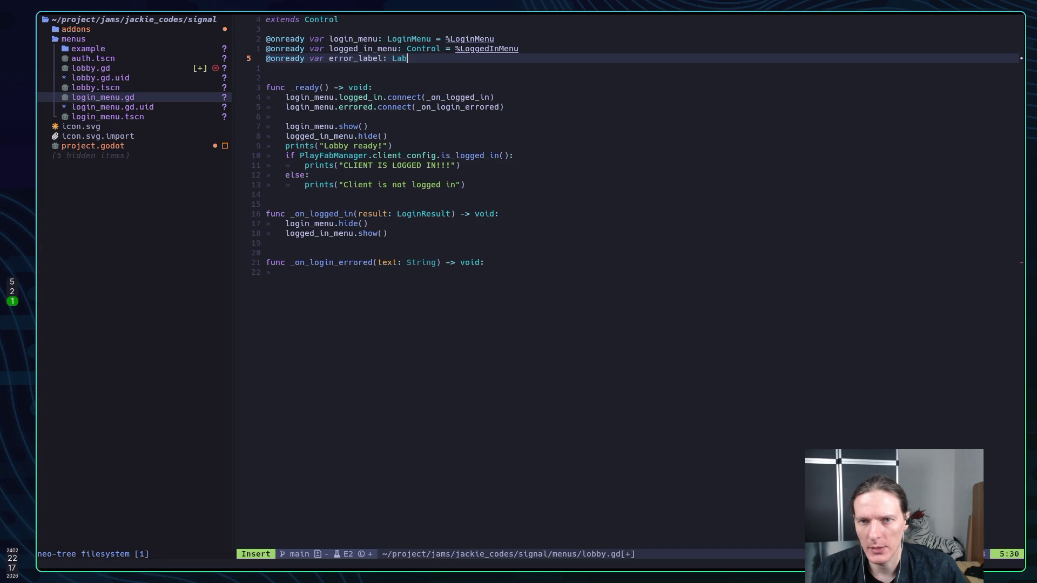
{"action": "type", "text": " ="}
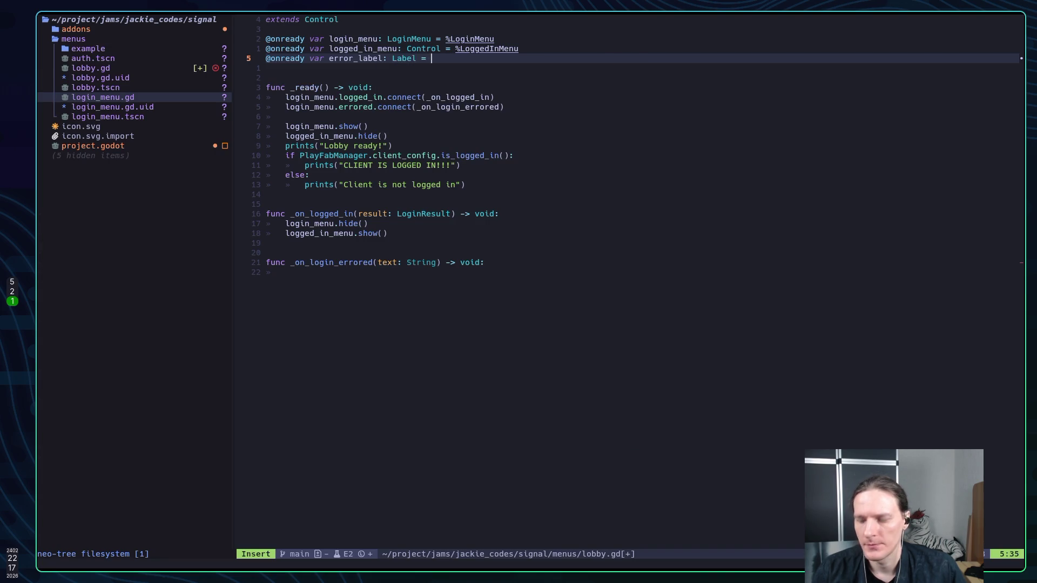
{"action": "type", "text": "%ErrorLabel"}
{"action": "key", "text": "Escape"}
Rename the ErrorMessage node to ErrorLabel in the lobby scene's Scene dock
{"action": "key", "text": "alt+Tab"}
{"action": "key", "text": "alt+Tab"}
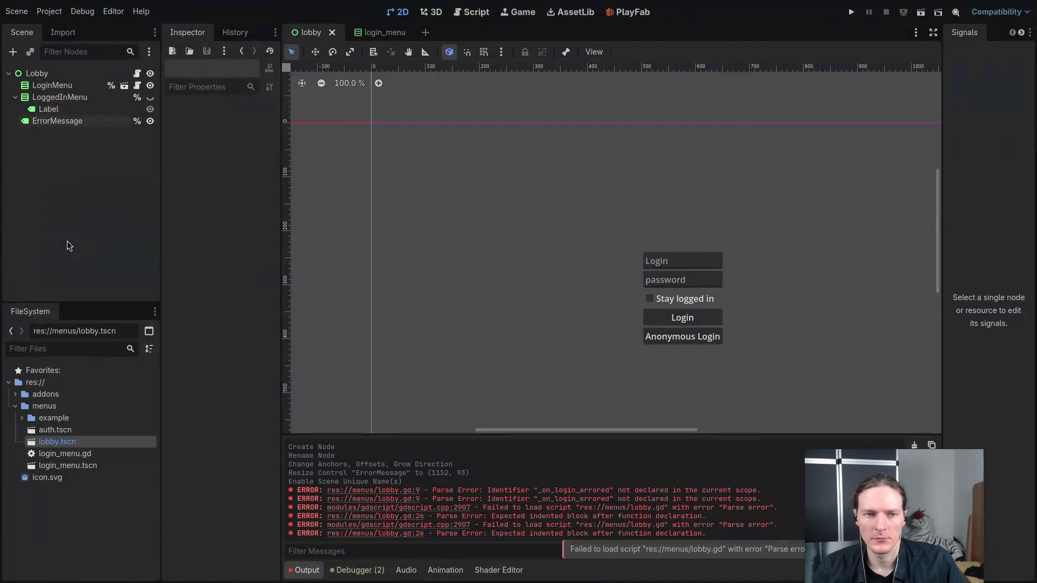
{"action": "double_click", "coordinate": [56, 124]}
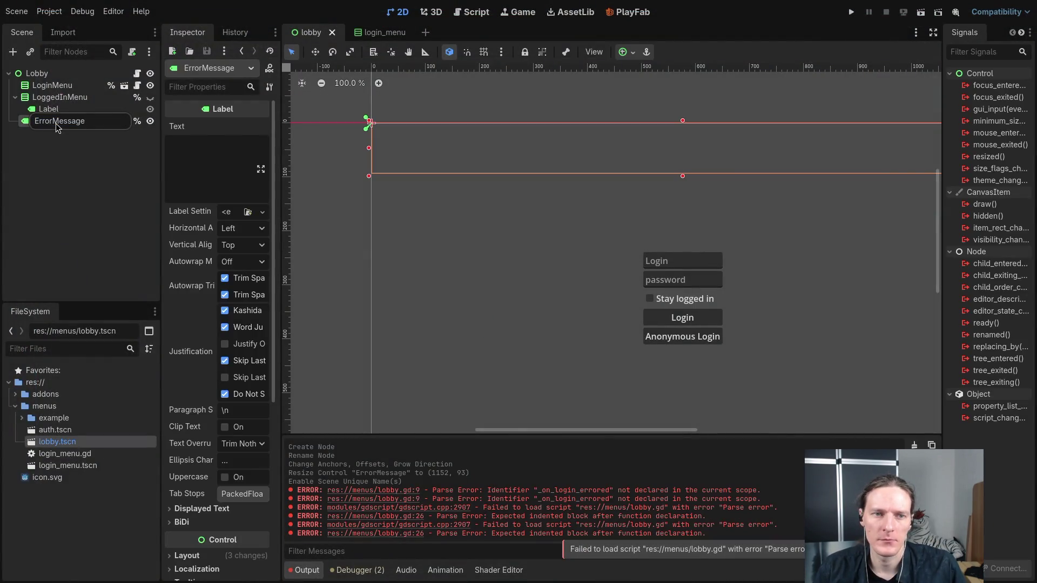
{"action": "type", "text": "Error"}
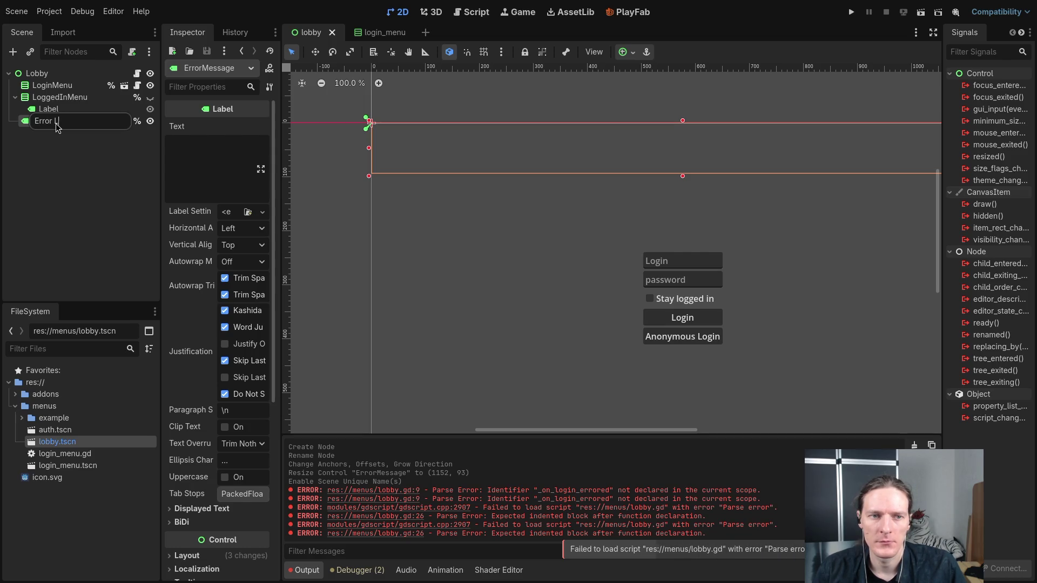
{"action": "type", "text": "Label"}
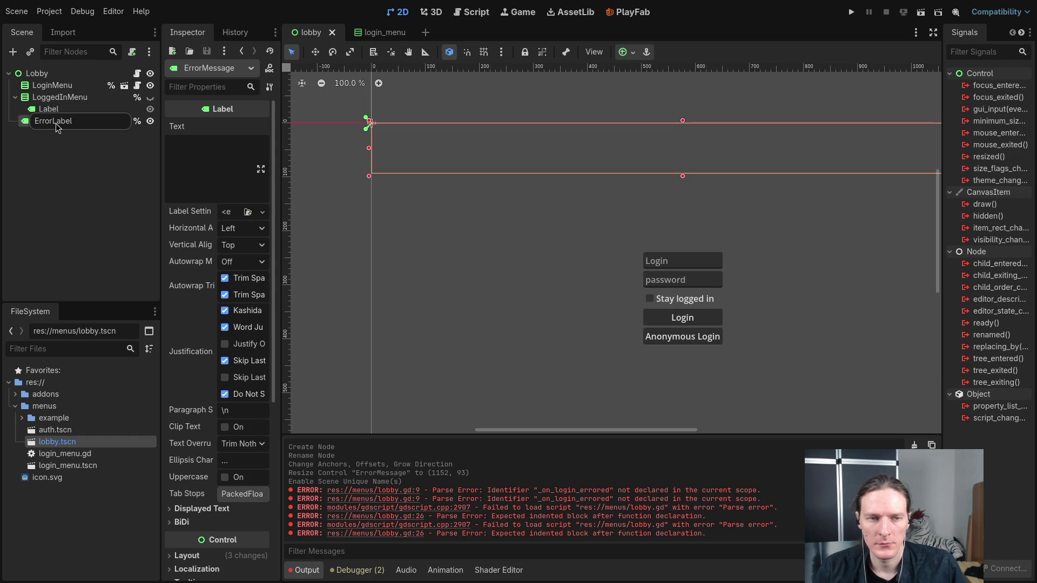
{"action": "key", "text": "Escape"}
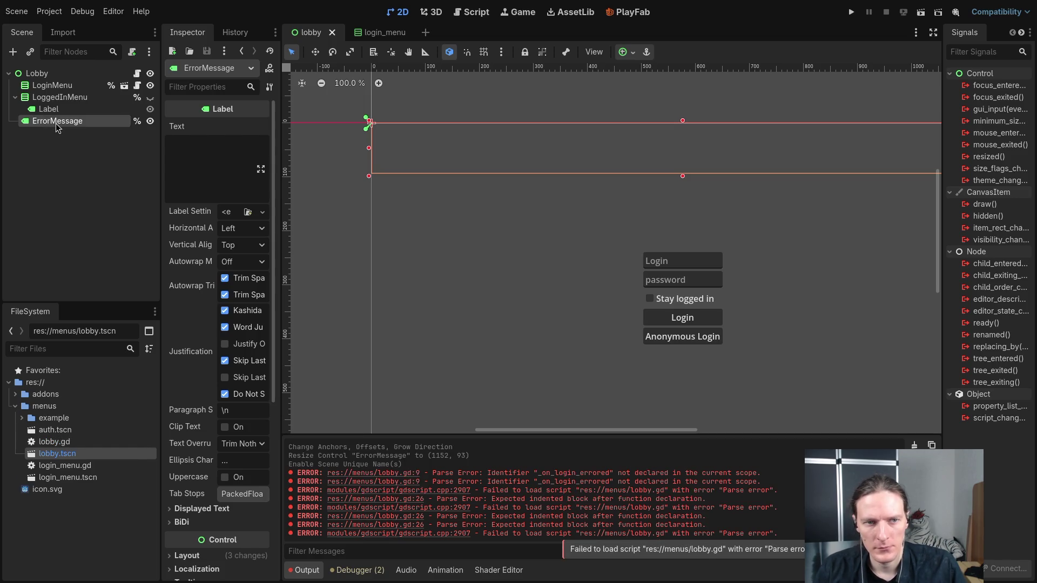
{"action": "double_click", "coordinate": [58, 124]}
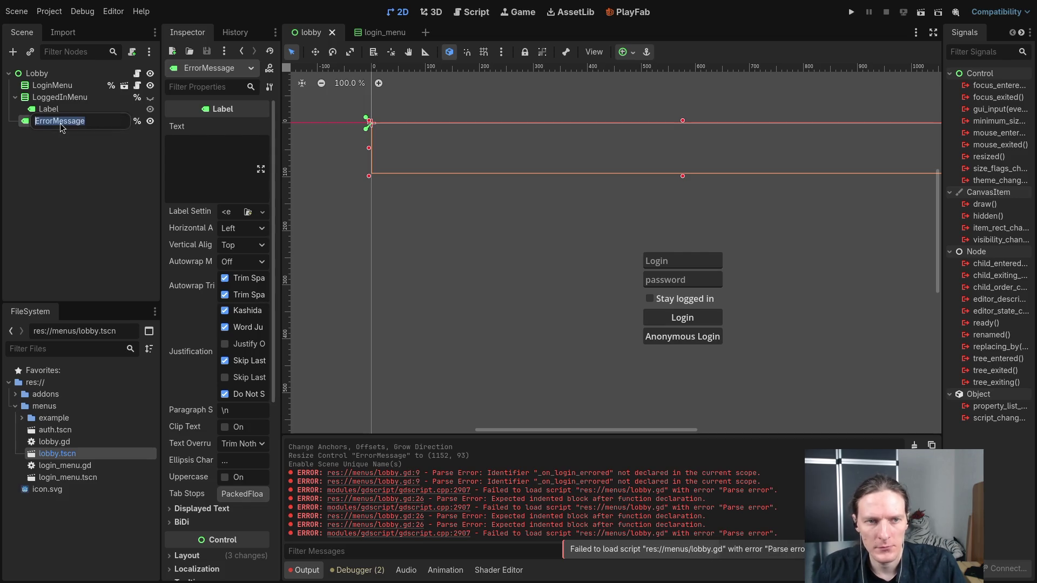
{"action": "type", "text": "Error"}
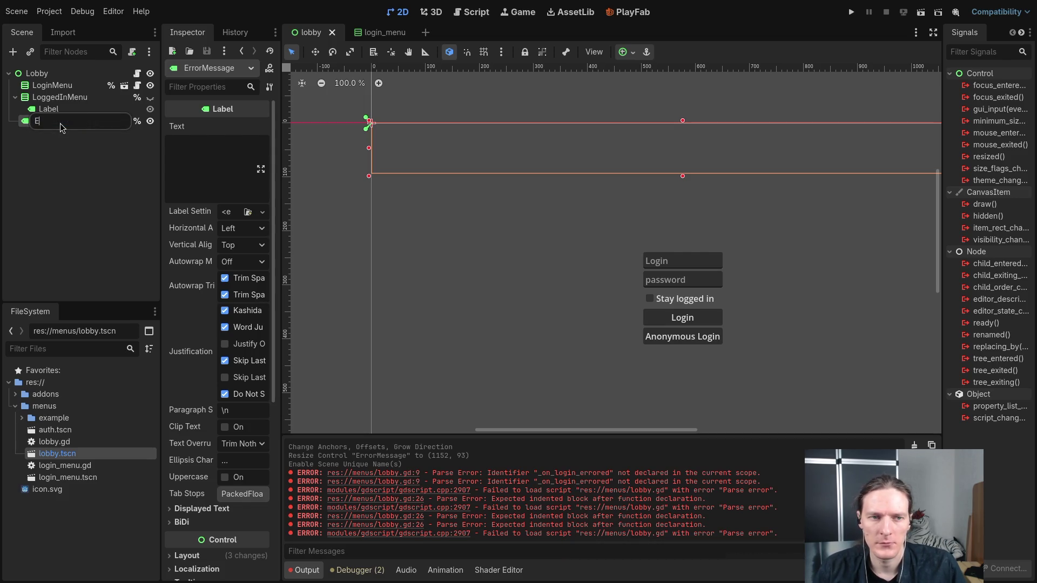
{"action": "type", "text": "Labl"}
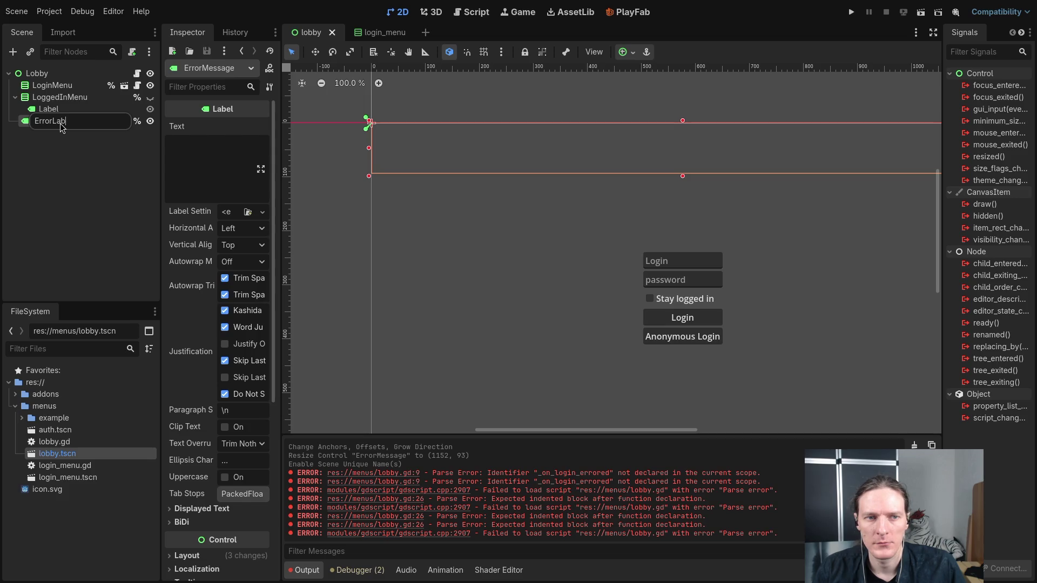
{"action": "key", "text": "BackSpace"}
{"action": "type", "text": "el"}
{"action": "key", "text": "Return"}
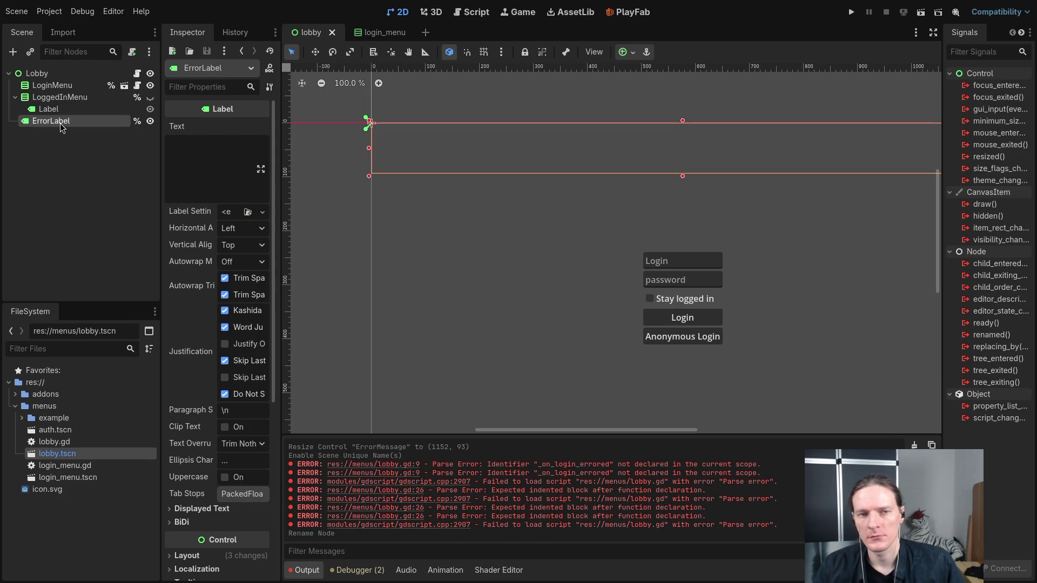
{"action": "key", "text": "super+1"}
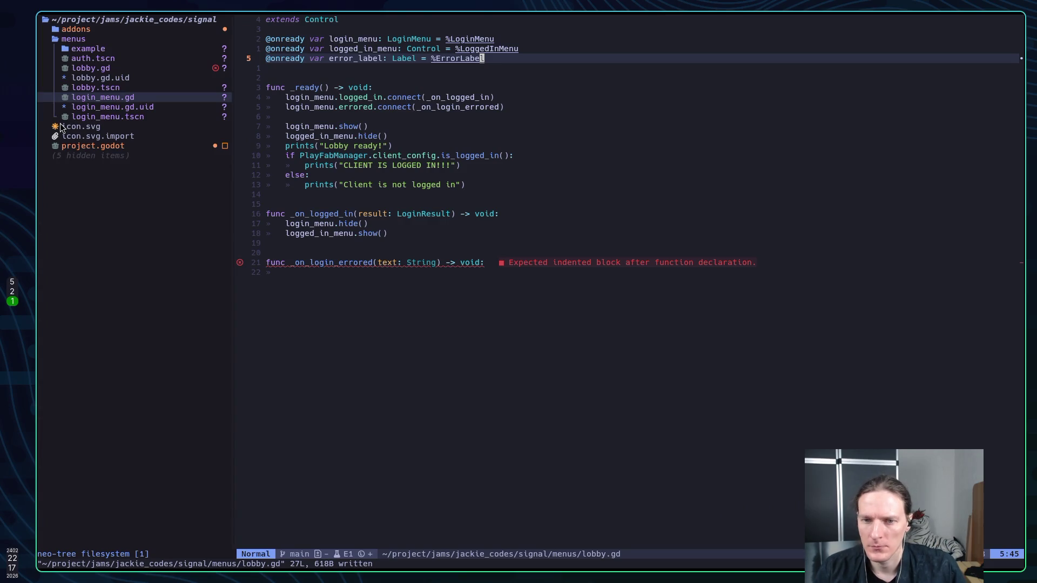
Add 'error_label.text = text' at the end of _on_login_errored and save lobby.gd
{"action": "key", "text": "shift+g"}
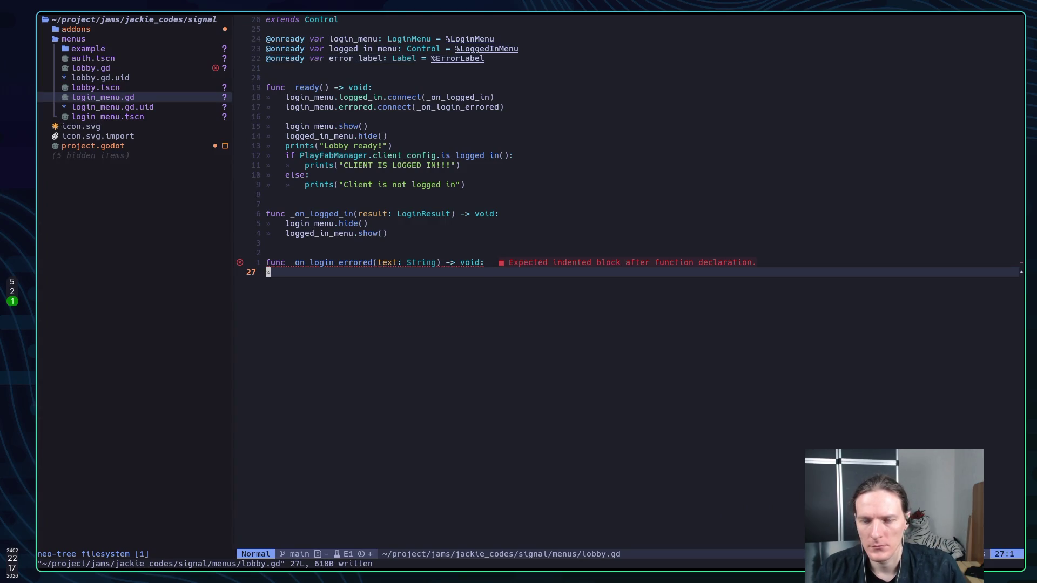
{"action": "key", "text": "A"}
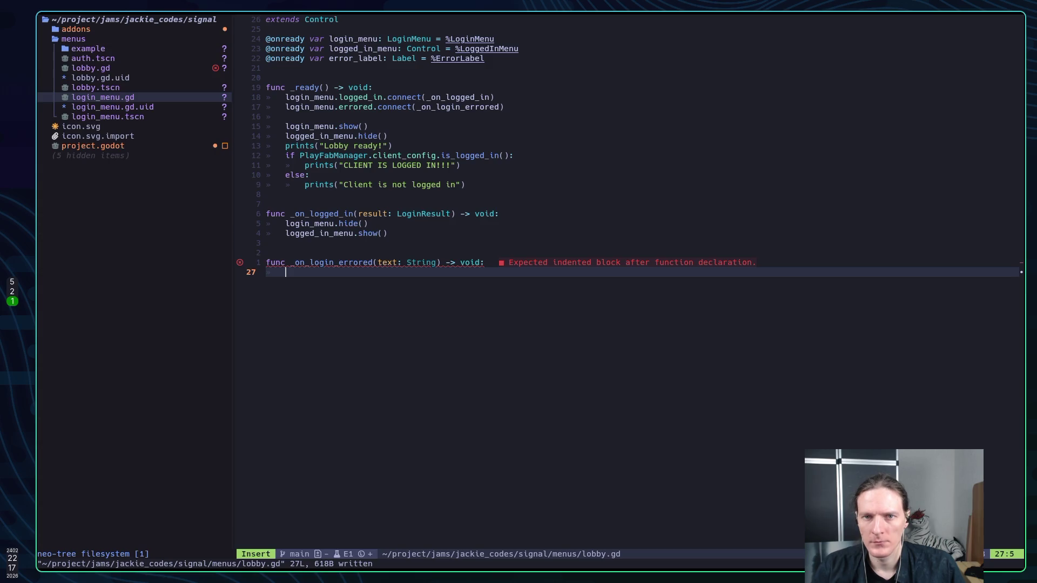
{"action": "type", "text": "erro"}
{"action": "key", "text": "Return"}
{"action": "type", "text": ".tex"}
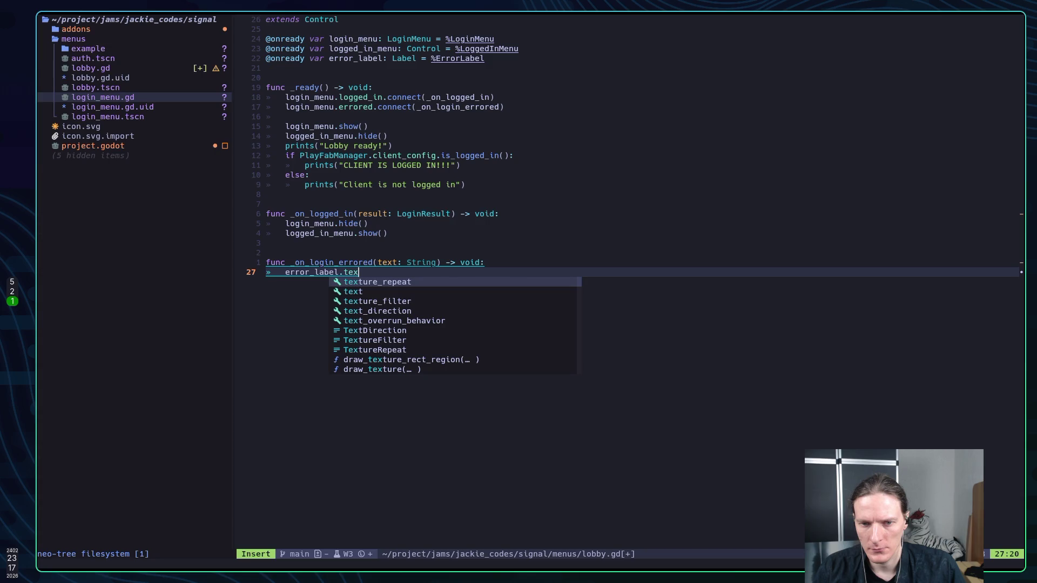
{"action": "type", "text": "t = tet"}
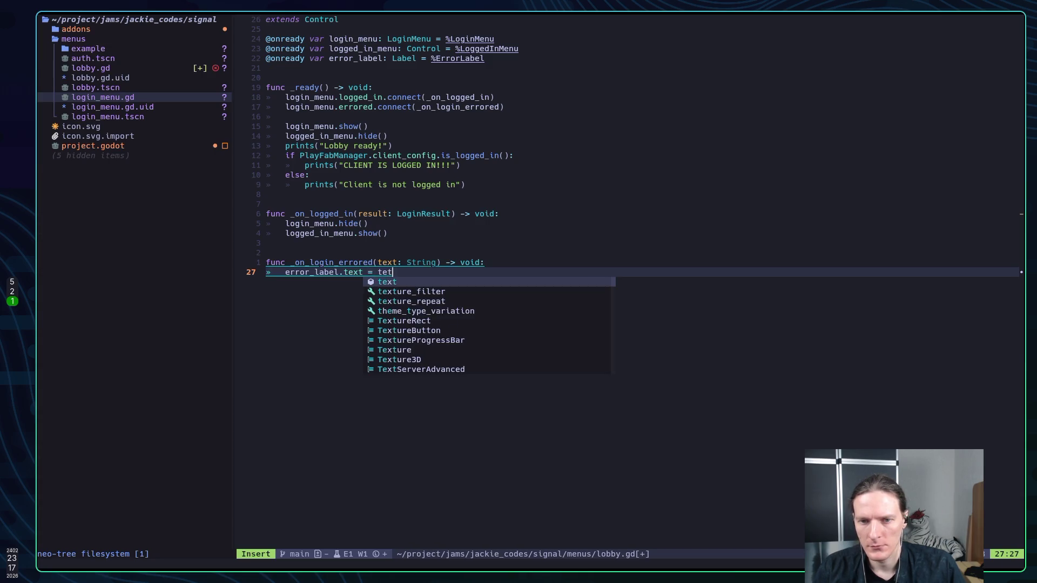
{"action": "key", "text": "Return"}
{"action": "key", "text": "Escape"}
{"action": "type", "text": ":w"}
{"action": "key", "text": "Return"}
Add an error_label.show() call on the next line and save all files
{"action": "type", "text": "oerr"}
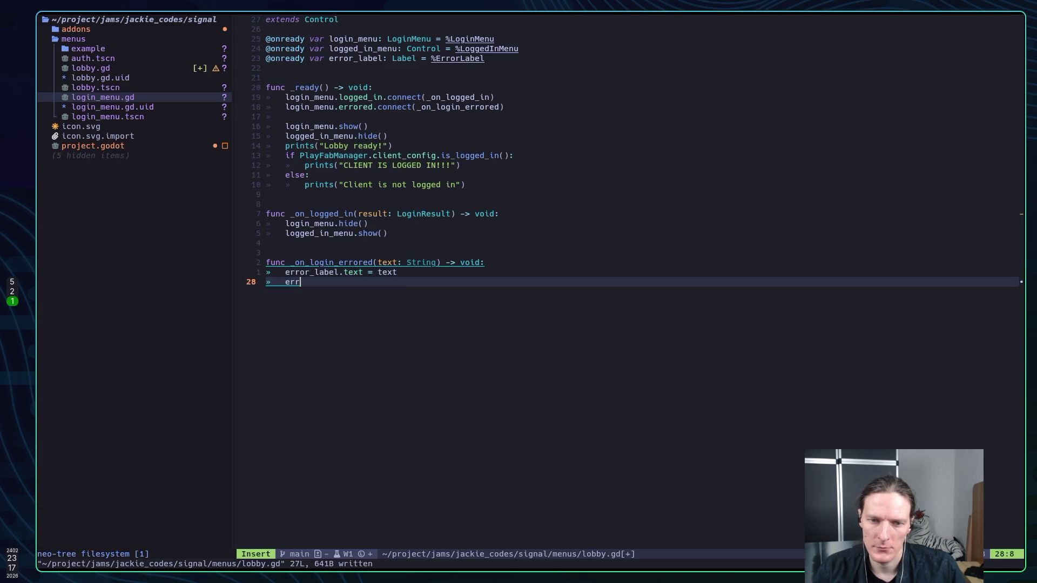
{"action": "key", "text": "Return"}
{"action": "type", "text": "."}
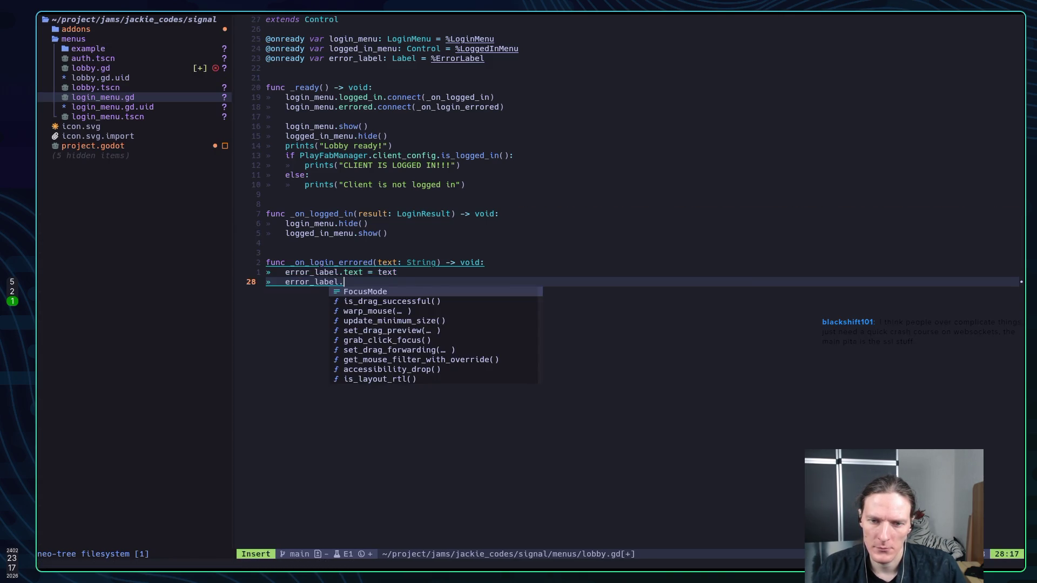
{"action": "type", "text": "sho"}
{"action": "key", "text": "Tab"}
{"action": "key", "text": "Return"}
{"action": "key", "text": "Escape"}
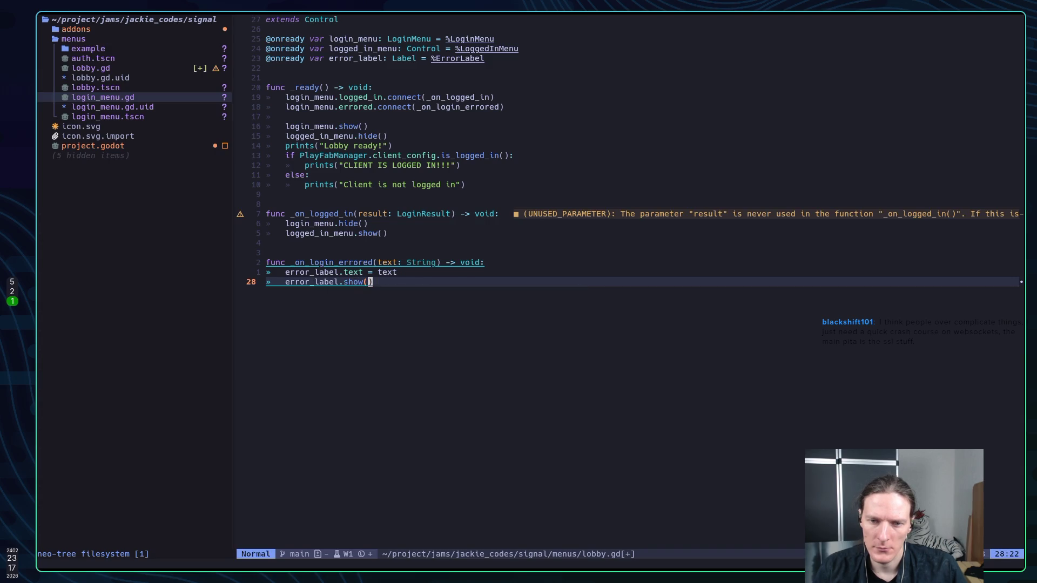
{"action": "type", "text": ":wa"}
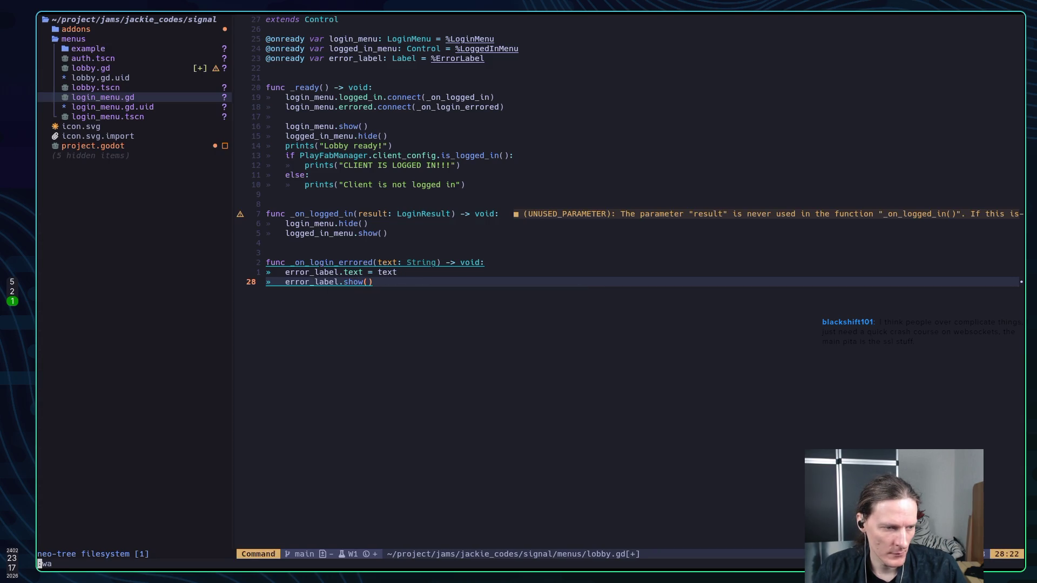
{"action": "key", "text": "Return"}
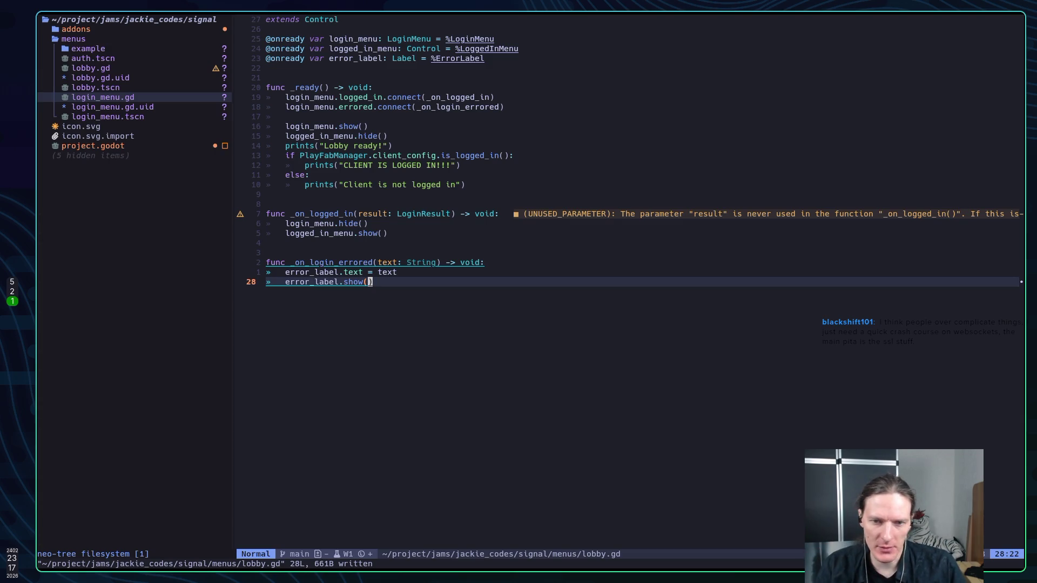
{"action": "type", "text": "o"}
{"action": "type", "text": "ws"}
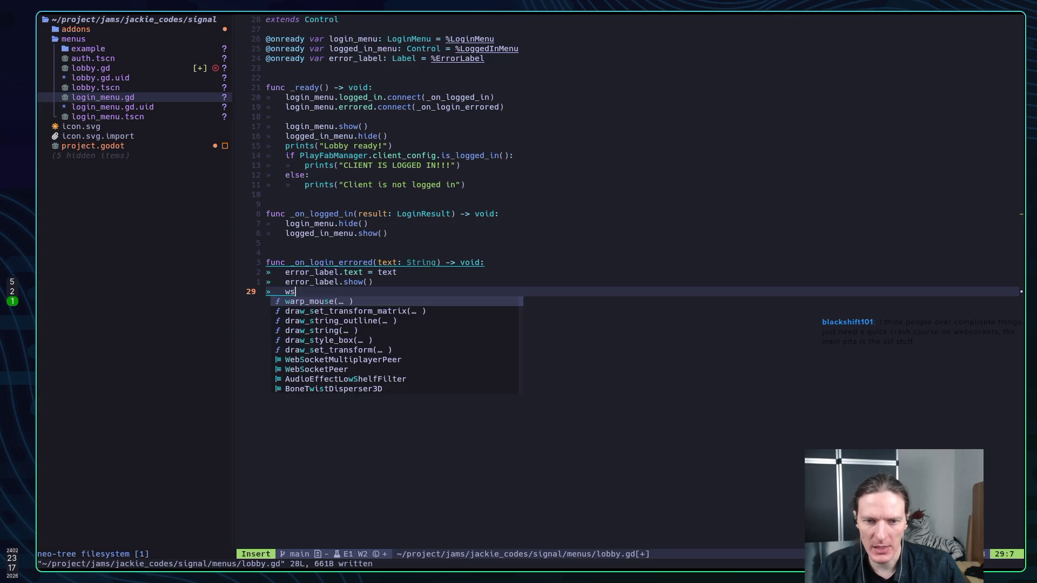
{"action": "key", "text": "Escape"}
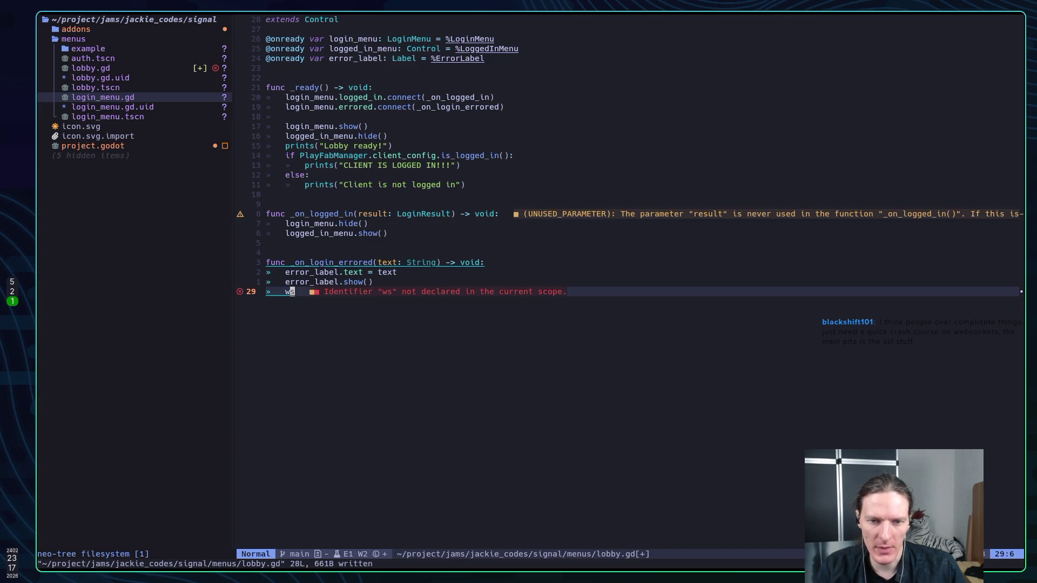
{"action": "type", "text": "owss"}
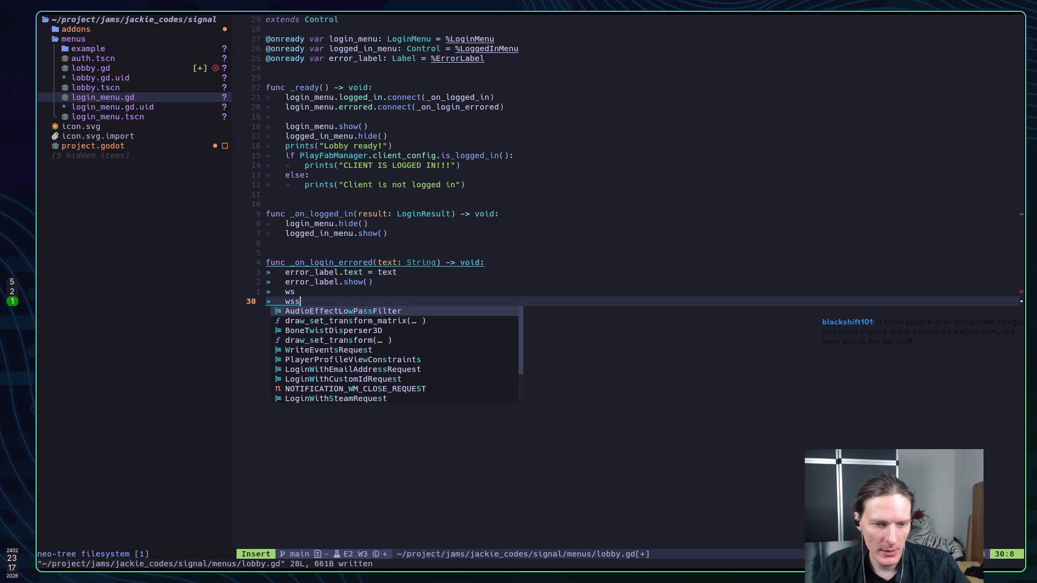
{"action": "type", "text": "://mylink.com/"}
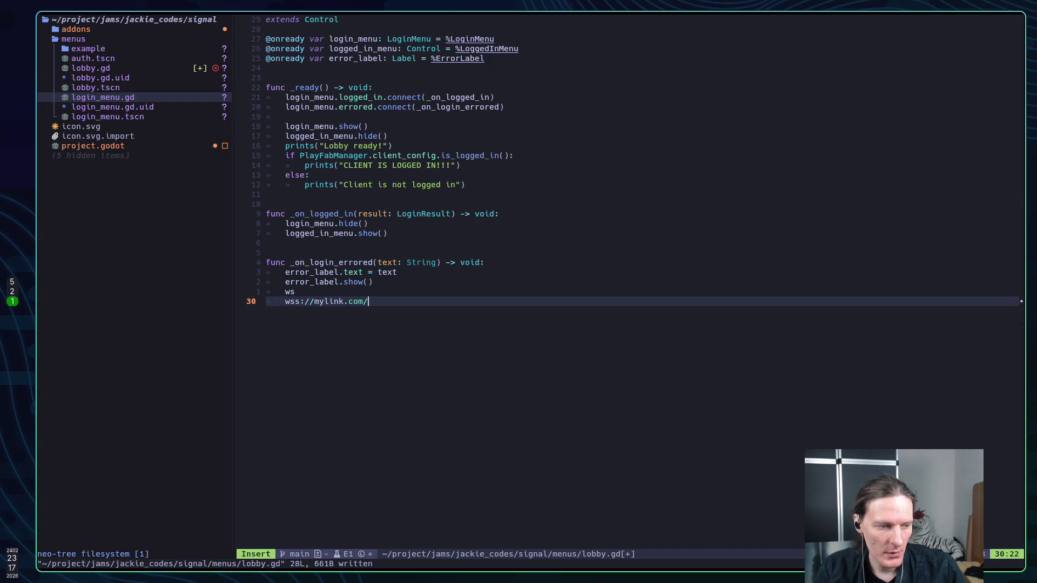
{"action": "key", "text": "Escape"}
{"action": "key", "text": "k"}
{"action": "key", "text": "j"}
{"action": "key", "text": "k"}
{"action": "key", "text": "k"}
{"action": "key", "text": "j"}
{"action": "key", "text": "j"}
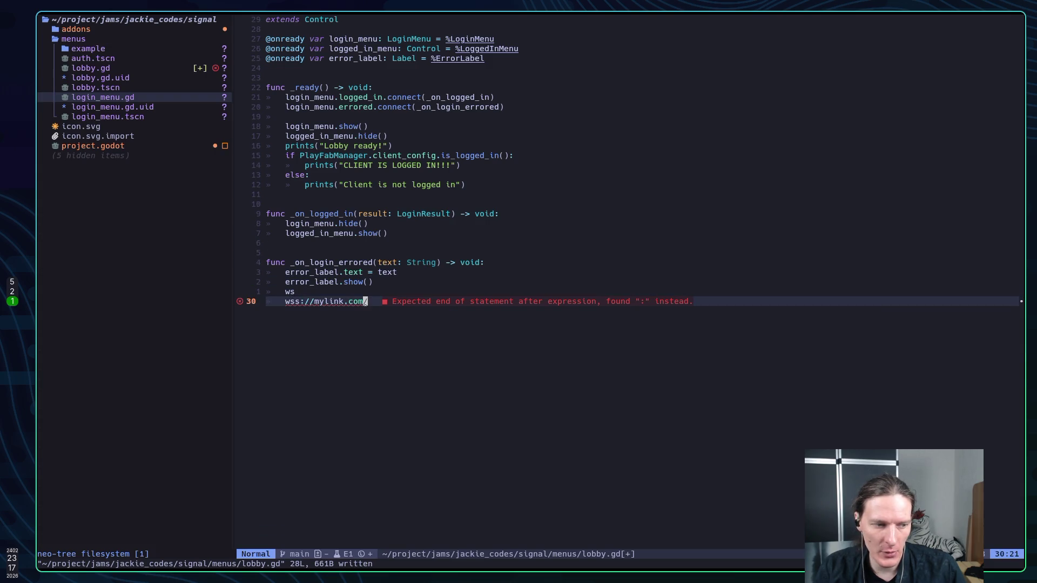
{"action": "key", "text": "k"}
{"action": "key", "text": "d"}
{"action": "key", "text": "d"}
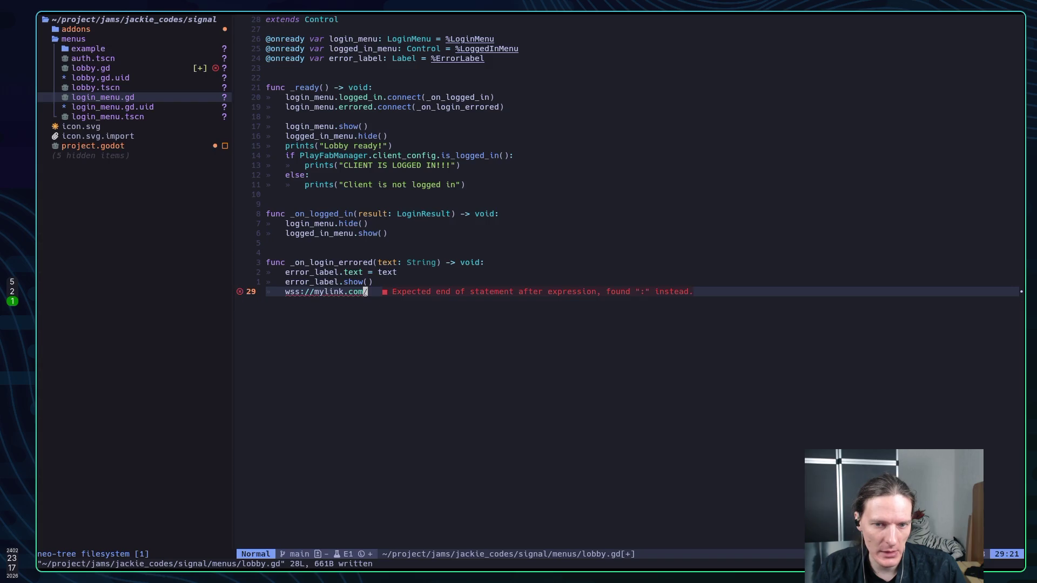
{"action": "key", "text": "d"}
{"action": "key", "text": "d"}
{"action": "key", "text": "colon"}
{"action": "type", "text": "w"}
{"action": "key", "text": "Return"}
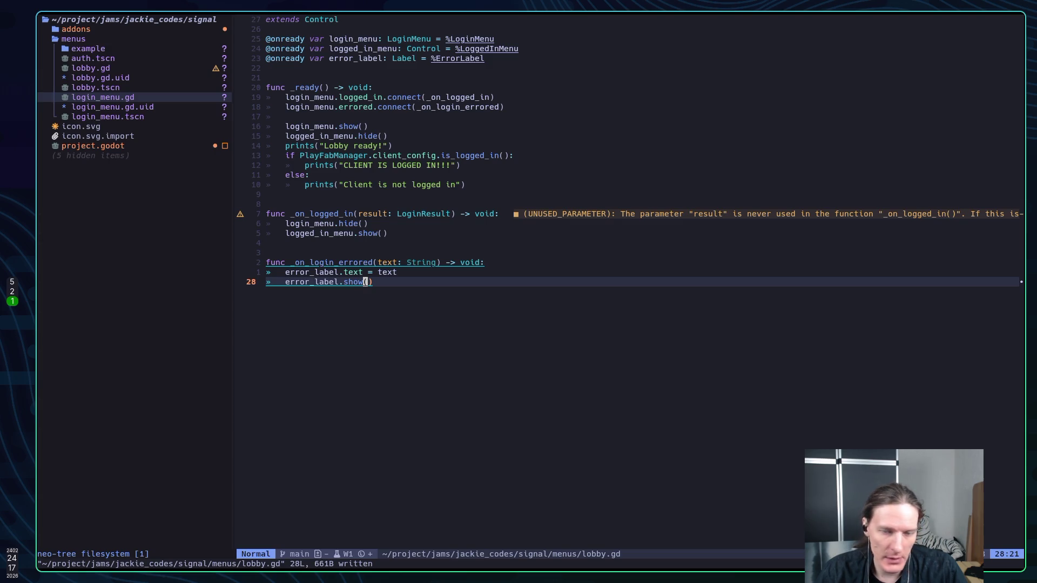
Save lobby.gd unchanged and return to the Godot editor's lobby scene
{"action": "type", "text": ":w"}
{"action": "key", "text": "Return"}
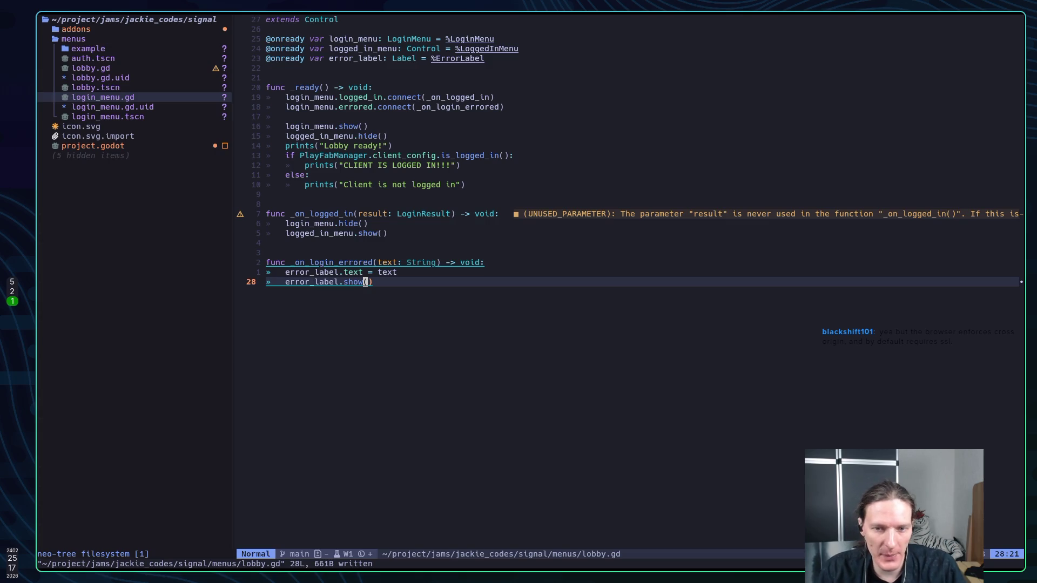
{"action": "key", "text": "super+2"}
{"action": "key", "text": "super+5"}
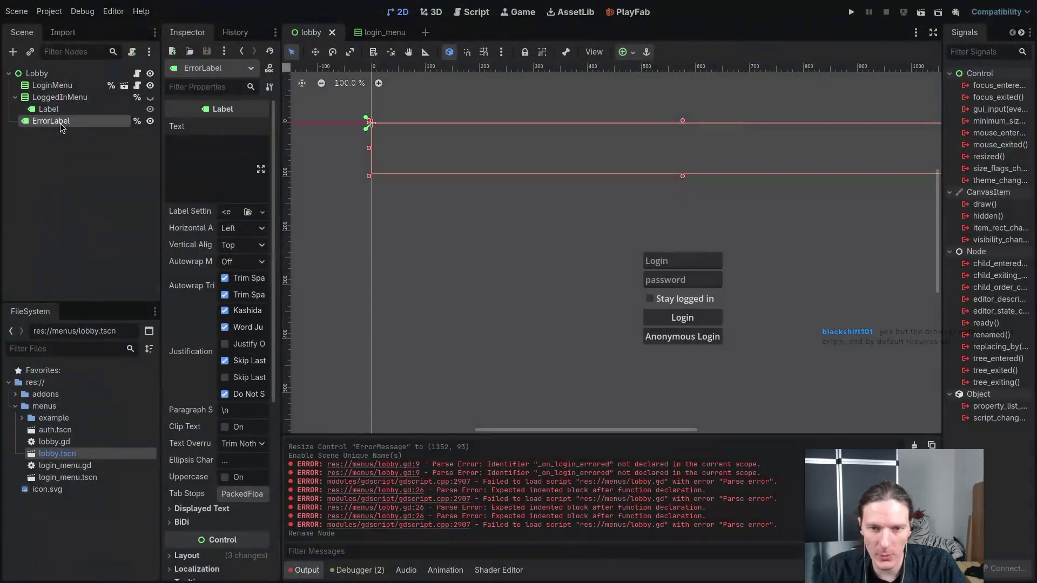
Run the game and try Anonymous Login, which shows 'Player creations have been disabled for this API.'
{"action": "key", "text": "F5"}
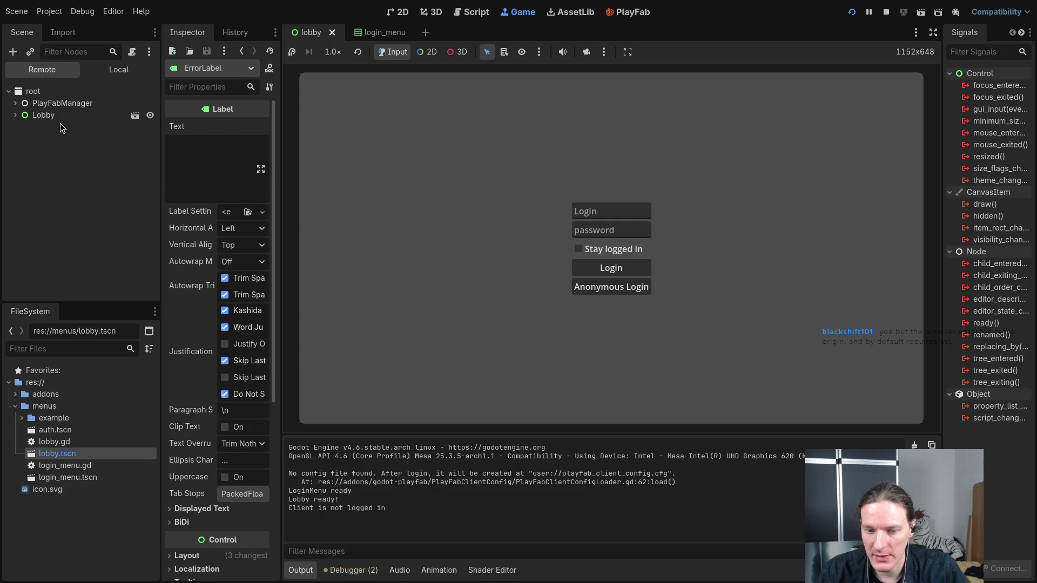
{"action": "left_click", "coordinate": [625, 290]}
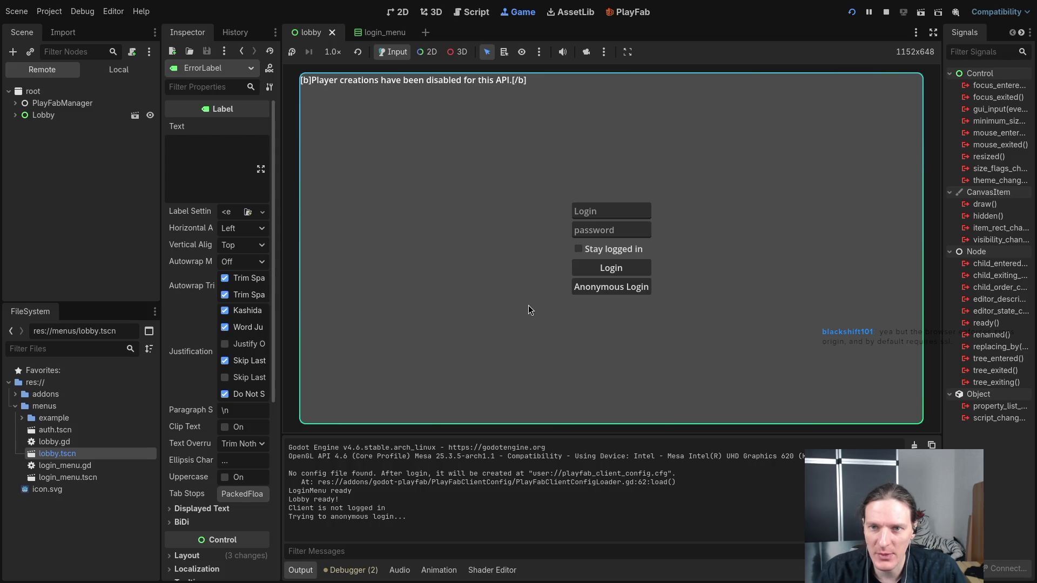
{"action": "key", "text": "alt+Tab"}
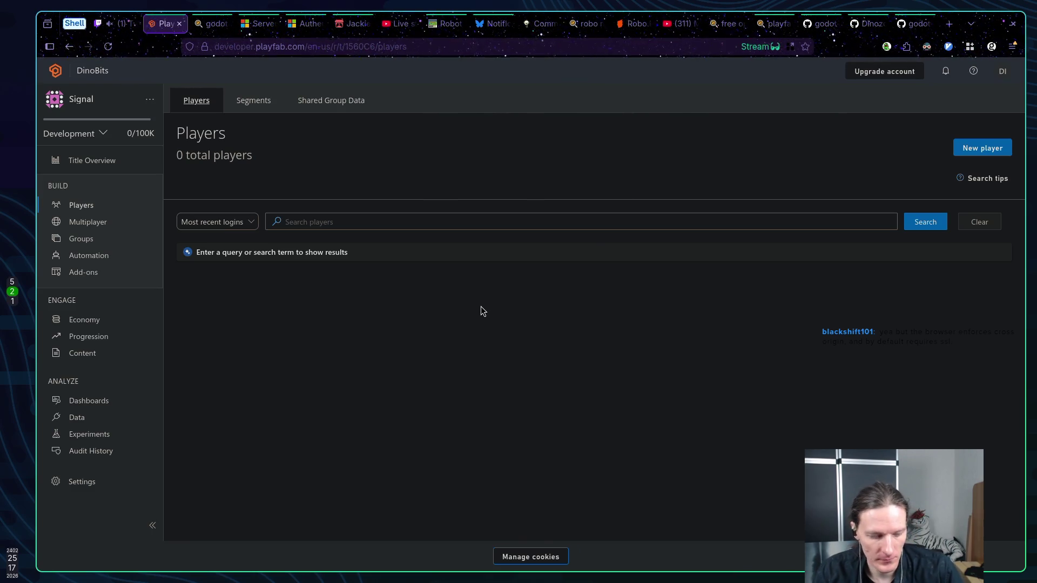
Note PlayFab's 0 total players, then return via Godot to lobby.gd in Neovim
{"action": "key", "text": "alt+Tab"}
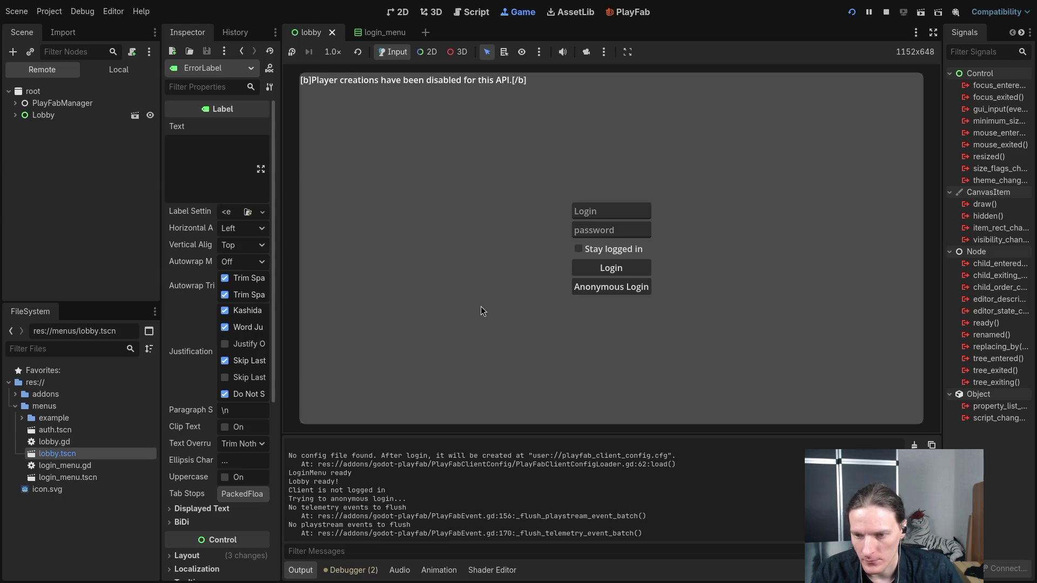
{"action": "key", "text": "alt+Tab"}
{"action": "key", "text": "alt+Tab"}
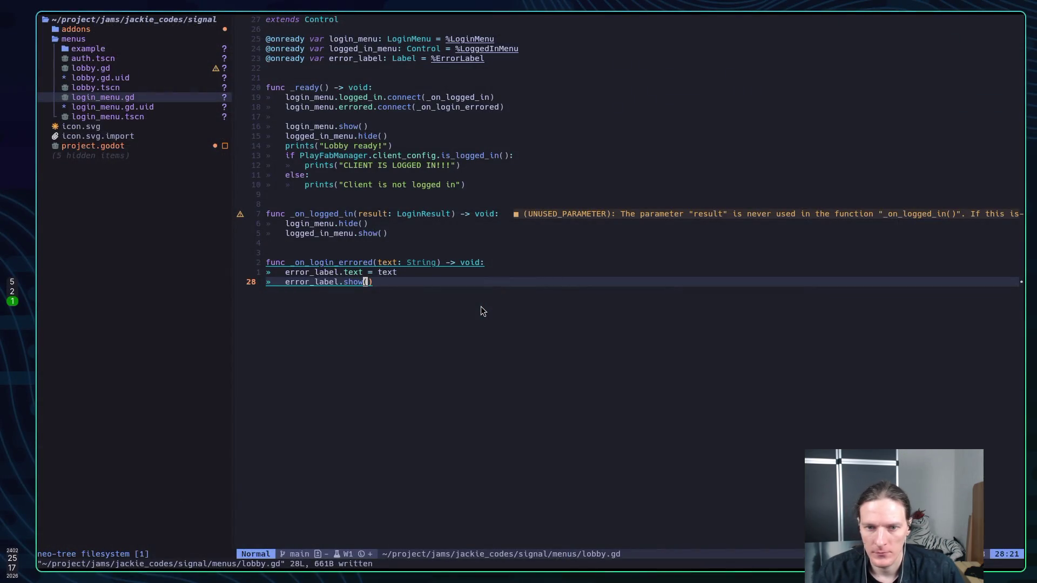
Insert printerr(text) above the error label assignment in _on_login_errored and save lobby.gd
{"action": "key", "text": "k"}
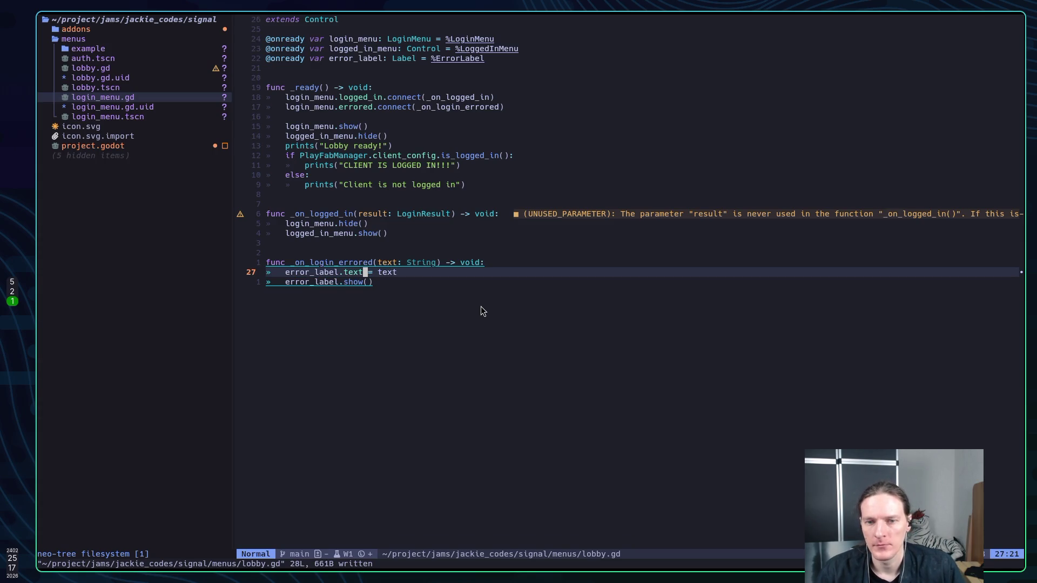
{"action": "type", "text": "O"}
{"action": "type", "text": "prints"}
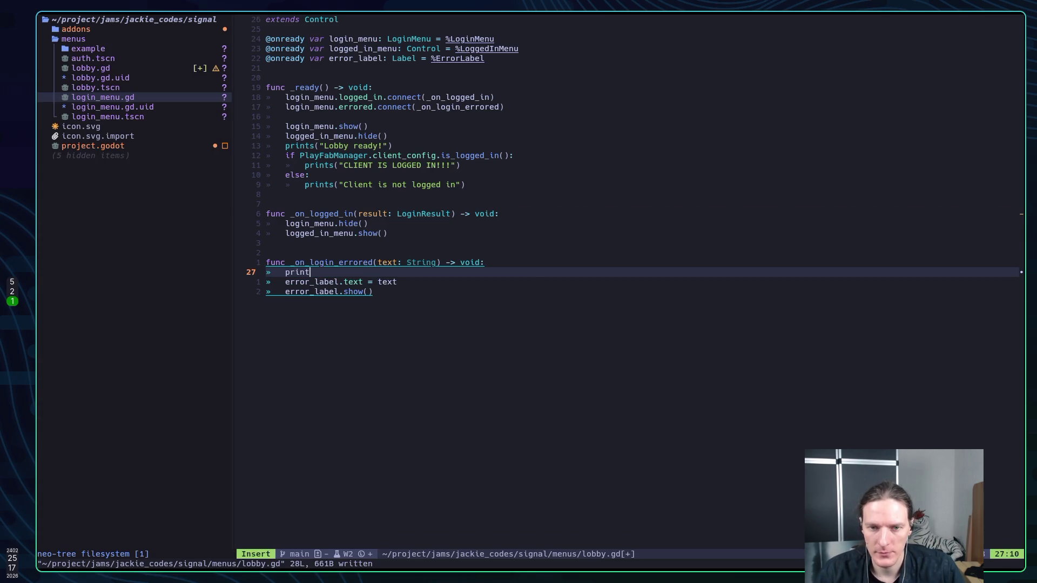
{"action": "key", "text": "BackSpace"}
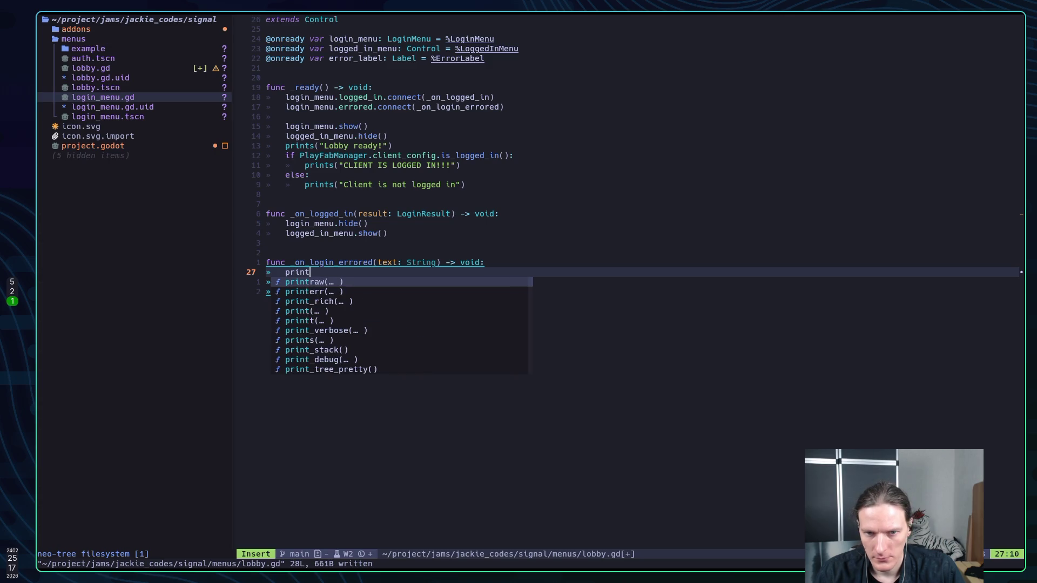
{"action": "key", "text": "Tab"}
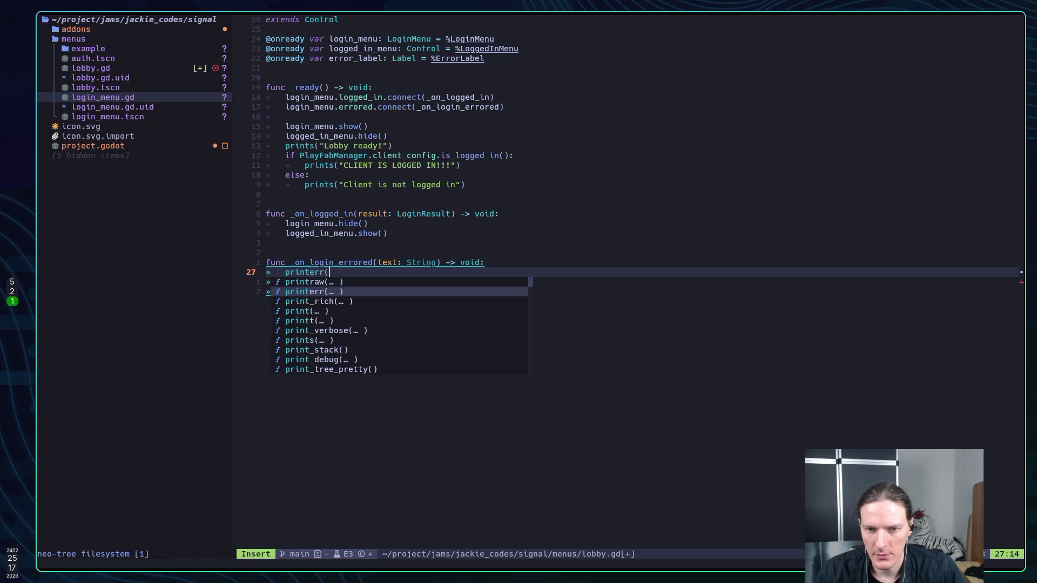
{"action": "type", "text": "(text)"}
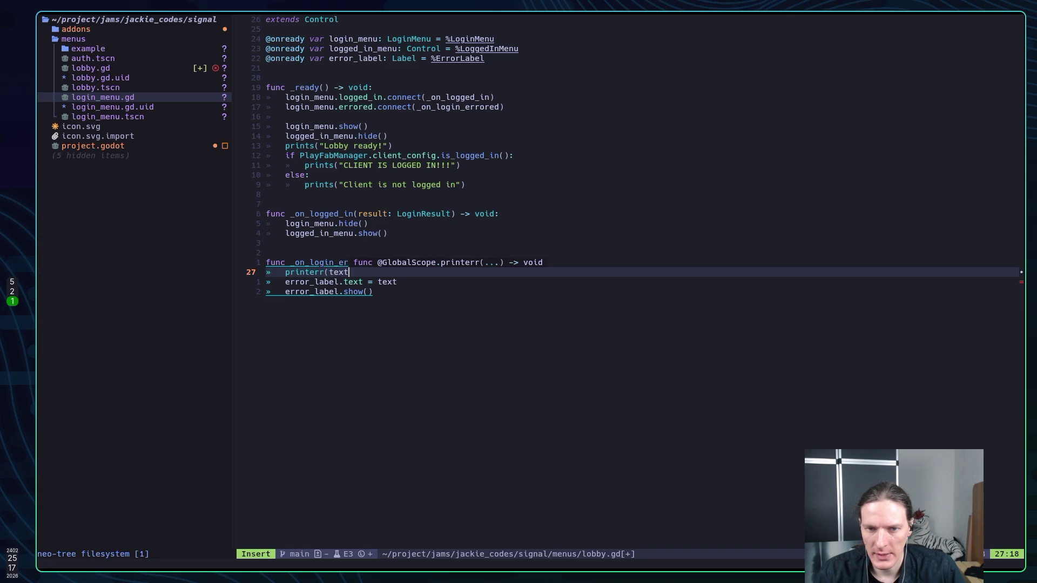
{"action": "key", "text": "Escape"}
{"action": "type", "text": ":w"}
{"action": "key", "text": "Return"}
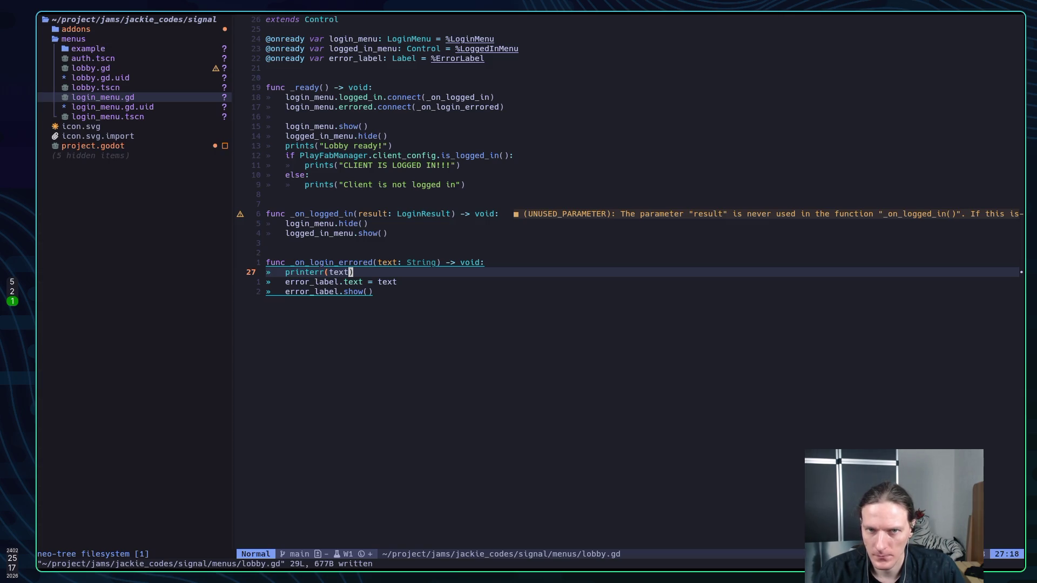
{"action": "key", "text": "k"}
{"action": "key", "text": "k"}
{"action": "key", "text": "k"}
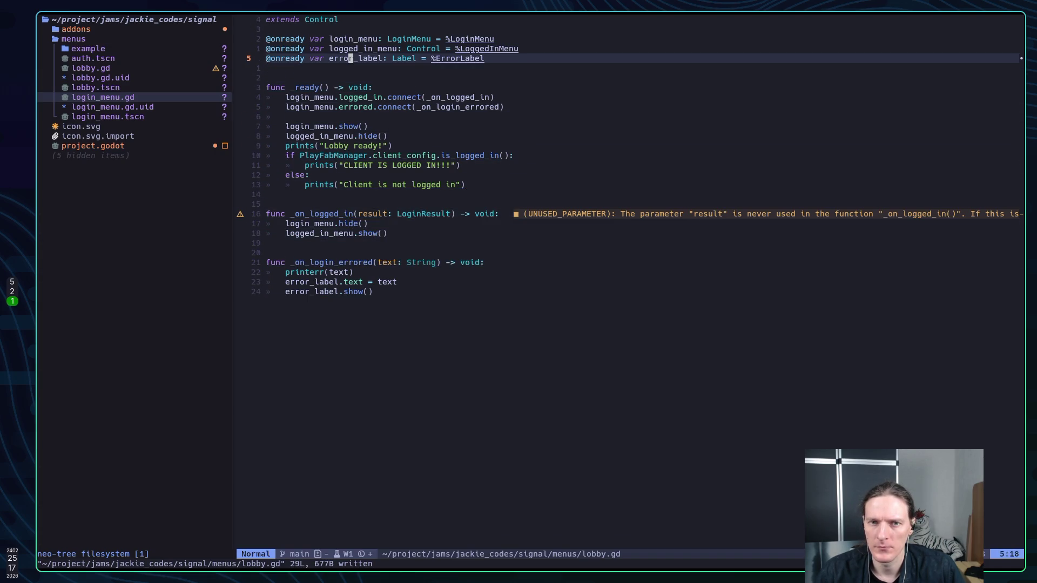
{"action": "key", "text": "j"}
{"action": "key", "text": "j"}
{"action": "key", "text": "j"}
{"action": "type", "text": "OE"}
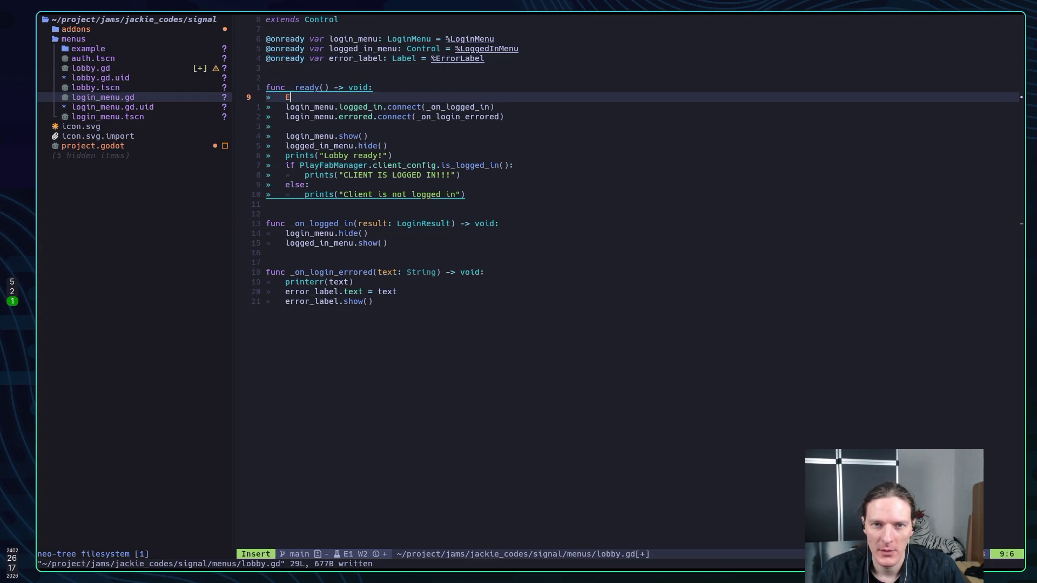
{"action": "type", "text": "ngine"}
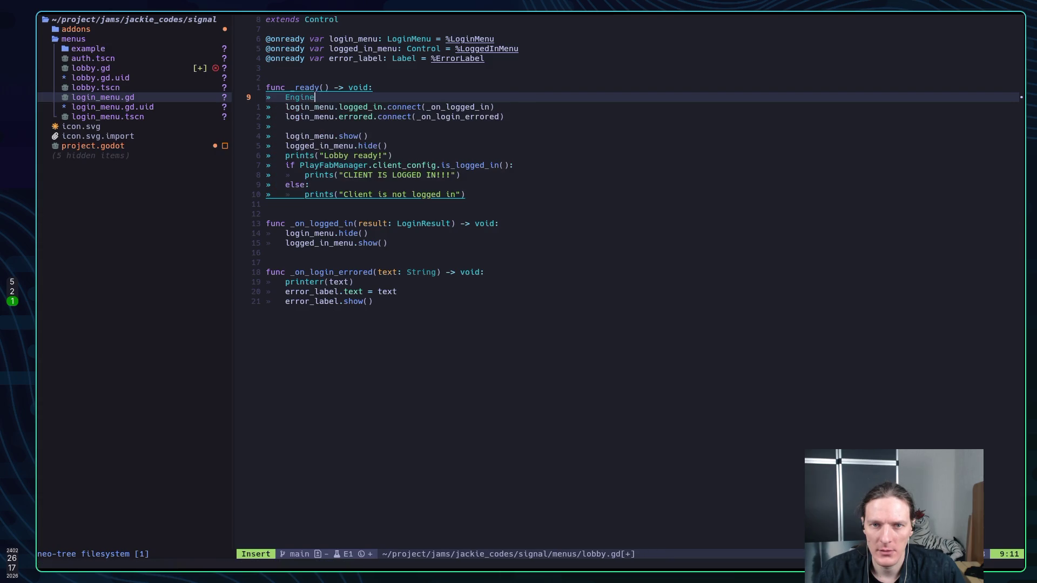
{"action": "type", "text": ".de"}
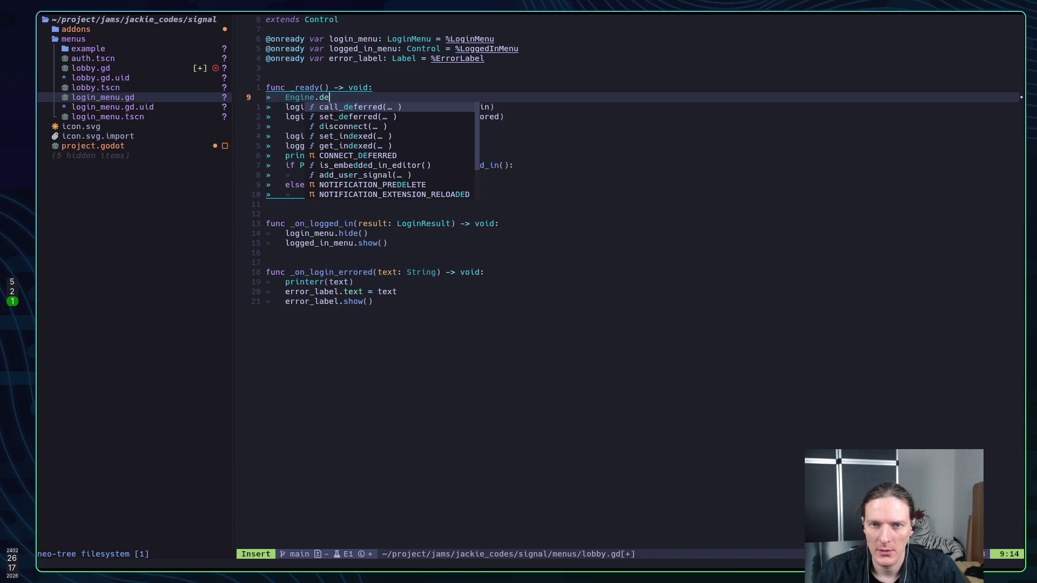
{"action": "key", "text": "BackSpace"}
{"action": "key", "text": "BackSpace"}
{"action": "key", "text": "BackSpace"}
{"action": "key", "text": "BackSpace"}
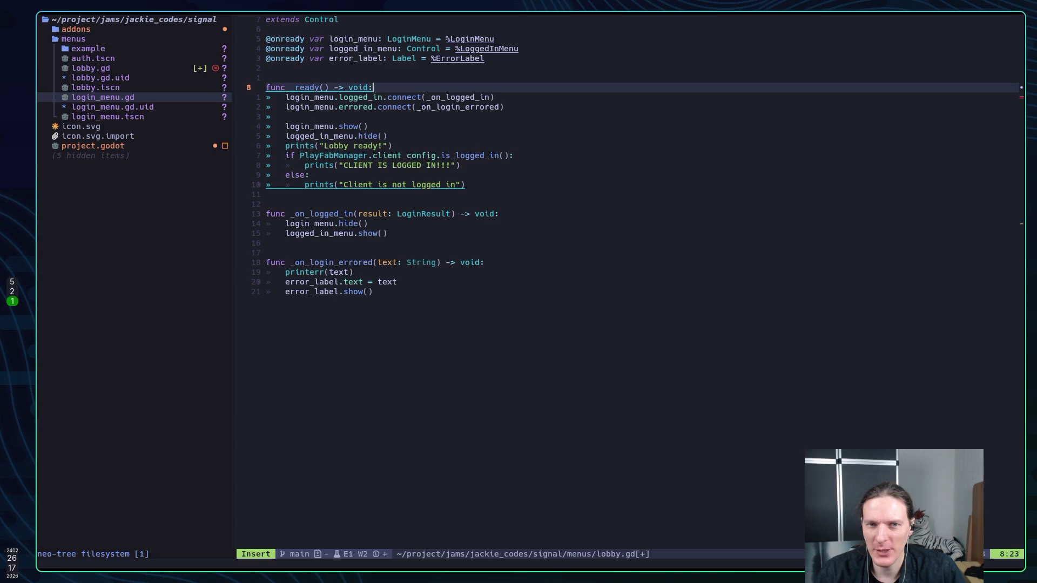
{"action": "key", "text": "Escape"}
{"action": "type", "text": ":w"}
{"action": "key", "text": "Return"}
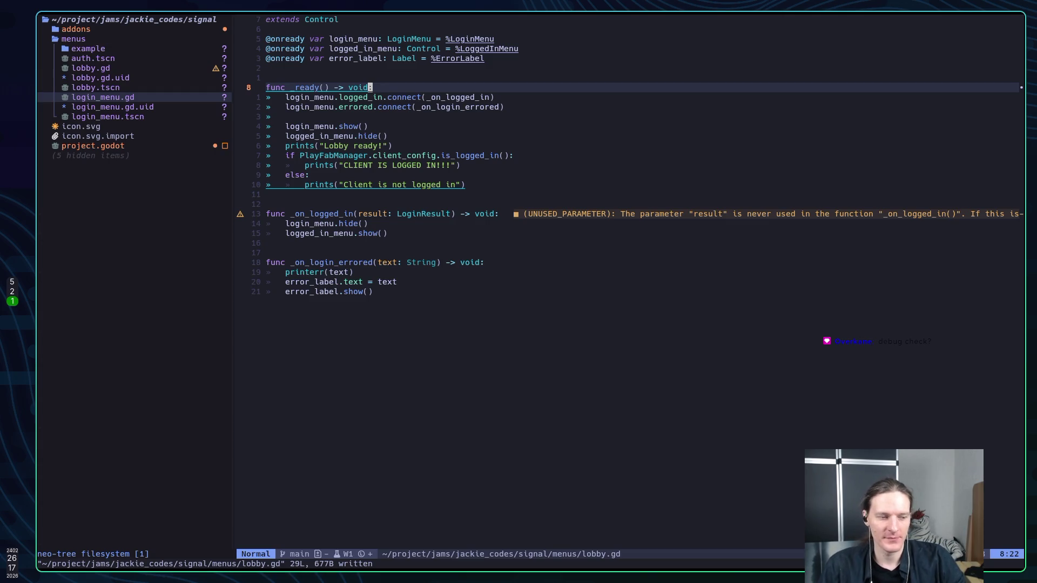
{"action": "type", "text": "o"}
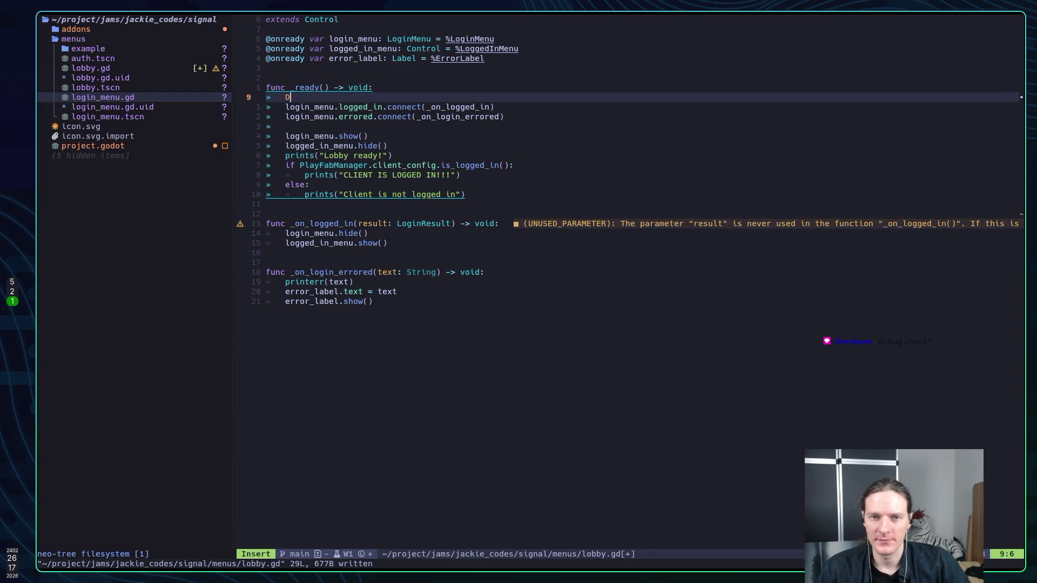
{"action": "type", "text": "debug"}
{"action": "key", "text": "Tab"}
{"action": "key", "text": "Tab"}
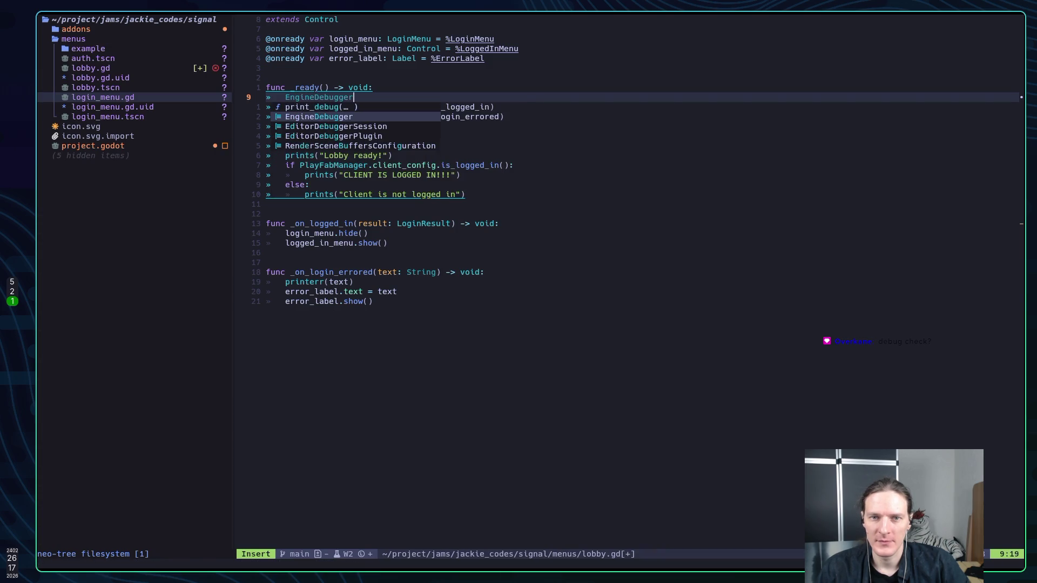
{"action": "type", "text": "."}
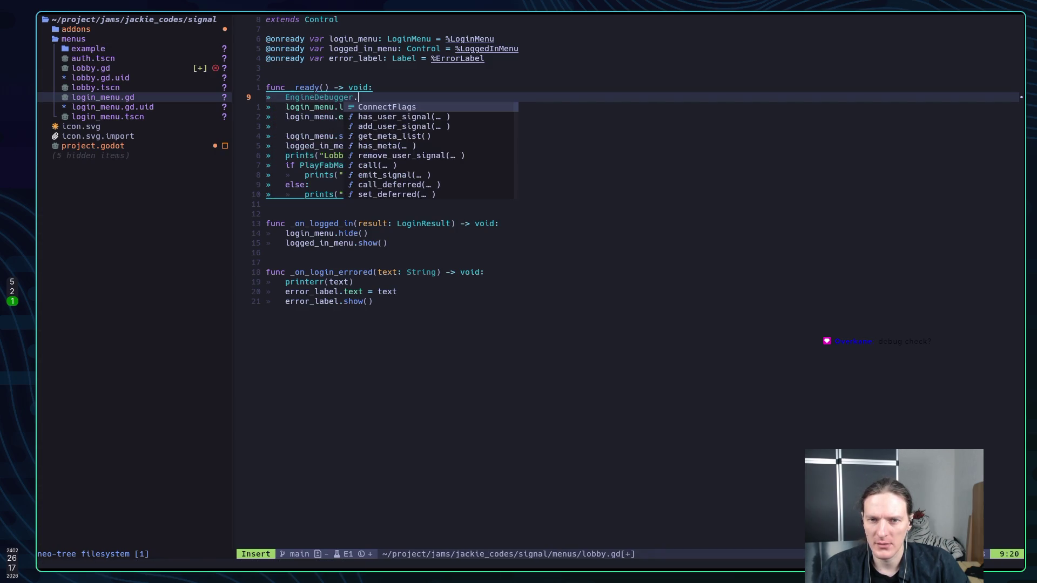
{"action": "type", "text": "enab"}
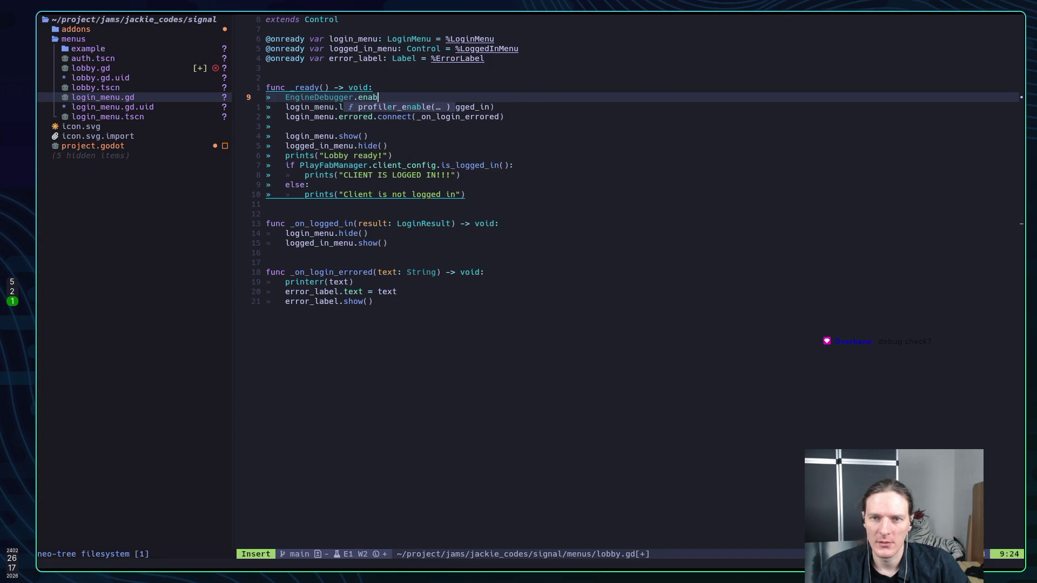
{"action": "key", "text": "Escape"}
{"action": "key", "text": "d"}
{"action": "key", "text": "d"}
{"action": "type", "text": ":w"}
{"action": "key", "text": "Home"}
{"action": "key", "text": "Return"}
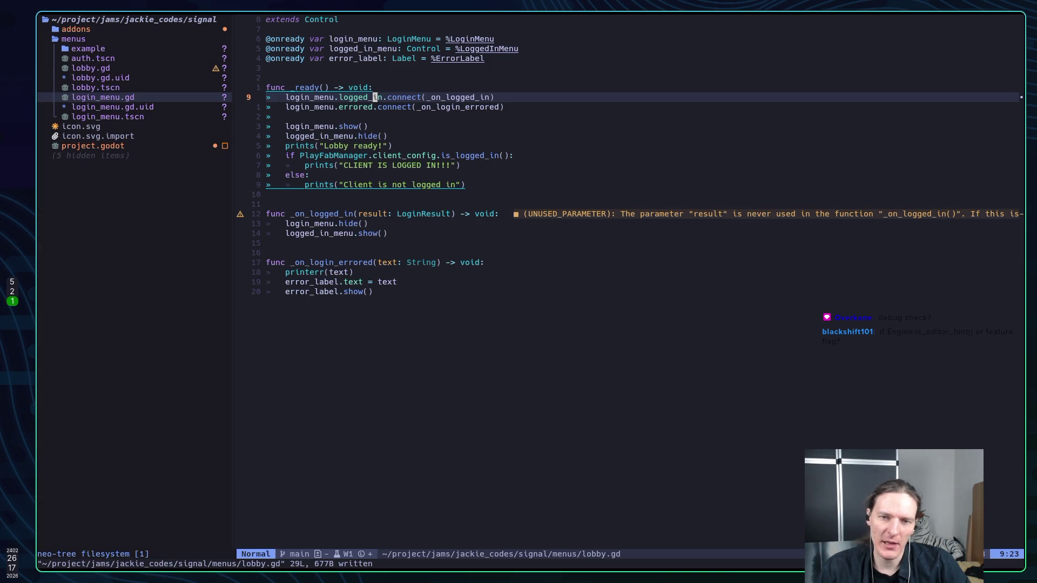
{"action": "key", "text": "super+2"}
{"action": "key", "text": "super+5"}
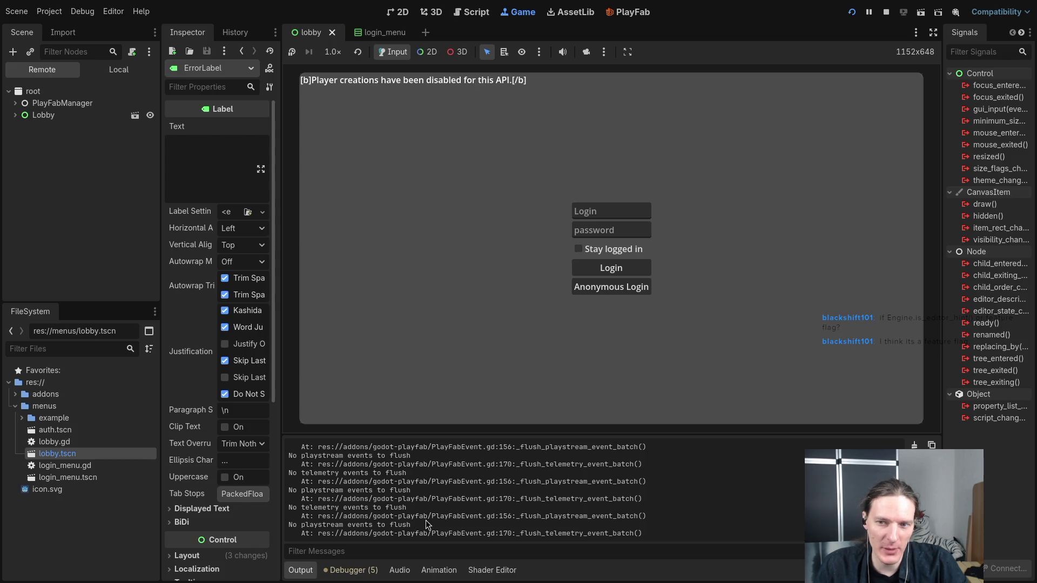
Retry Anonymous Login, see the 'User not found' error, and stop the running game
{"action": "left_click", "coordinate": [605, 291]}
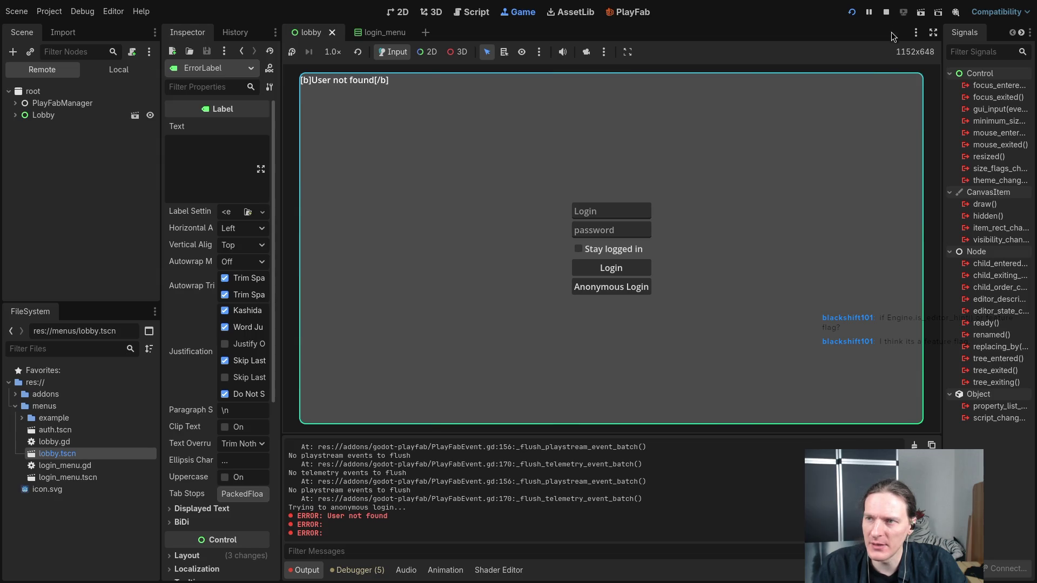
{"action": "left_click", "coordinate": [886, 12]}
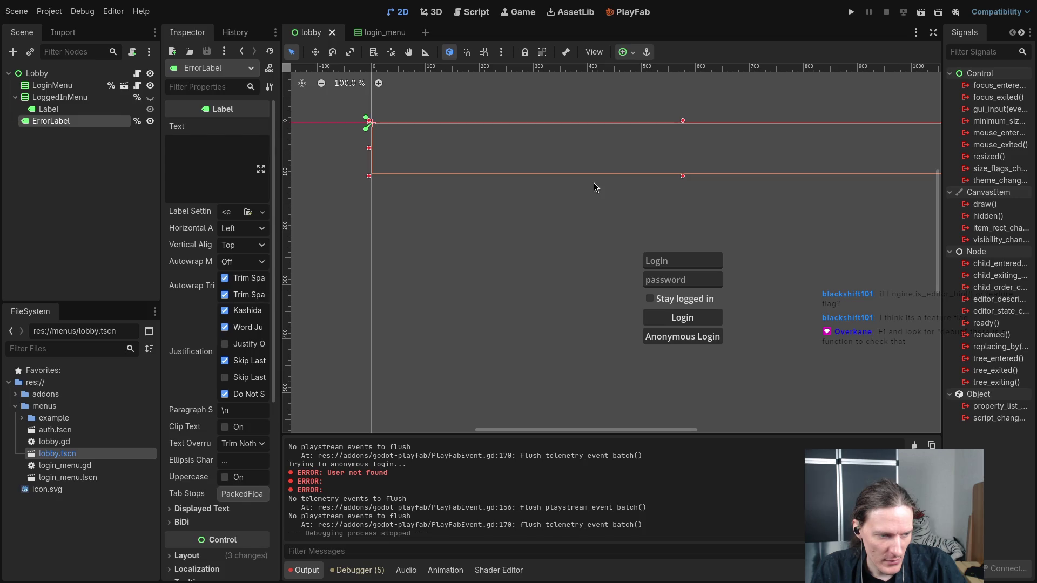
{"action": "key", "text": "super+1"}
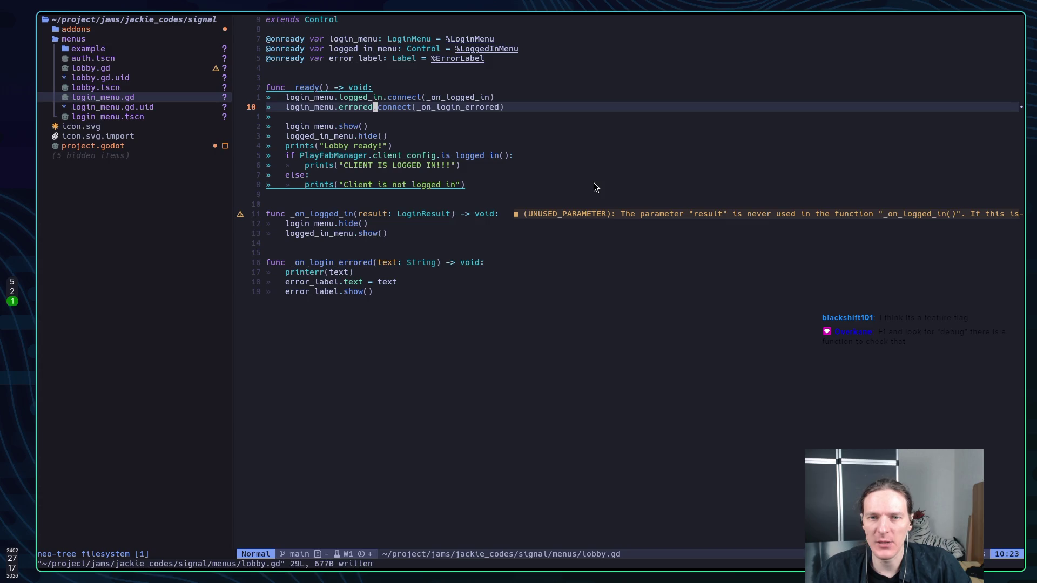
Save lobby.gd unchanged and open the PlayFab title's General settings
{"action": "type", "text": ":w"}
{"action": "key", "text": "Return"}
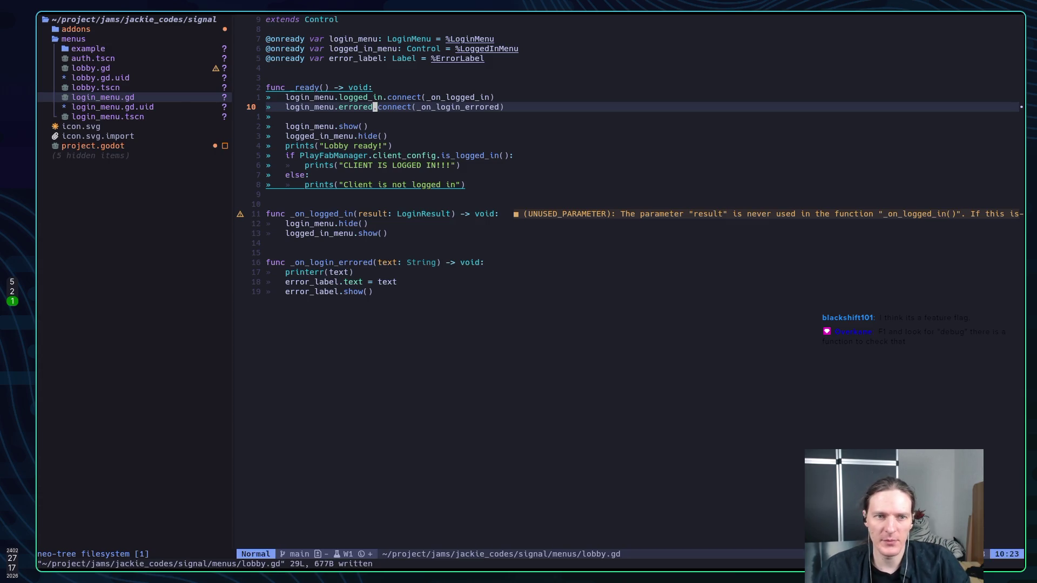
{"action": "key", "text": "super+2"}
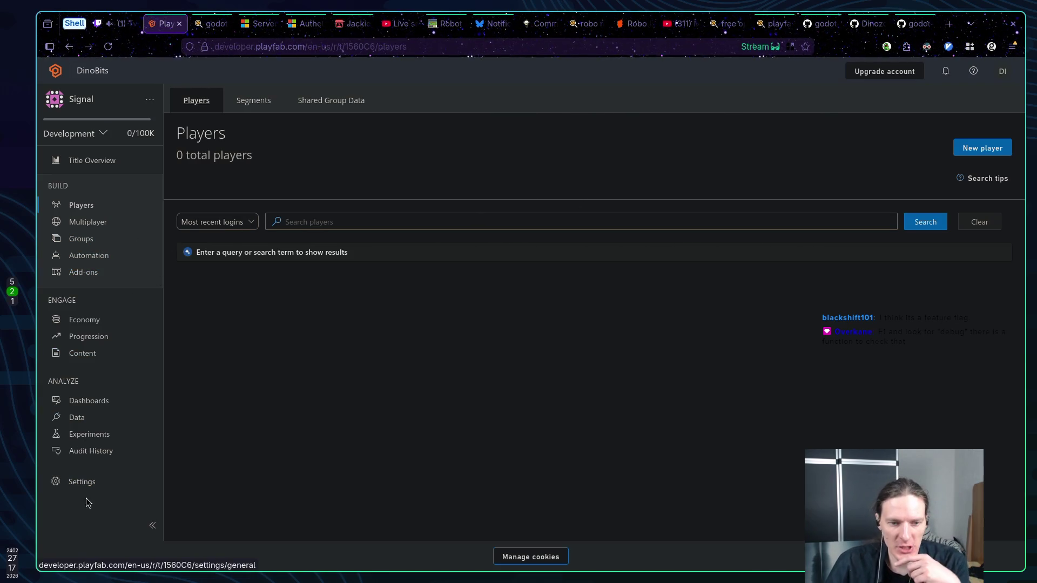
{"action": "left_click", "coordinate": [84, 481]}
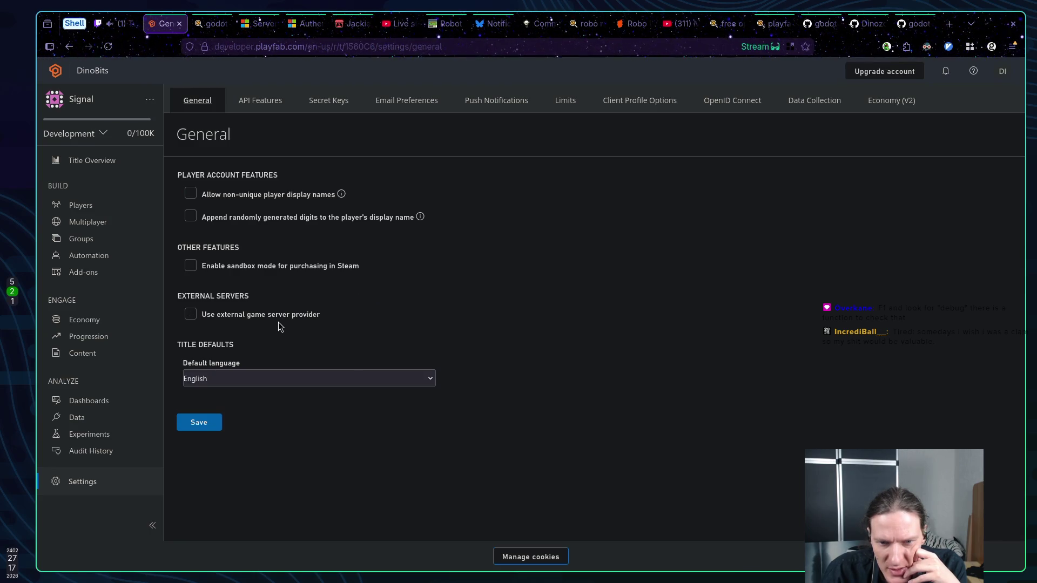
{"action": "left_click", "coordinate": [261, 103]}
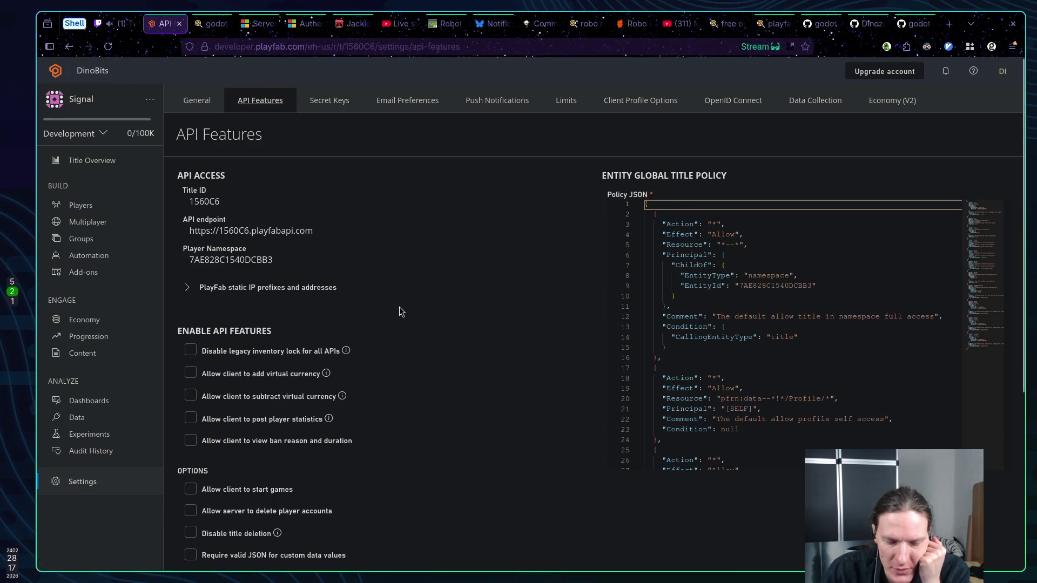
{"action": "scroll", "coordinate": [416, 305], "scroll_direction": "down", "scroll_amount": 2}
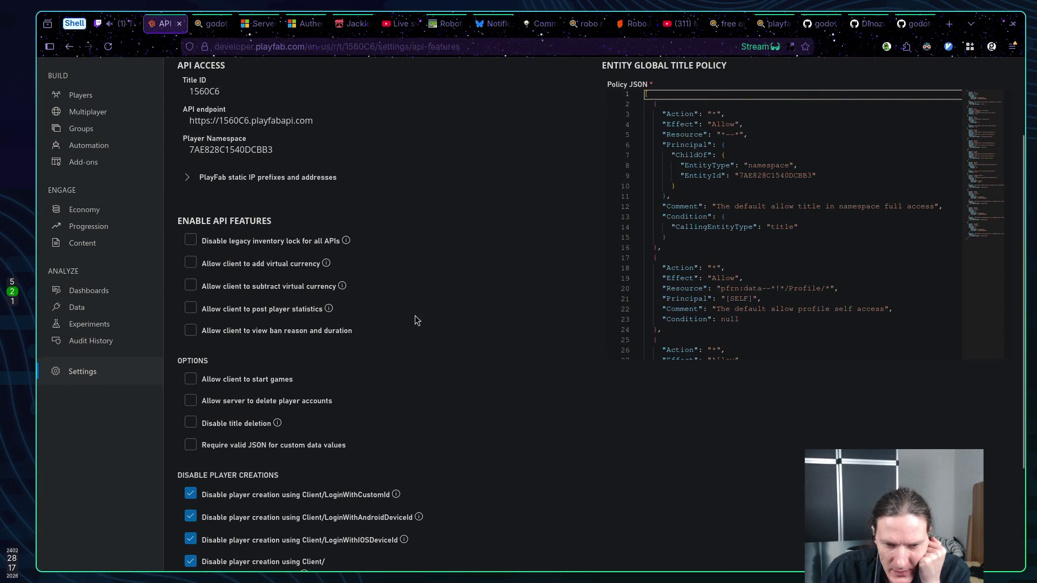
{"action": "left_click", "coordinate": [265, 447]}
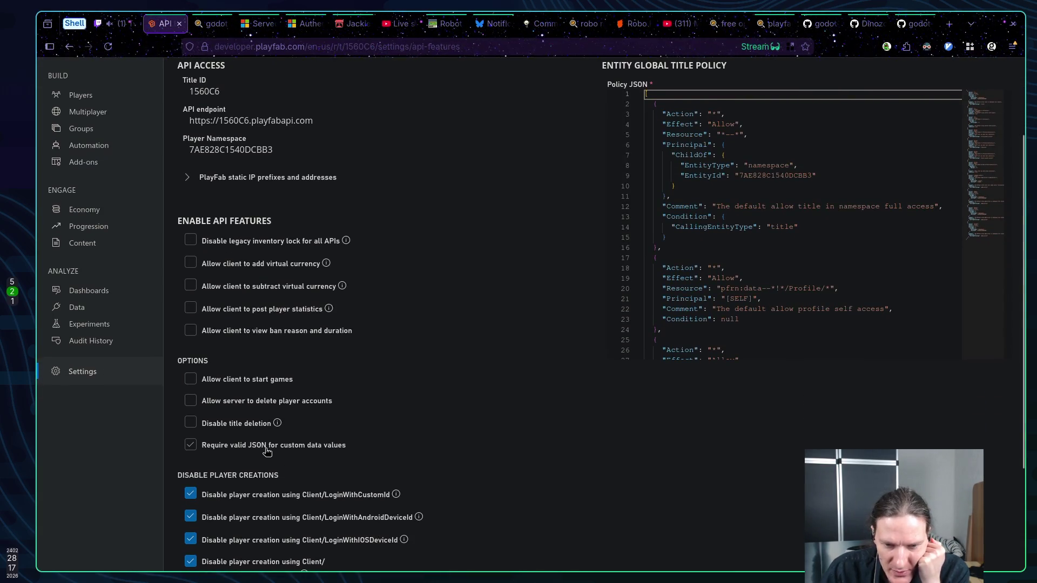
{"action": "left_click", "coordinate": [229, 430]}
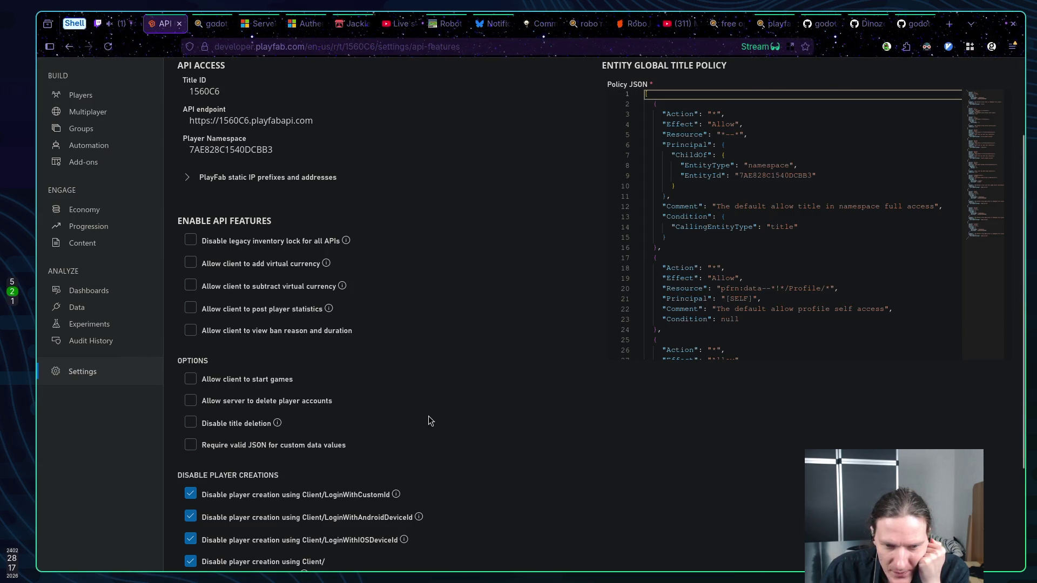
{"action": "scroll", "coordinate": [429, 420], "scroll_direction": "up", "scroll_amount": 1}
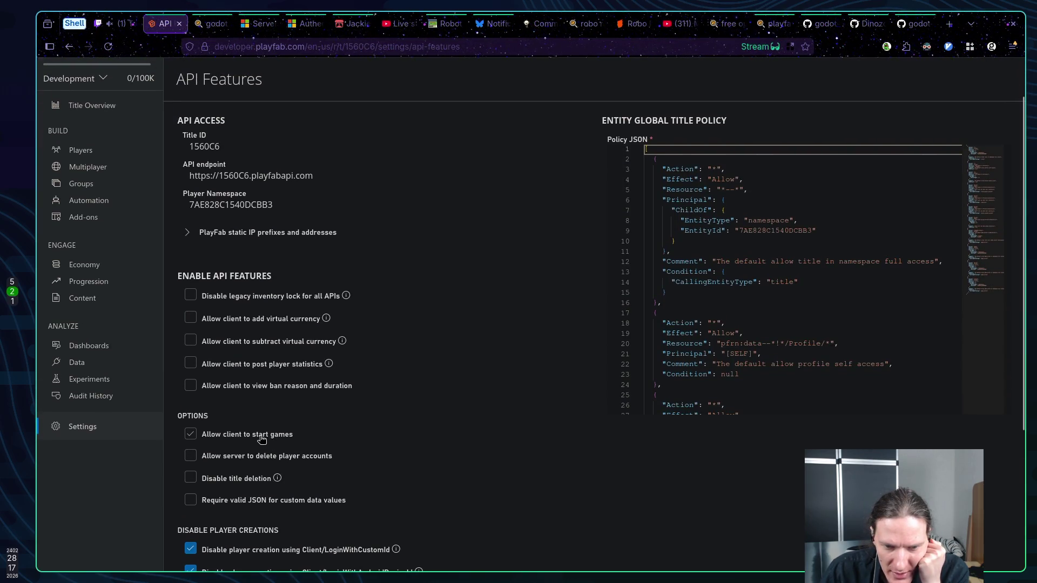
{"action": "scroll", "coordinate": [415, 432], "scroll_direction": "up", "scroll_amount": 1}
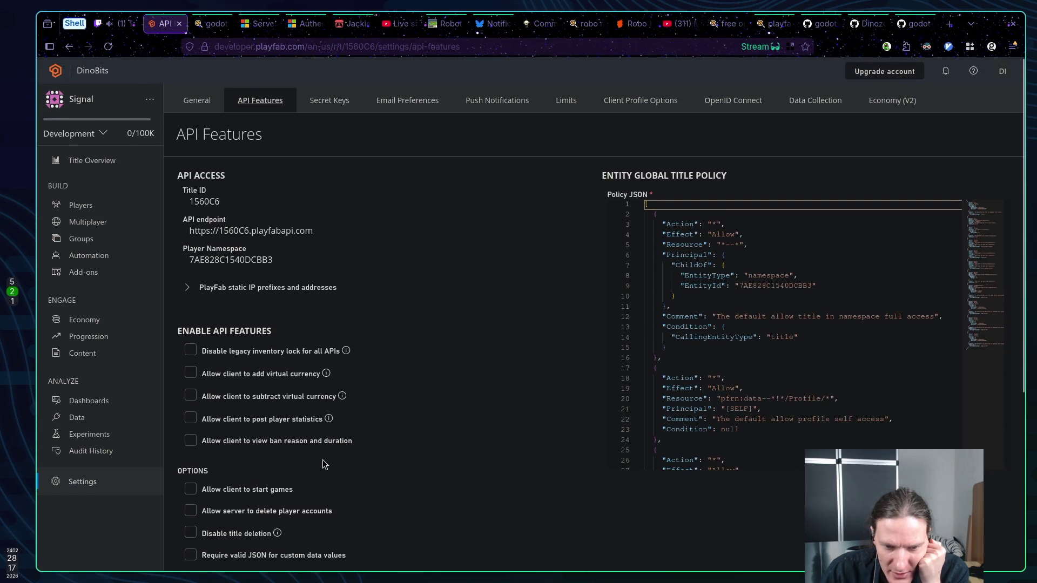
{"action": "left_click", "coordinate": [271, 444]}
{"action": "left_click", "coordinate": [256, 401]}
{"action": "left_click", "coordinate": [256, 401]}
{"action": "left_click", "coordinate": [262, 354]}
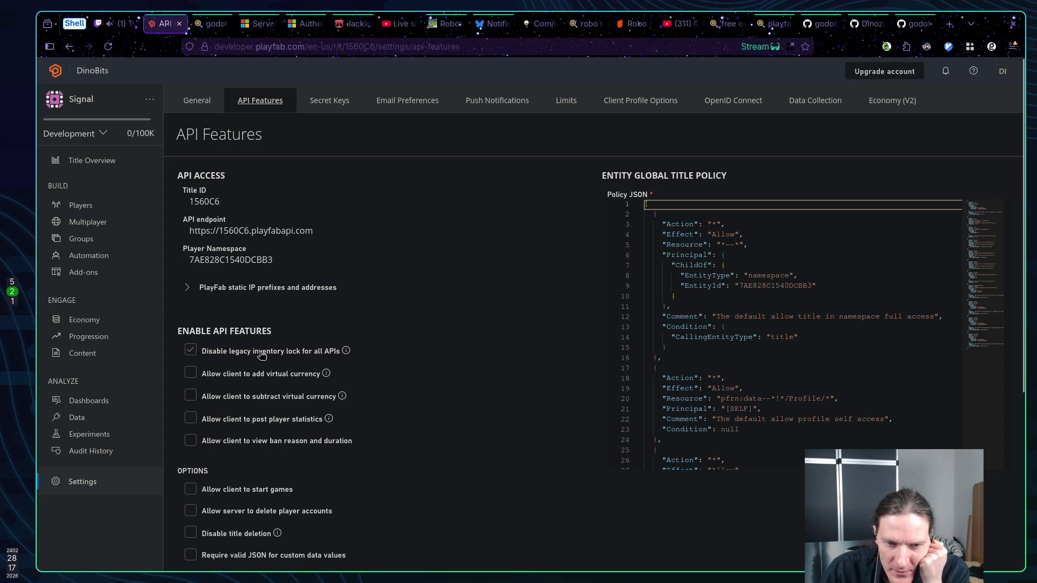
{"action": "left_click", "coordinate": [259, 352]}
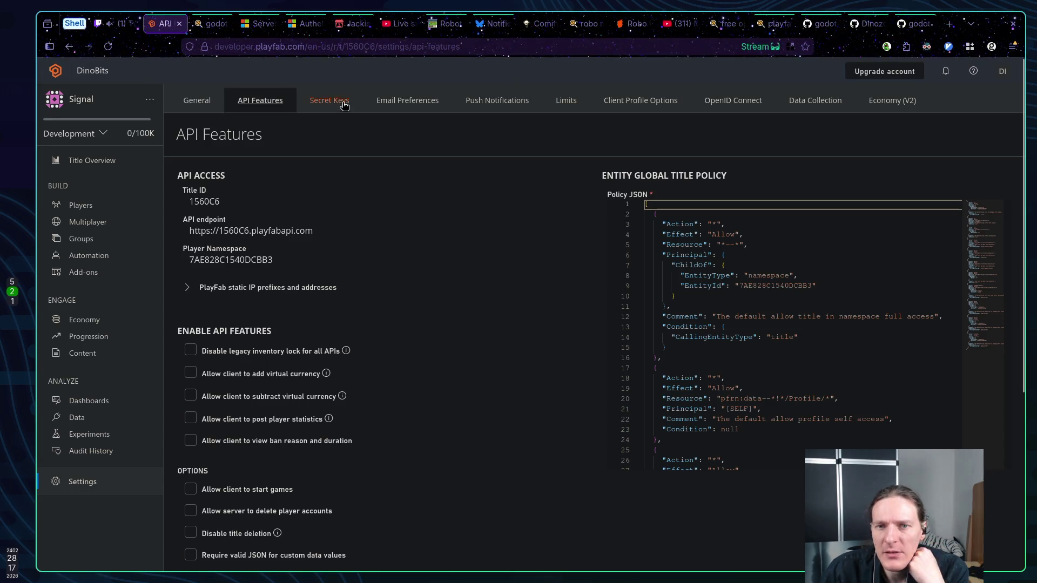
Review the Client Profile Options, where only Display name is accessible to clients
{"action": "left_click", "coordinate": [647, 106]}
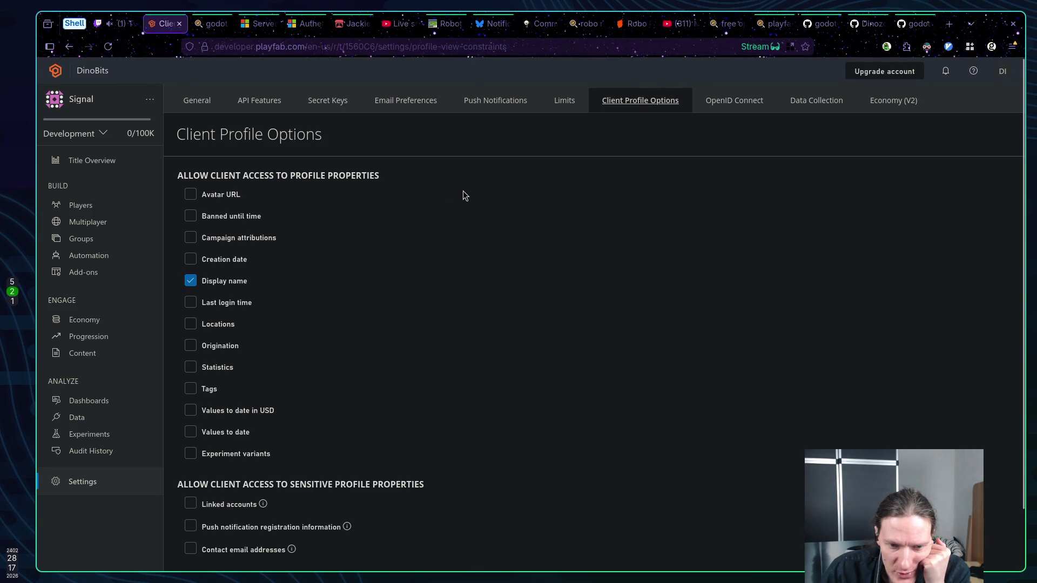
{"action": "scroll", "coordinate": [495, 192], "scroll_direction": "down", "scroll_amount": 2}
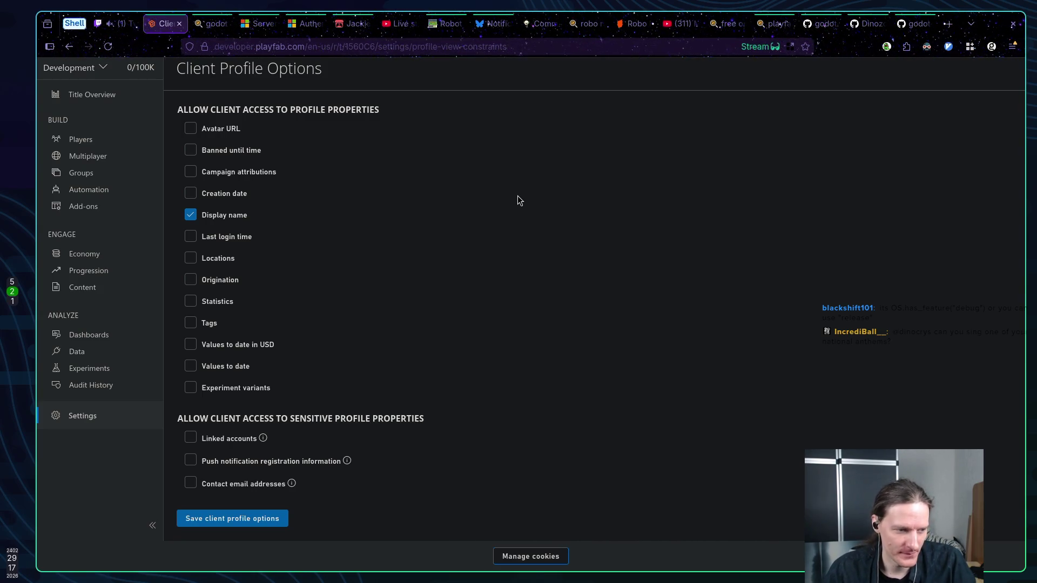
{"action": "key", "text": "alt+Tab"}
In _ready, add 'if OS.has_feature("debug"): error_label.show()' and save lobby.gd
{"action": "key", "text": "super+1"}
{"action": "key", "text": "k"}
{"action": "key", "text": "k"}
{"action": "key", "text": "O"}
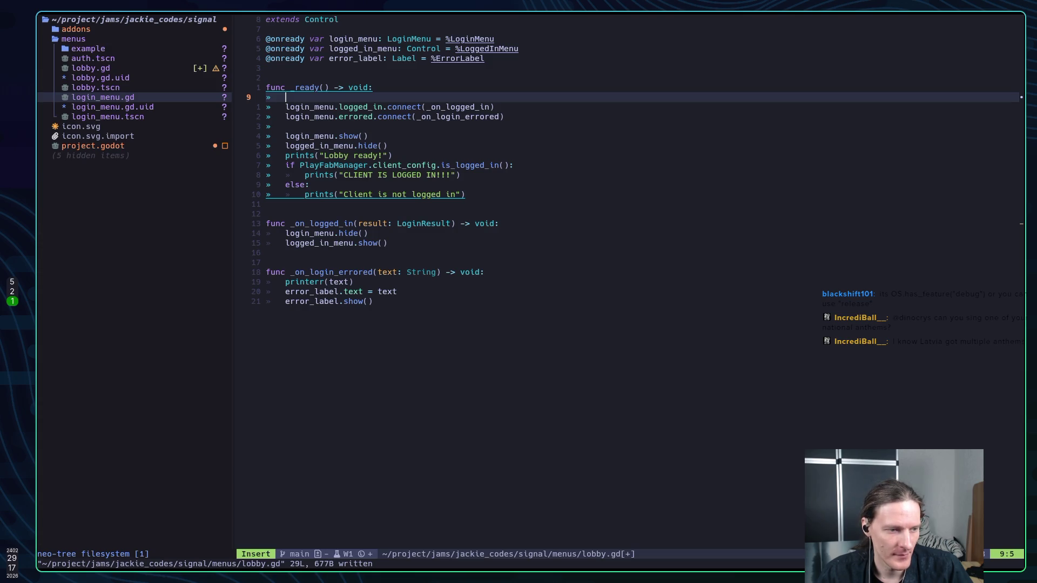
{"action": "key", "text": "BackSpace"}
{"action": "key", "text": "BackSpace"}
{"action": "key", "text": "Escape"}
{"action": "key", "text": "j"}
{"action": "key", "text": "j"}
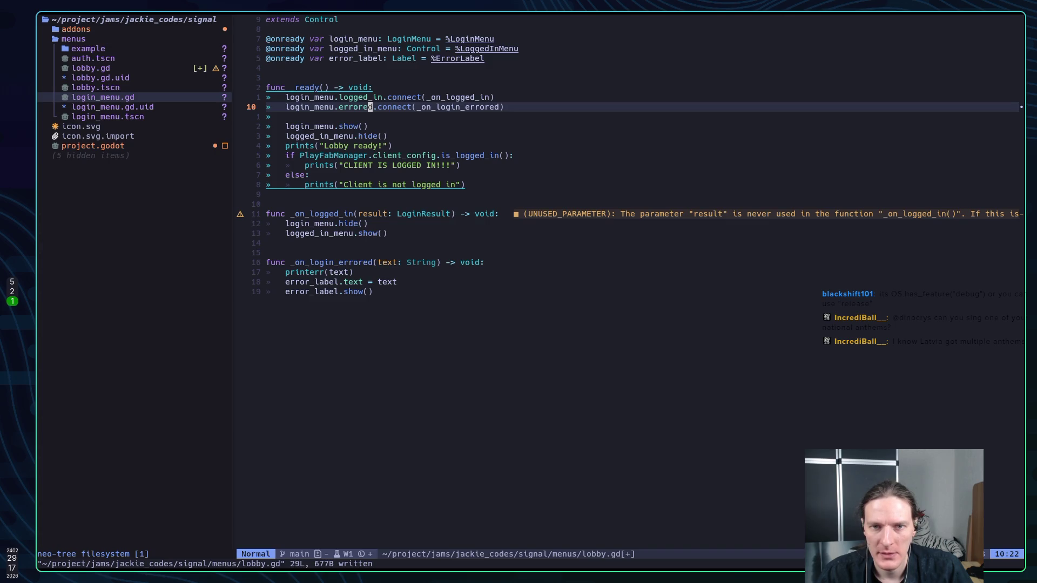
{"action": "type", "text": "o"}
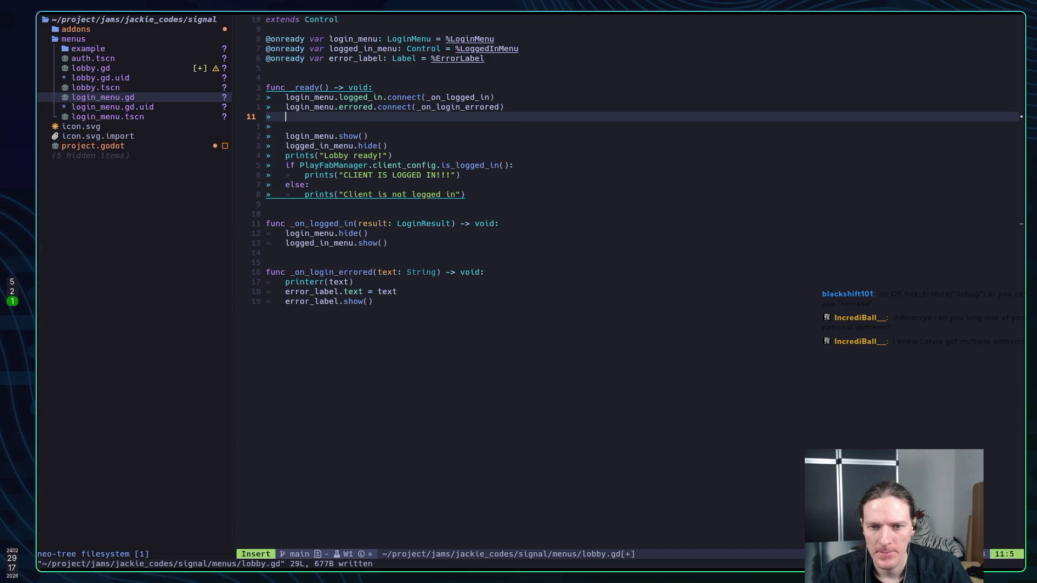
{"action": "type", "text": "if "}
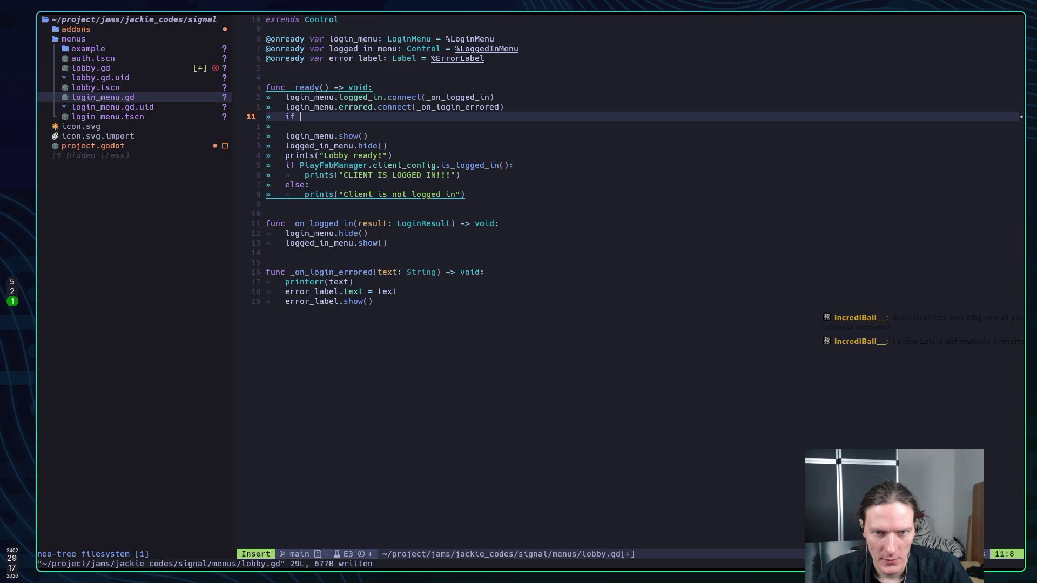
{"action": "type", "text": "OS.has"}
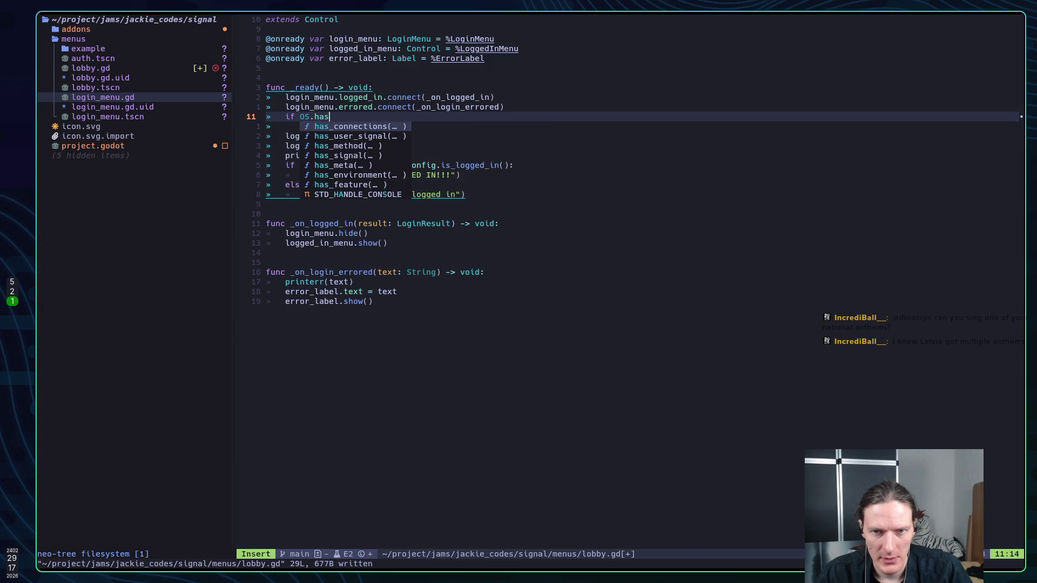
{"action": "key", "text": "Tab"}
{"action": "key", "text": "Return"}
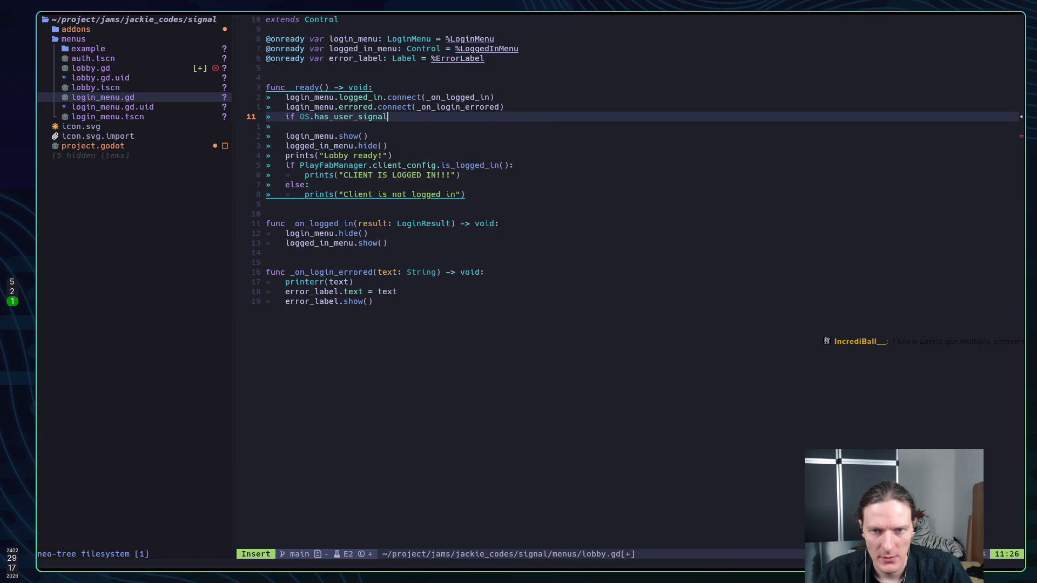
{"action": "key", "text": "BackSpace"}
{"action": "key", "text": "BackSpace"}
{"action": "key", "text": "BackSpace"}
{"action": "type", "text": "_feature("}
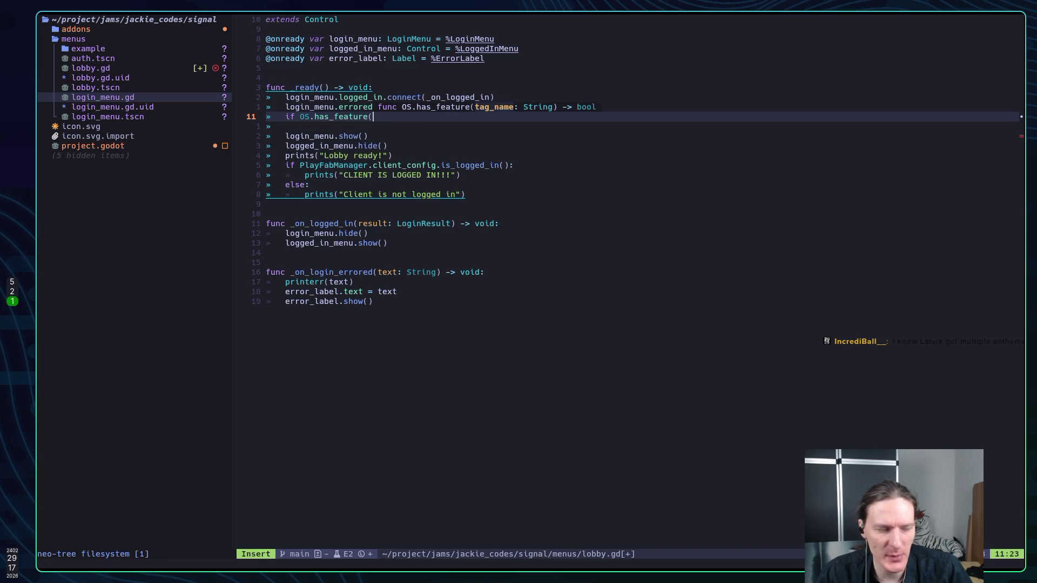
{"action": "type", "text": "\"debug\""}
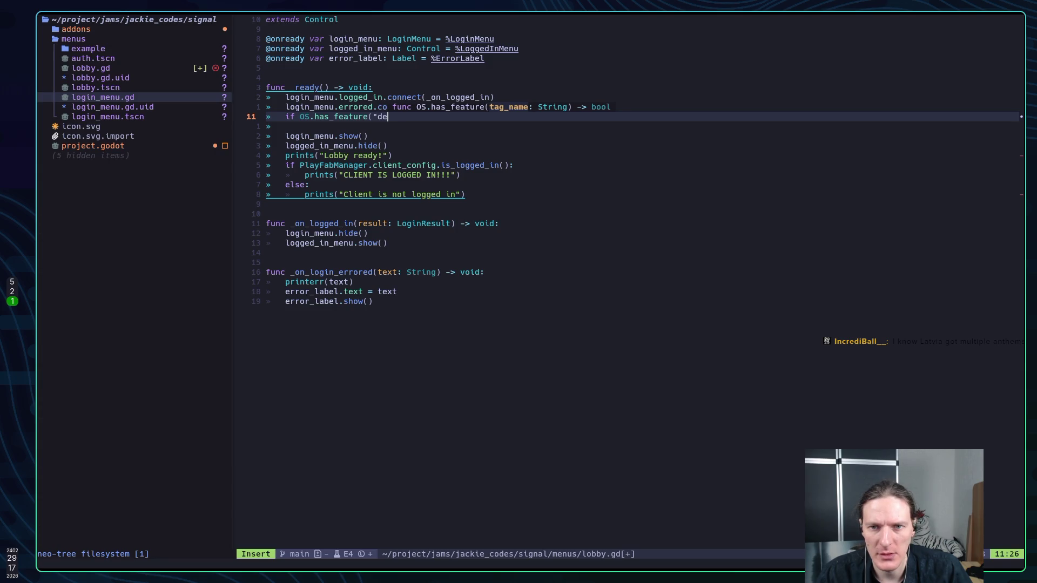
{"action": "type", "text": "):"}
{"action": "key", "text": "Return"}
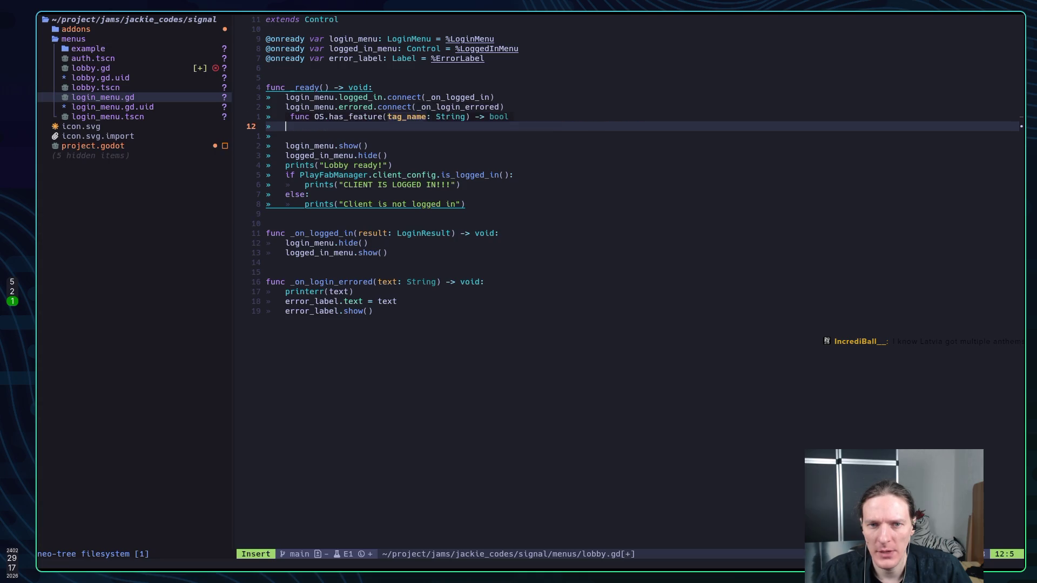
{"action": "type", "text": "error_label.show"}
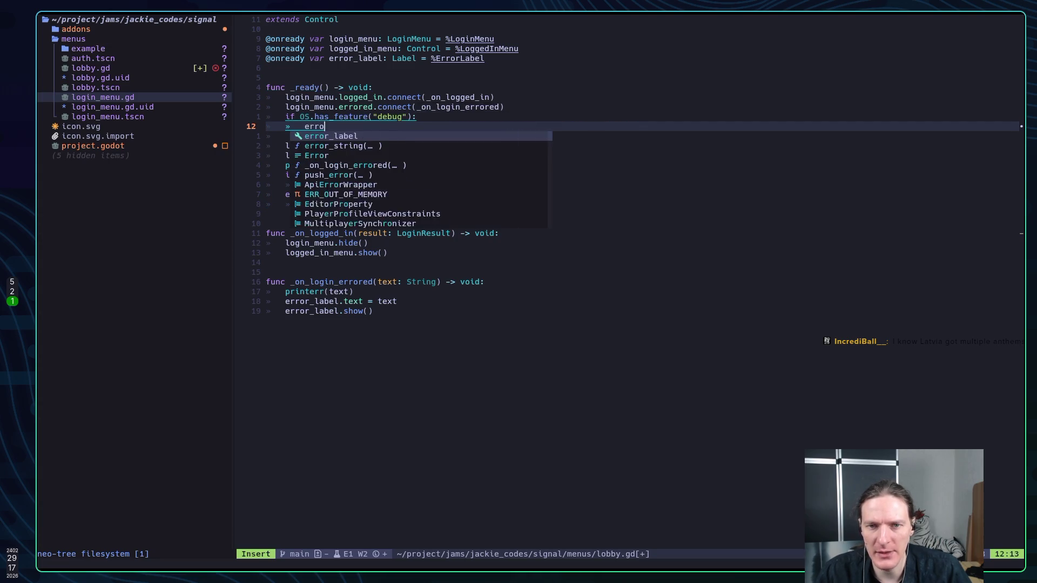
{"action": "type", "text": "()"}
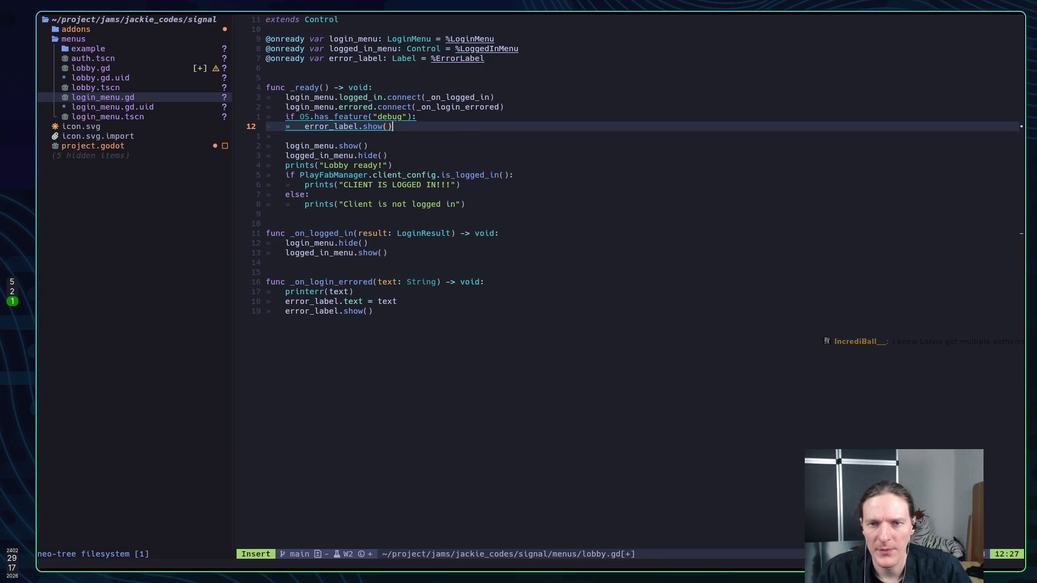
{"action": "key", "text": "Escape"}
{"action": "type", "text": ":w"}
{"action": "key", "text": "Return"}
Delete error_label.show() from _on_login_errored and save again
{"action": "key", "text": "j"}
{"action": "key", "text": "j"}
{"action": "key", "text": "j"}
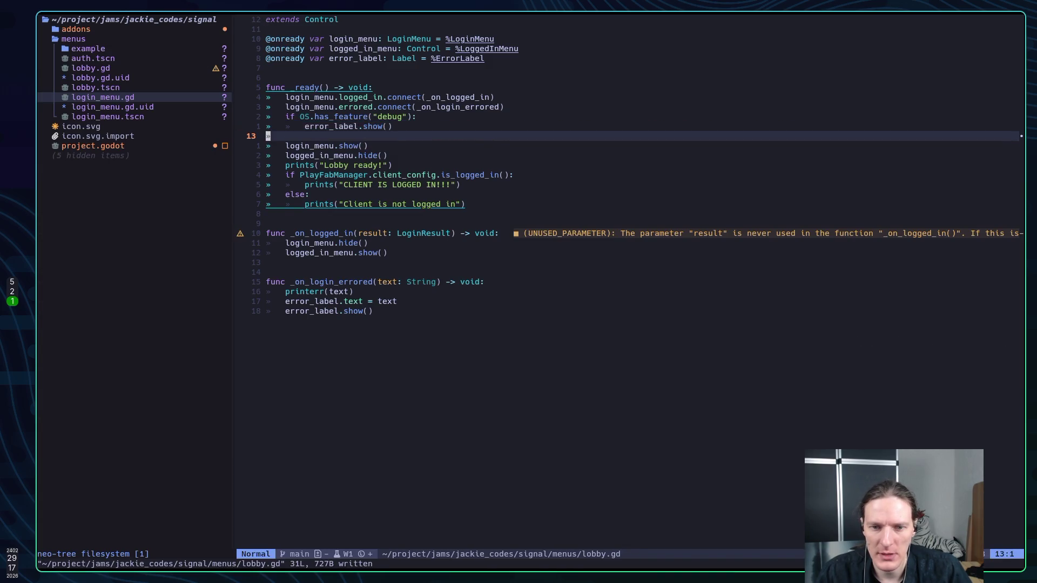
{"action": "key", "text": "d"}
{"action": "key", "text": "d"}
{"action": "type", "text": ":w"}
{"action": "key", "text": "Return"}
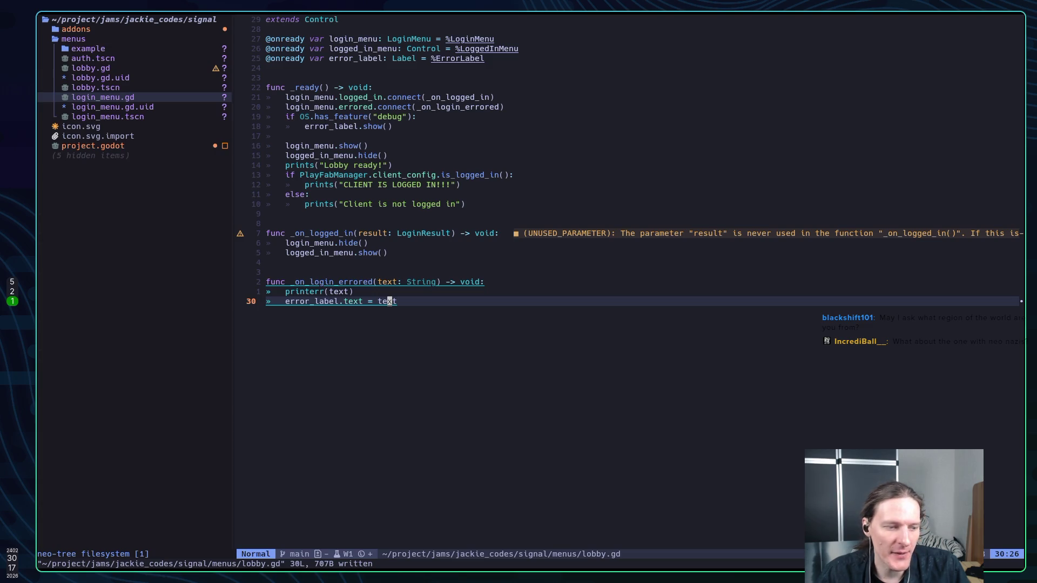
{"action": "type", "text": ":w"}
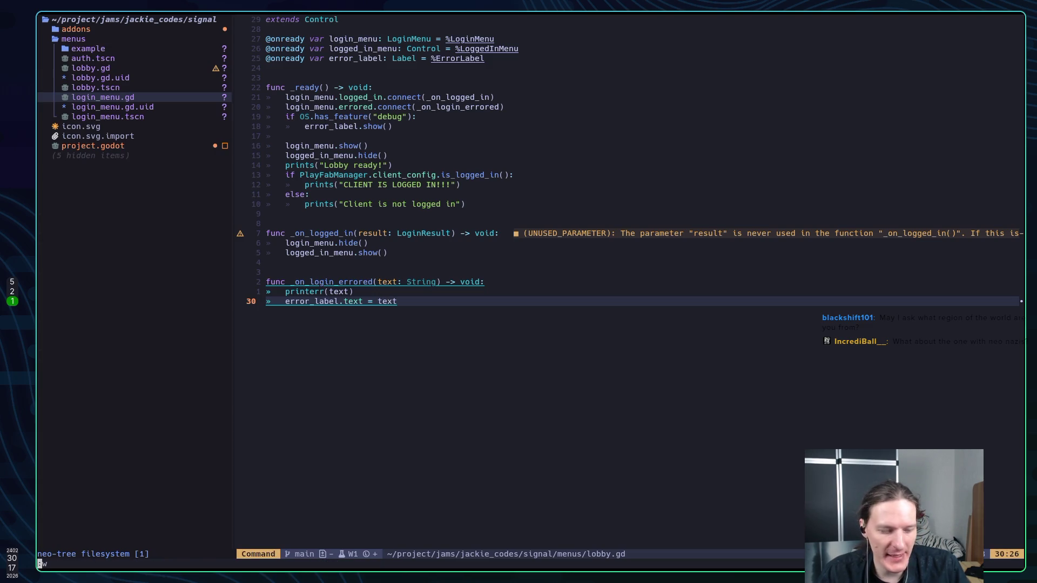
{"action": "key", "text": "Return"}
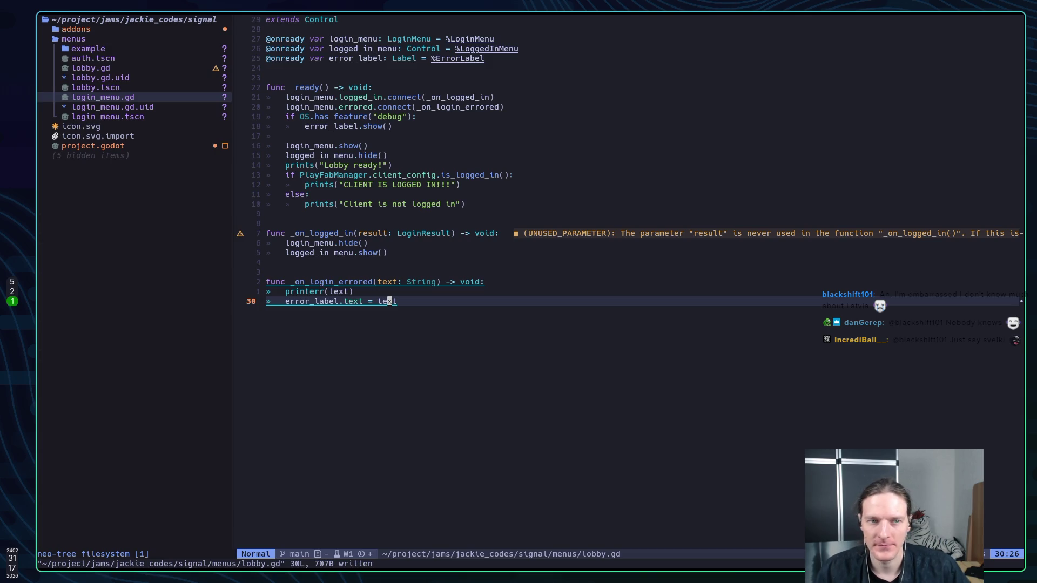
{"action": "key", "text": "super+2"}
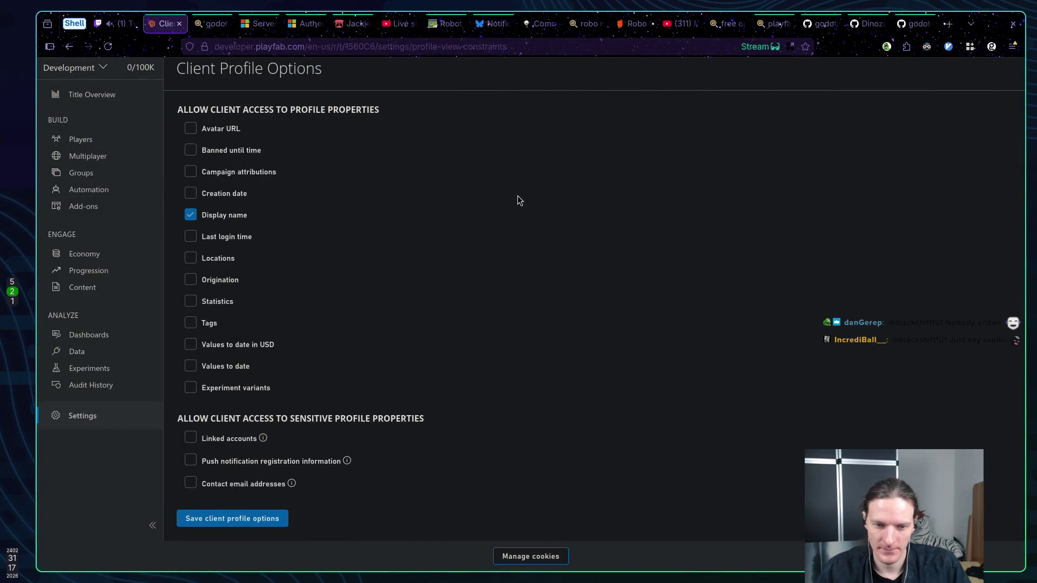
Search PlayFab's Players list, which reports 'No players found' with 0 total players
{"action": "scroll", "coordinate": [475, 236], "scroll_direction": "up", "scroll_amount": 2}
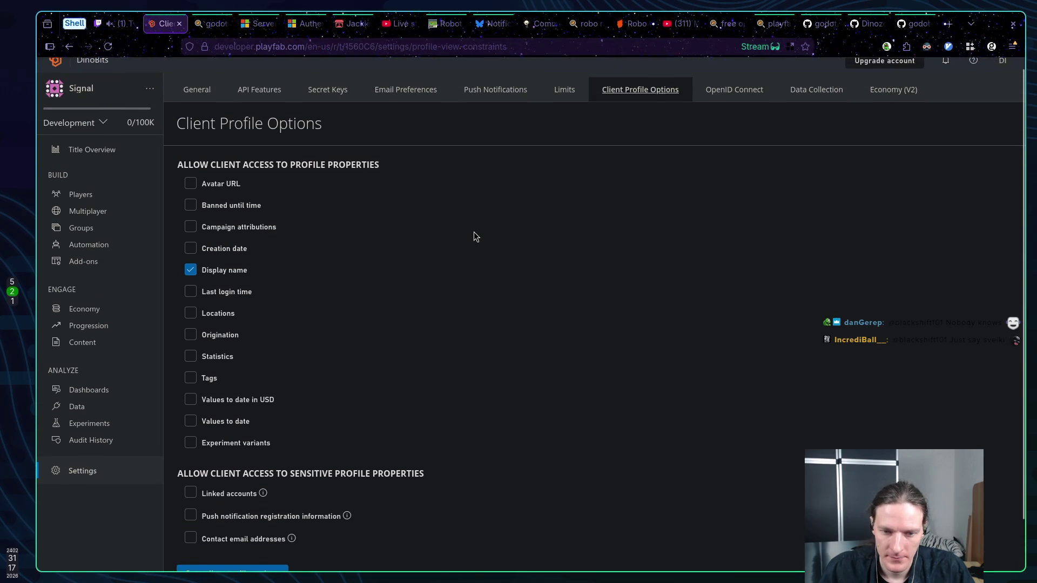
{"action": "scroll", "coordinate": [474, 236], "scroll_direction": "up", "scroll_amount": 1}
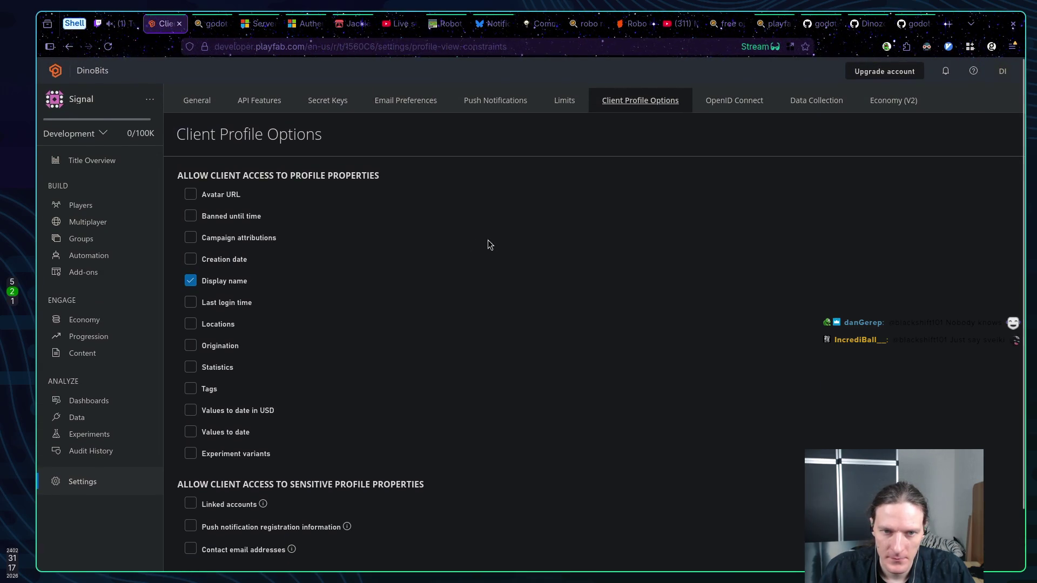
{"action": "left_click", "coordinate": [209, 108]}
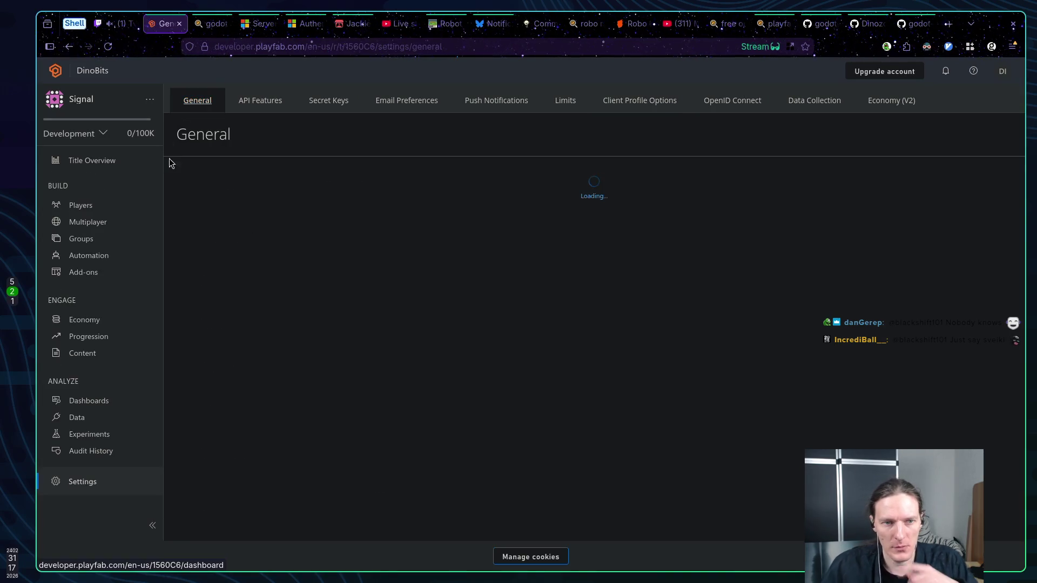
{"action": "left_click", "coordinate": [98, 204]}
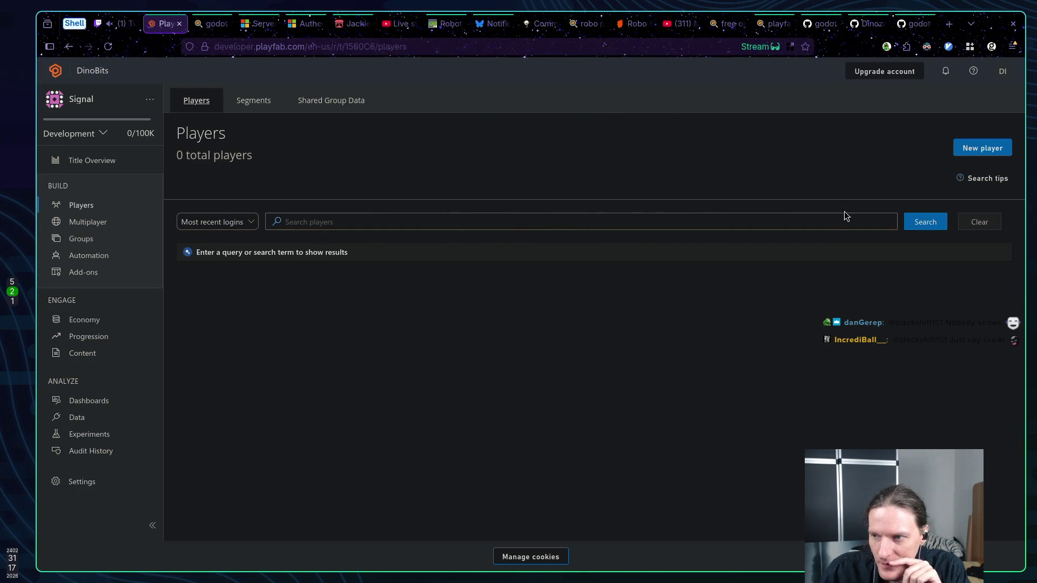
{"action": "left_click", "coordinate": [923, 222]}
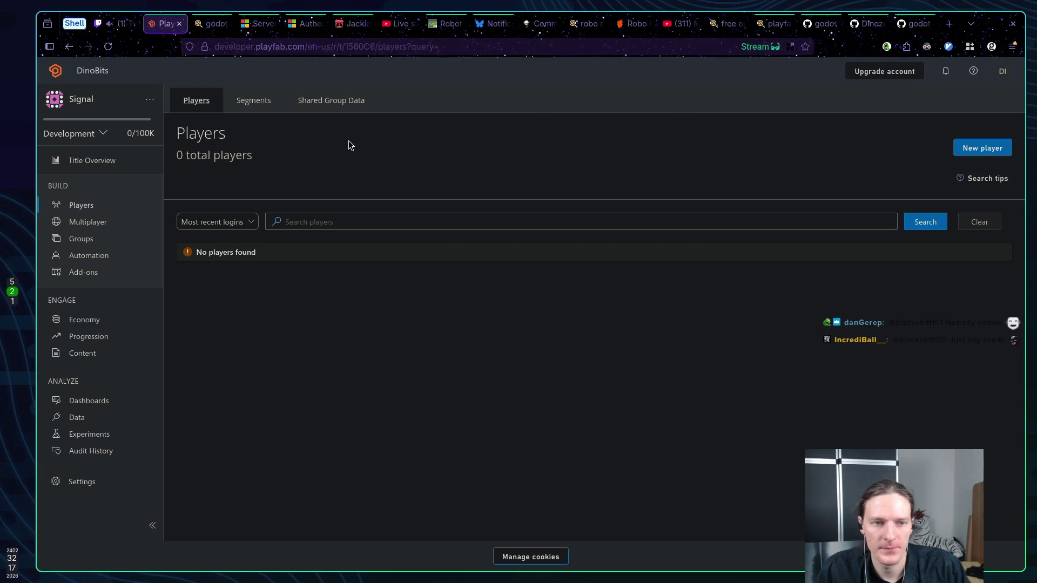
{"action": "key", "text": "super+1"}
Run the project with F5 and try Anonymous Login, getting 'Player creations have been disabled for this API.'
{"action": "key", "text": "super+2"}
{"action": "key", "text": "super+5"}
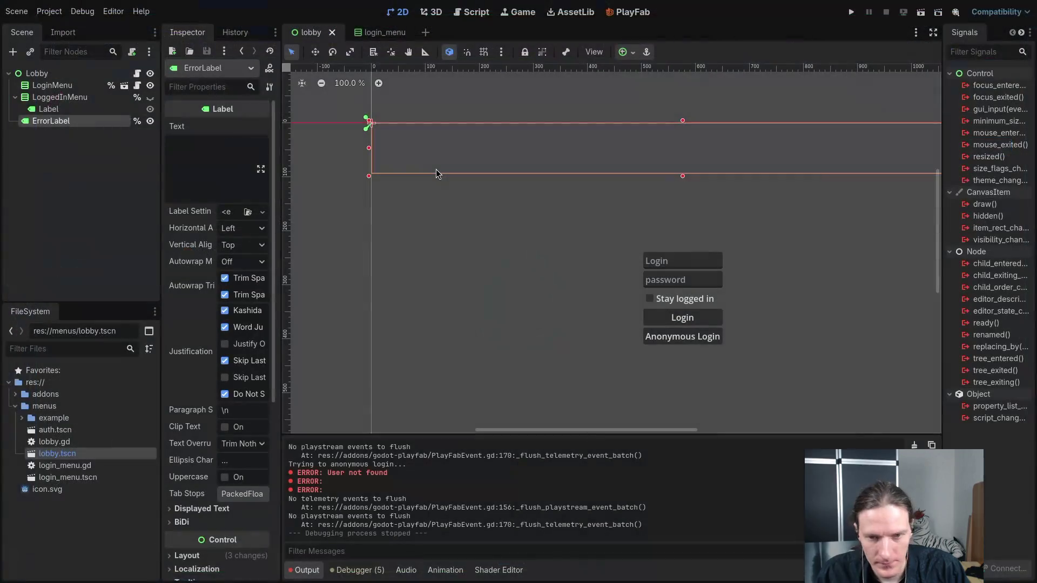
{"action": "key", "text": "F5"}
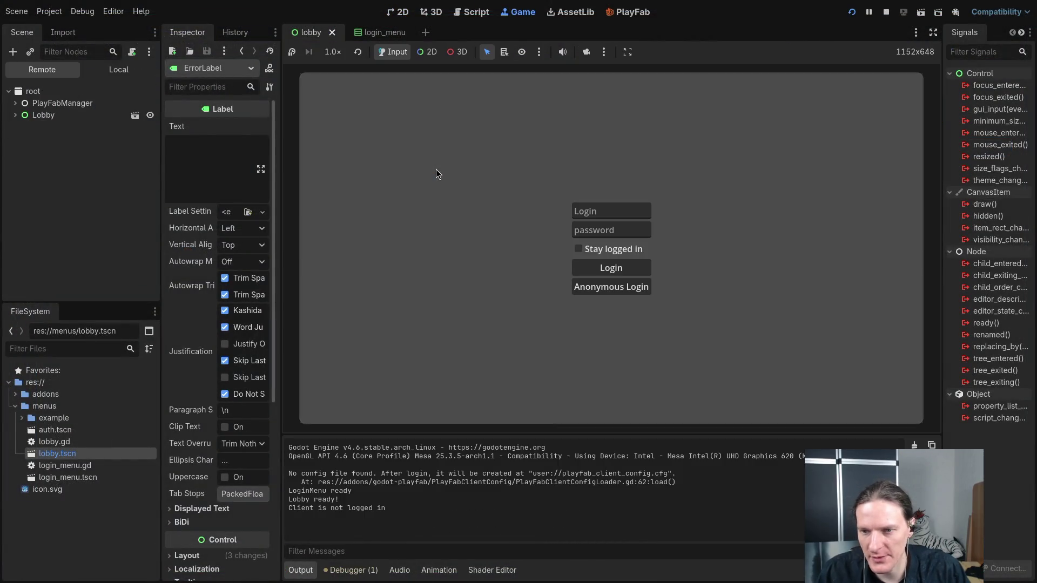
{"action": "left_click", "coordinate": [618, 286]}
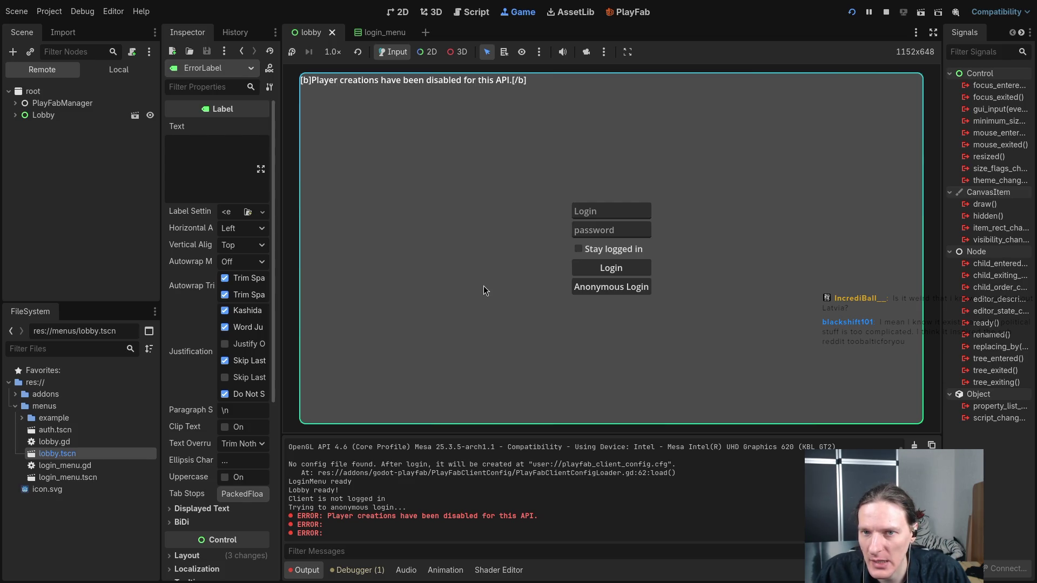
Check the lobby script in Neovim, then open the PlayFab Multiplayer Servers docs in the browser
{"action": "key", "text": "super+1"}
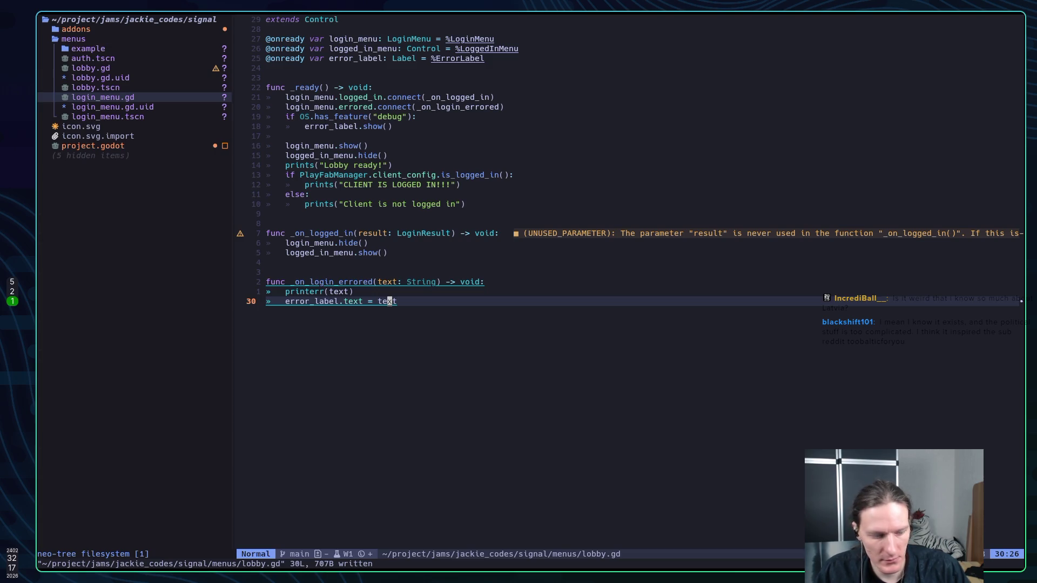
{"action": "key", "text": "super+5"}
{"action": "key", "text": "super+2"}
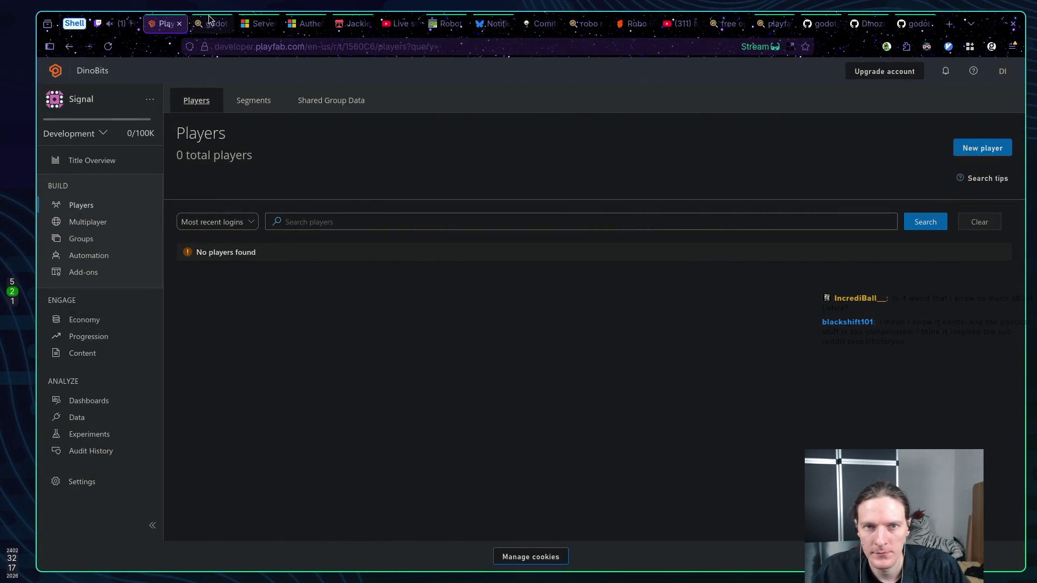
{"action": "left_click", "coordinate": [265, 25]}
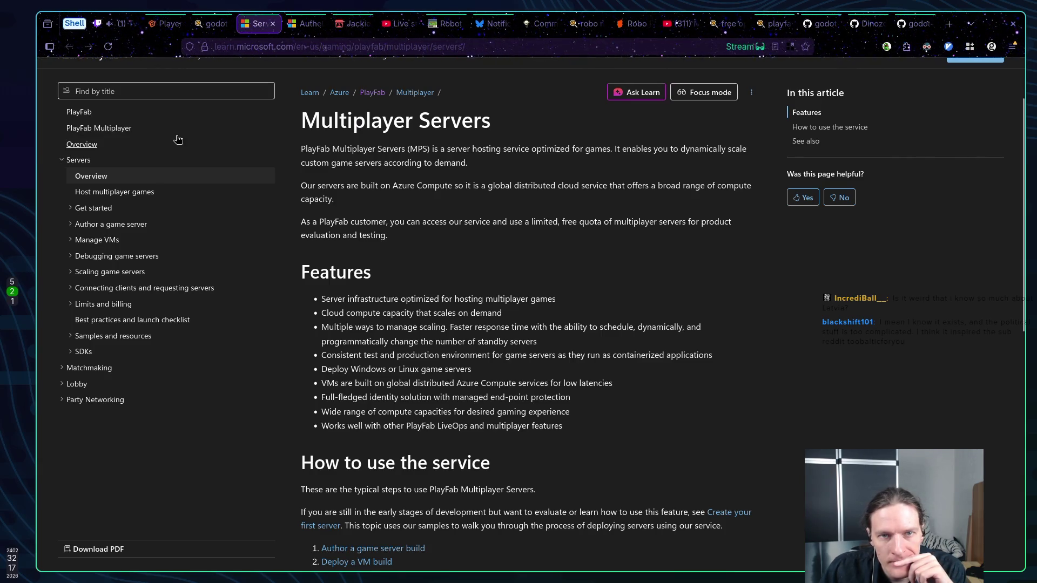
Open the PlayFab Authentication docs and the Player login Overview article from the sidebar
{"action": "left_click", "coordinate": [293, 24]}
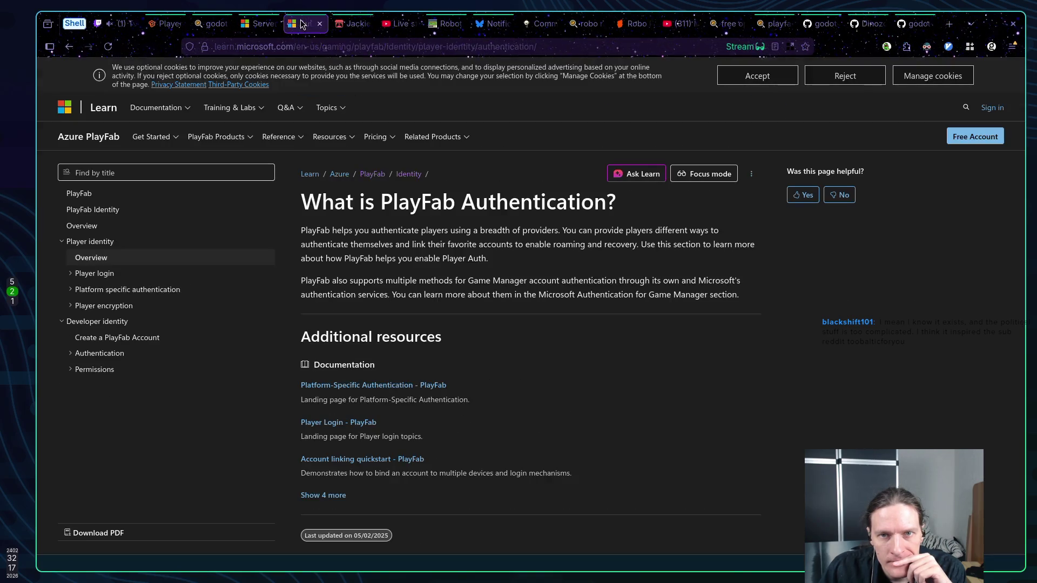
{"action": "scroll", "coordinate": [549, 271], "scroll_direction": "down", "scroll_amount": 3}
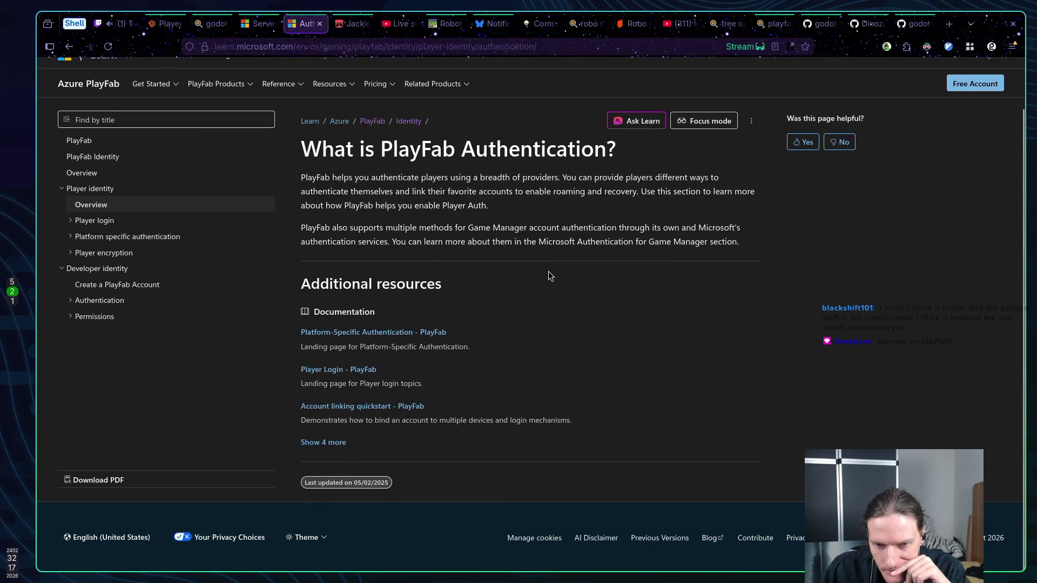
{"action": "scroll", "coordinate": [548, 272], "scroll_direction": "up", "scroll_amount": 3}
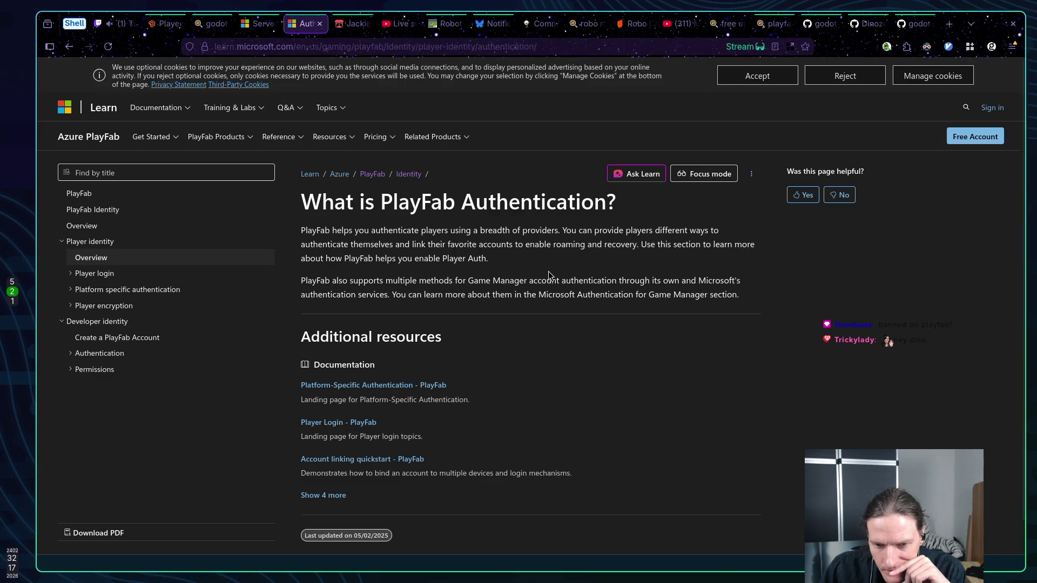
{"action": "left_click", "coordinate": [70, 274]}
{"action": "left_click", "coordinate": [79, 290]}
{"action": "left_click", "coordinate": [114, 308]}
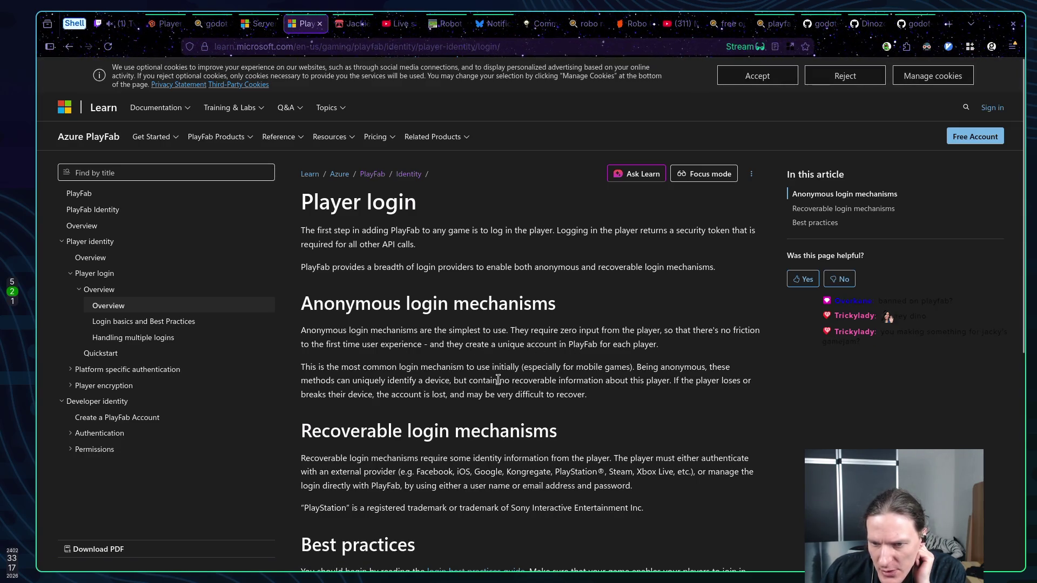
Read through the Player login overview, then open the Login basics and Best Practices article
{"action": "scroll", "coordinate": [683, 379], "scroll_direction": "down", "scroll_amount": 1}
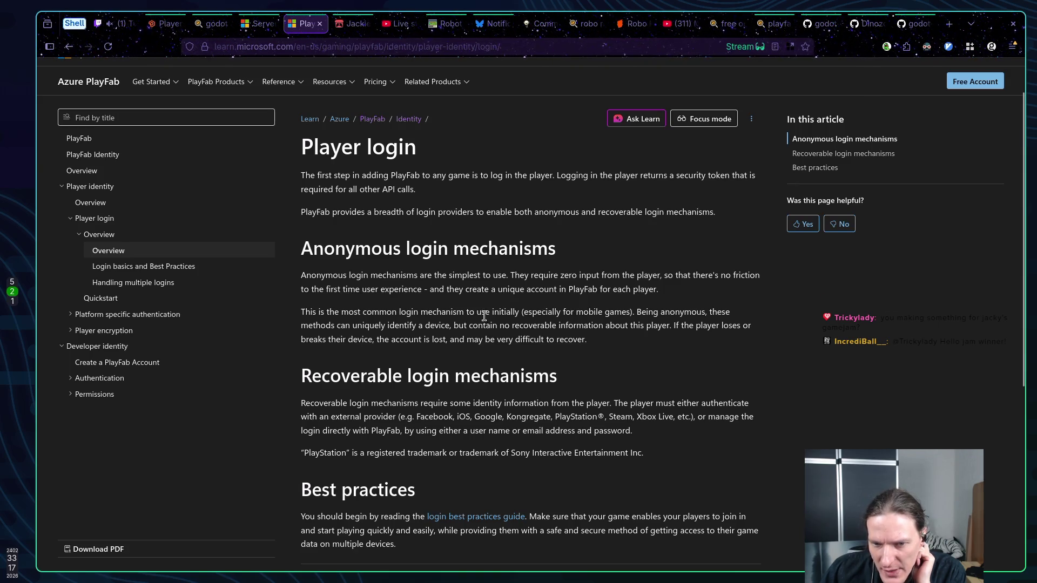
{"action": "scroll", "coordinate": [458, 318], "scroll_direction": "down", "scroll_amount": 2}
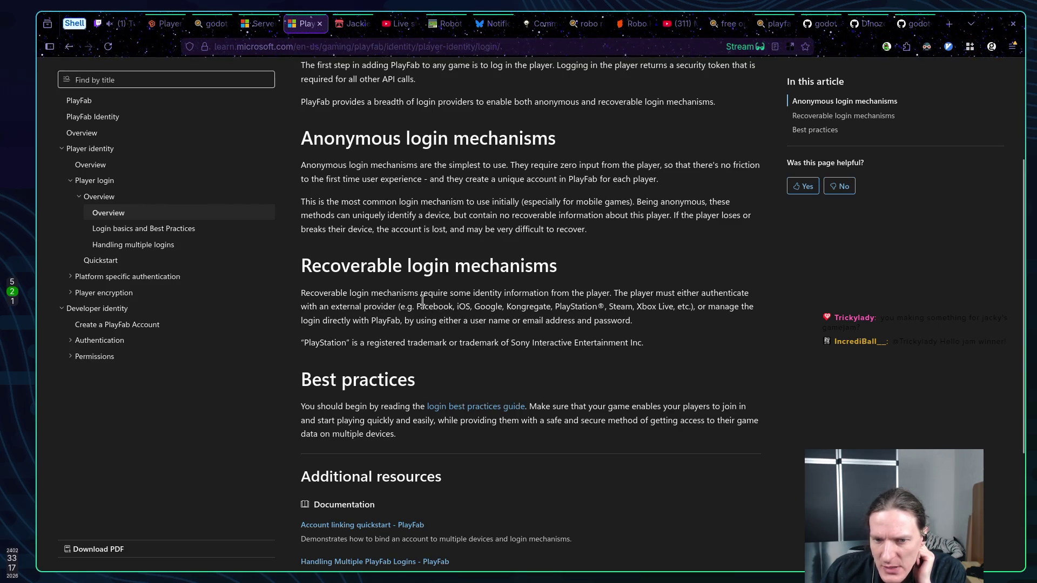
{"action": "scroll", "coordinate": [424, 305], "scroll_direction": "down", "scroll_amount": 2}
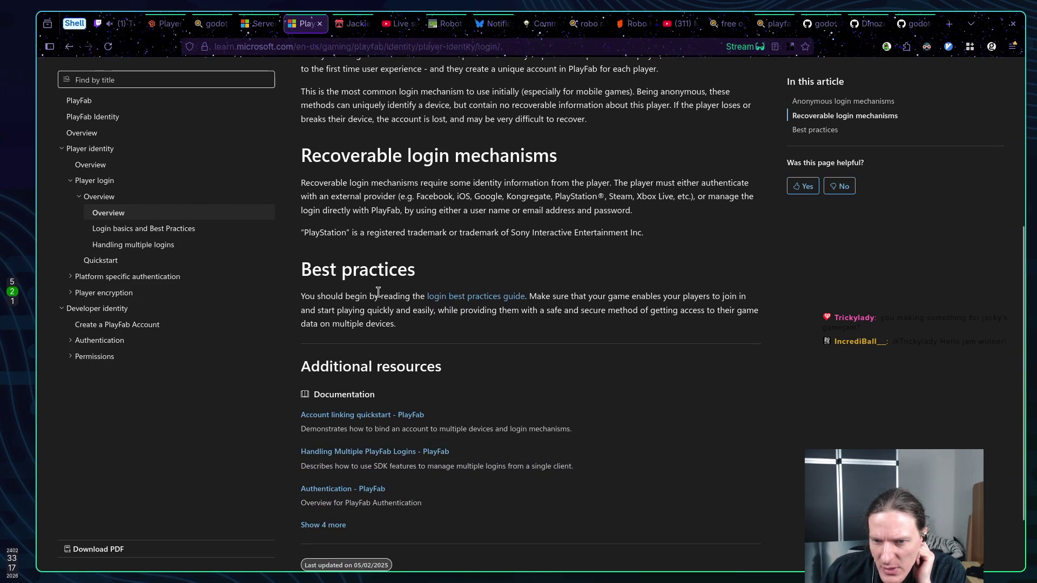
{"action": "scroll", "coordinate": [402, 290], "scroll_direction": "down", "scroll_amount": 1}
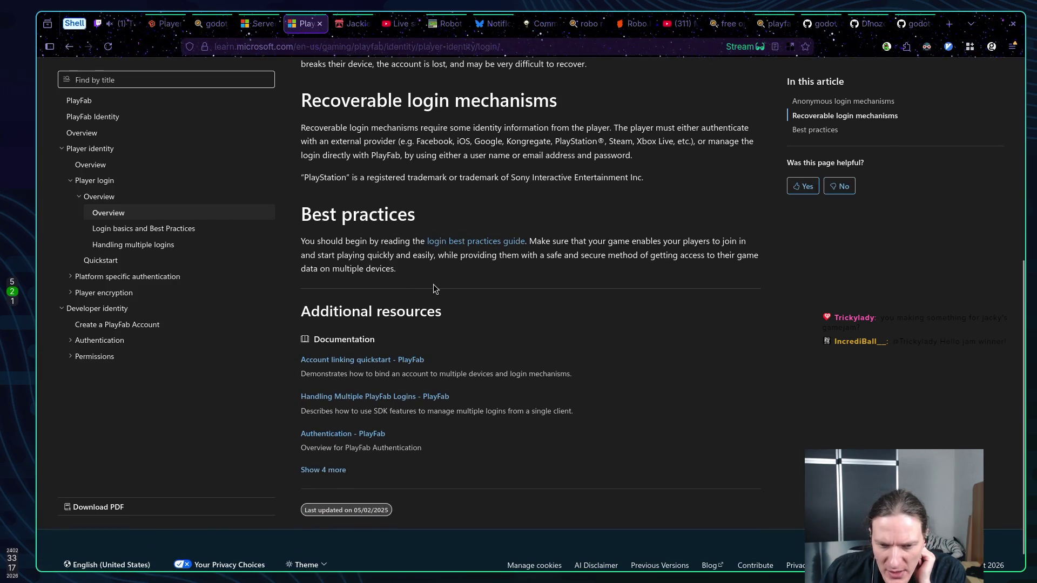
{"action": "scroll", "coordinate": [433, 284], "scroll_direction": "down", "scroll_amount": 1}
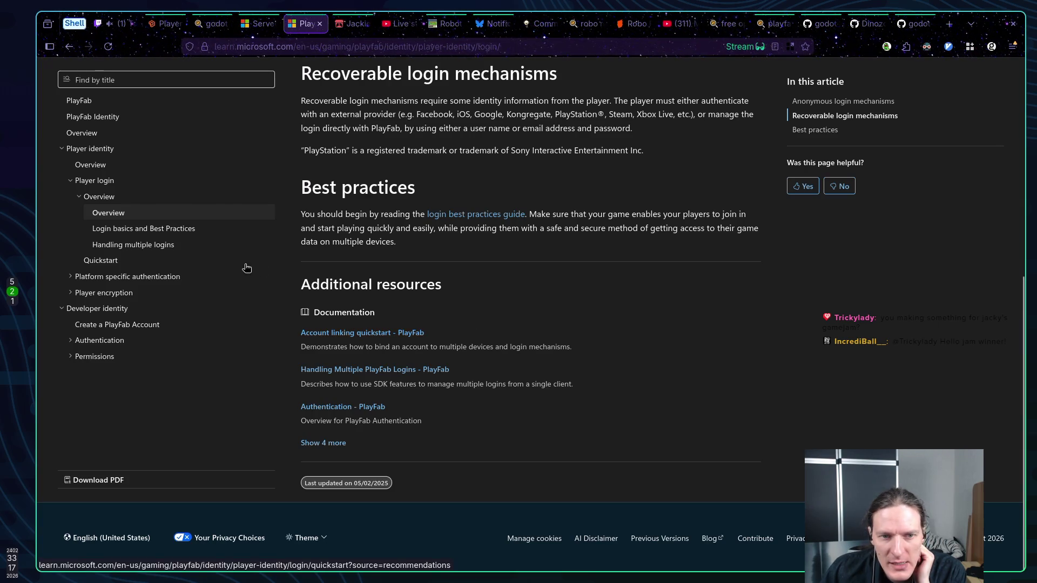
{"action": "left_click", "coordinate": [187, 233]}
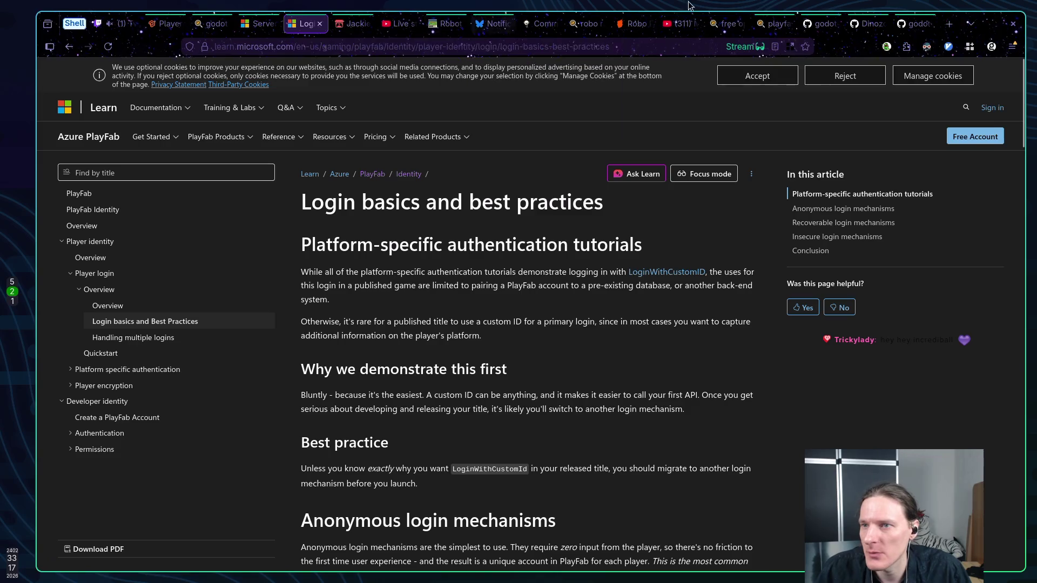
{"action": "left_click", "coordinate": [912, 23]}
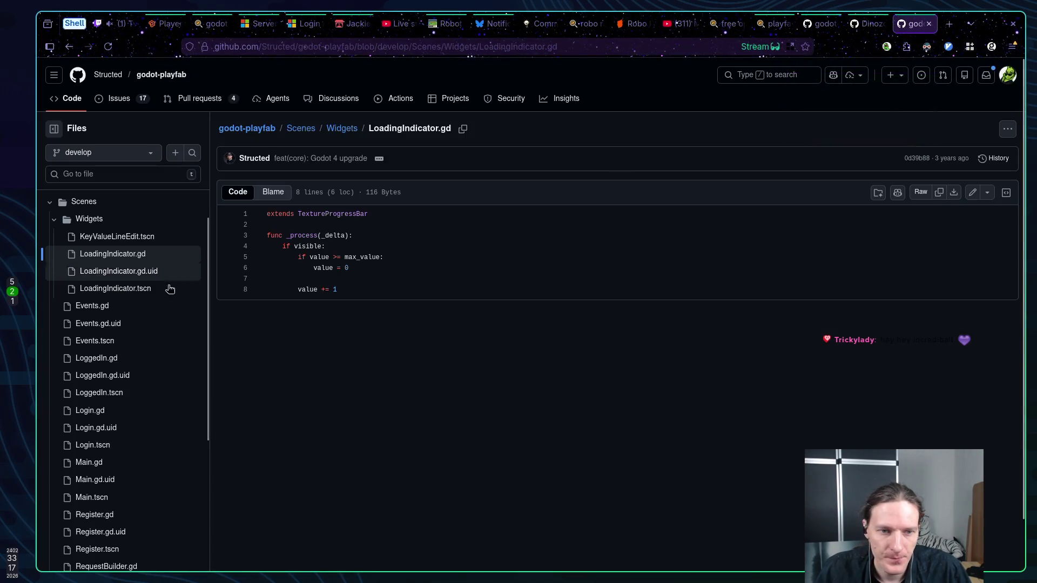
Open core/constants.gd in the jj-signal repo to view MAX_PLAYER_AMOUNT, HOST_ID and GRID_SIZE
{"action": "scroll", "coordinate": [105, 402], "scroll_direction": "up", "scroll_amount": 3}
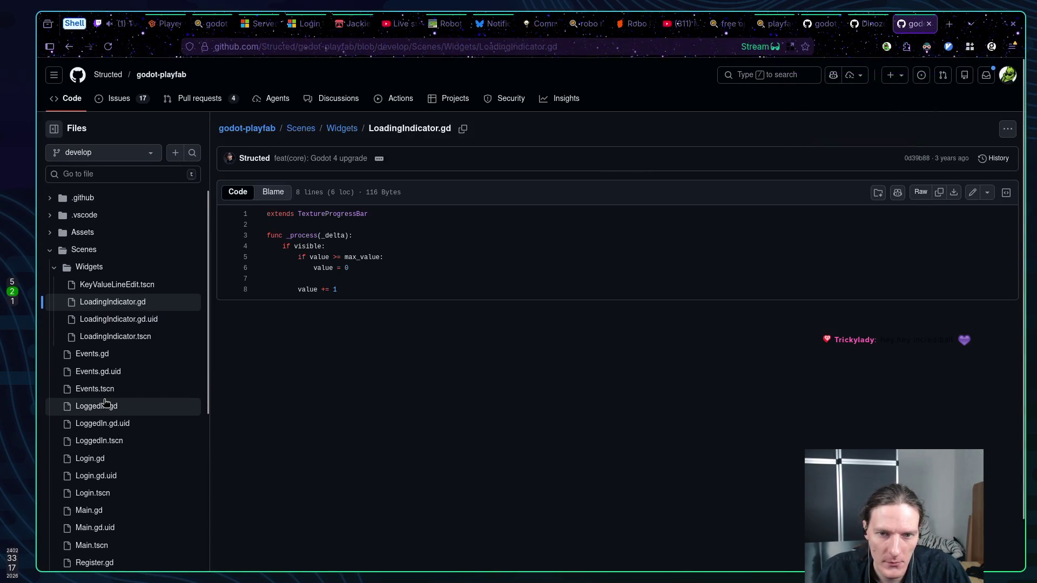
{"action": "left_click", "coordinate": [864, 25]}
{"action": "scroll", "coordinate": [146, 331], "scroll_direction": "down", "scroll_amount": 1}
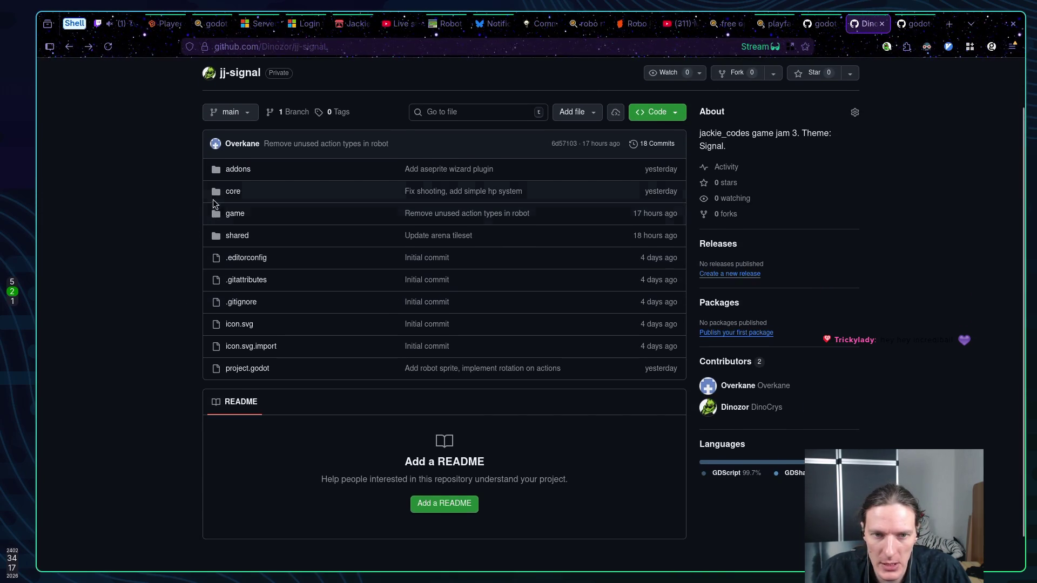
{"action": "left_click", "coordinate": [233, 191]}
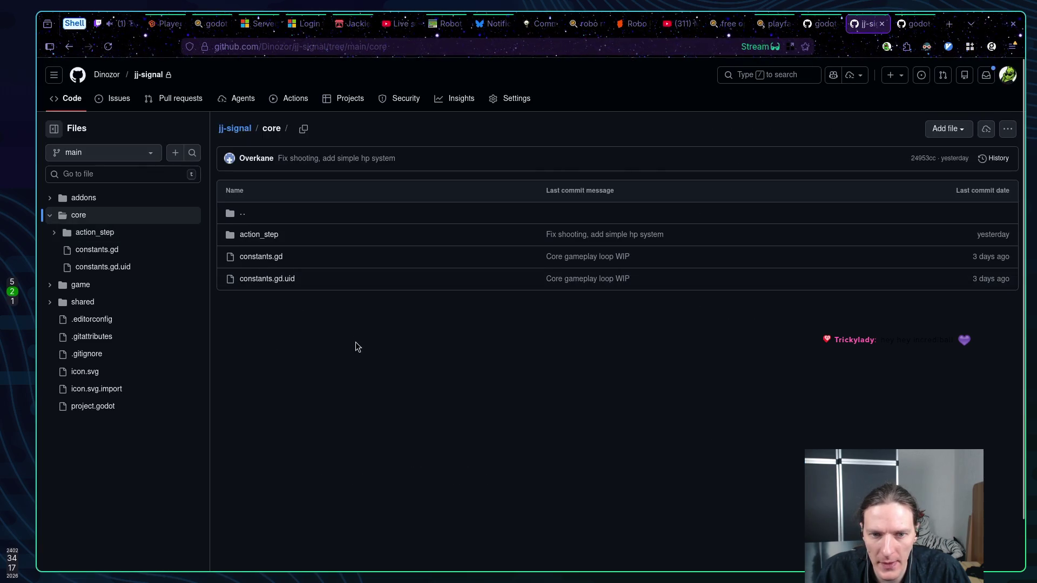
{"action": "left_click", "coordinate": [264, 258]}
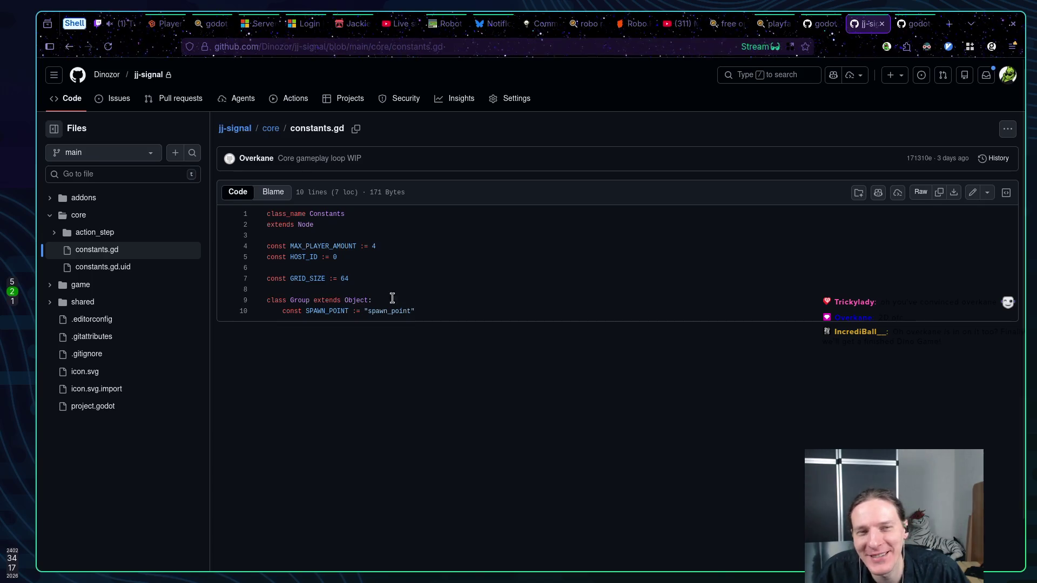
{"action": "left_click", "coordinate": [164, 24]}
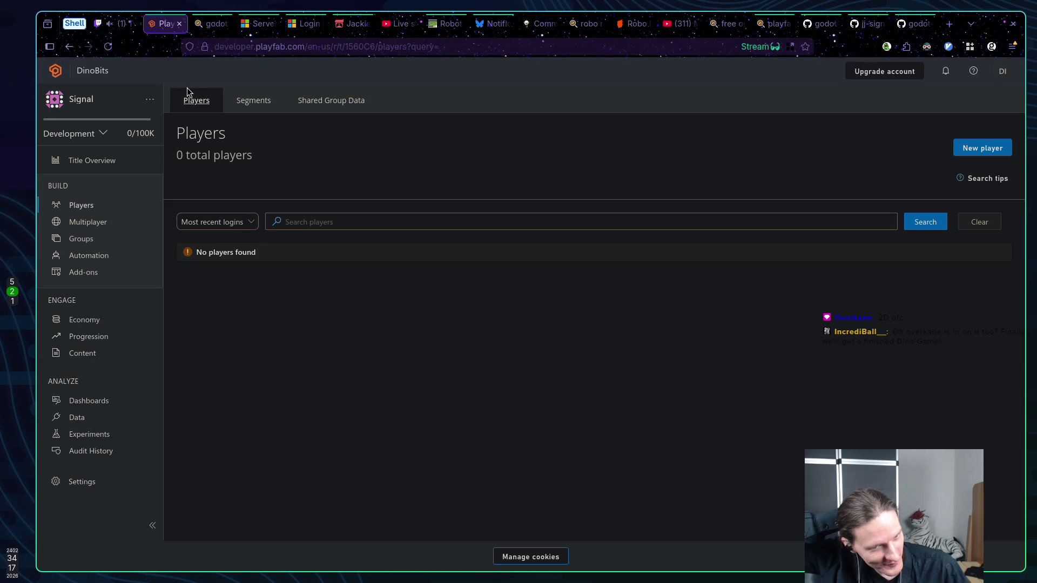
Bring the Login basics article back and scroll down to its Anonymous login mechanisms section
{"action": "key", "text": "alt+Tab"}
{"action": "key", "text": "alt+Tab"}
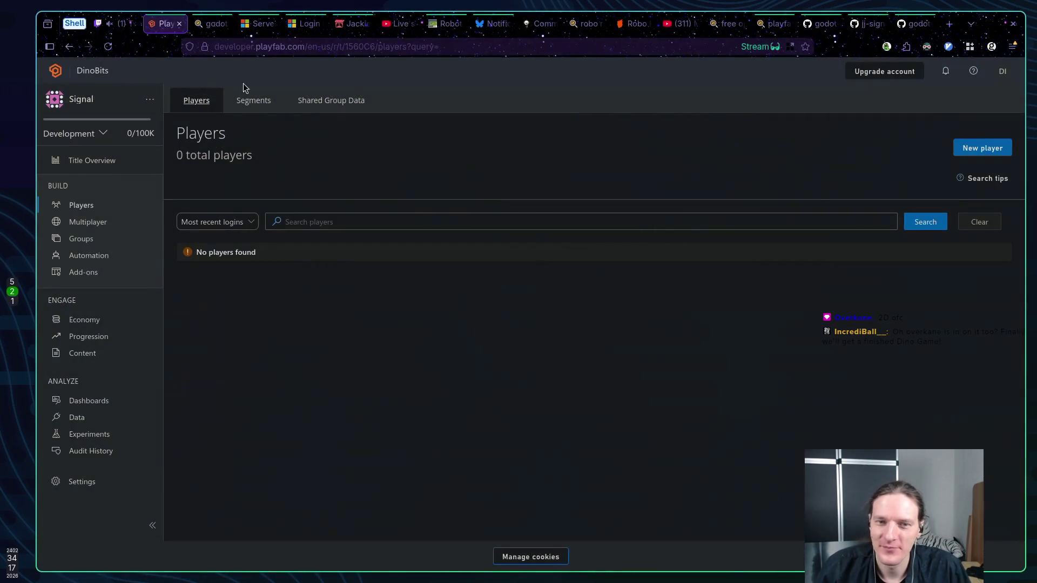
{"action": "left_click", "coordinate": [304, 24]}
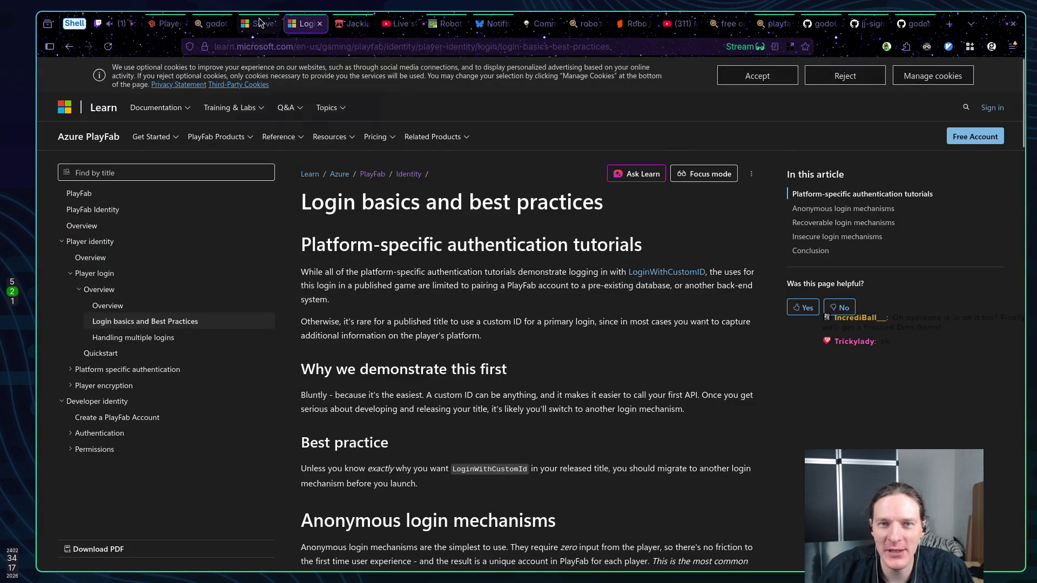
{"action": "left_click", "coordinate": [259, 24]}
{"action": "left_click", "coordinate": [309, 25]}
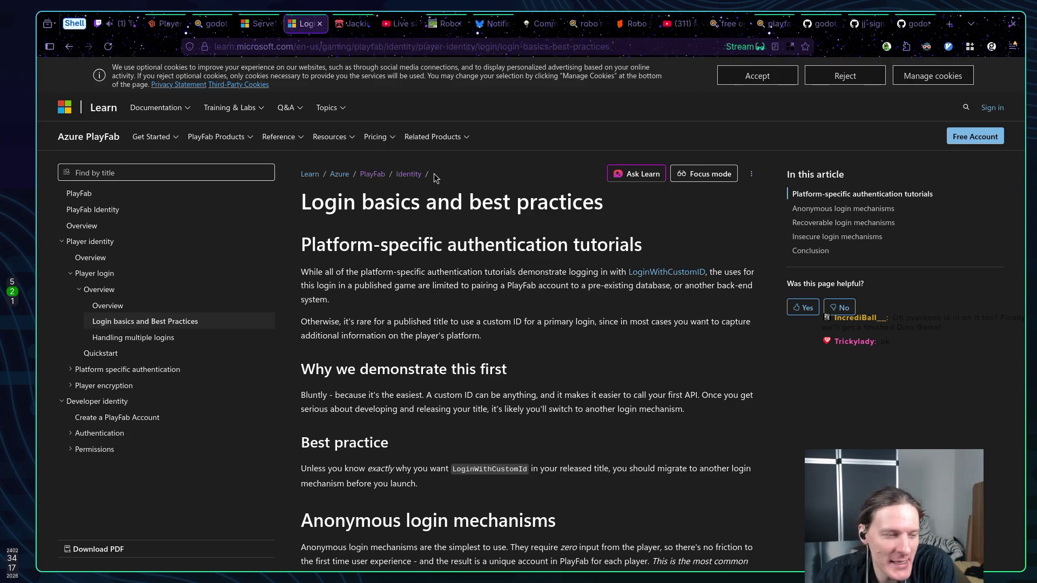
{"action": "scroll", "coordinate": [442, 231], "scroll_direction": "down", "scroll_amount": 2}
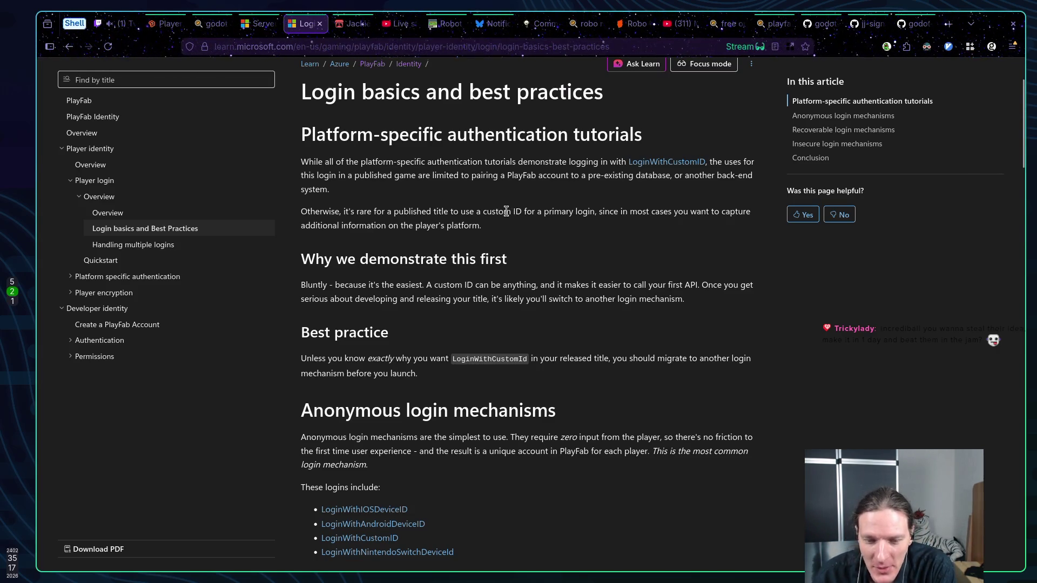
{"action": "scroll", "coordinate": [510, 212], "scroll_direction": "down", "scroll_amount": 5}
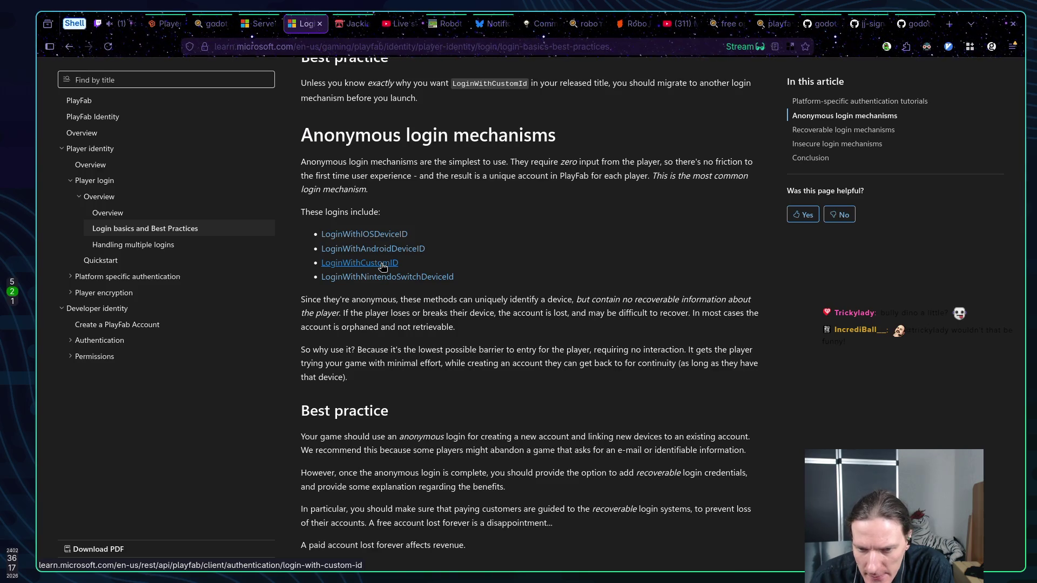
Read down through the login article's flow chart, then switch to the Robo Rally BoardGameGeek images
{"action": "scroll", "coordinate": [377, 259], "scroll_direction": "down", "scroll_amount": 8}
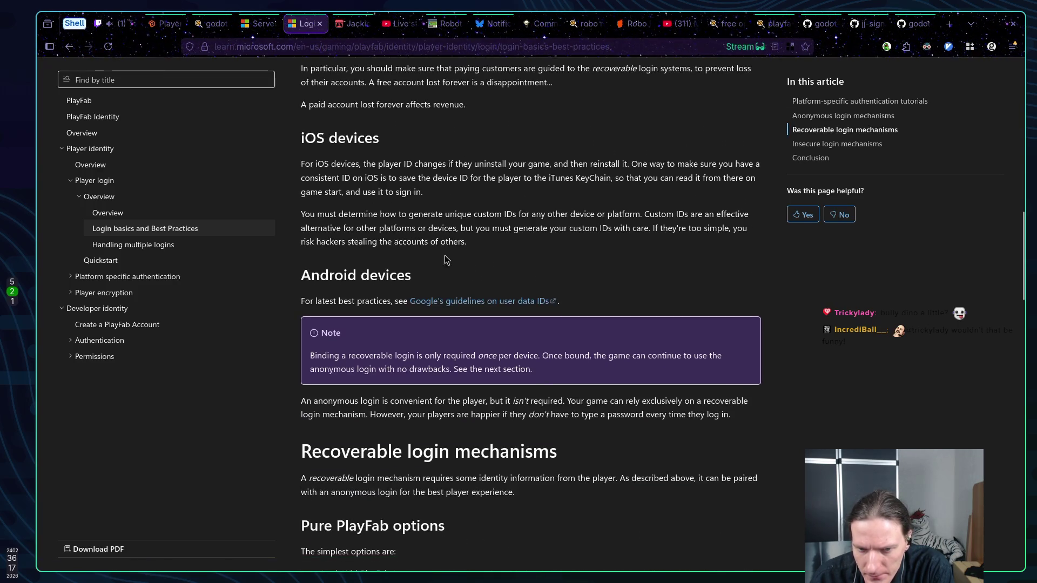
{"action": "scroll", "coordinate": [367, 243], "scroll_direction": "down", "scroll_amount": 6}
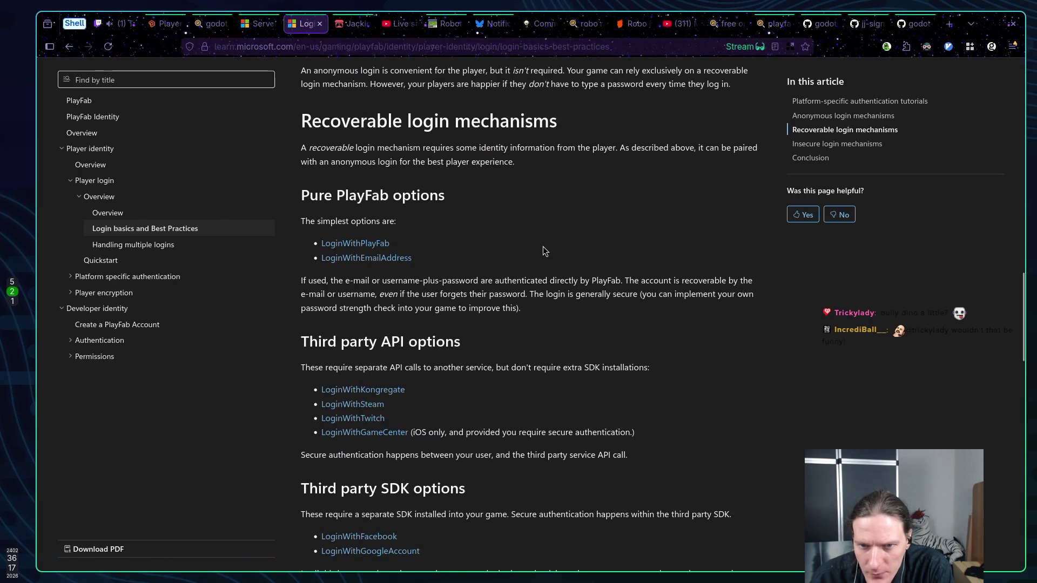
{"action": "scroll", "coordinate": [543, 246], "scroll_direction": "down", "scroll_amount": 2}
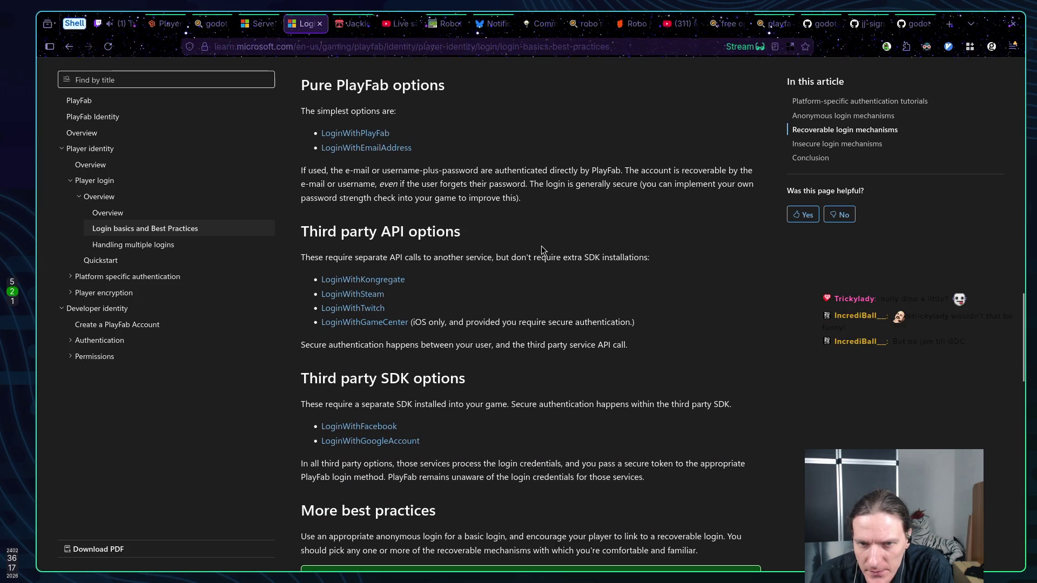
{"action": "scroll", "coordinate": [539, 244], "scroll_direction": "down", "scroll_amount": 2}
{"action": "scroll", "coordinate": [536, 242], "scroll_direction": "down", "scroll_amount": 6}
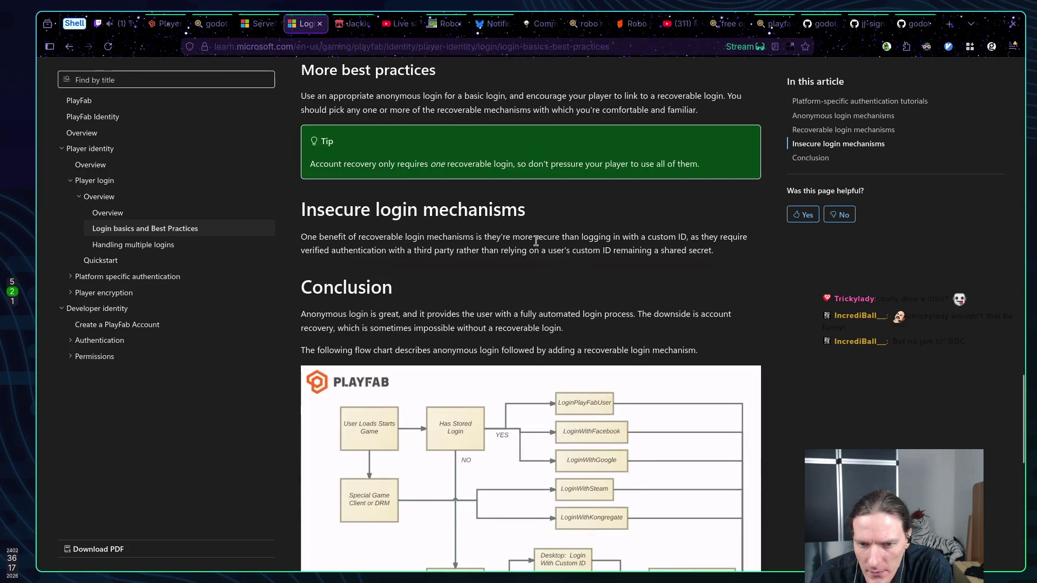
{"action": "scroll", "coordinate": [531, 243], "scroll_direction": "down", "scroll_amount": 3}
{"action": "scroll", "coordinate": [532, 248], "scroll_direction": "down", "scroll_amount": 2}
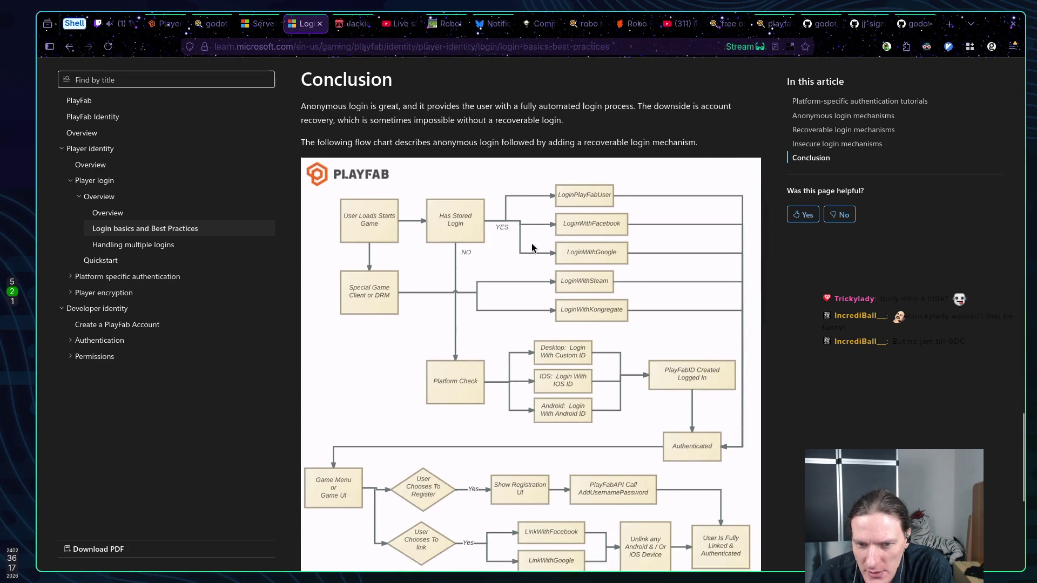
{"action": "scroll", "coordinate": [528, 242], "scroll_direction": "down", "scroll_amount": 5}
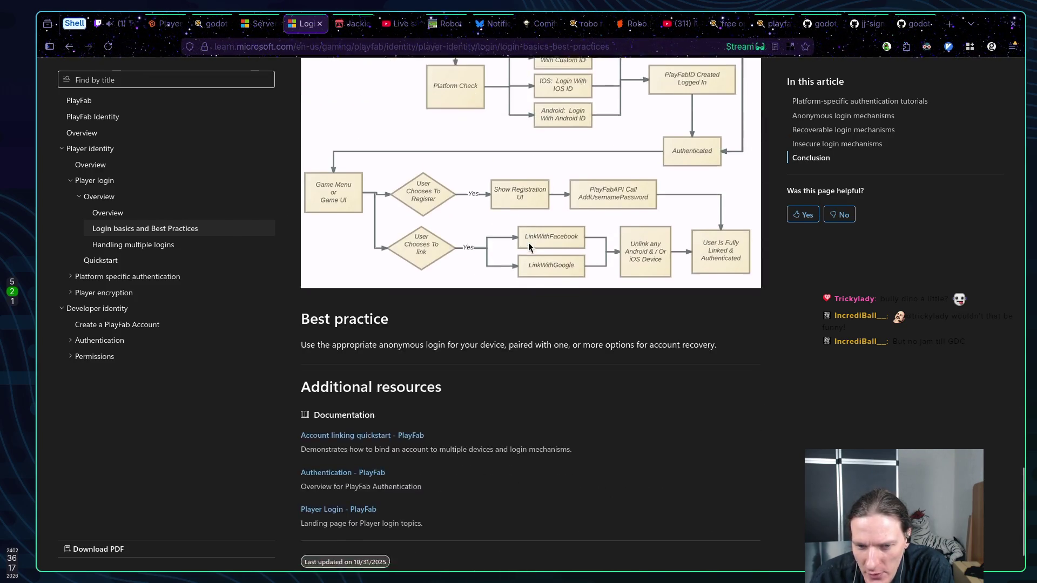
{"action": "scroll", "coordinate": [528, 242], "scroll_direction": "up", "scroll_amount": 15}
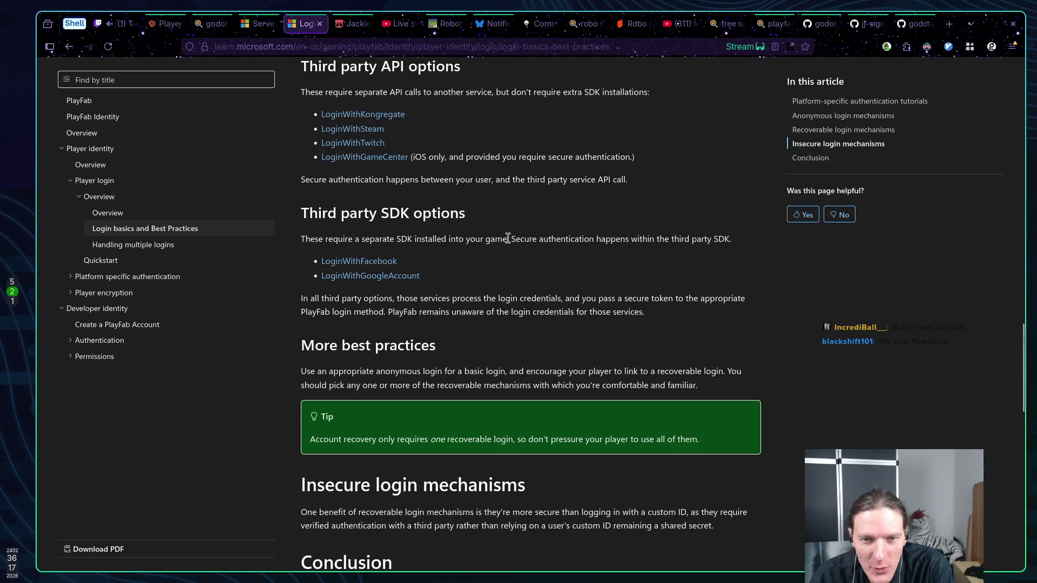
{"action": "scroll", "coordinate": [506, 238], "scroll_direction": "up", "scroll_amount": 4}
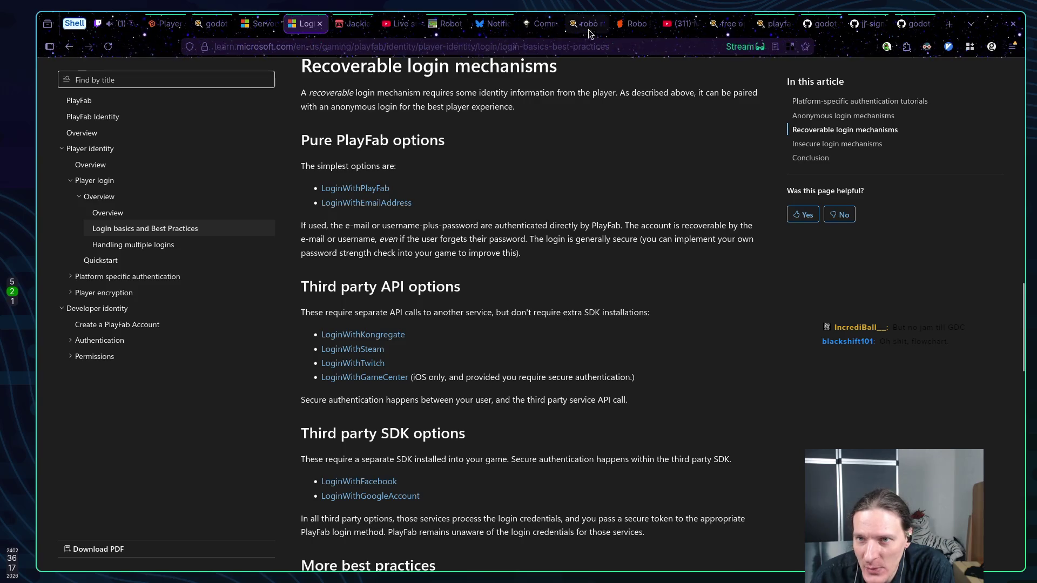
{"action": "left_click", "coordinate": [629, 25]}
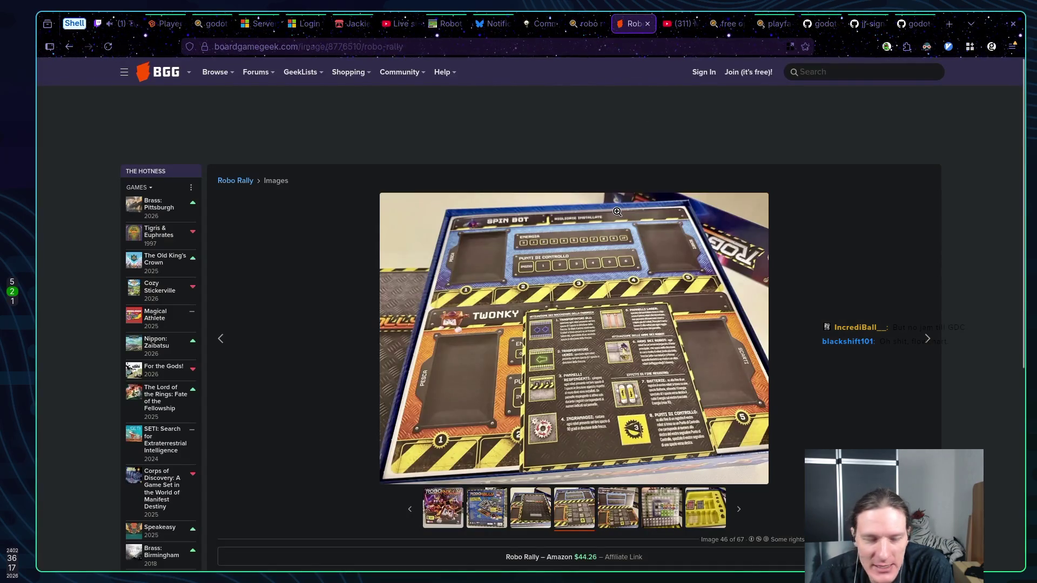
Leave the Robo Rally image gallery and return to the PlayFab documentation tabs
{"action": "scroll", "coordinate": [613, 193], "scroll_direction": "down", "scroll_amount": 5}
{"action": "scroll", "coordinate": [612, 190], "scroll_direction": "up", "scroll_amount": 5}
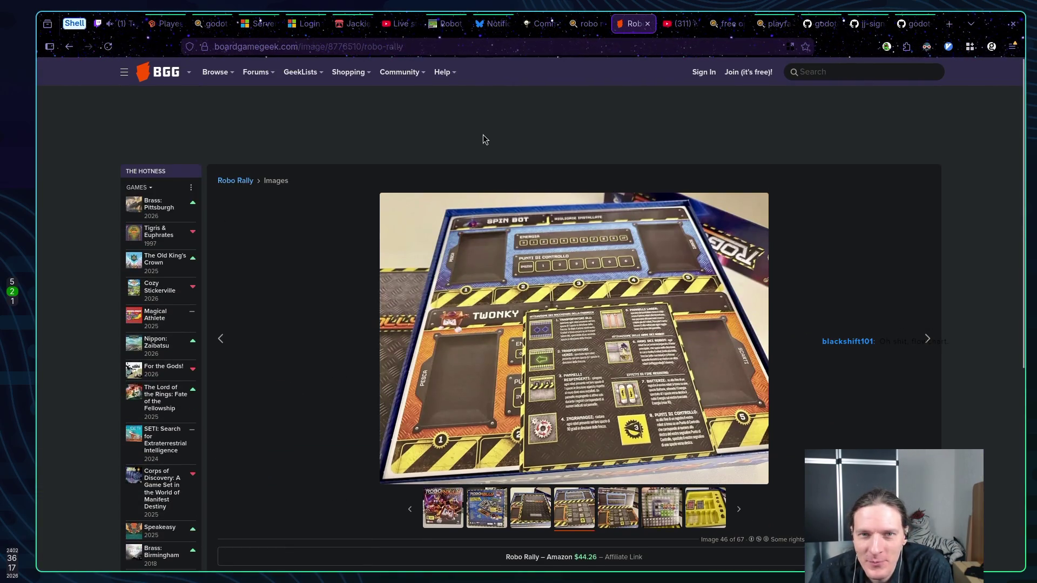
{"action": "left_click", "coordinate": [308, 27]}
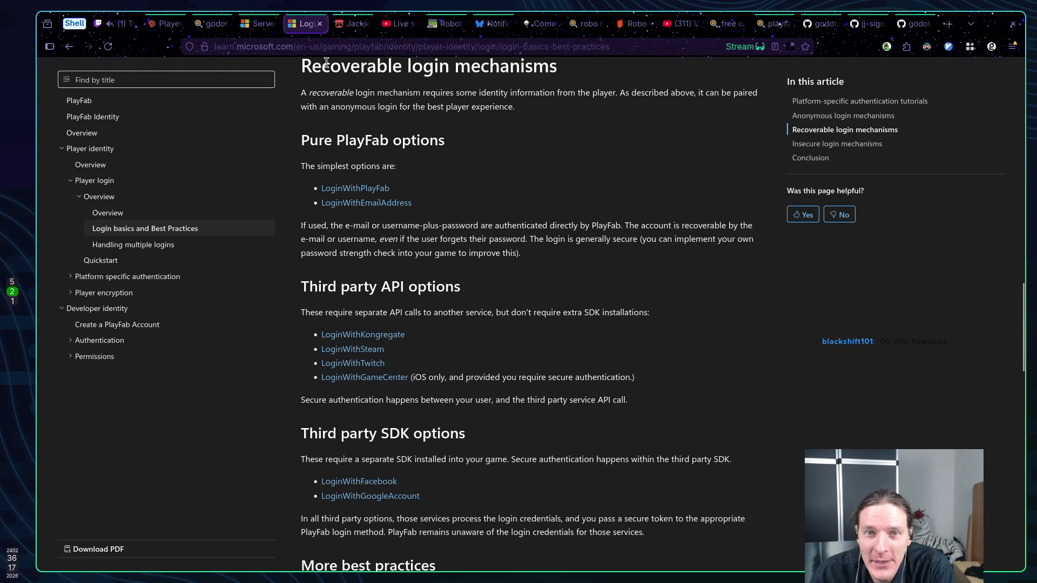
{"action": "left_click", "coordinate": [258, 24]}
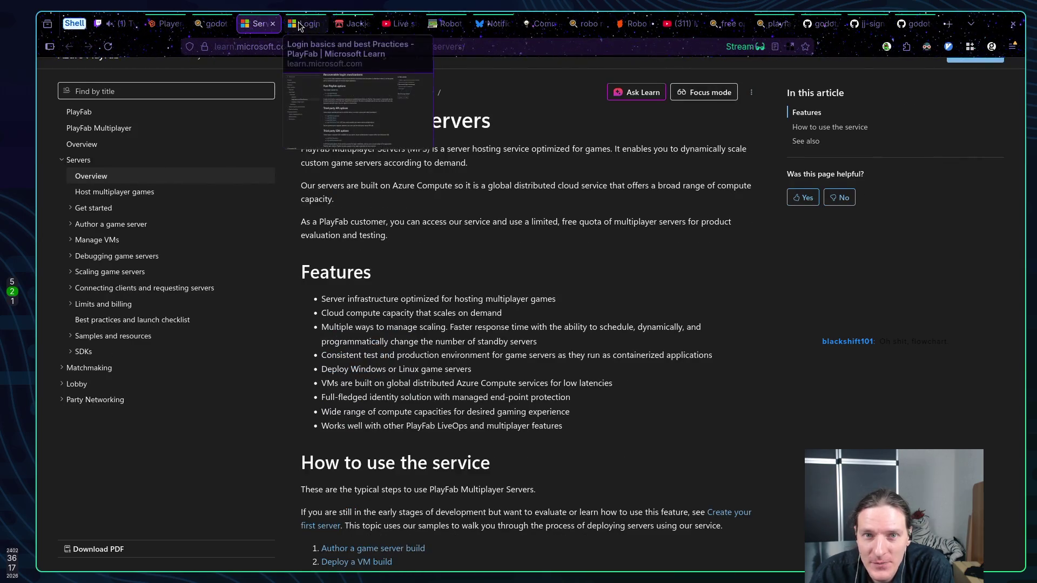
Move the login best-practices tab ahead of the Multiplayer Servers tab
{"action": "left_click", "coordinate": [305, 23]}
{"action": "left_click_drag", "start_coordinate": [309, 24], "coordinate": [258, 24]}
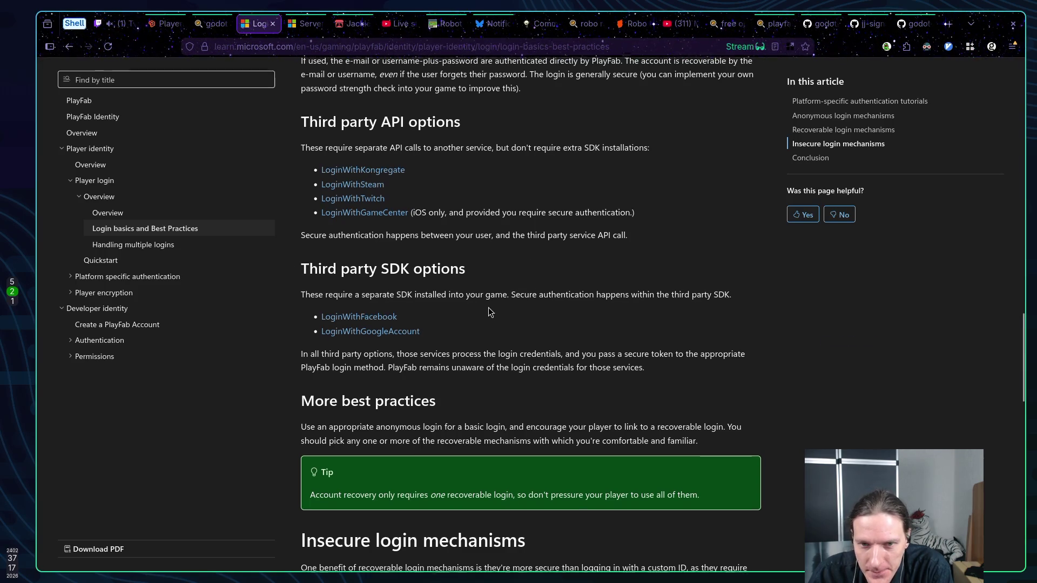
{"action": "scroll", "coordinate": [488, 306], "scroll_direction": "up", "scroll_amount": 2}
Post the Jackie Jam #3 itch.io page link in the Twitch Stream Manager chat
{"action": "left_click", "coordinate": [349, 25]}
{"action": "left_click", "coordinate": [339, 49]}
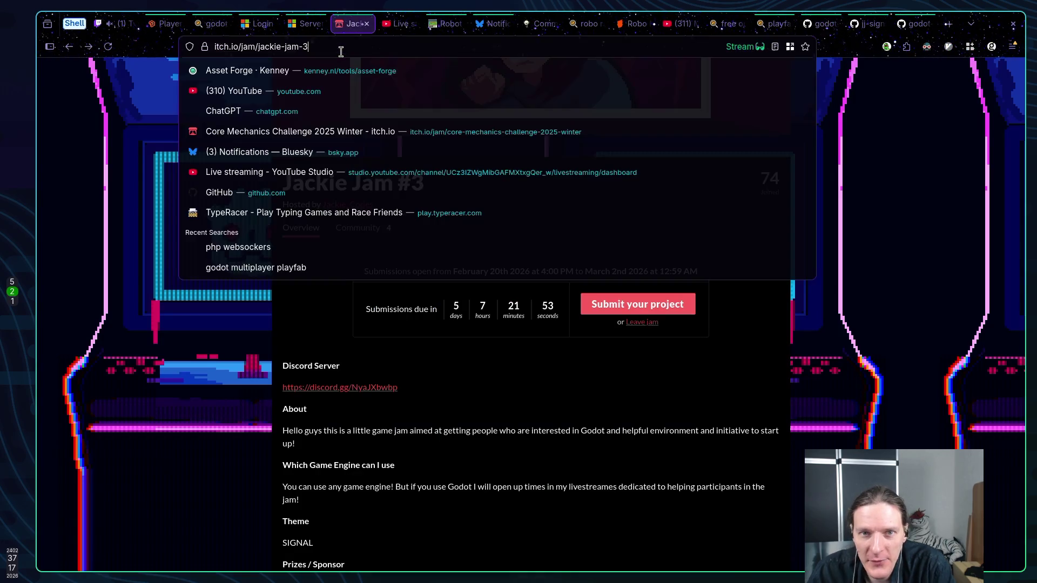
{"action": "left_click", "coordinate": [116, 24]}
{"action": "left_click", "coordinate": [452, 532]}
{"action": "type", "text": "https://itch.io/jam/jackie-jam-3"}
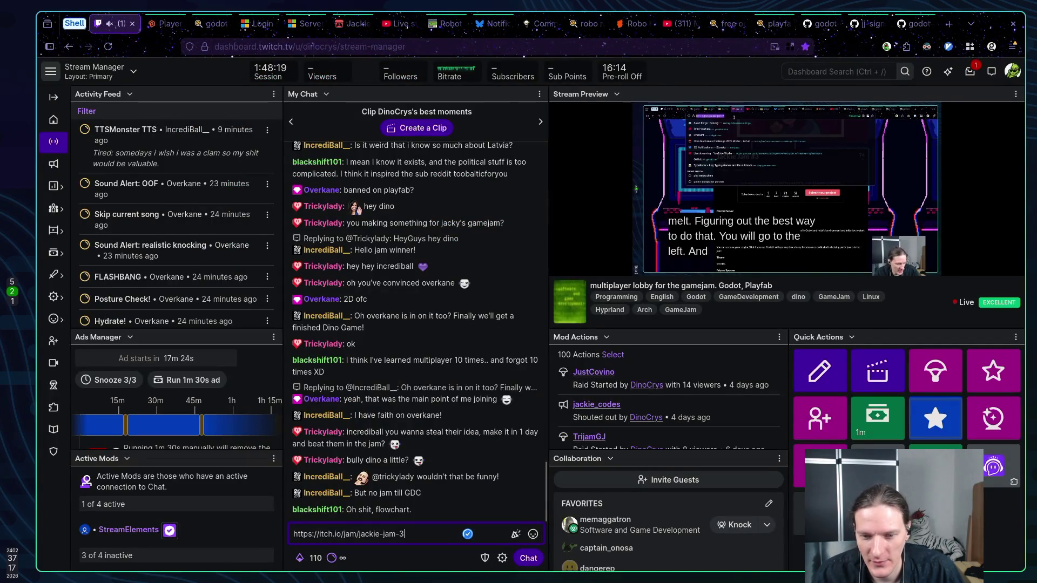
{"action": "key", "text": "Return"}
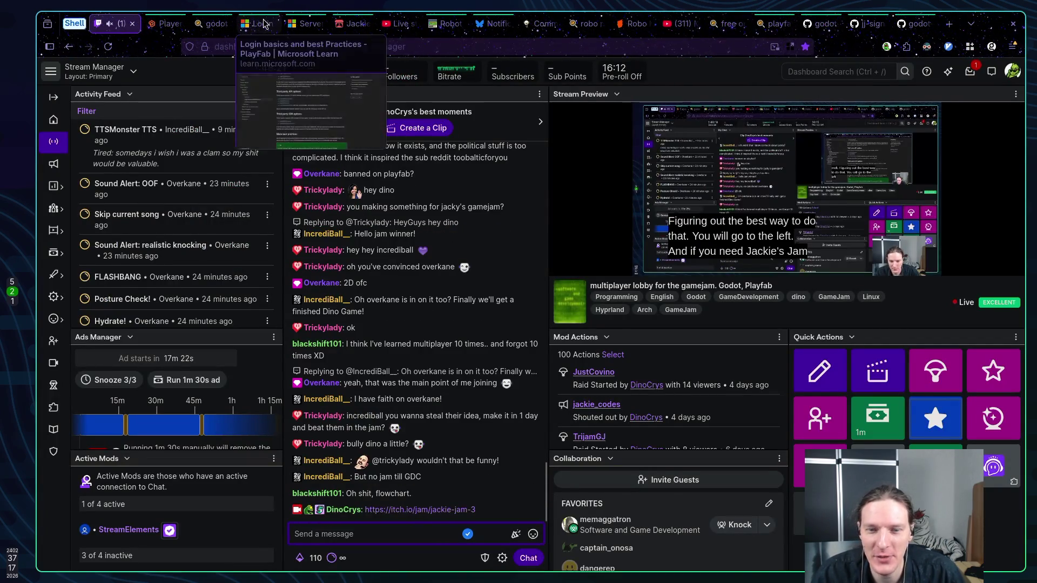
Return to the PlayFab login best-practices article's flow chart
{"action": "left_click", "coordinate": [267, 24]}
{"action": "left_click", "coordinate": [304, 24]}
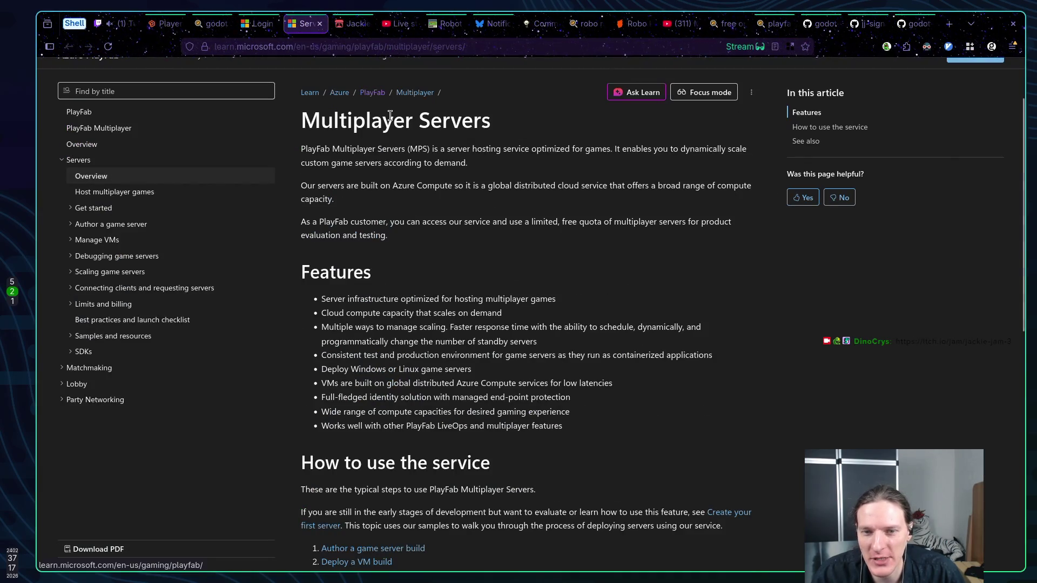
{"action": "scroll", "coordinate": [467, 178], "scroll_direction": "down", "scroll_amount": 10}
{"action": "scroll", "coordinate": [467, 178], "scroll_direction": "up", "scroll_amount": 10}
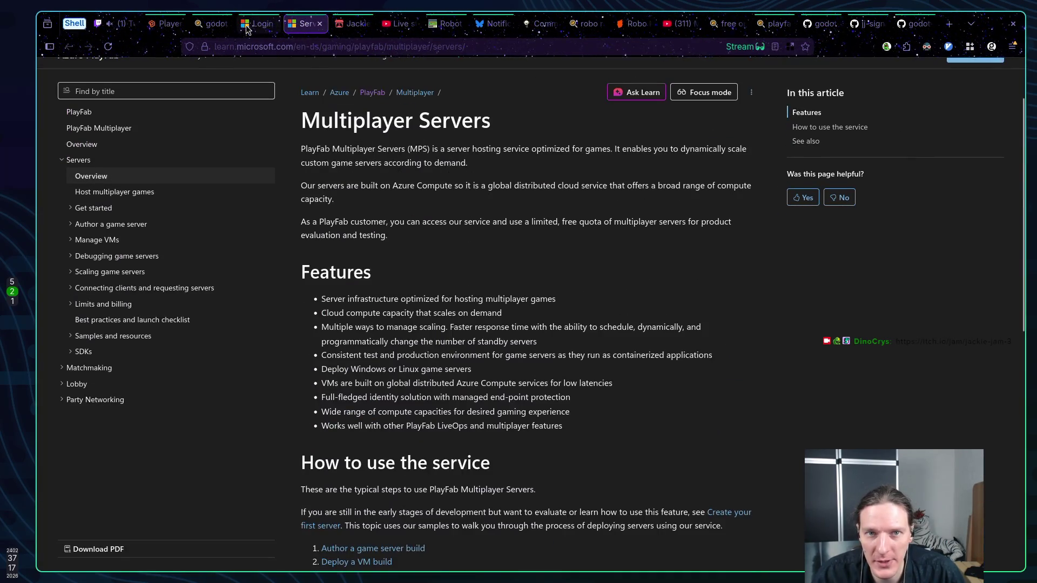
{"action": "left_click", "coordinate": [248, 24]}
{"action": "scroll", "coordinate": [548, 305], "scroll_direction": "down", "scroll_amount": 5}
{"action": "scroll", "coordinate": [542, 319], "scroll_direction": "up", "scroll_amount": 2}
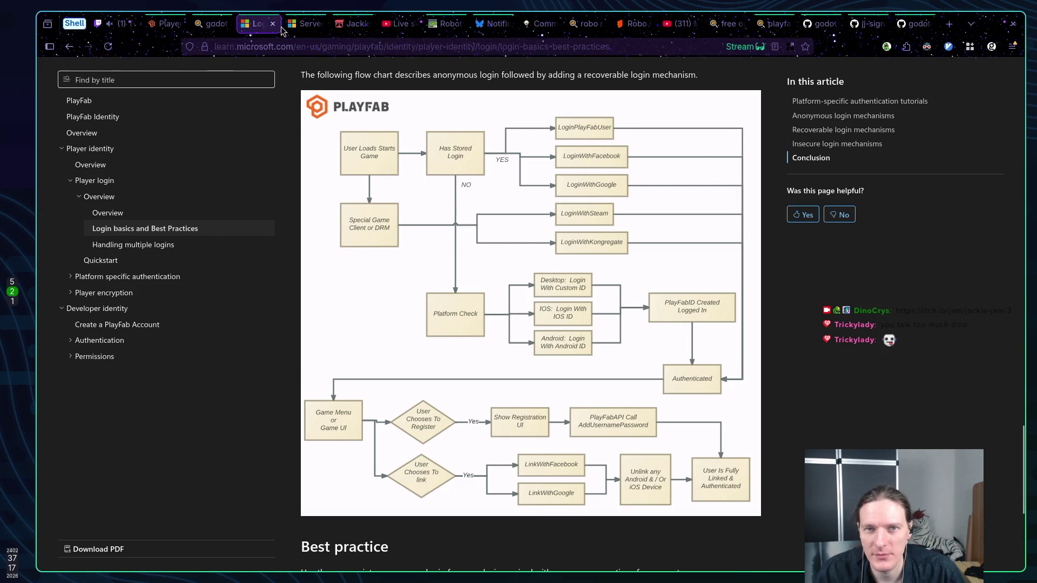
Return to the login article and scroll up to the Anonymous login mechanisms section
{"action": "left_click", "coordinate": [302, 24]}
{"action": "left_click", "coordinate": [259, 24]}
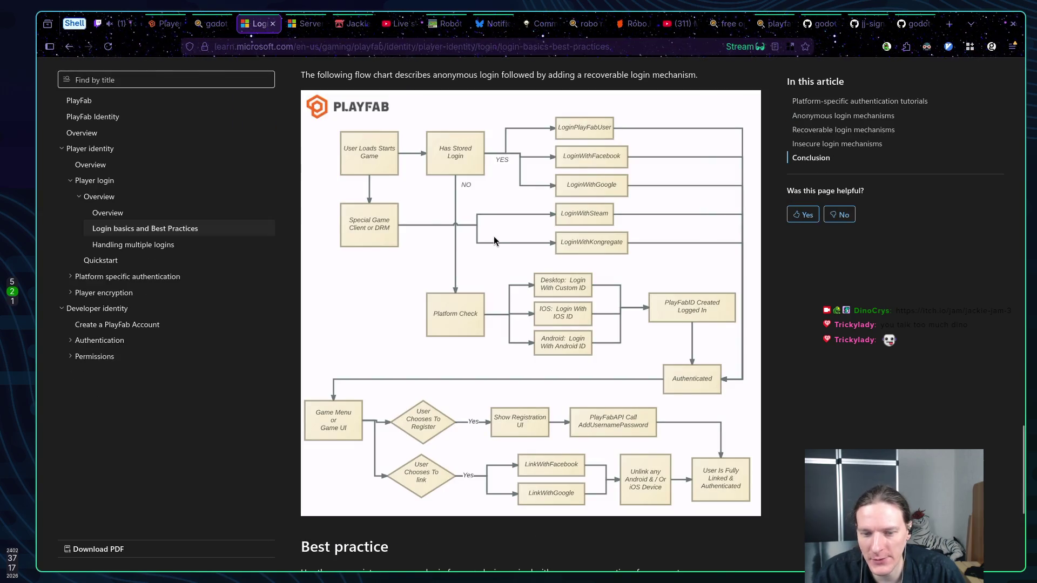
{"action": "scroll", "coordinate": [493, 235], "scroll_direction": "down", "scroll_amount": 6}
{"action": "scroll", "coordinate": [507, 229], "scroll_direction": "up", "scroll_amount": 9}
{"action": "scroll", "coordinate": [507, 228], "scroll_direction": "up", "scroll_amount": 7}
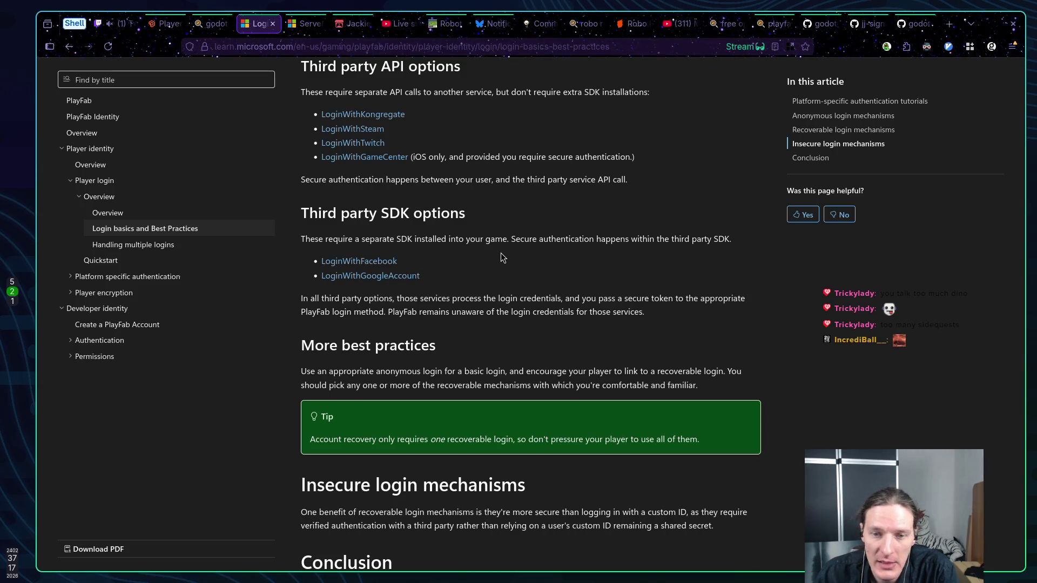
Review the listed anonymous logins, then open the LoginWithCustomID API reference
{"action": "scroll", "coordinate": [504, 250], "scroll_direction": "down", "scroll_amount": 1}
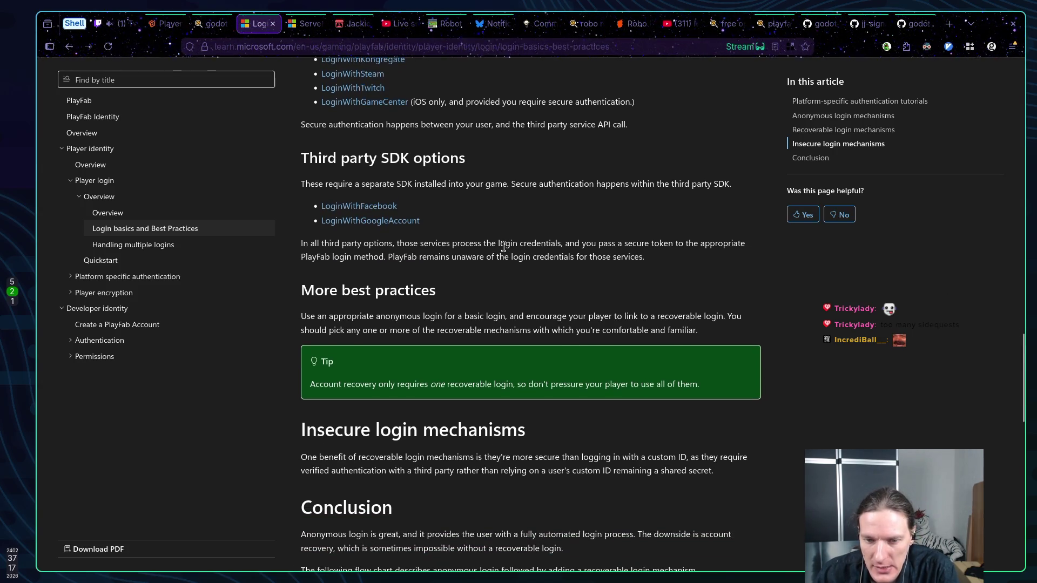
{"action": "scroll", "coordinate": [503, 248], "scroll_direction": "up", "scroll_amount": 5}
{"action": "scroll", "coordinate": [503, 247], "scroll_direction": "up", "scroll_amount": 6}
{"action": "scroll", "coordinate": [553, 264], "scroll_direction": "down", "scroll_amount": 4}
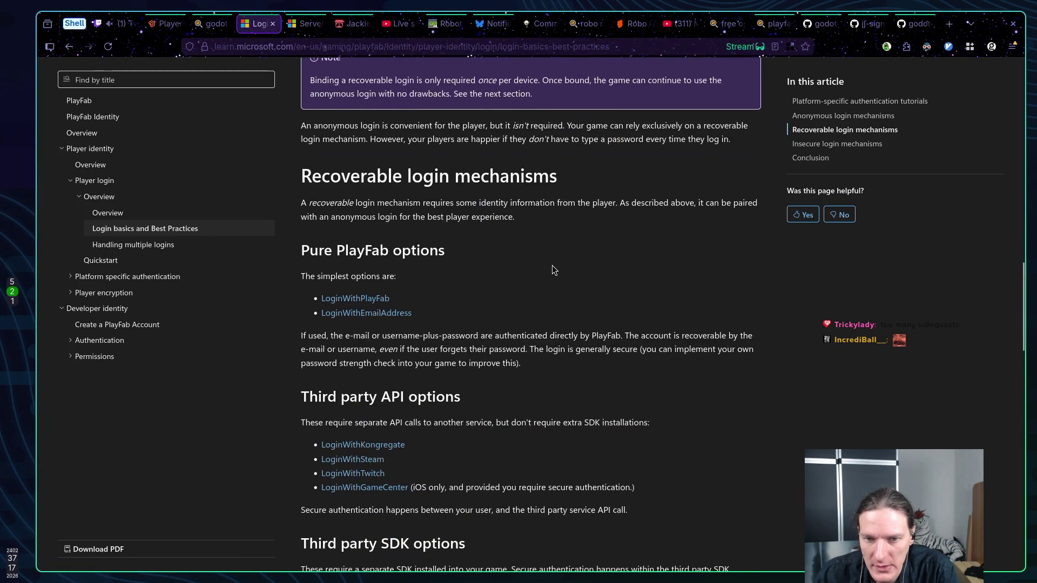
{"action": "scroll", "coordinate": [548, 264], "scroll_direction": "up", "scroll_amount": 15}
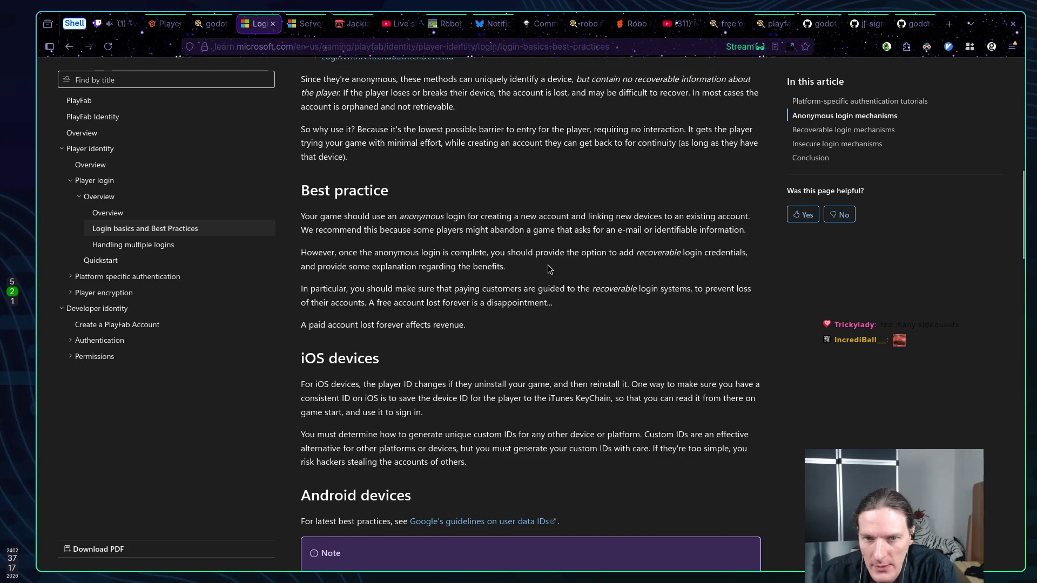
{"action": "scroll", "coordinate": [547, 264], "scroll_direction": "down", "scroll_amount": 1}
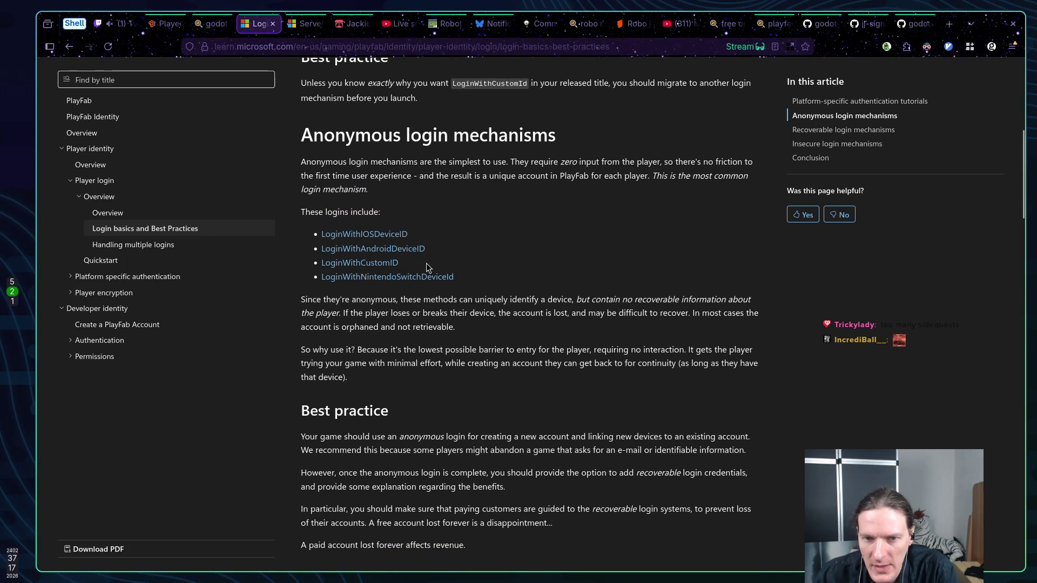
{"action": "scroll", "coordinate": [443, 241], "scroll_direction": "down", "scroll_amount": 1}
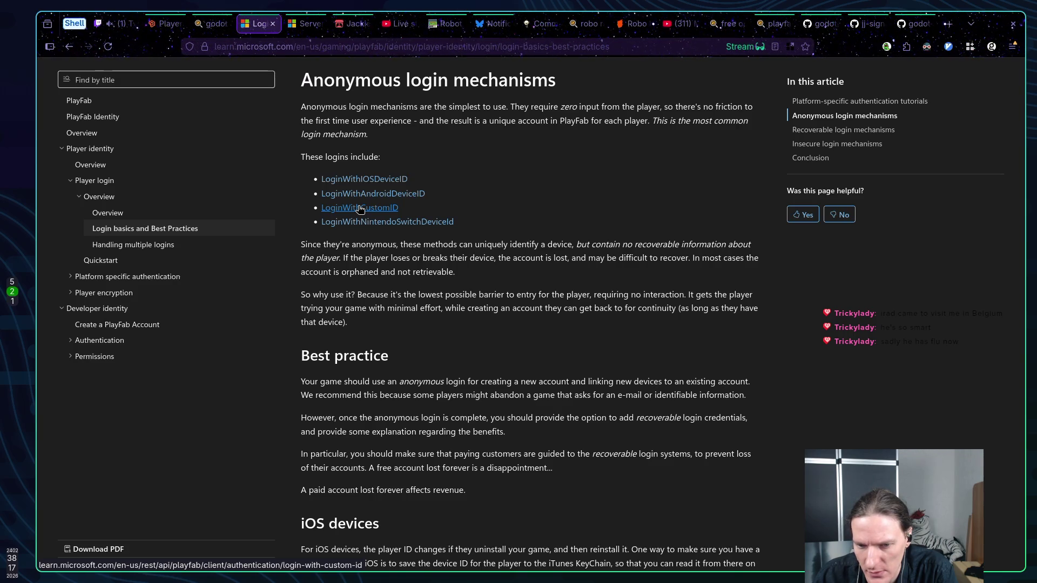
{"action": "left_click", "coordinate": [360, 209]}
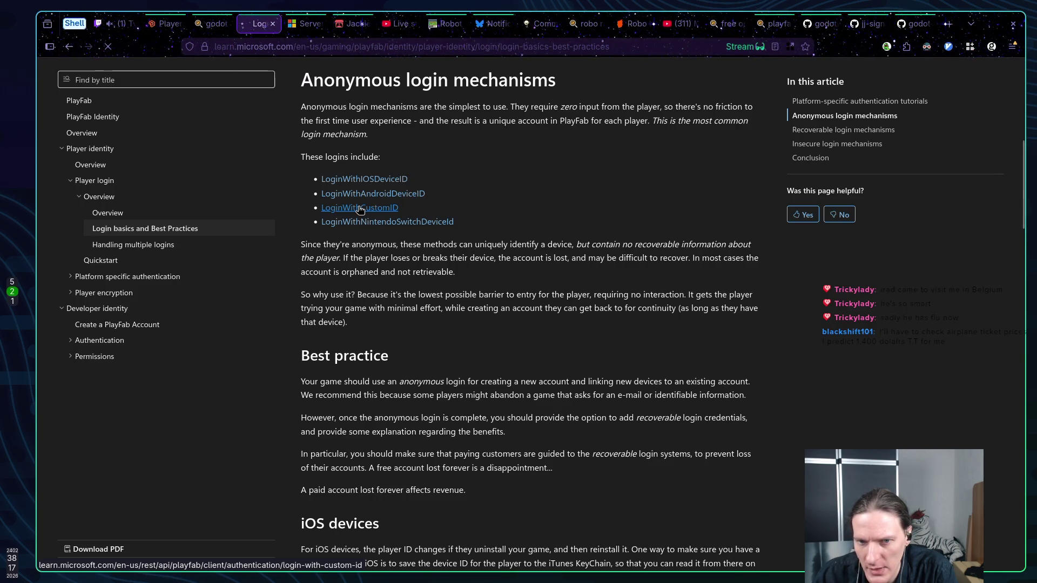
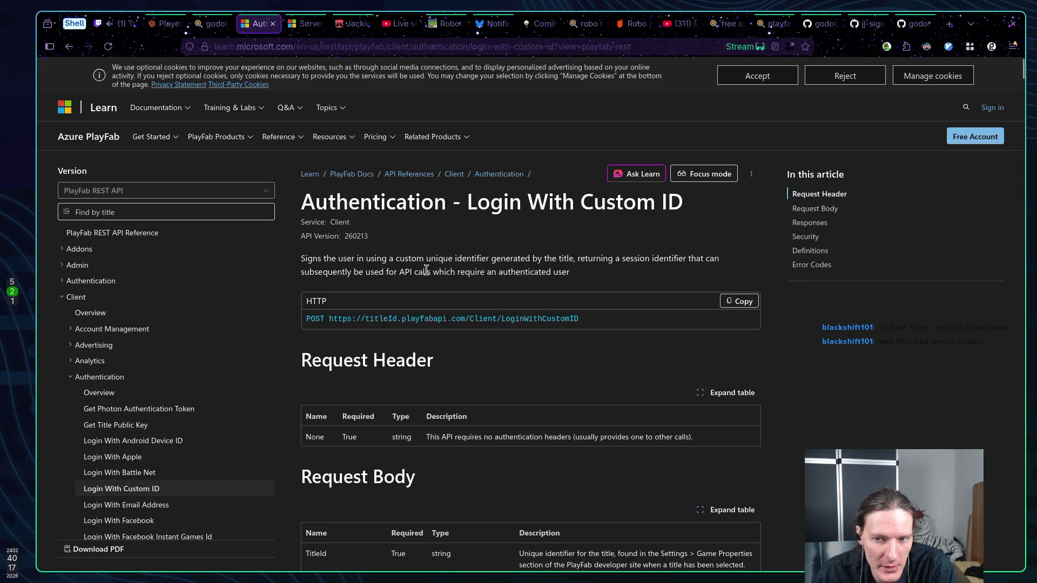
Scroll through the PlayFab Login With Custom ID docs
{"action": "scroll", "coordinate": [424, 270], "scroll_direction": "down", "scroll_amount": 2}
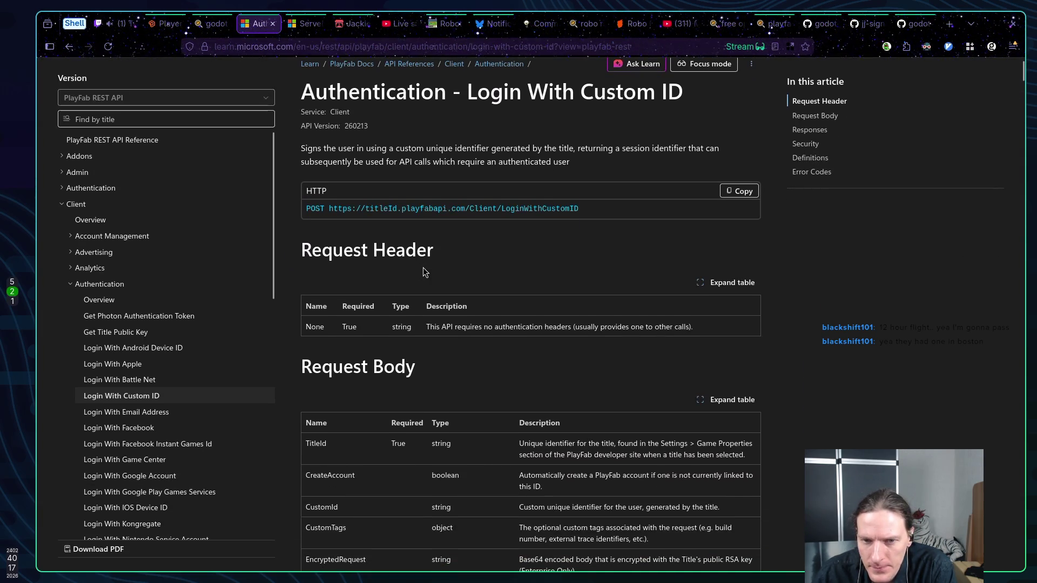
{"action": "scroll", "coordinate": [486, 270], "scroll_direction": "down", "scroll_amount": 2}
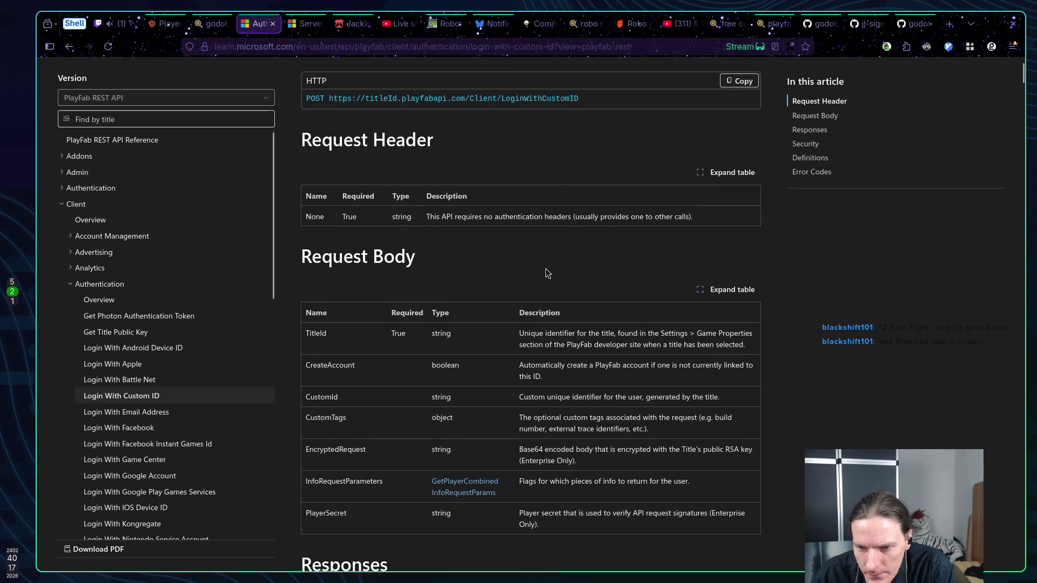
{"action": "scroll", "coordinate": [540, 267], "scroll_direction": "down", "scroll_amount": 1}
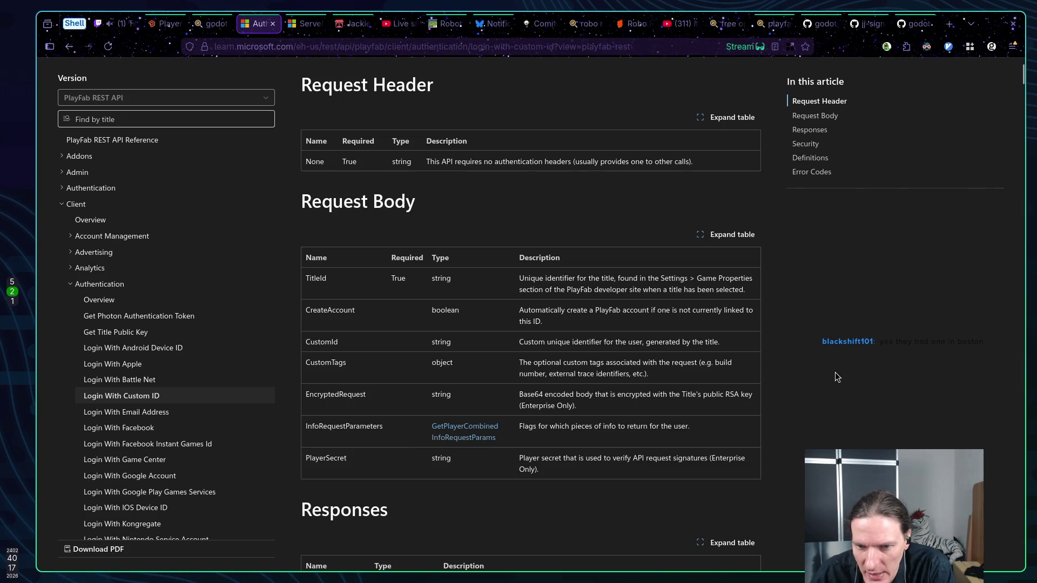
{"action": "scroll", "coordinate": [782, 361], "scroll_direction": "down", "scroll_amount": 2}
{"action": "scroll", "coordinate": [781, 360], "scroll_direction": "down", "scroll_amount": 1}
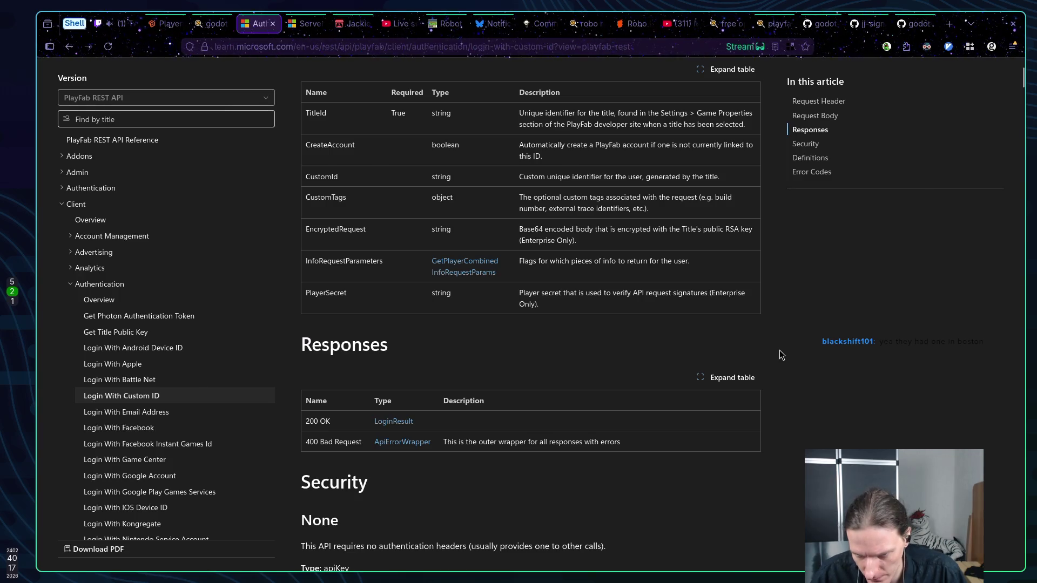
{"action": "scroll", "coordinate": [780, 348], "scroll_direction": "down", "scroll_amount": 2}
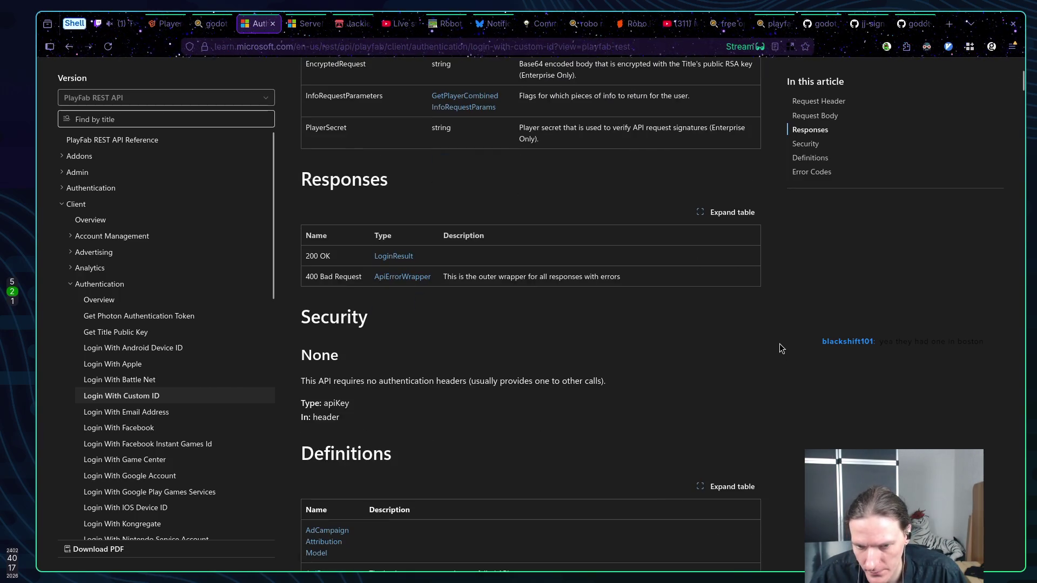
{"action": "scroll", "coordinate": [821, 349], "scroll_direction": "up", "scroll_amount": 3}
{"action": "scroll", "coordinate": [829, 345], "scroll_direction": "up", "scroll_amount": 1}
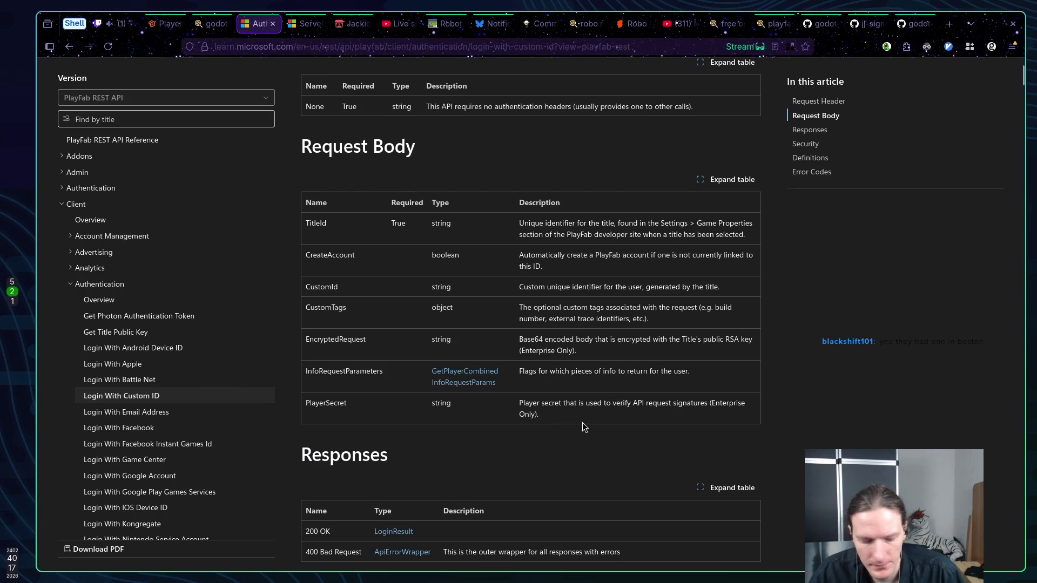
In Neovim, search the project's file names and contents for 'player creatio' and 'has been din'
{"action": "key", "text": "alt+Tab"}
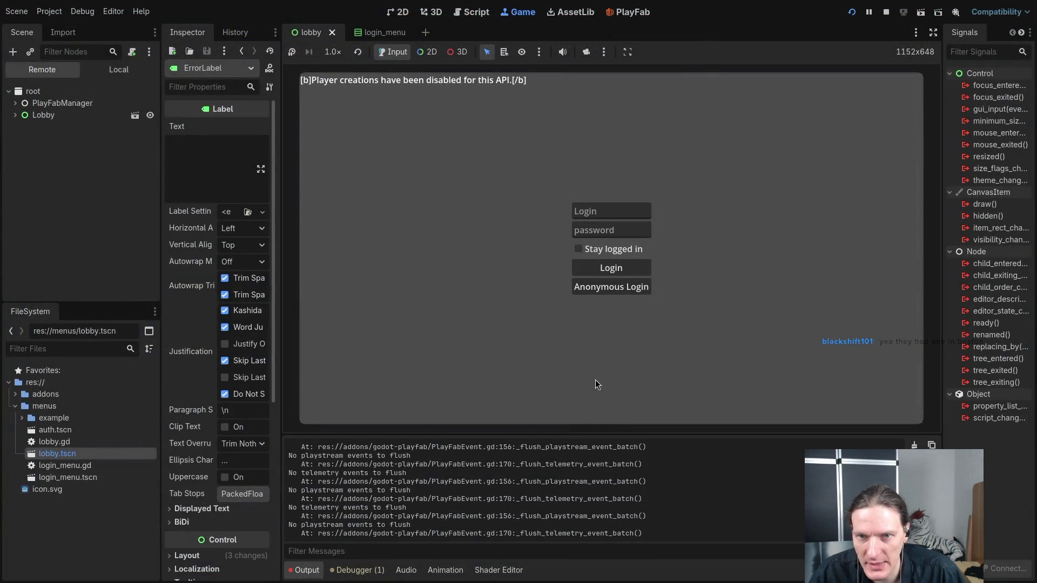
{"action": "key", "text": "alt+Tab"}
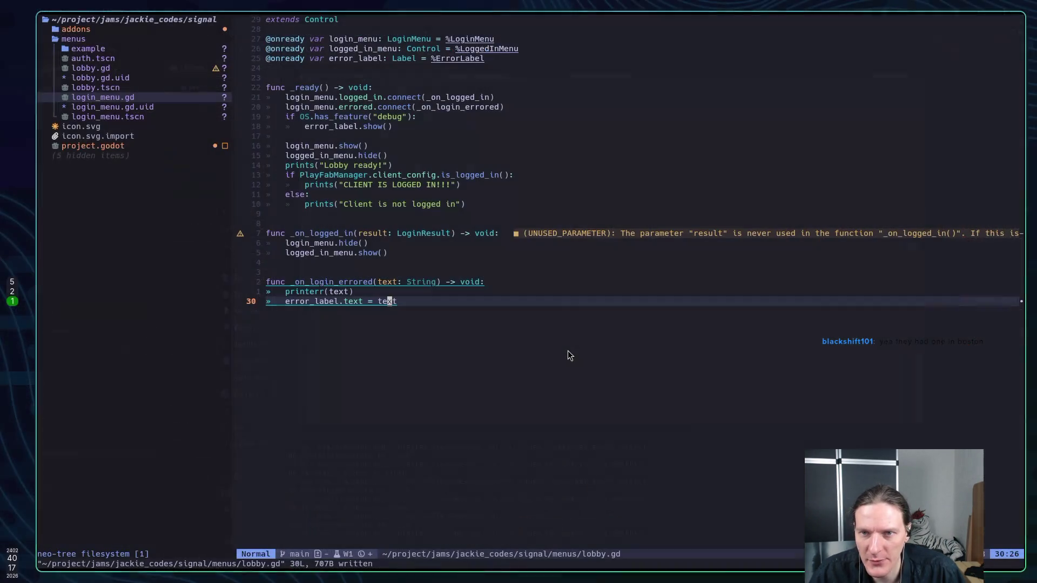
{"action": "key", "text": "space"}
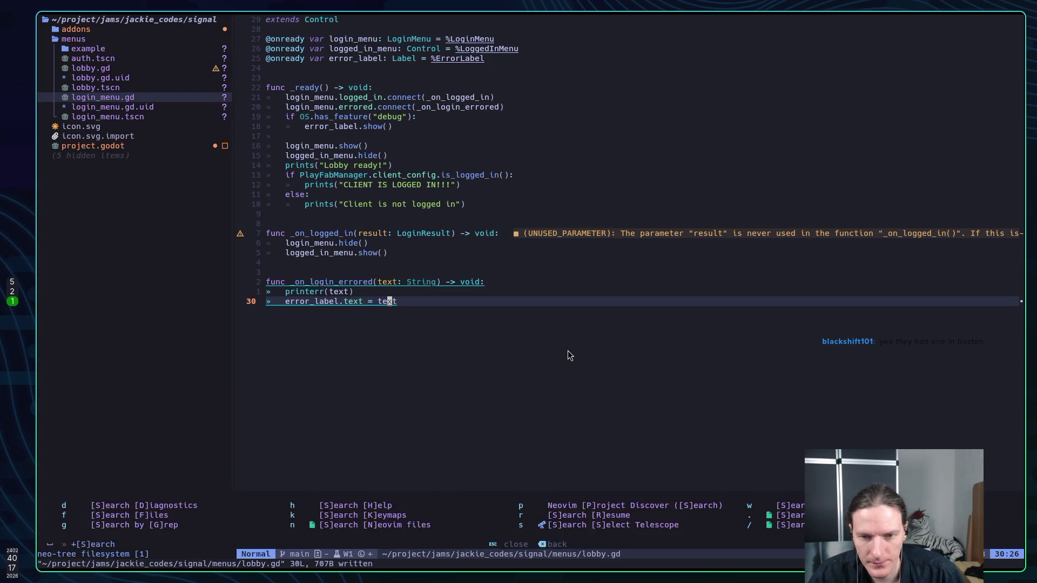
{"action": "type", "text": "sfplayer c"}
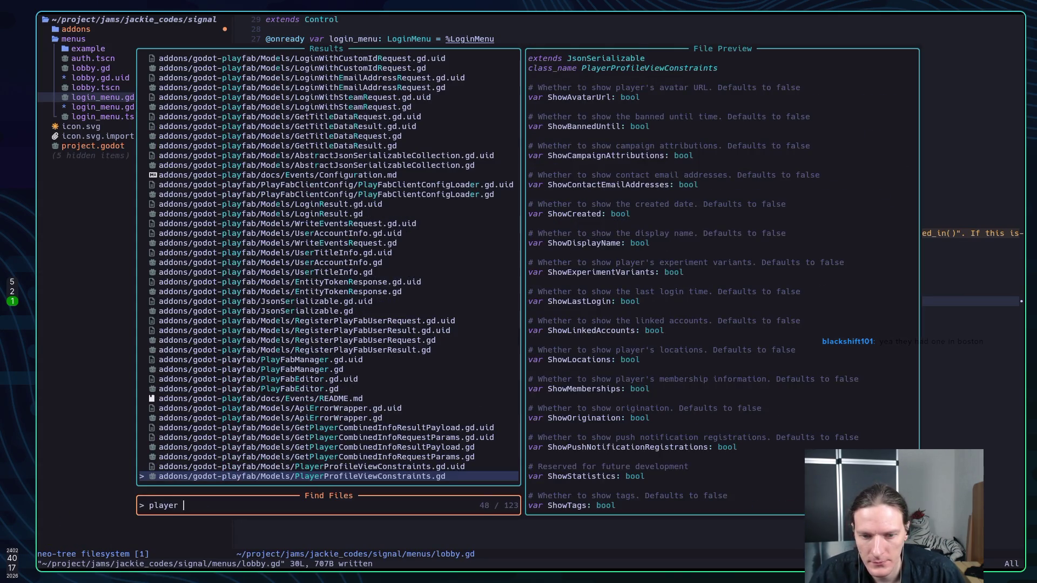
{"action": "type", "text": "rea"}
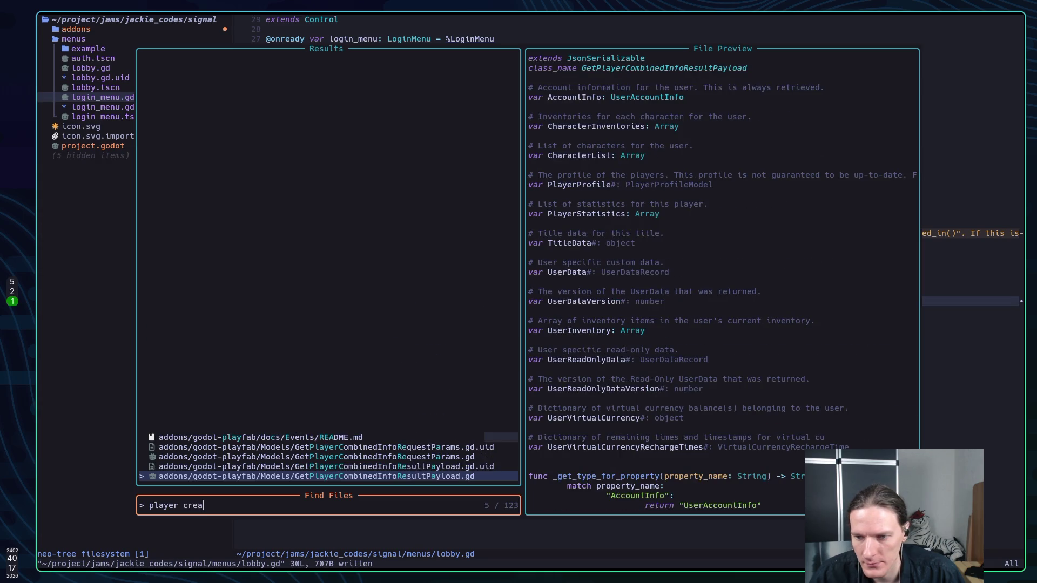
{"action": "type", "text": "tio"}
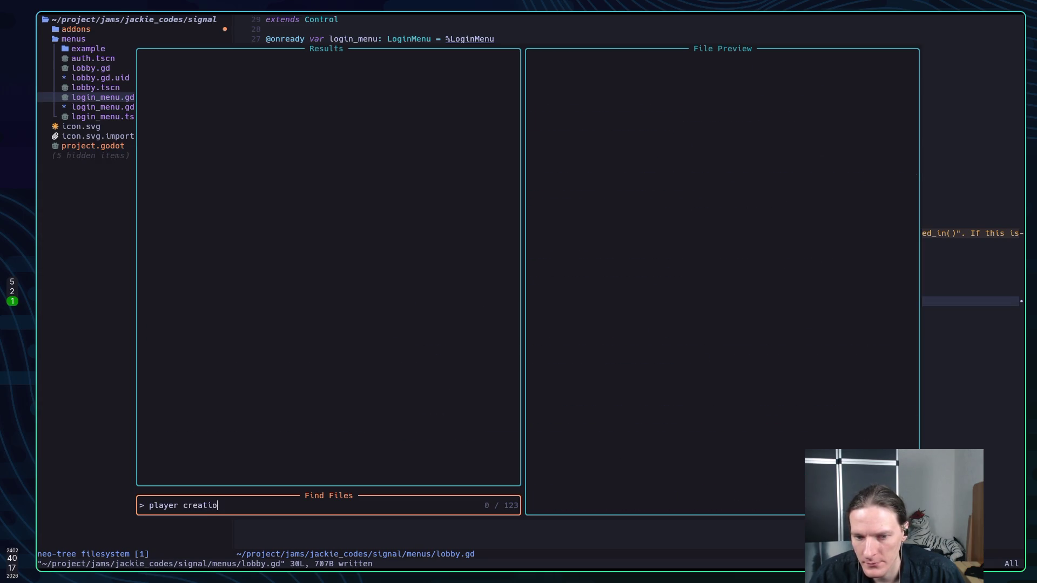
{"action": "key", "text": "ctrl+u"}
{"action": "key", "text": "Escape"}
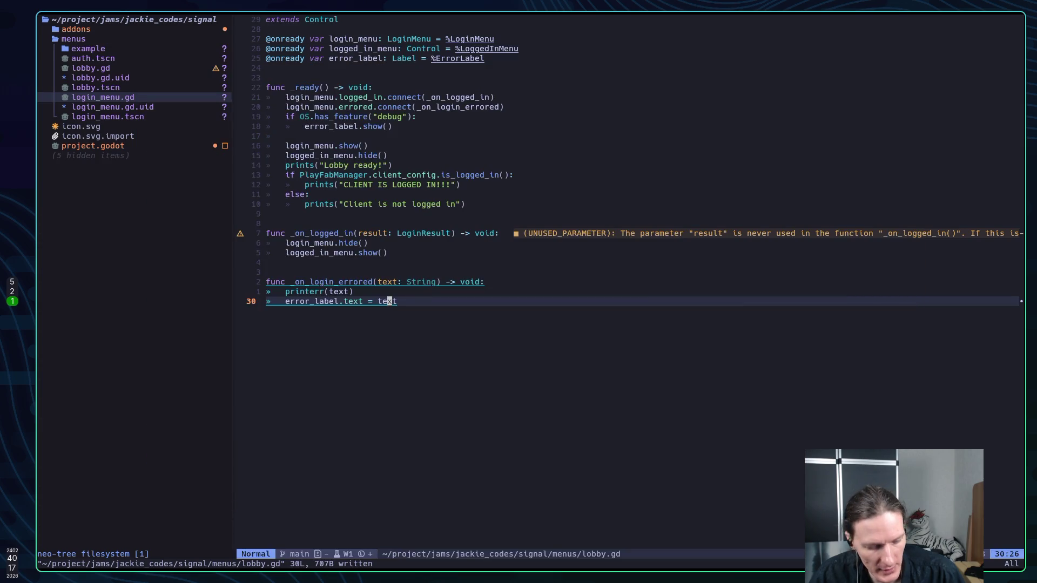
{"action": "key", "text": "space"}
{"action": "type", "text": "fg"}
{"action": "type", "text": "player crea"}
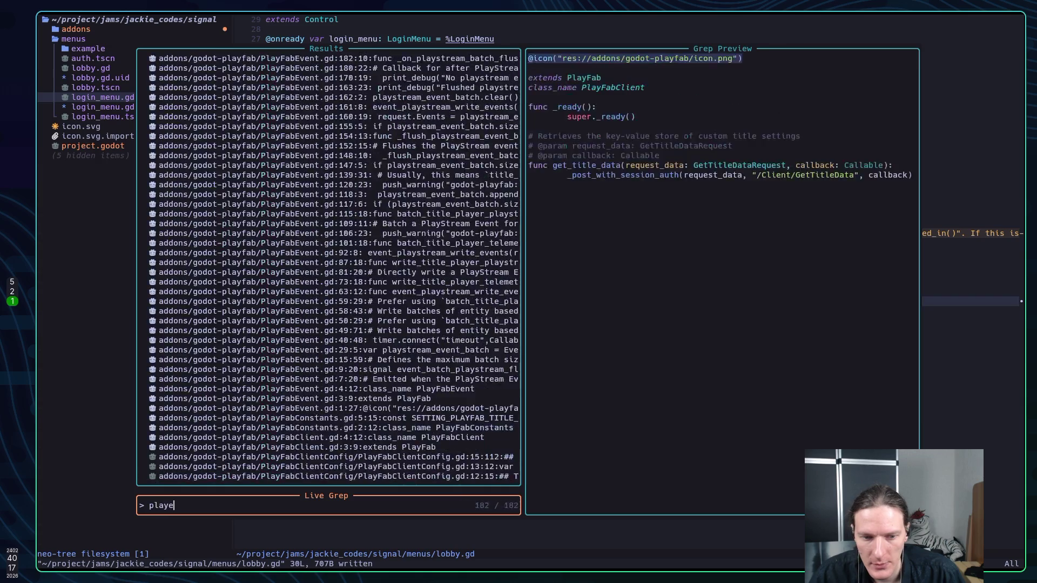
{"action": "key", "text": "BackSpace"}
{"action": "key", "text": "BackSpace"}
{"action": "key", "text": "BackSpace"}
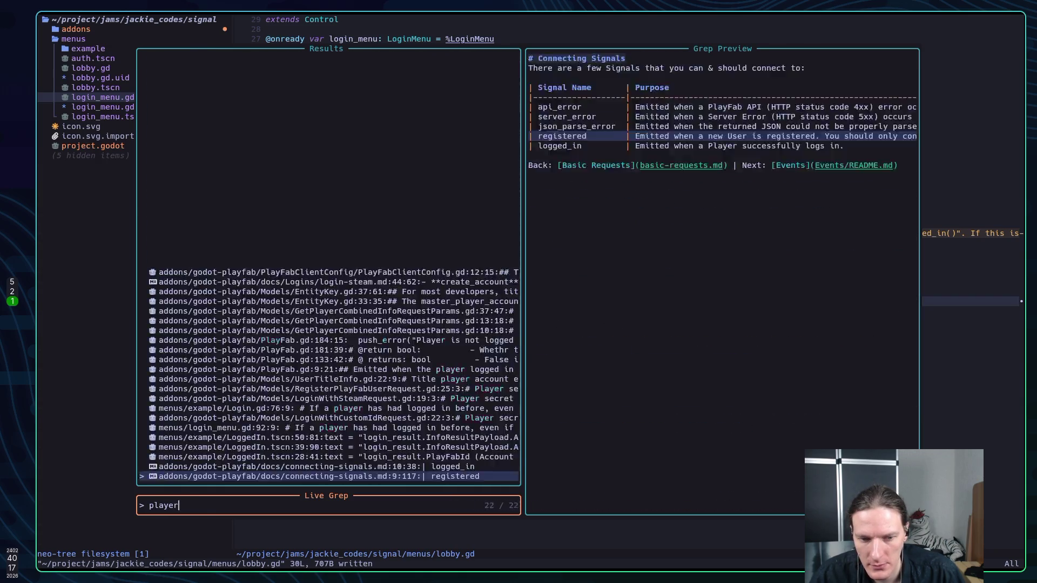
{"action": "type", "text": "has been "}
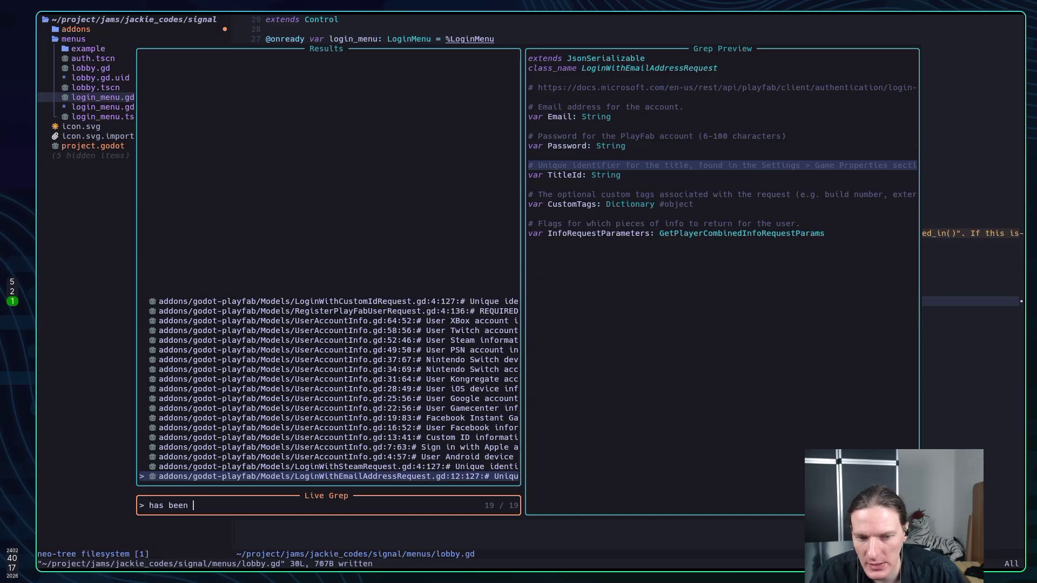
{"action": "type", "text": "din"}
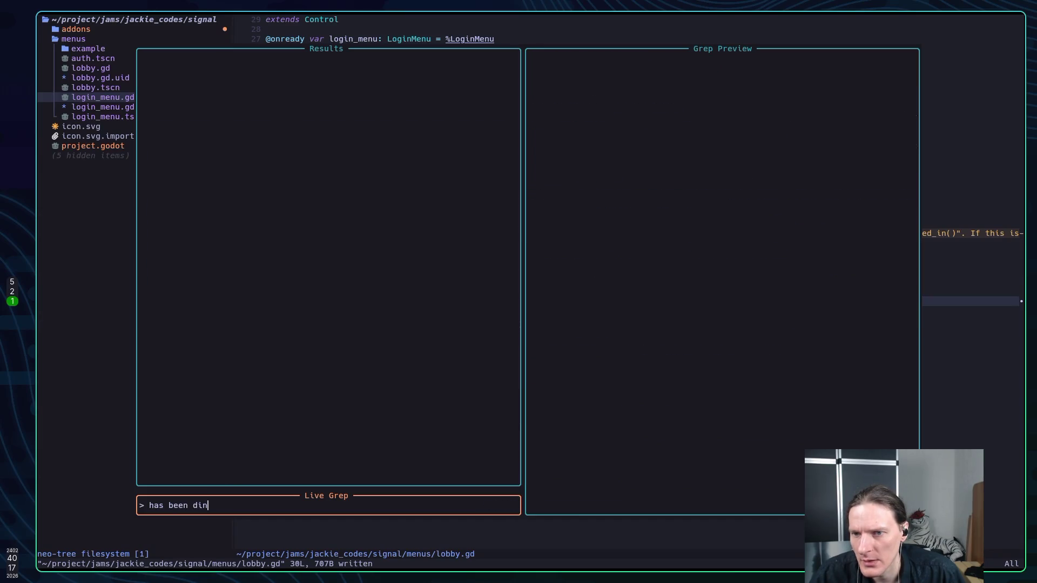
{"action": "key", "text": "Escape"}
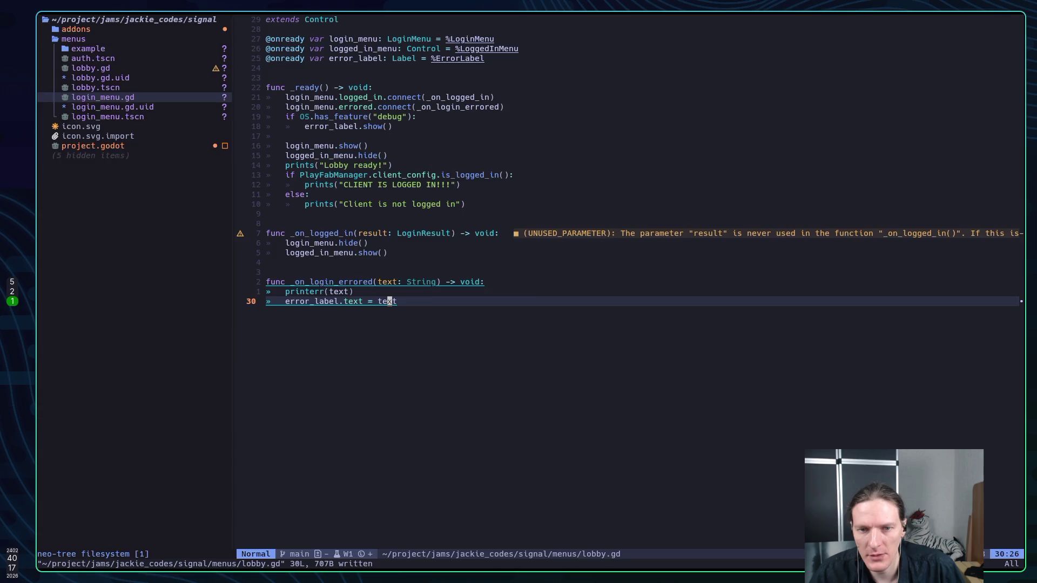
Glance at the docs, then jump to where errored is emitted in login_menu.gd and save it
{"action": "key", "text": "super+2"}
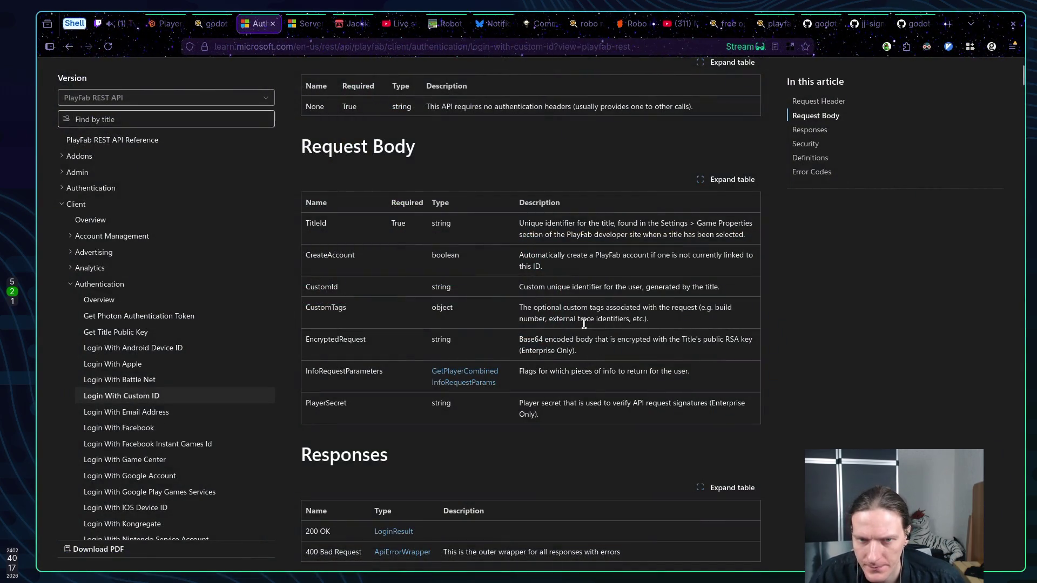
{"action": "scroll", "coordinate": [584, 324], "scroll_direction": "down", "scroll_amount": 4}
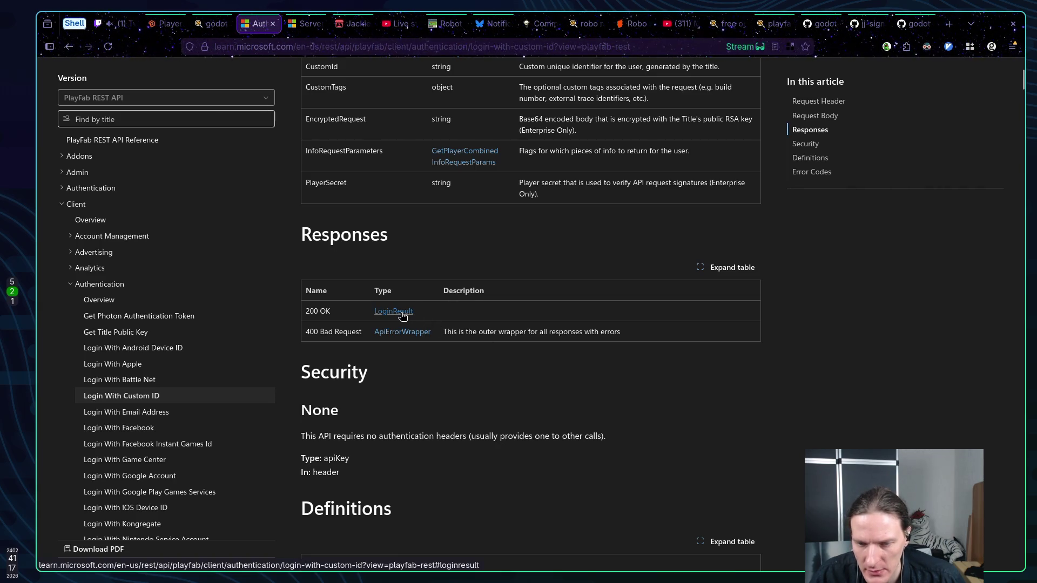
{"action": "key", "text": "super+1"}
{"action": "key", "text": "alt+Tab"}
{"action": "key", "text": "k"}
{"action": "key", "text": "k"}
{"action": "key", "text": "k"}
{"action": "key", "text": "j"}
{"action": "key", "text": "j"}
{"action": "key", "text": "j"}
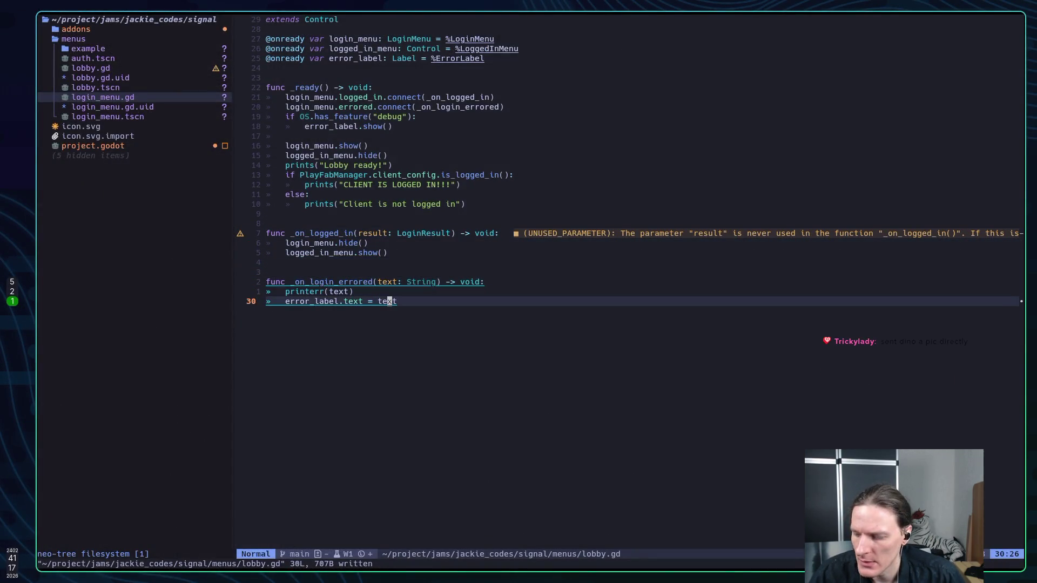
{"action": "key", "text": "ctrl+o"}
{"action": "type", "text": ":w"}
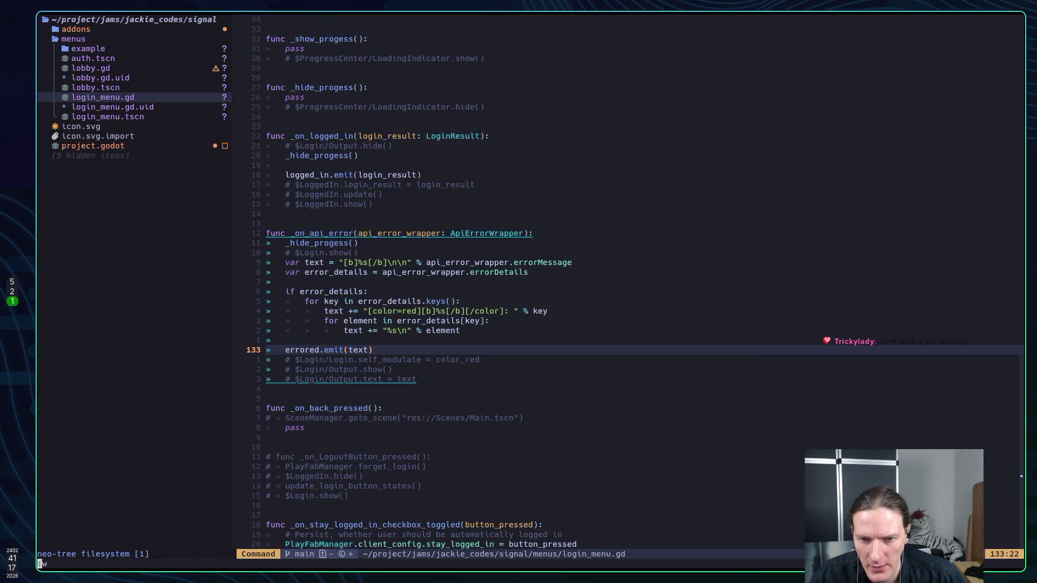
{"action": "key", "text": "Return"}
Move to the error word in _on_api_error, then stop the running lobby in Godot
{"action": "key", "text": "k"}
{"action": "key", "text": "k"}
{"action": "key", "text": "k"}
{"action": "key", "text": "k"}
{"action": "key", "text": "k"}
{"action": "key", "text": "h"}
{"action": "key", "text": "h"}
{"action": "key", "text": "h"}
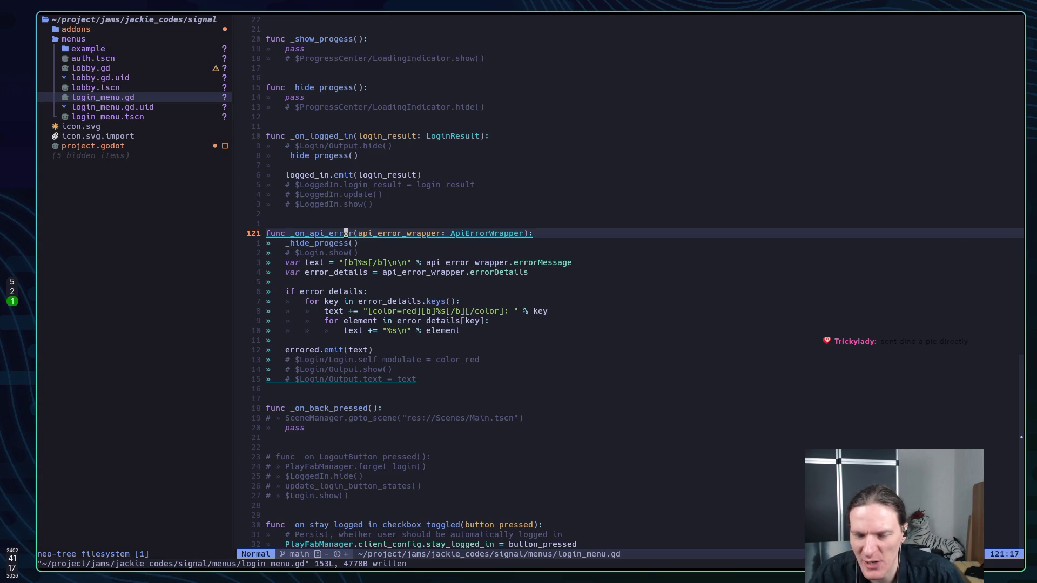
{"action": "key", "text": "super+2"}
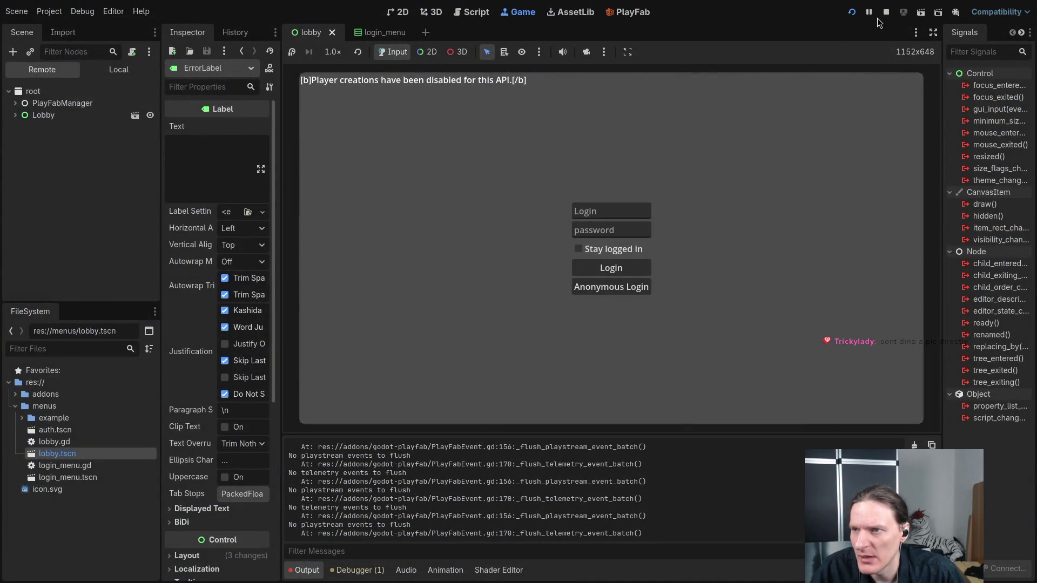
{"action": "left_click", "coordinate": [885, 13]}
Read the LoginResult definition in the PlayFab docs, then return to Neovim
{"action": "key", "text": "super+1"}
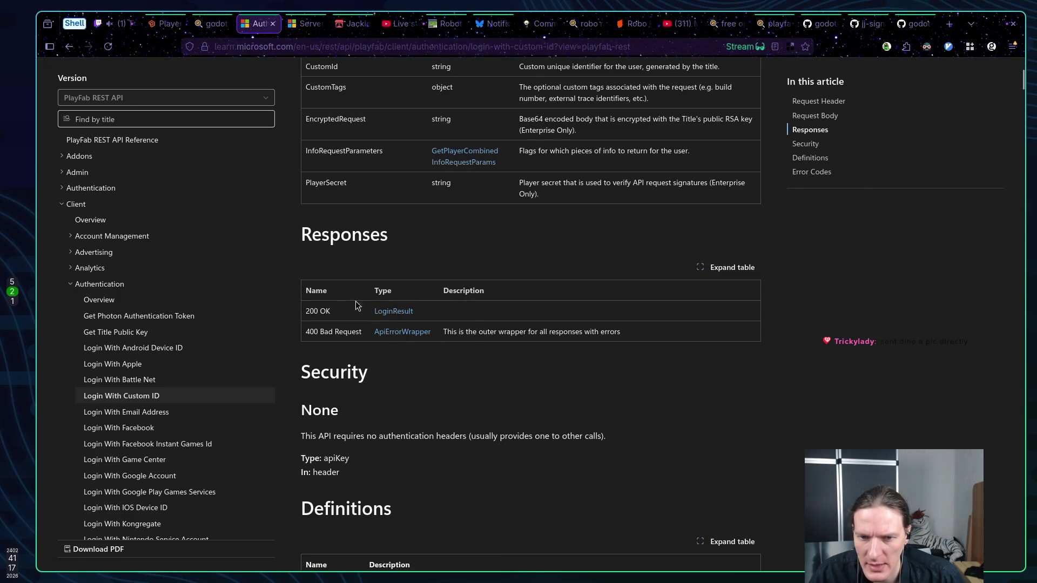
{"action": "left_click", "coordinate": [396, 311]}
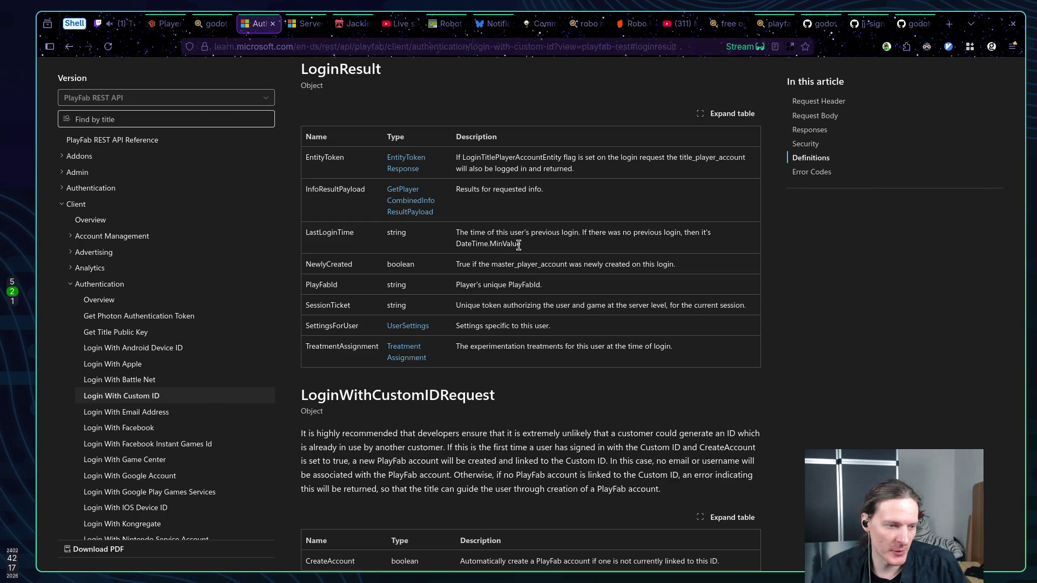
{"action": "scroll", "coordinate": [523, 257], "scroll_direction": "down", "scroll_amount": 4}
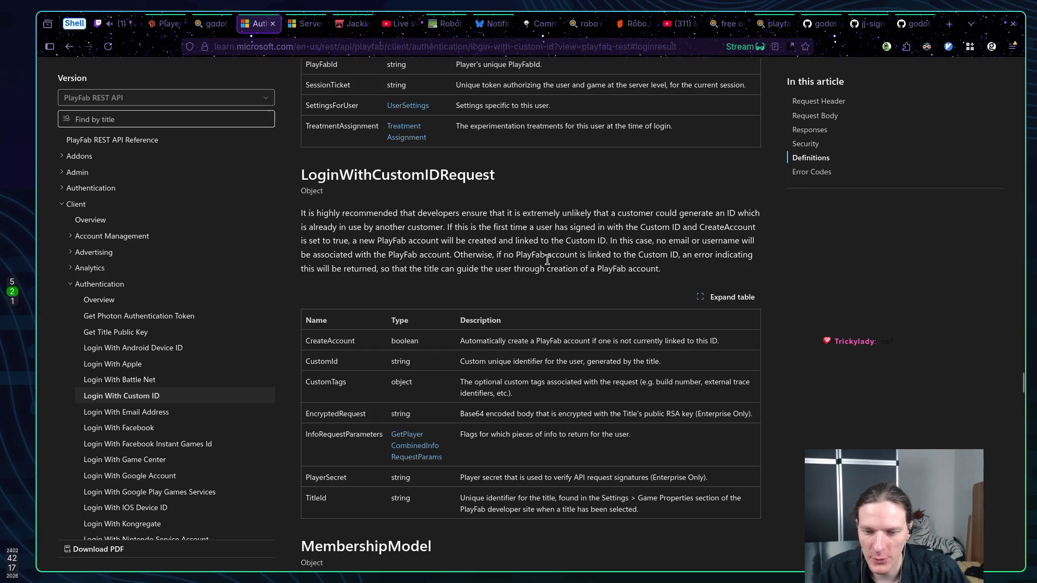
{"action": "scroll", "coordinate": [537, 265], "scroll_direction": "down", "scroll_amount": 5}
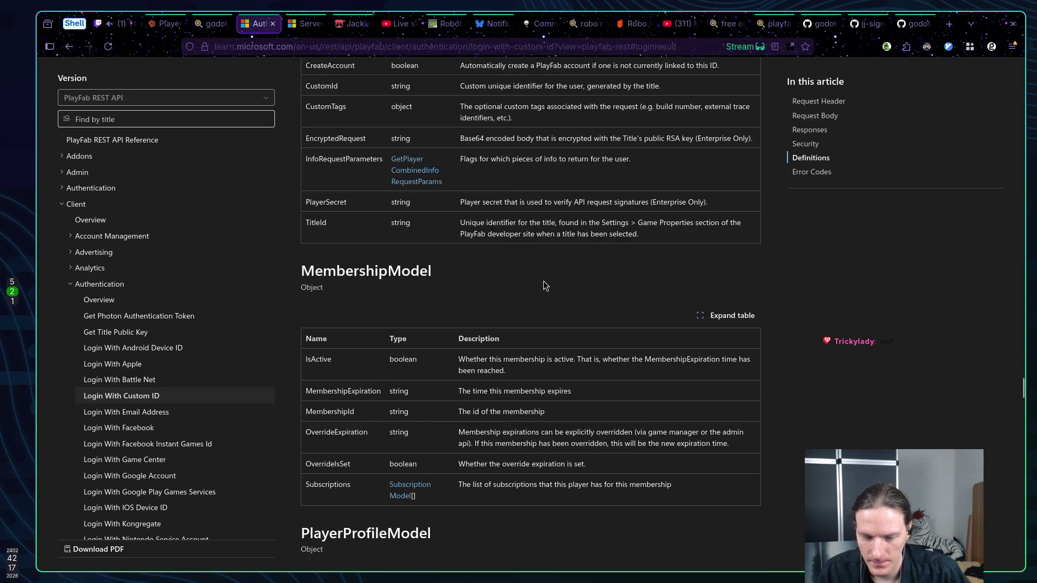
{"action": "key", "text": "super+1"}
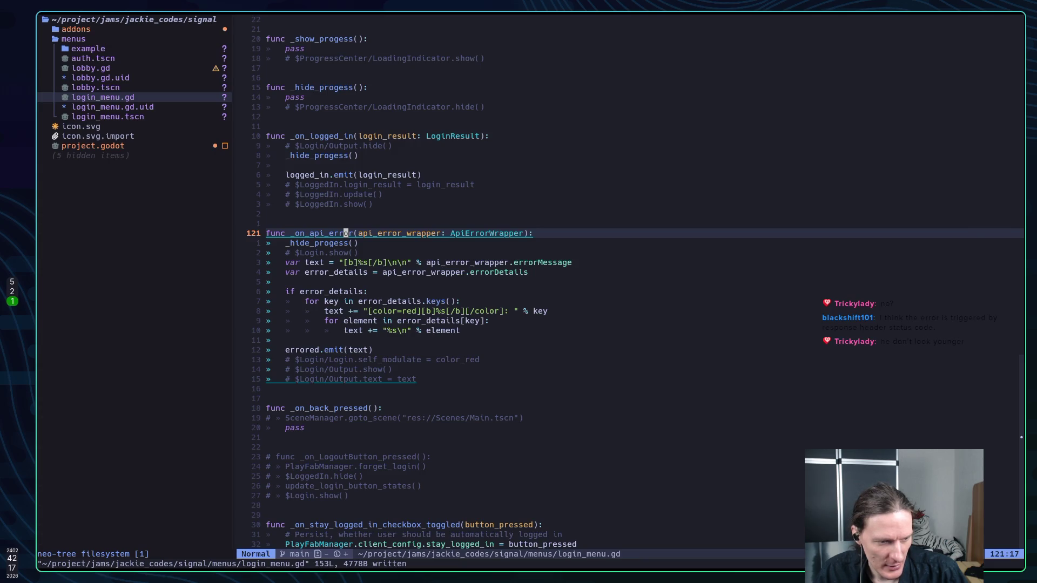
Cycle windows from Godot's lobby scene over to the browser
{"action": "key", "text": "alt+Tab"}
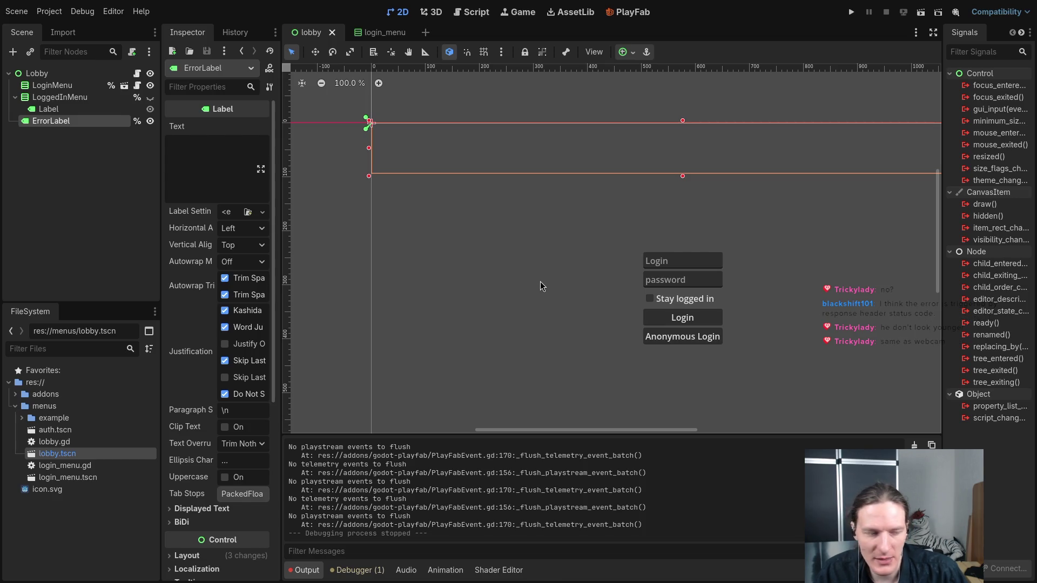
{"action": "key", "text": "alt+Tab"}
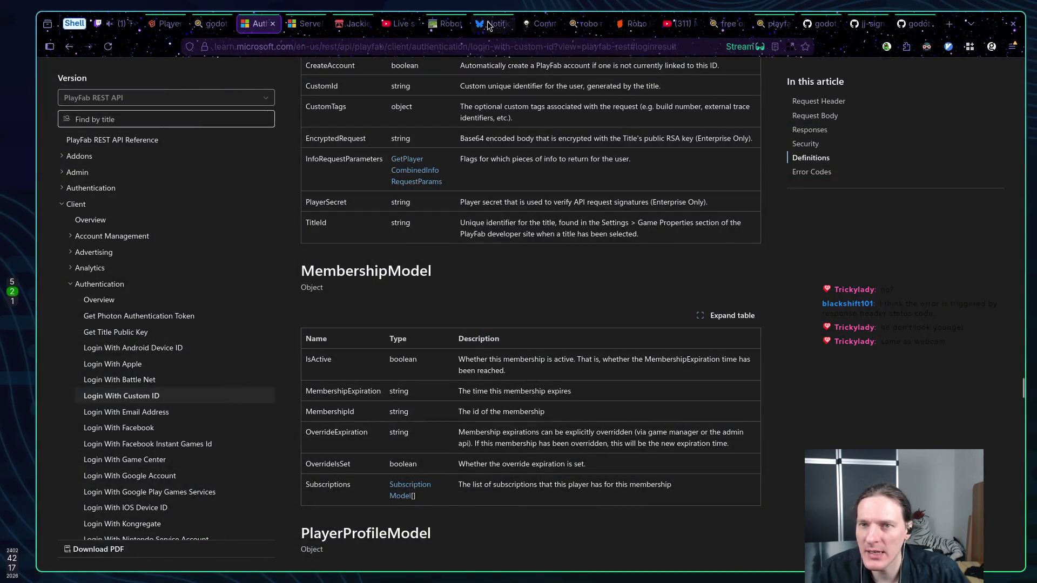
{"action": "key", "text": "alt+Tab"}
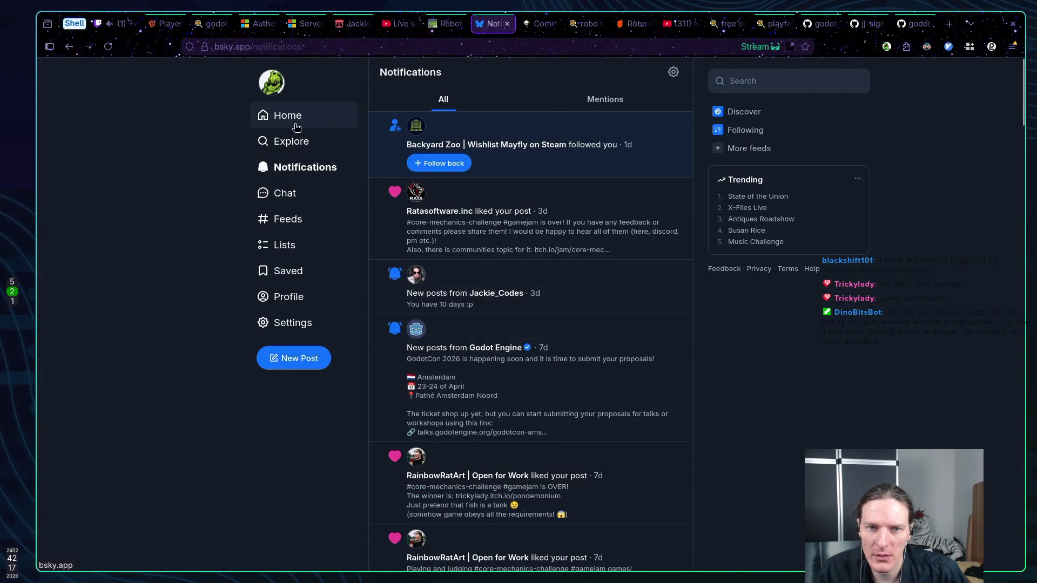
Browse the Bluesky Discover feed, then go back to the Login With Custom ID reference
{"action": "left_click", "coordinate": [290, 128]}
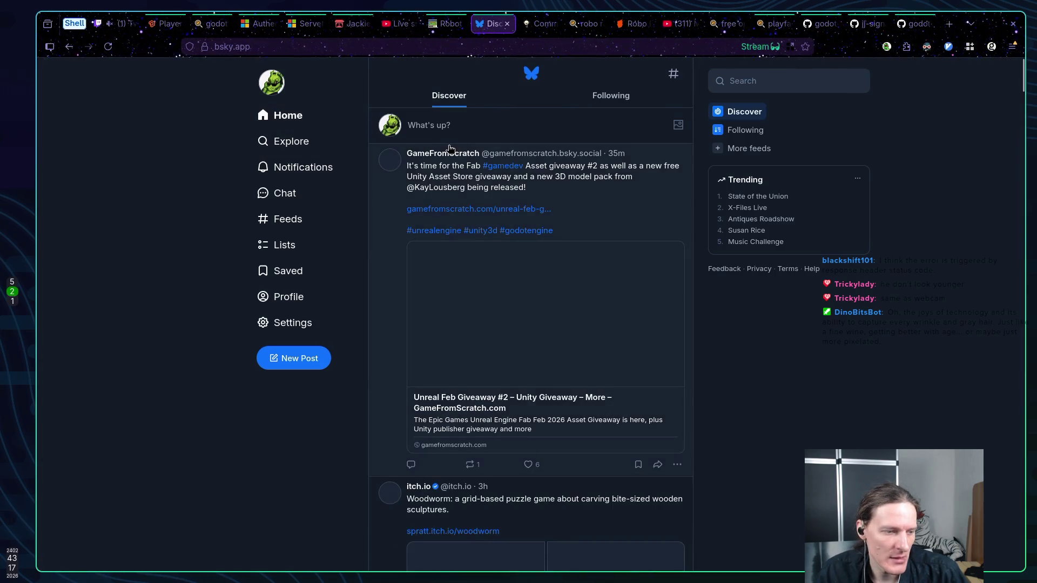
{"action": "scroll", "coordinate": [597, 198], "scroll_direction": "down", "scroll_amount": 15}
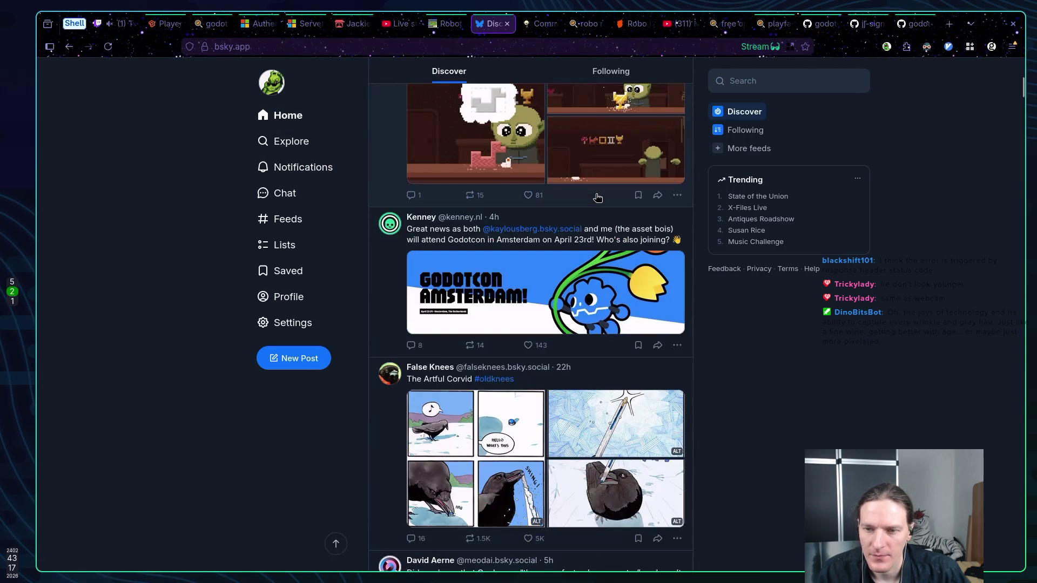
{"action": "scroll", "coordinate": [597, 198], "scroll_direction": "up", "scroll_amount": 5}
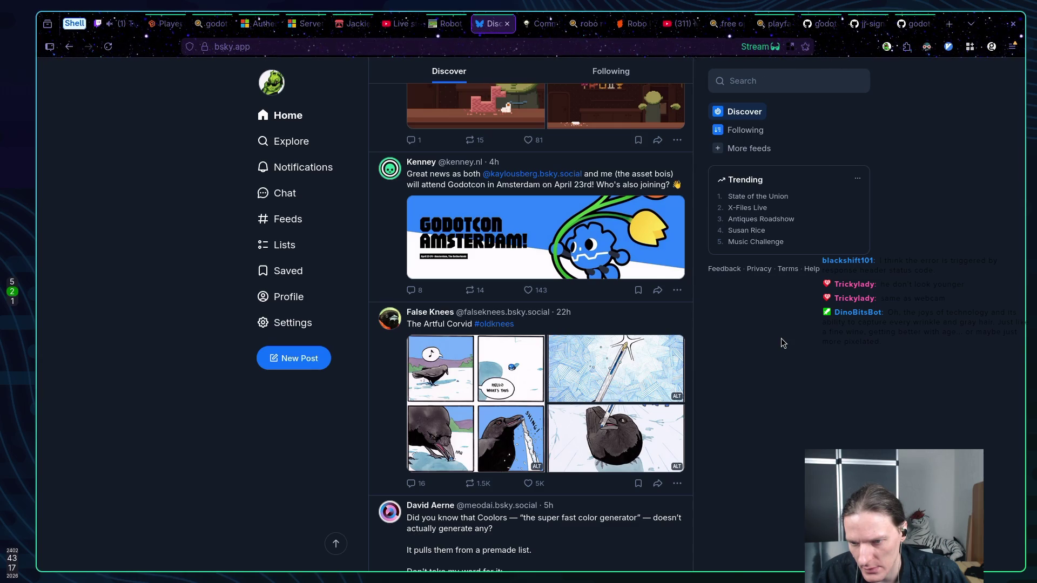
{"action": "scroll", "coordinate": [780, 338], "scroll_direction": "down", "scroll_amount": 4}
{"action": "scroll", "coordinate": [777, 338], "scroll_direction": "up", "scroll_amount": 3}
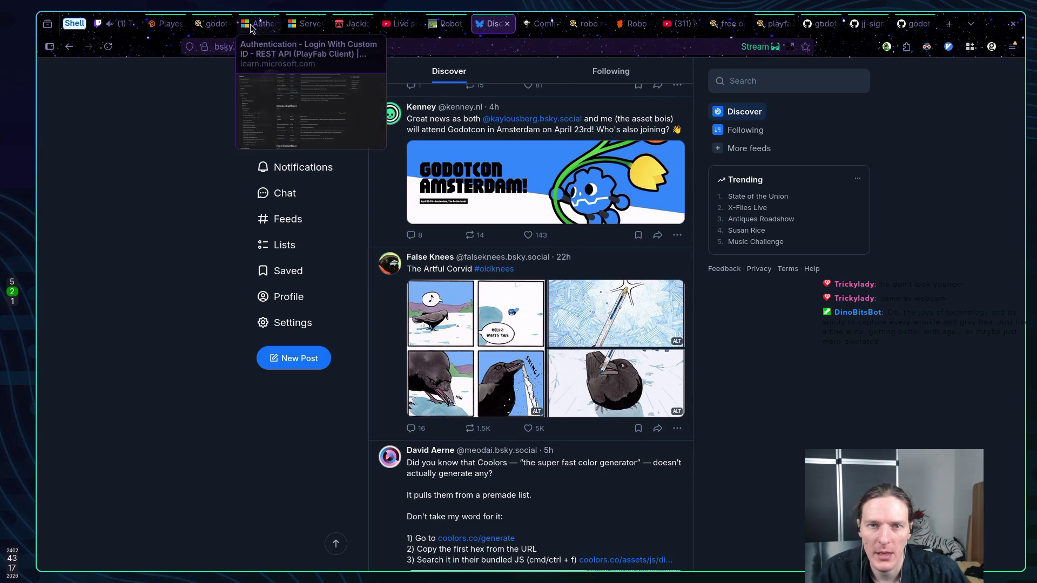
{"action": "left_click", "coordinate": [298, 21]}
{"action": "left_click", "coordinate": [259, 23]}
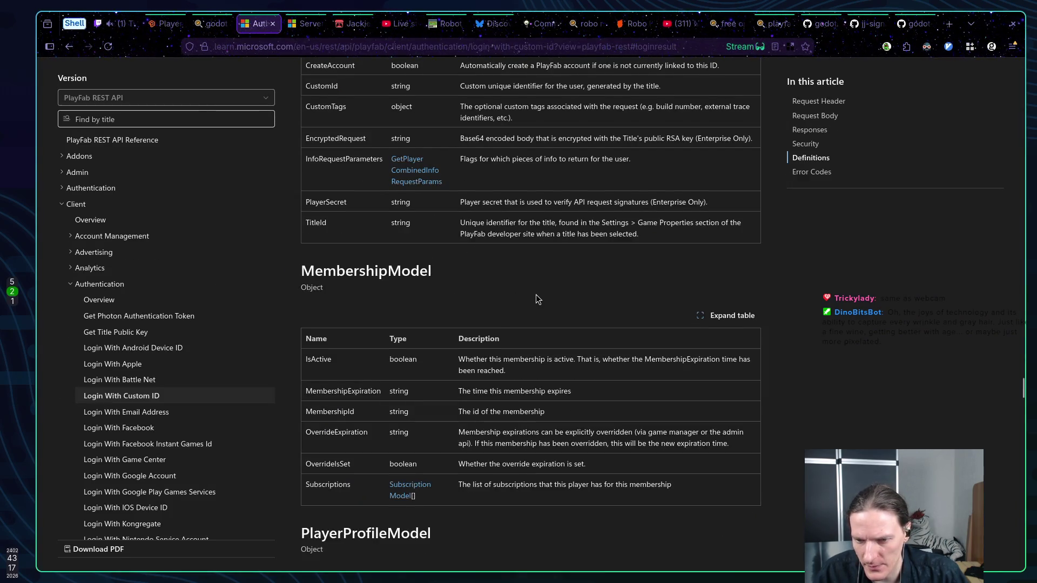
Read the LoginResult and LoginWithCustomIDRequest tables, including SettingsForUser, then return to Godot
{"action": "scroll", "coordinate": [536, 293], "scroll_direction": "down", "scroll_amount": 5}
{"action": "scroll", "coordinate": [540, 302], "scroll_direction": "up", "scroll_amount": 10}
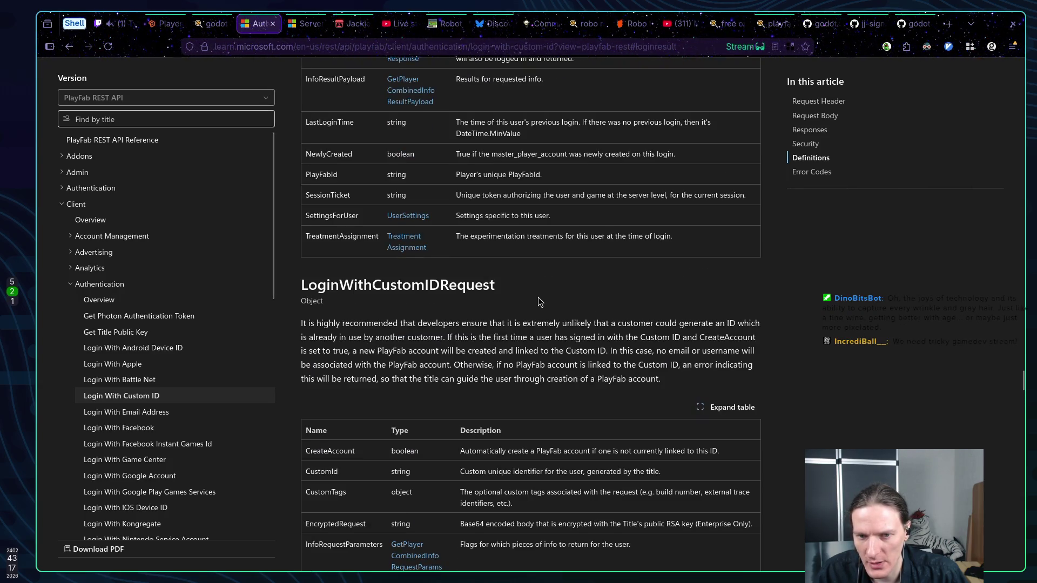
{"action": "scroll", "coordinate": [502, 299], "scroll_direction": "down", "scroll_amount": 1}
{"action": "scroll", "coordinate": [502, 299], "scroll_direction": "down", "scroll_amount": 2}
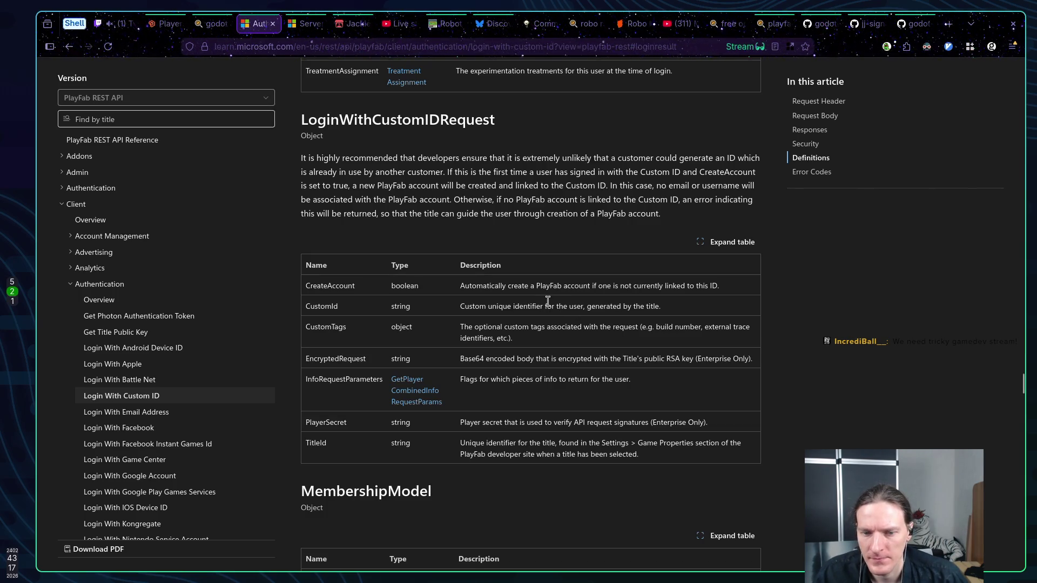
{"action": "scroll", "coordinate": [548, 305], "scroll_direction": "down", "scroll_amount": 6}
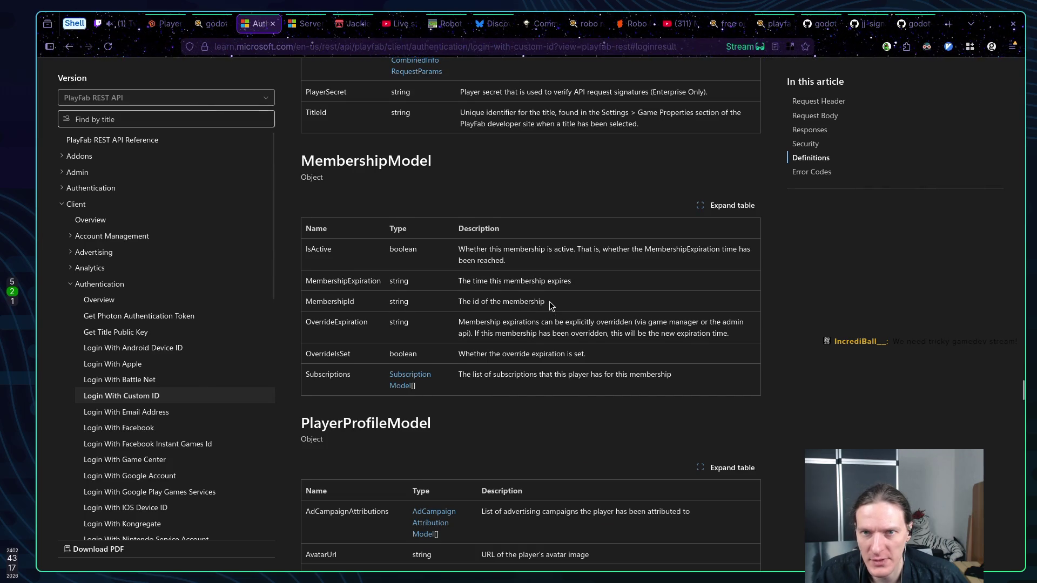
{"action": "scroll", "coordinate": [549, 304], "scroll_direction": "up", "scroll_amount": 2}
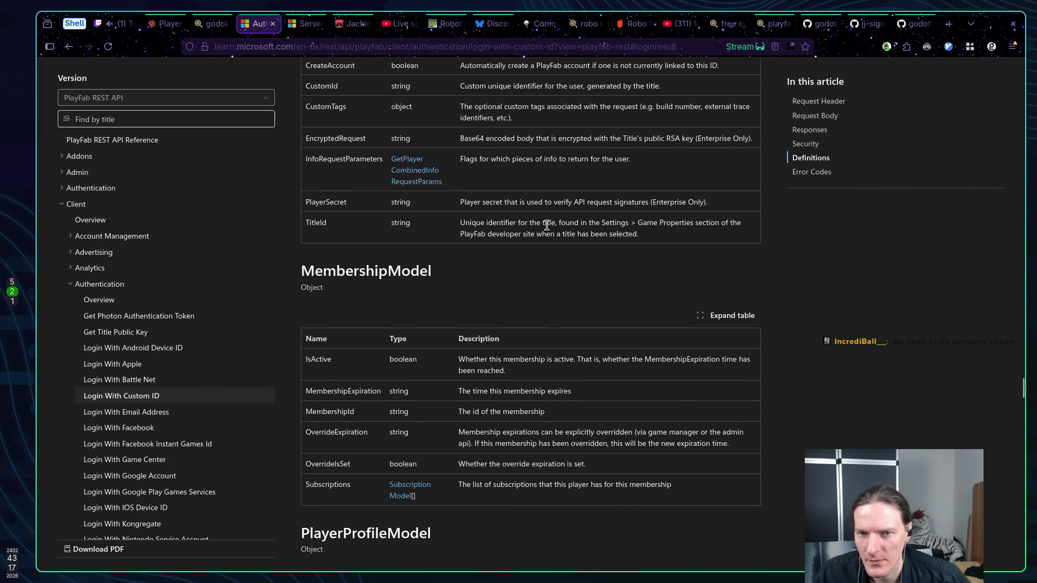
{"action": "scroll", "coordinate": [544, 228], "scroll_direction": "down", "scroll_amount": 4}
{"action": "scroll", "coordinate": [543, 227], "scroll_direction": "up", "scroll_amount": 7}
{"action": "scroll", "coordinate": [543, 228], "scroll_direction": "up", "scroll_amount": 8}
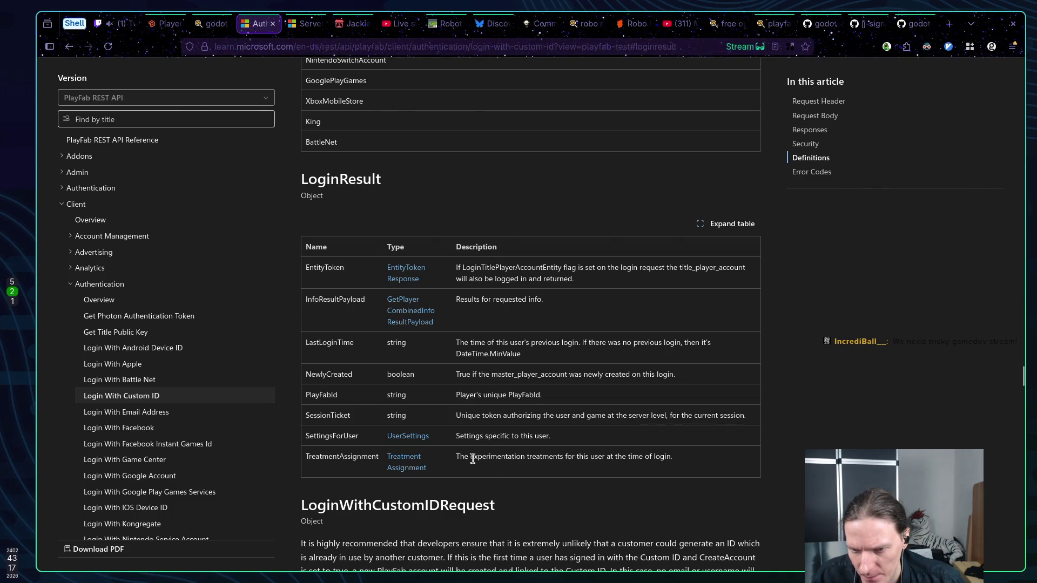
{"action": "left_click_drag", "start_coordinate": [475, 435], "coordinate": [525, 436]}
{"action": "left_click", "coordinate": [532, 427]}
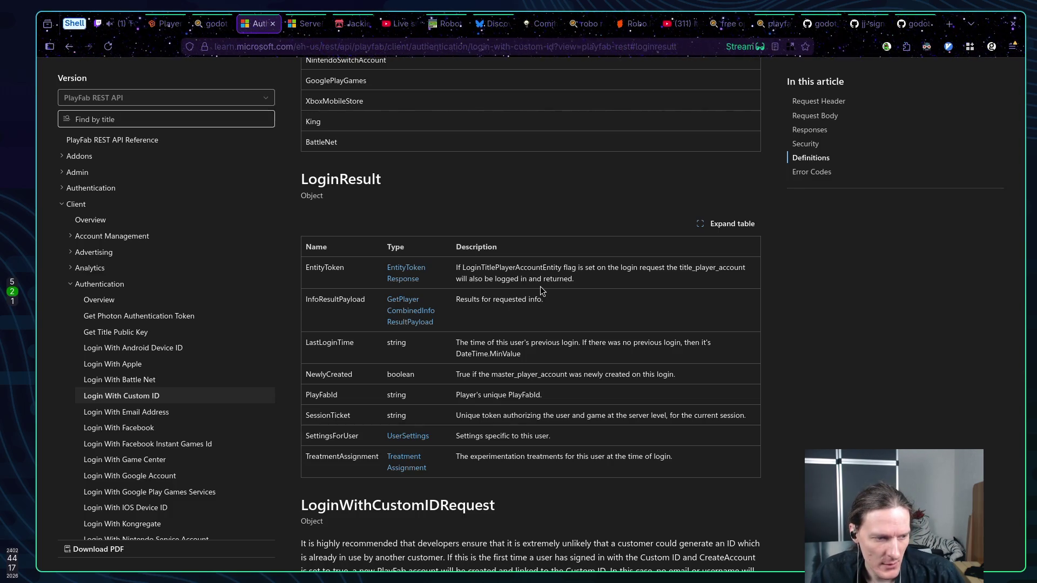
{"action": "key", "text": "alt+Tab"}
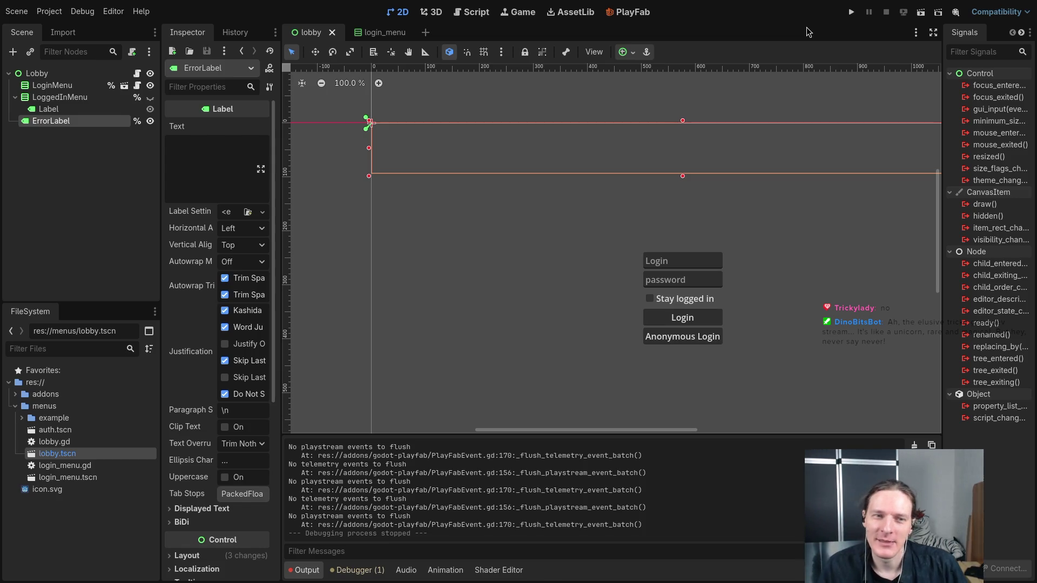
Run the lobby and try Anonymous Login, which fails with 'Player creations have been disabled for this API'
{"action": "left_click", "coordinate": [119, 180]}
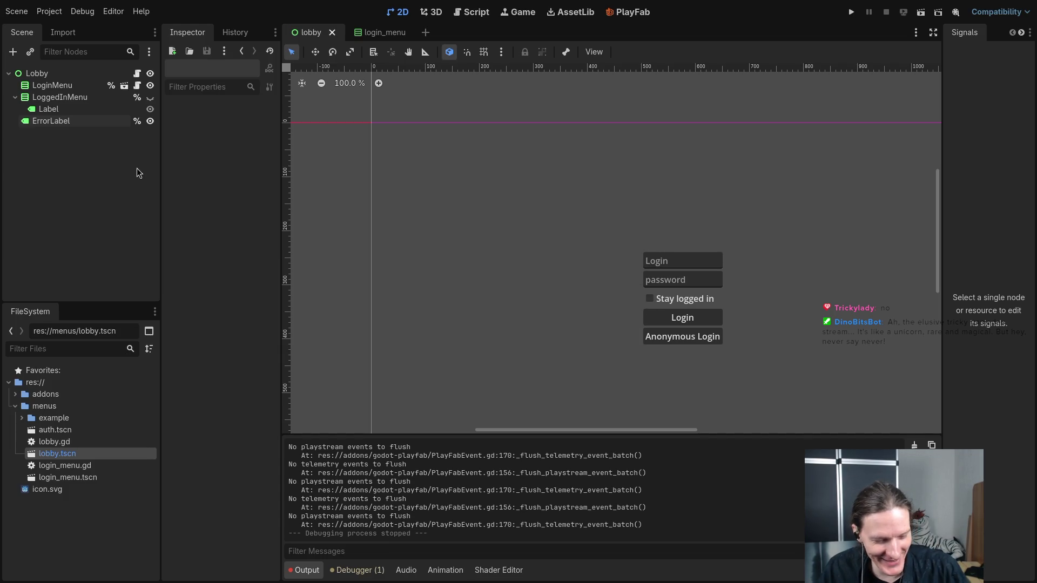
{"action": "key", "text": "F5"}
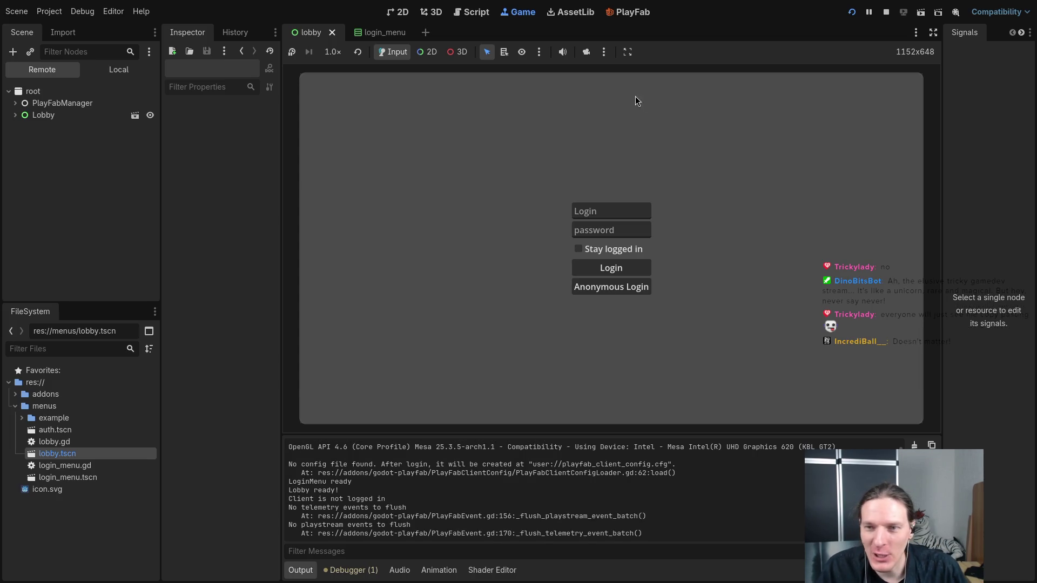
{"action": "left_click", "coordinate": [886, 12]}
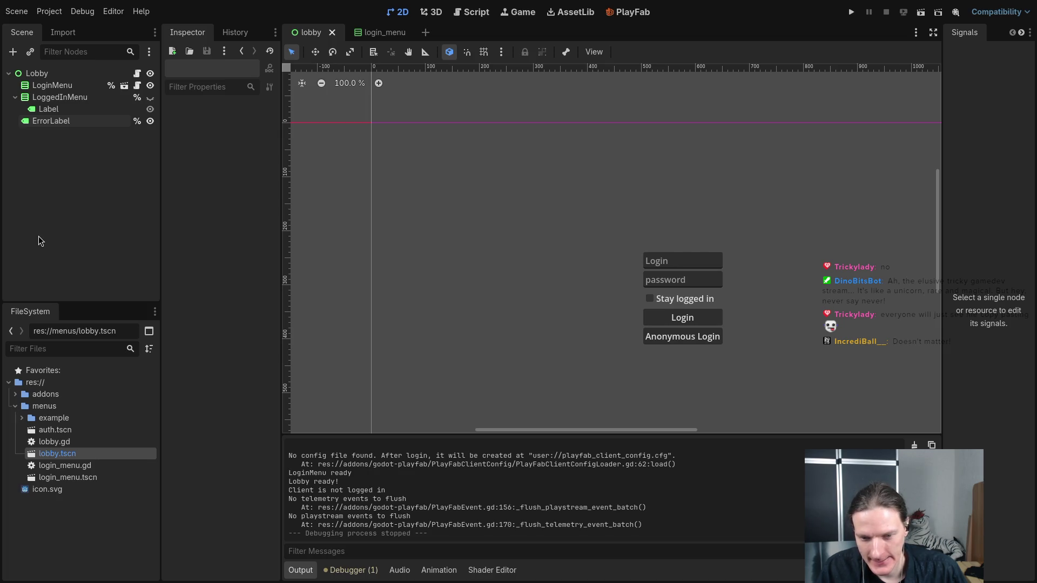
{"action": "left_click", "coordinate": [851, 12]}
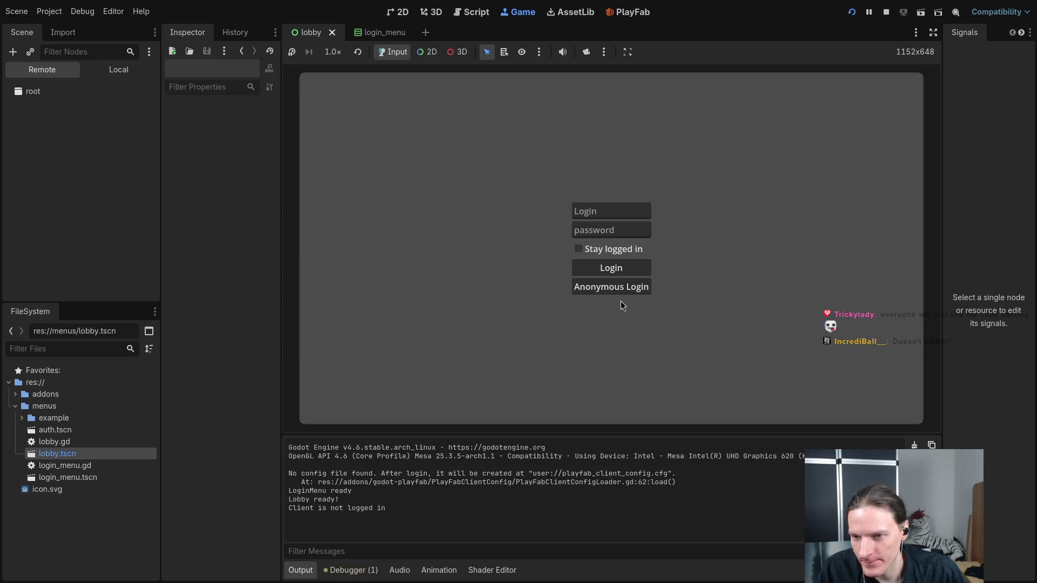
{"action": "left_click", "coordinate": [617, 290]}
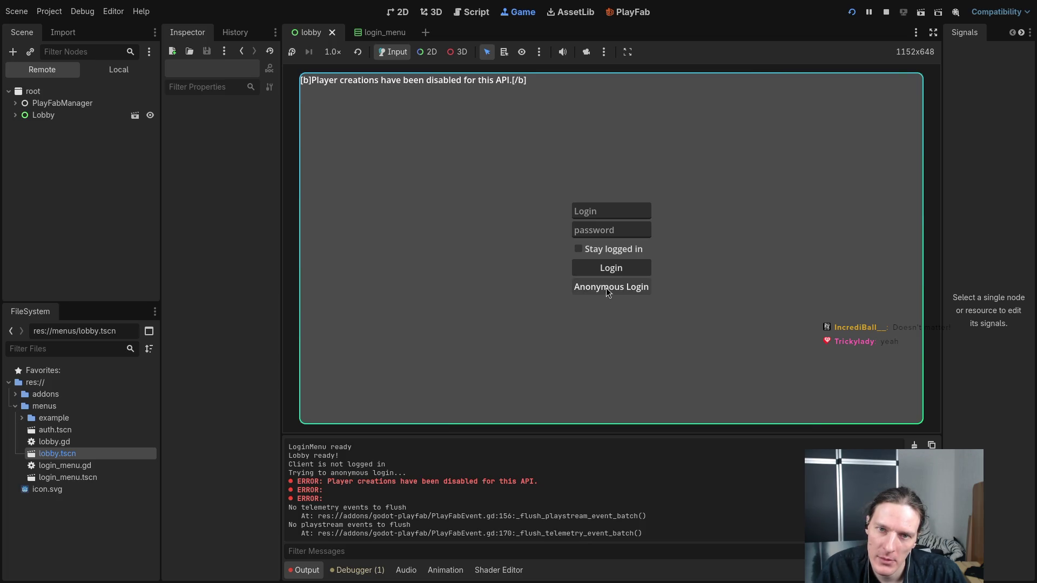
{"action": "key", "text": "super+1"}
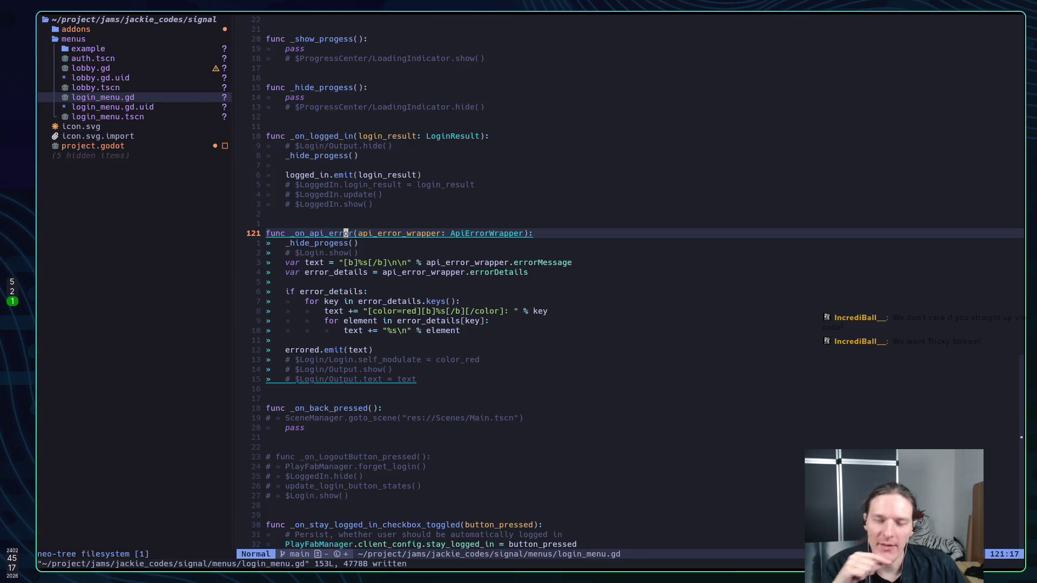
Delete the commented $Login lines after errored.emit in the API-error handler and save
{"action": "key", "text": "j"}
{"action": "key", "text": "j"}
{"action": "key", "text": "j"}
{"action": "key", "text": "j"}
{"action": "key", "text": "j"}
{"action": "key", "text": "j"}
{"action": "key", "text": "j"}
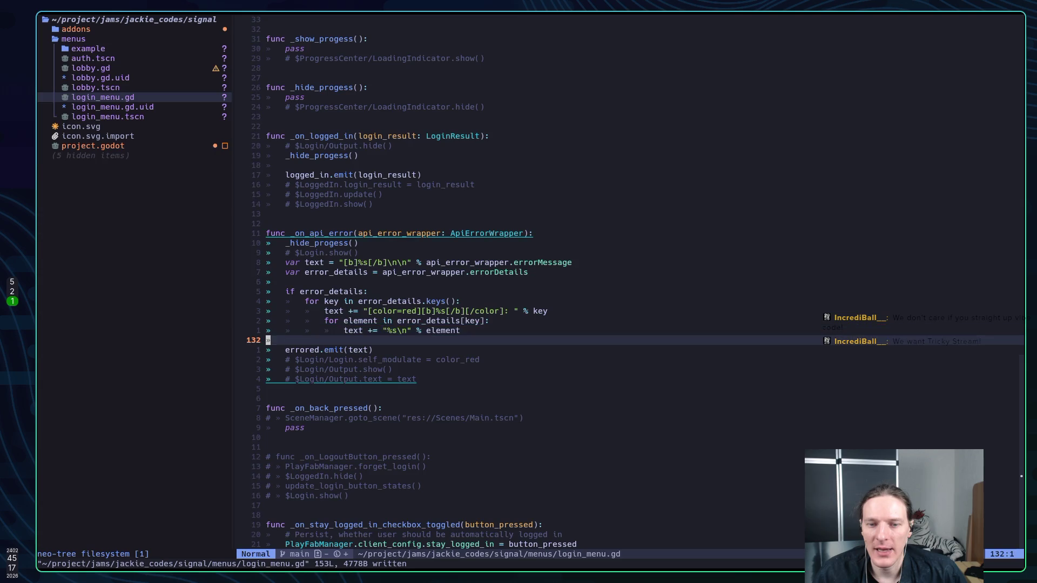
{"action": "key", "text": "j"}
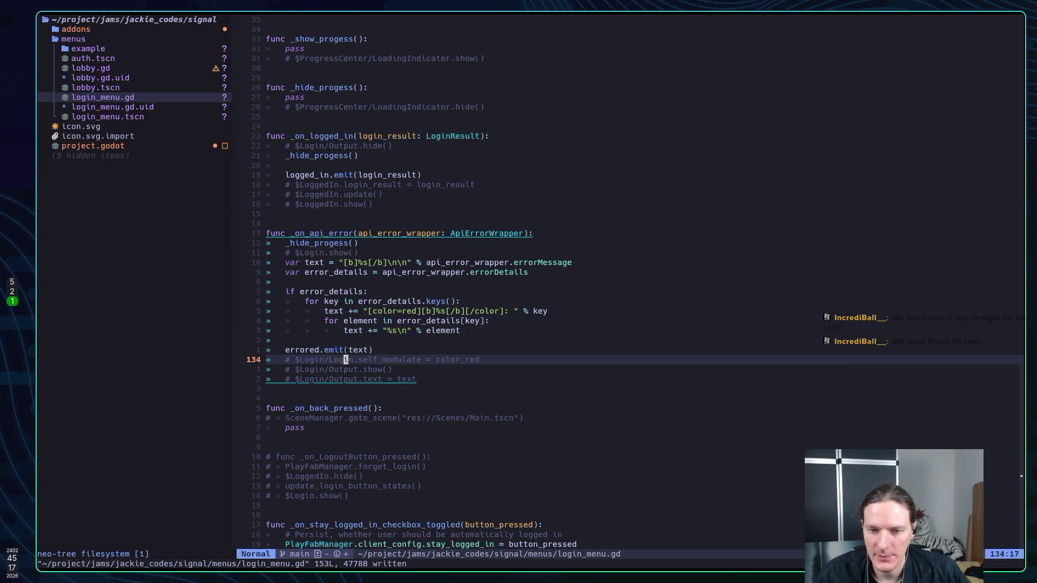
{"action": "key", "text": "V"}
{"action": "key", "text": "j"}
{"action": "key", "text": "j"}
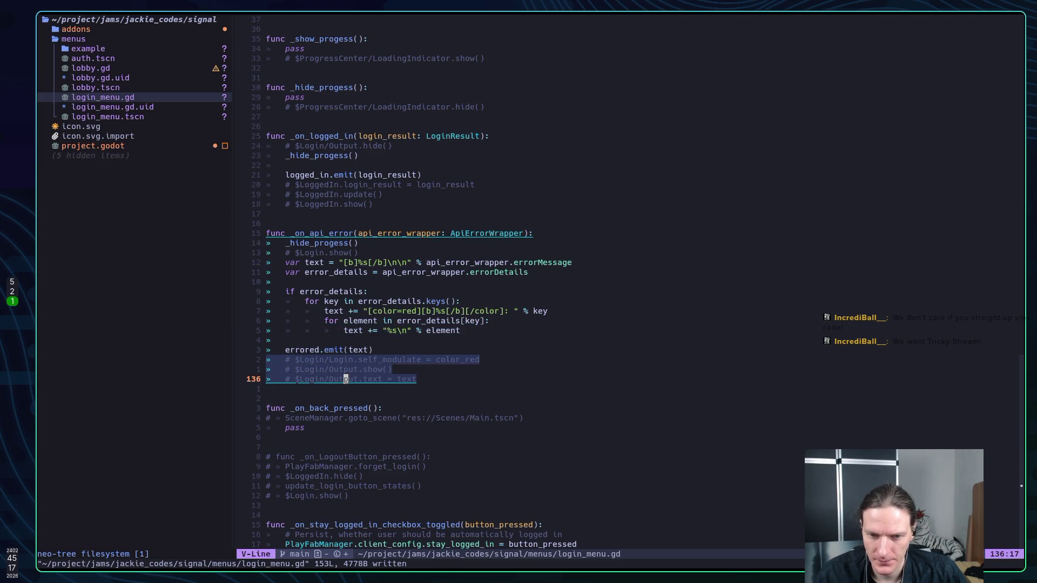
{"action": "type", "text": "d:w"}
{"action": "key", "text": "Return"}
{"action": "key", "text": "k"}
{"action": "key", "text": "k"}
{"action": "key", "text": "k"}
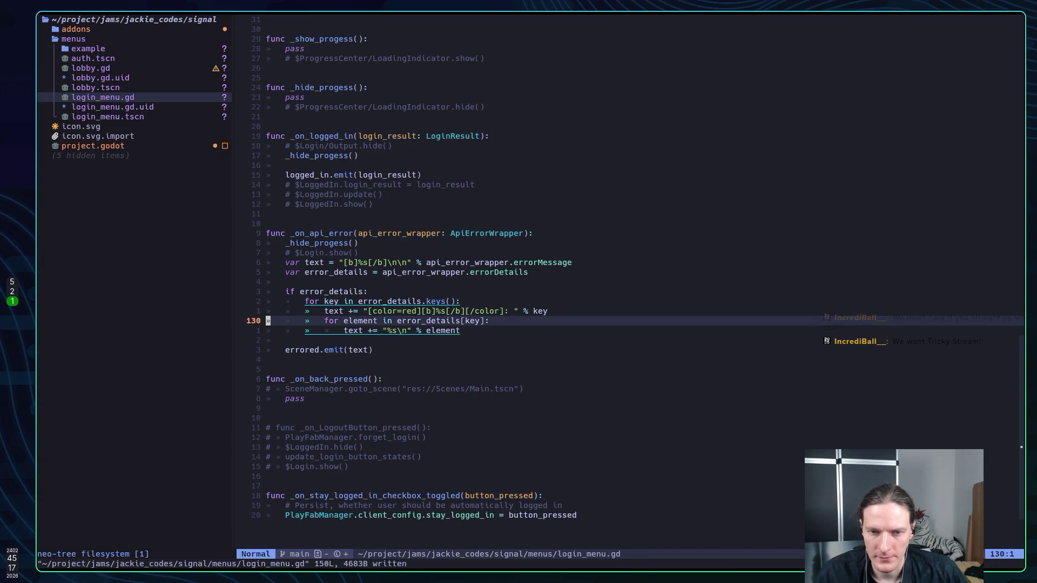
{"action": "key", "text": "k"}
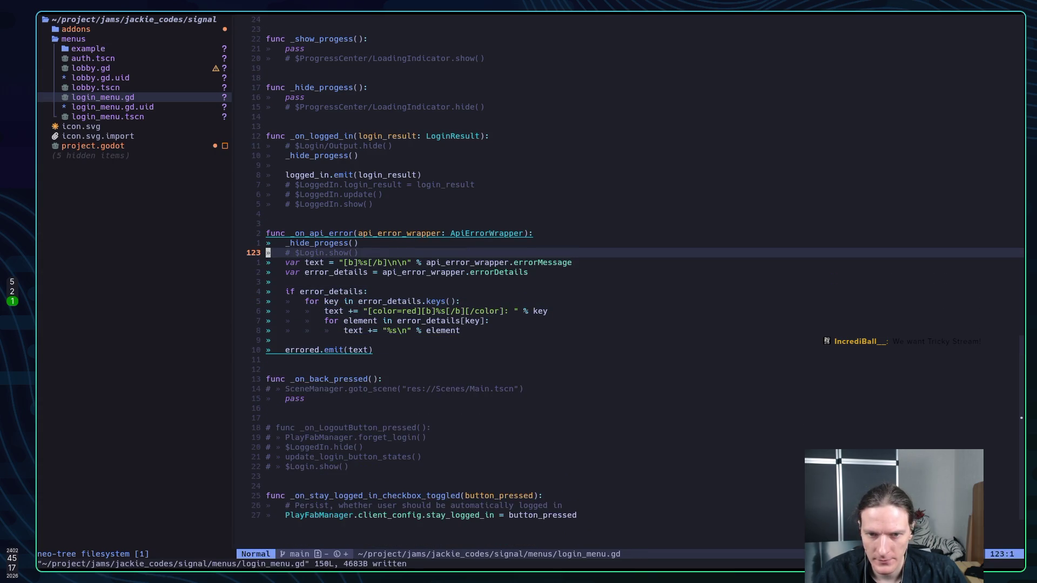
{"action": "key", "text": "d"}
{"action": "key", "text": "d"}
{"action": "type", "text": ":w"}
{"action": "key", "text": "Return"}
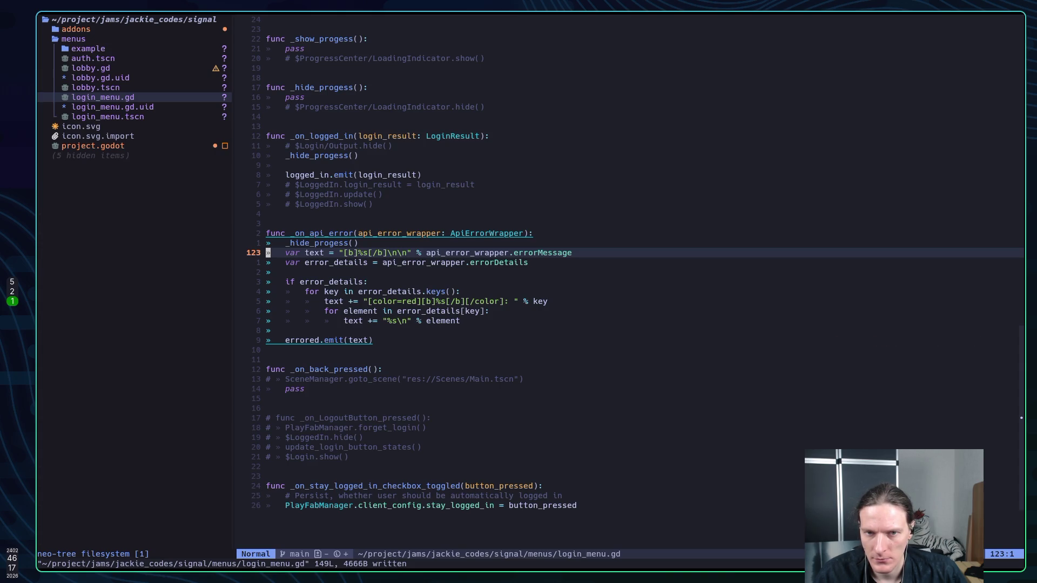
Remove the three commented $LoggedIn lines and the Output.hide line from _on_logged_in, then save
{"action": "key", "text": "k"}
{"action": "key", "text": "k"}
{"action": "key", "text": "k"}
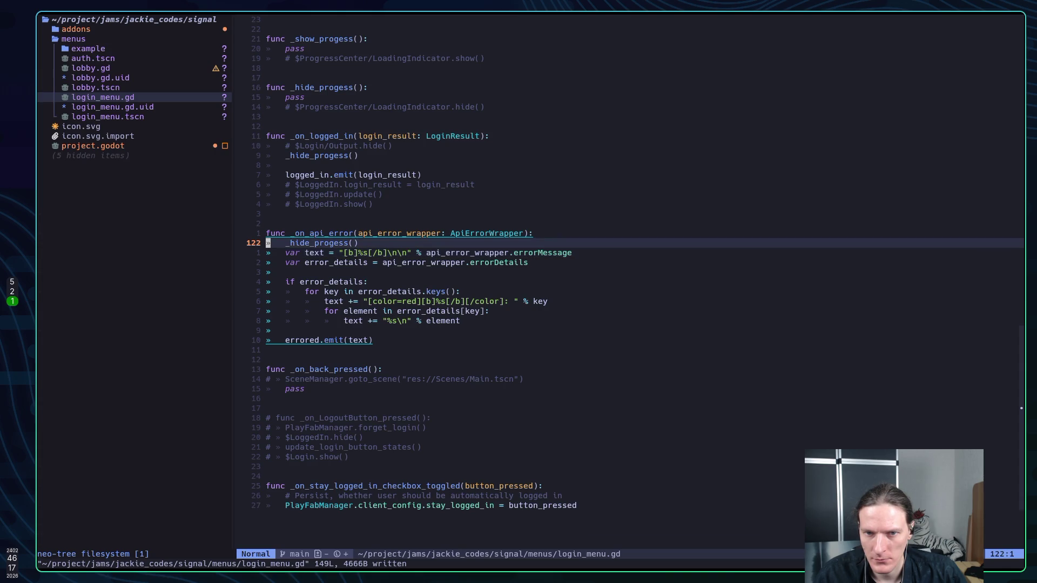
{"action": "key", "text": "V"}
{"action": "key", "text": "k"}
{"action": "key", "text": "k"}
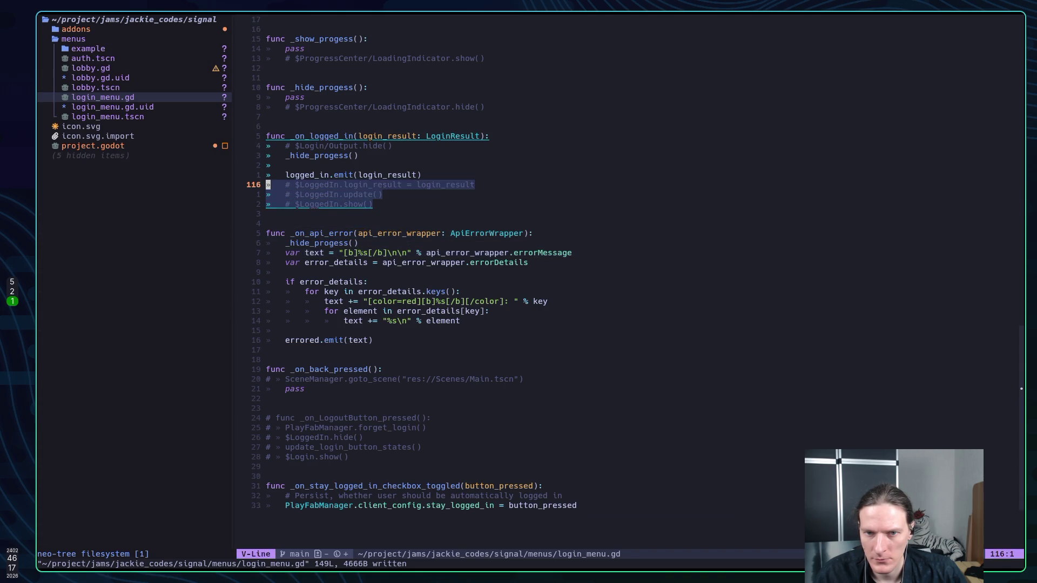
{"action": "key", "text": "d"}
{"action": "key", "text": "k"}
{"action": "key", "text": "k"}
{"action": "key", "text": "k"}
{"action": "key", "text": "d"}
{"action": "key", "text": "d"}
{"action": "type", "text": ":w"}
{"action": "key", "text": "Return"}
{"action": "key", "text": "k"}
{"action": "key", "text": "k"}
{"action": "key", "text": "k"}
{"action": "key", "text": "k"}
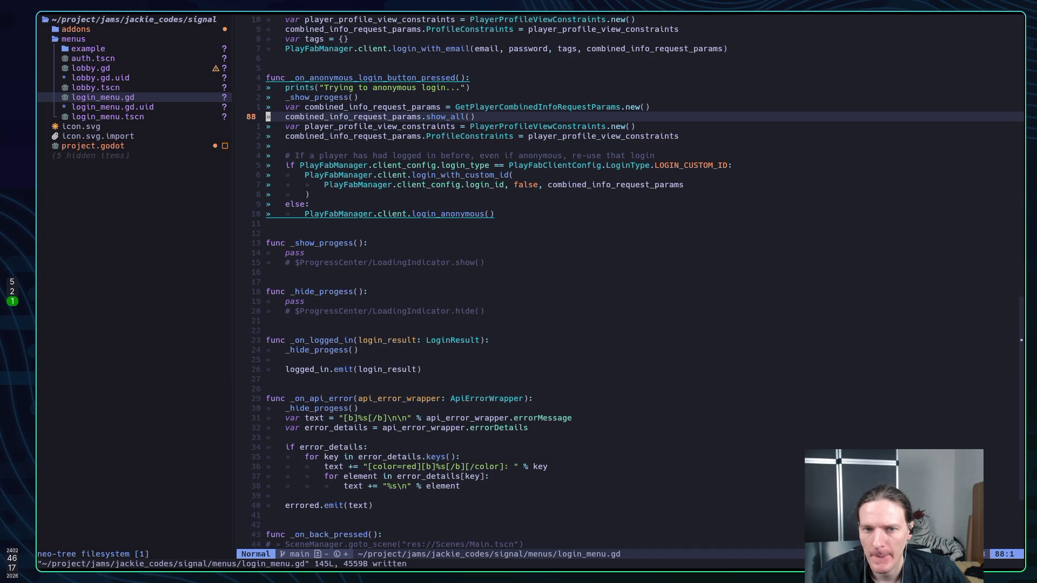
View the documentation for login_with_custom_id in the anonymous login handler
{"action": "key", "text": "k"}
{"action": "key", "text": "k"}
{"action": "key", "text": "k"}
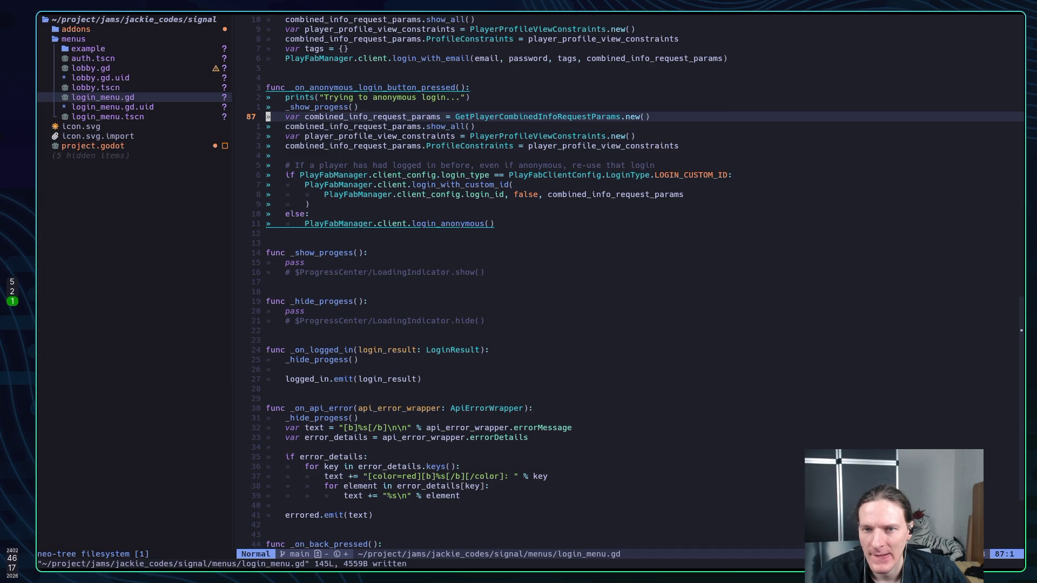
{"action": "key", "text": "j"}
{"action": "key", "text": "j"}
{"action": "key", "text": "j"}
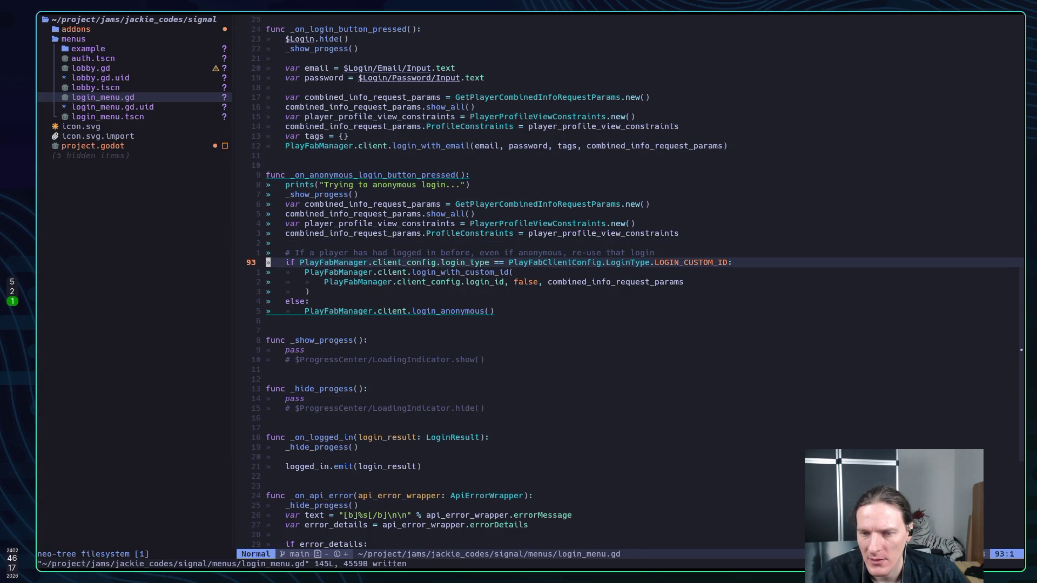
{"action": "key", "text": "j"}
{"action": "key", "text": "l"}
{"action": "key", "text": "f"}
{"action": "key", "text": "."}
{"action": "key", "text": "semicolon"}
{"action": "key", "text": "l"}
{"action": "key", "text": "l"}
{"action": "key", "text": "l"}
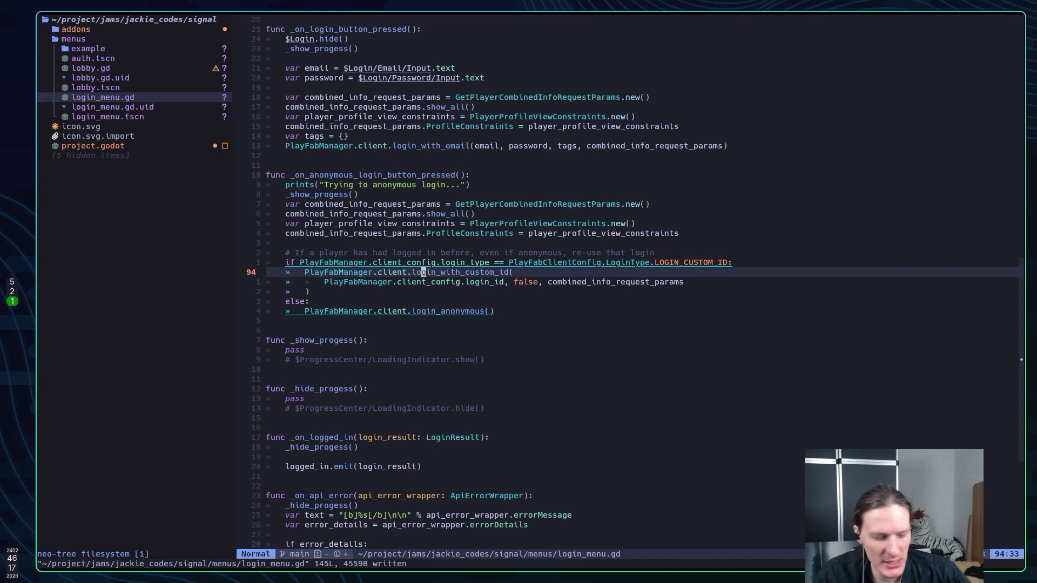
{"action": "key", "text": "K"}
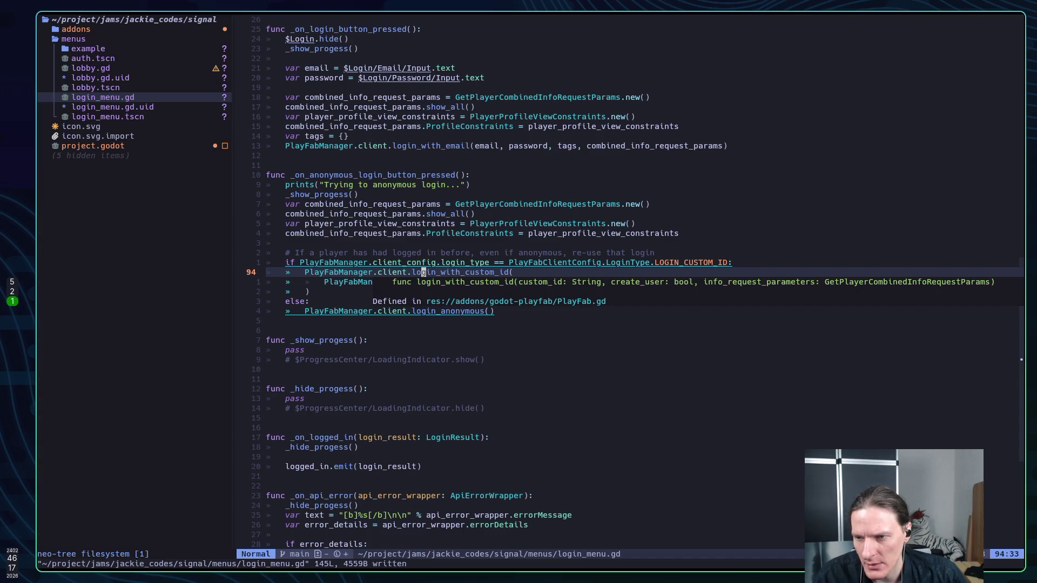
{"action": "key", "text": "Escape"}
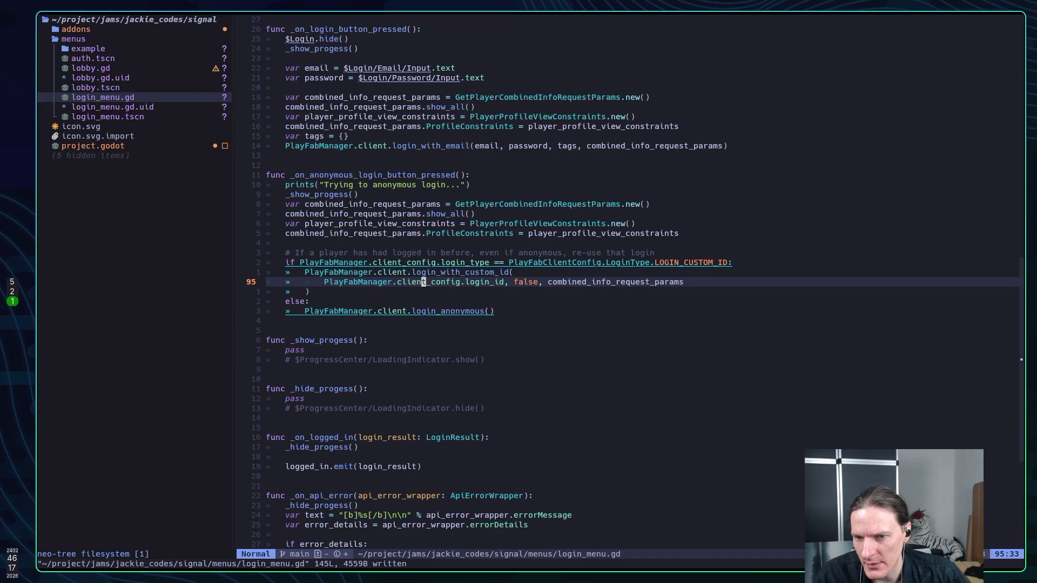
{"action": "key", "text": "j"}
{"action": "key", "text": "k"}
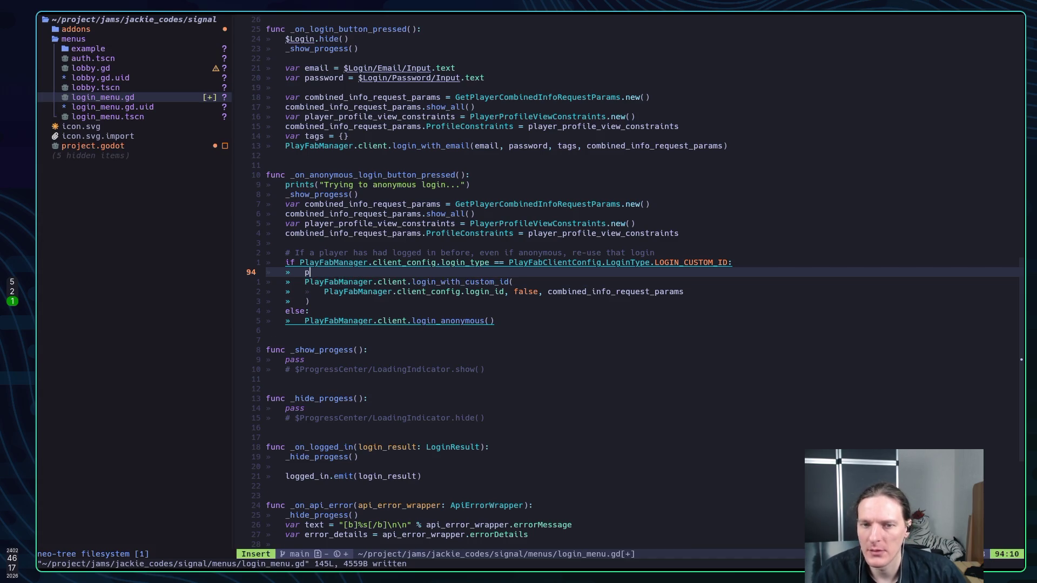
Insert prints("Player has logged before! (really?)") above the custom-ID call and save
{"action": "type", "text": "Oprints(\""}
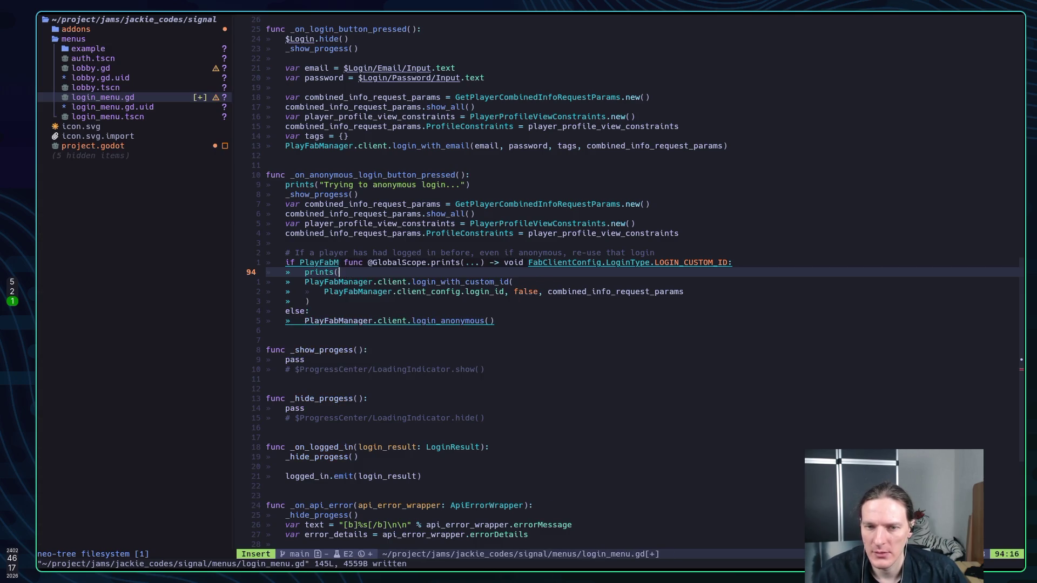
{"action": "type", "text": "Player has "}
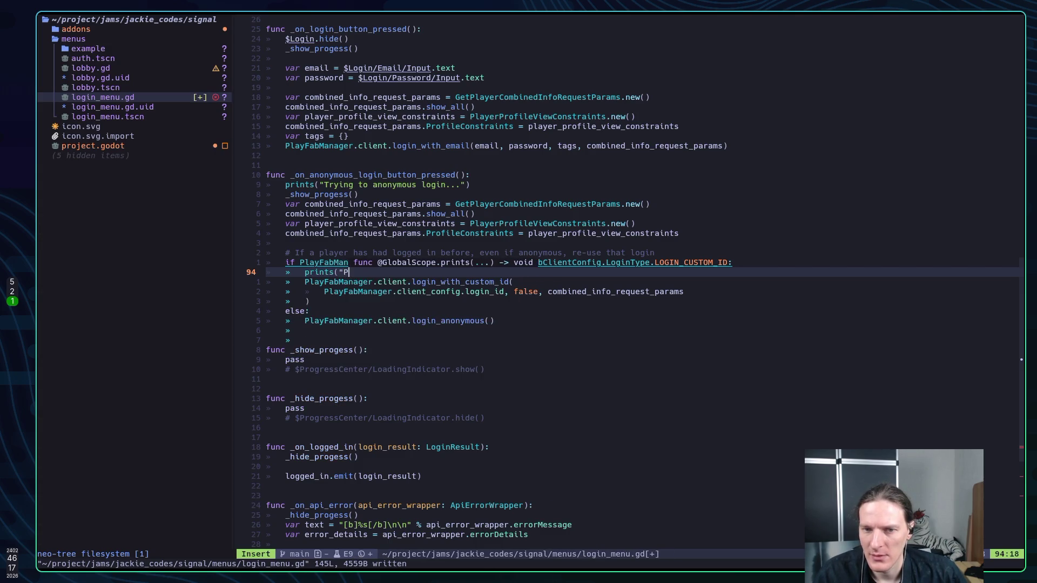
{"action": "type", "text": "logged be"}
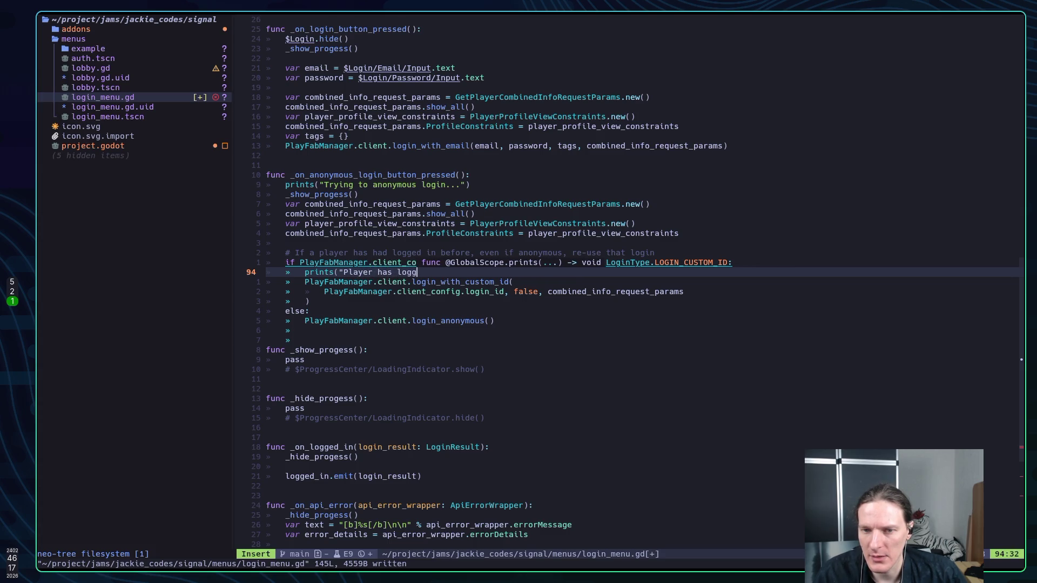
{"action": "type", "text": "fore! "}
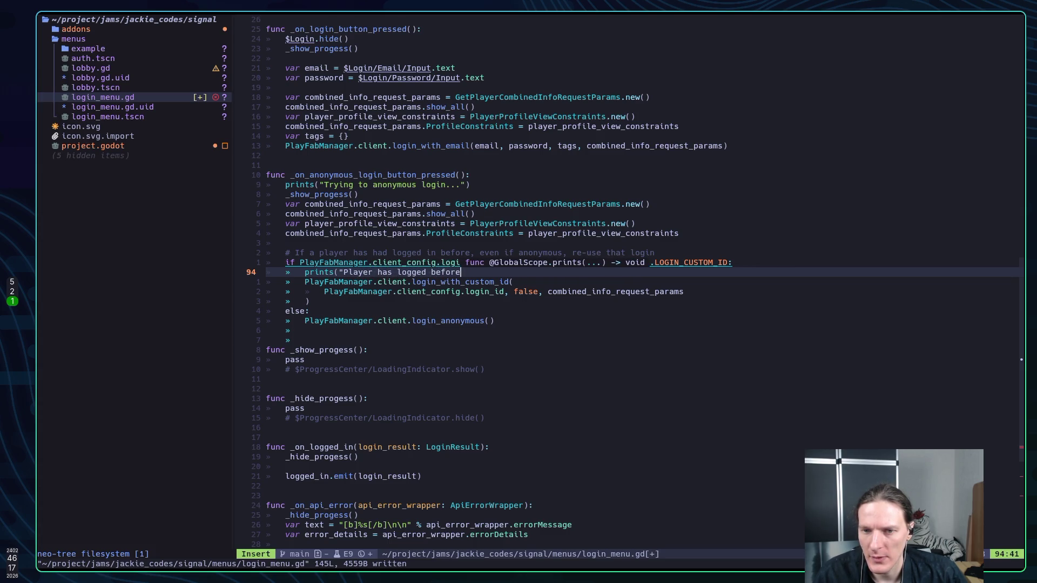
{"action": "type", "text": "("}
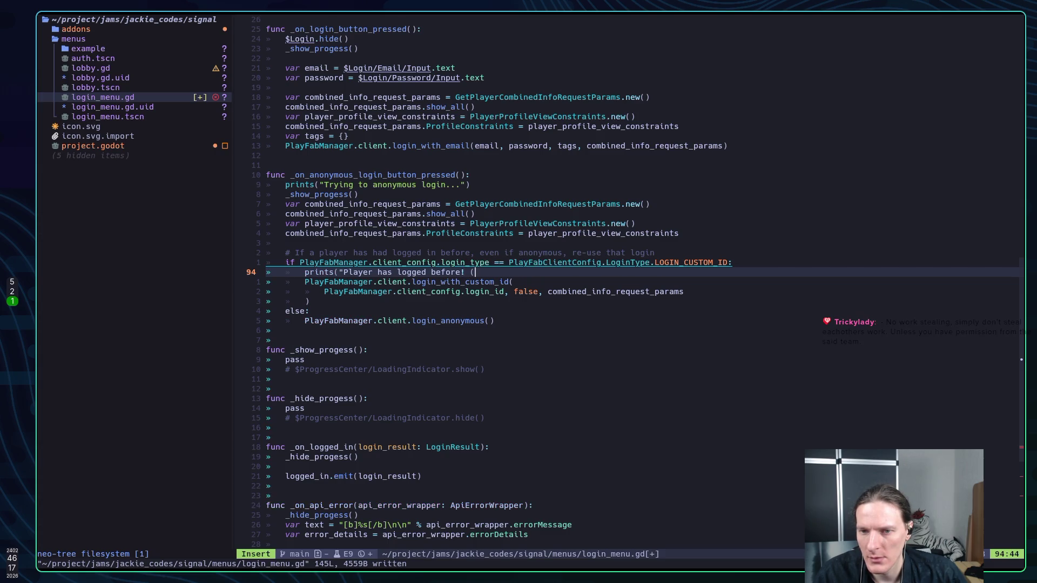
{"action": "type", "text": "really?)\")"}
{"action": "key", "text": "Escape"}
{"action": "type", "text": ":w"}
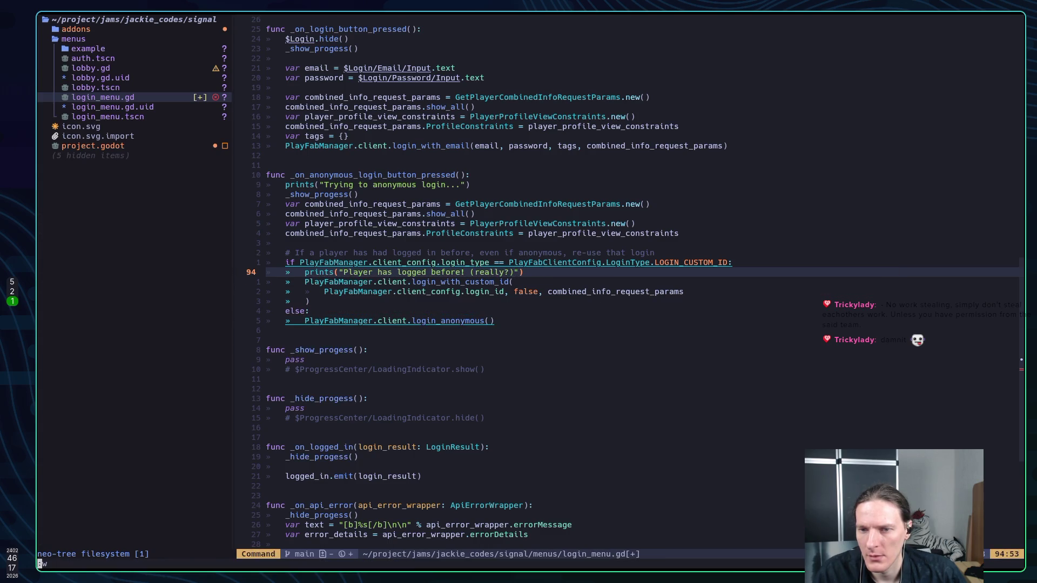
{"action": "key", "text": "Return"}
Run the lobby, try Anonymous Login twice until 'User not found' appears, then stop with F8
{"action": "key", "text": "alt+Tab"}
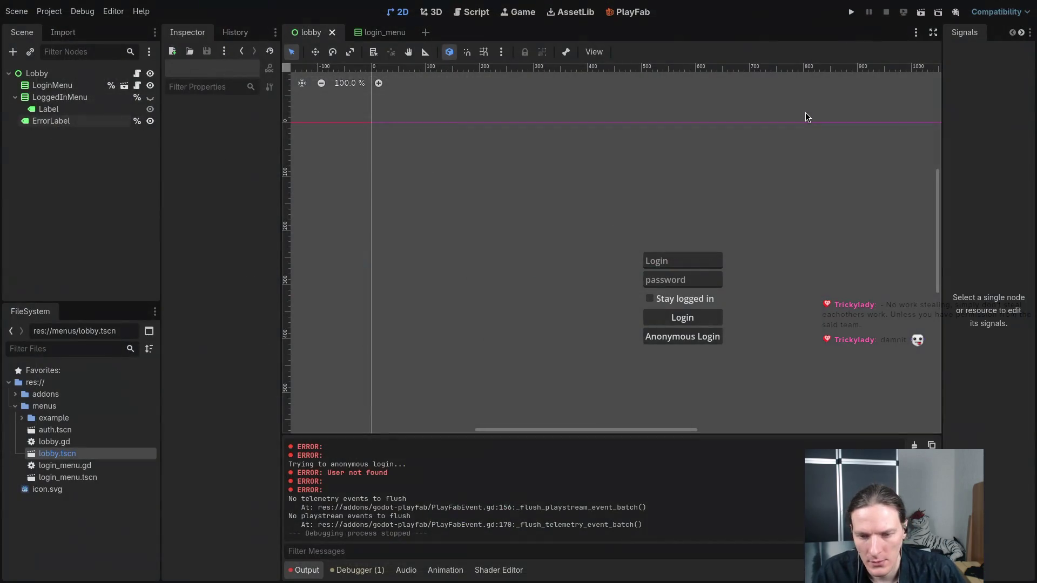
{"action": "key", "text": "F5"}
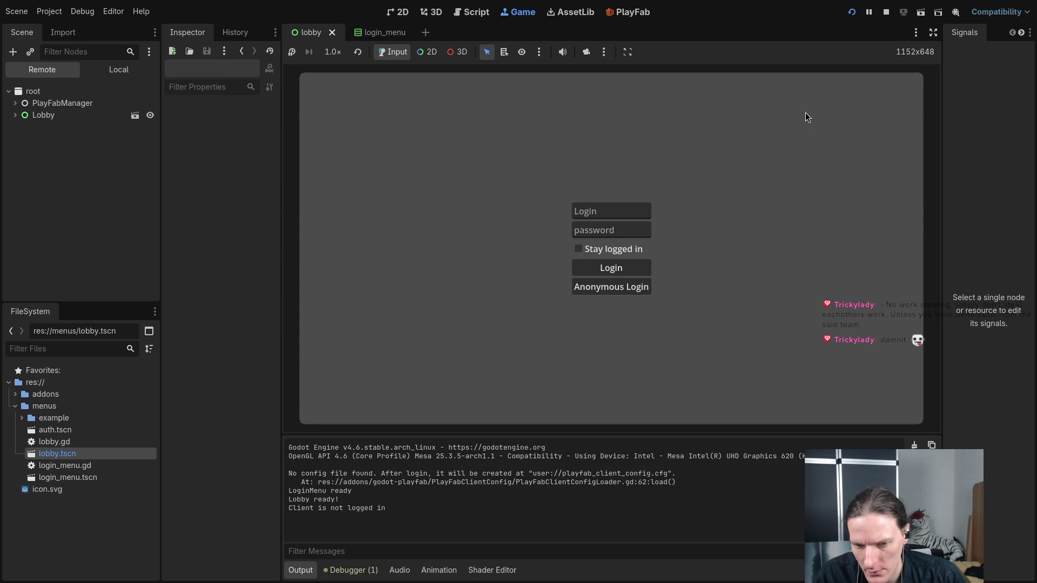
{"action": "left_click", "coordinate": [617, 285]}
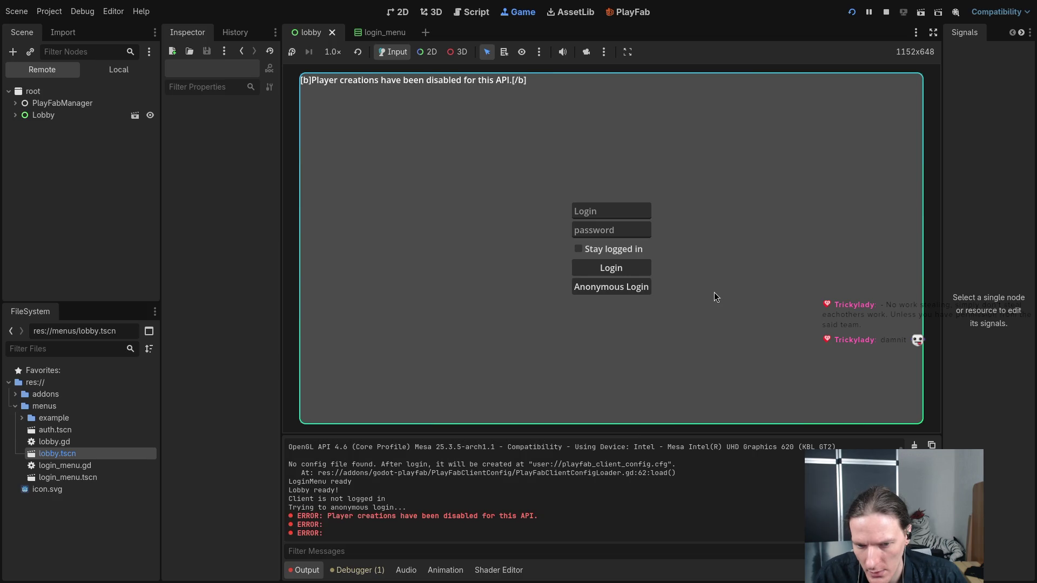
{"action": "left_click", "coordinate": [648, 288]}
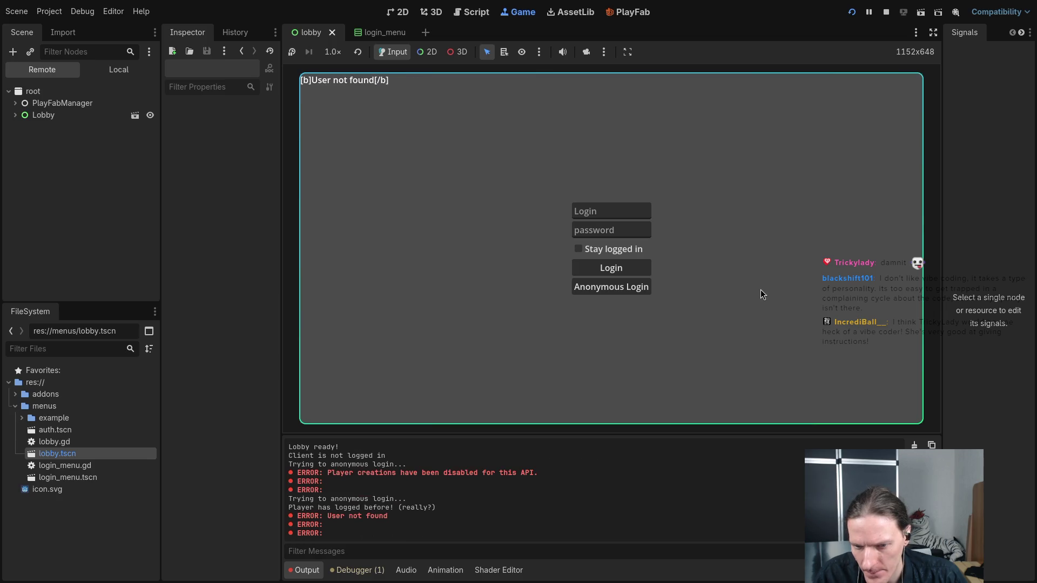
{"action": "key", "text": "F8"}
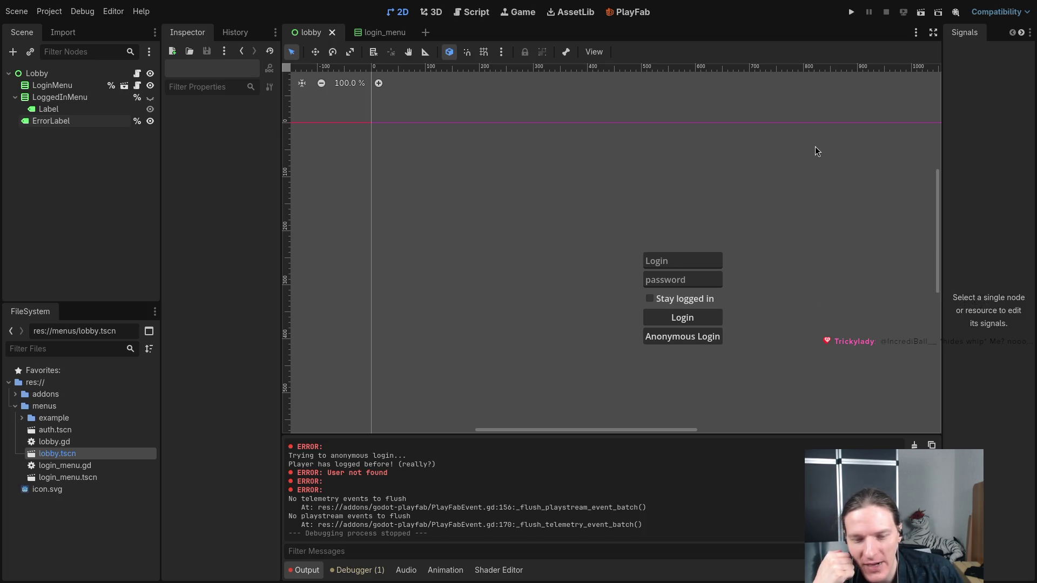
Copy the 'Player creations have been disabled for this API' error from the Output log
{"action": "key", "text": "alt+Tab"}
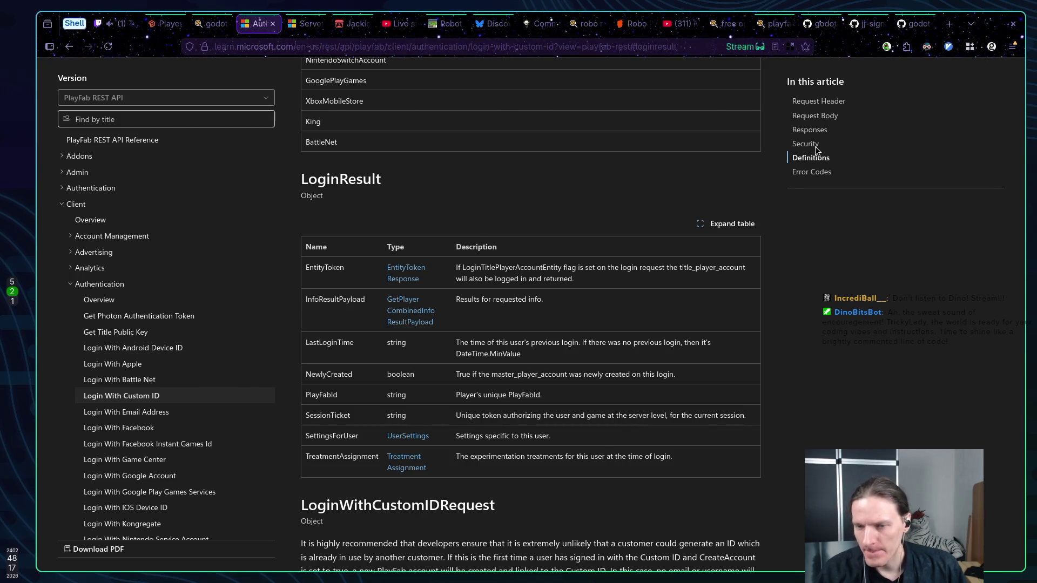
{"action": "key", "text": "alt+Tab"}
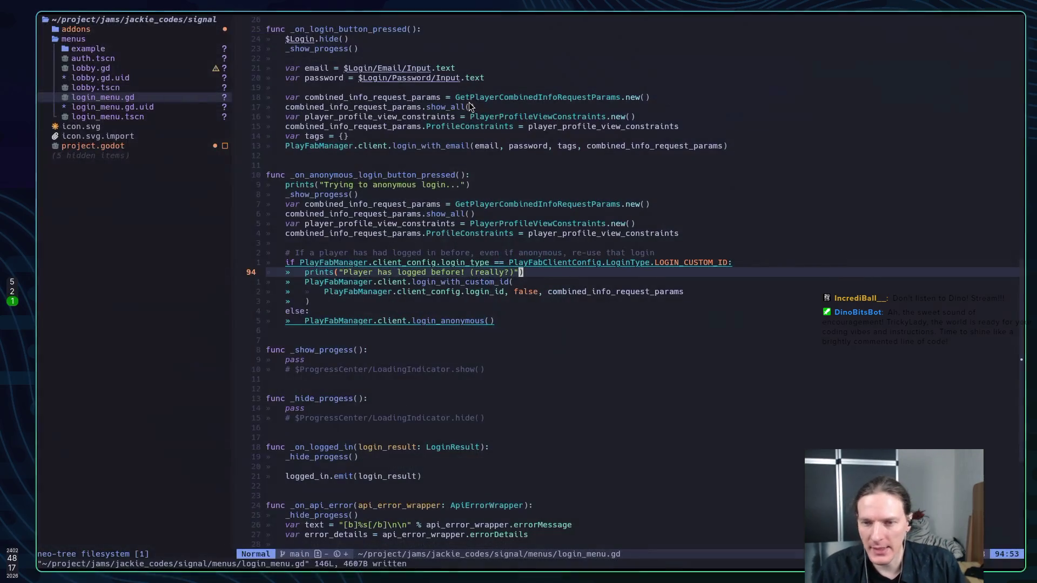
{"action": "key", "text": "alt+Tab"}
{"action": "key", "text": "alt+Tab"}
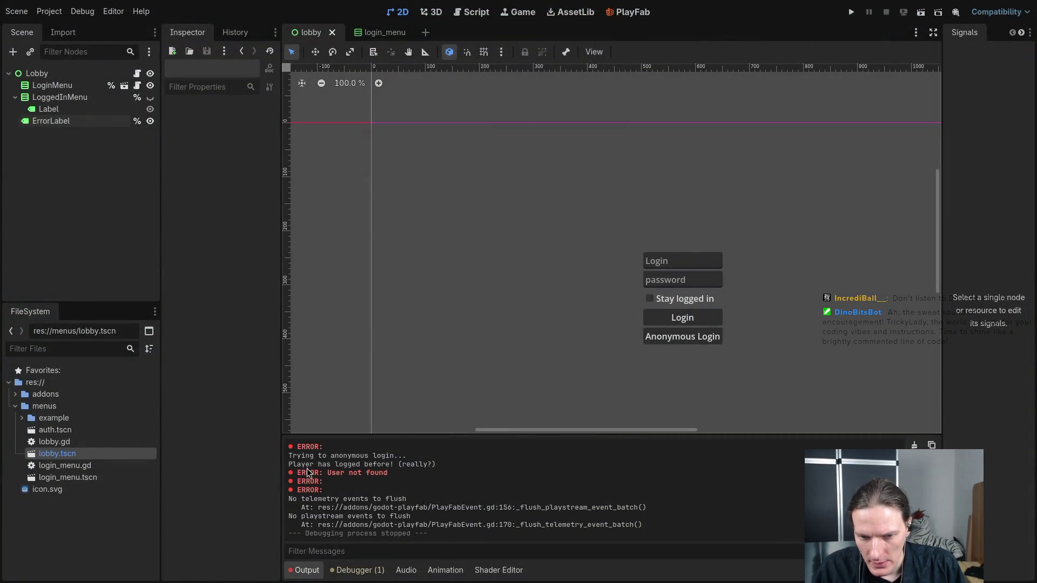
{"action": "scroll", "coordinate": [318, 484], "scroll_direction": "up", "scroll_amount": 3}
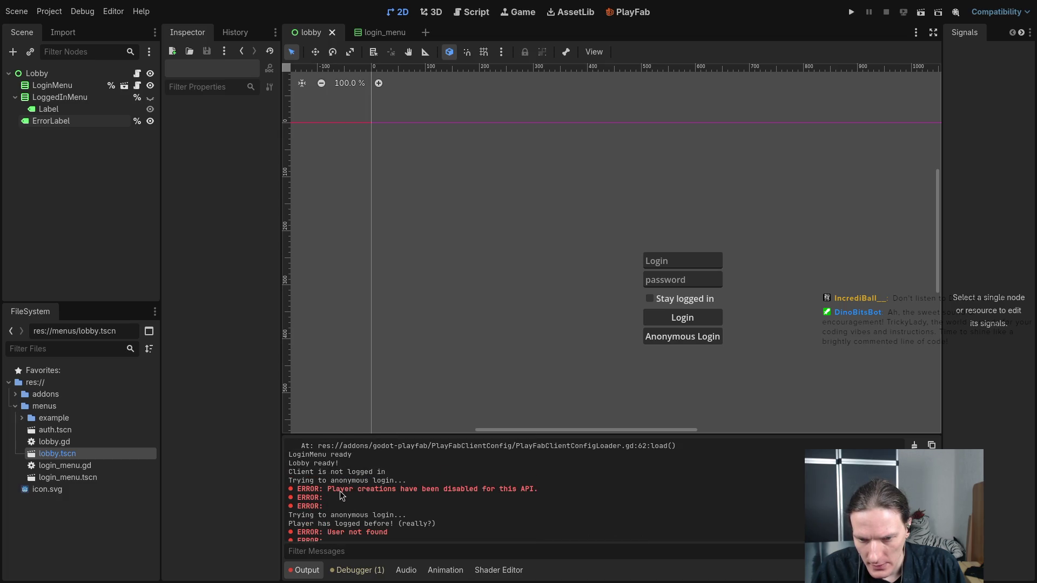
{"action": "left_click_drag", "start_coordinate": [330, 490], "coordinate": [443, 490]}
{"action": "left_click", "coordinate": [443, 490]}
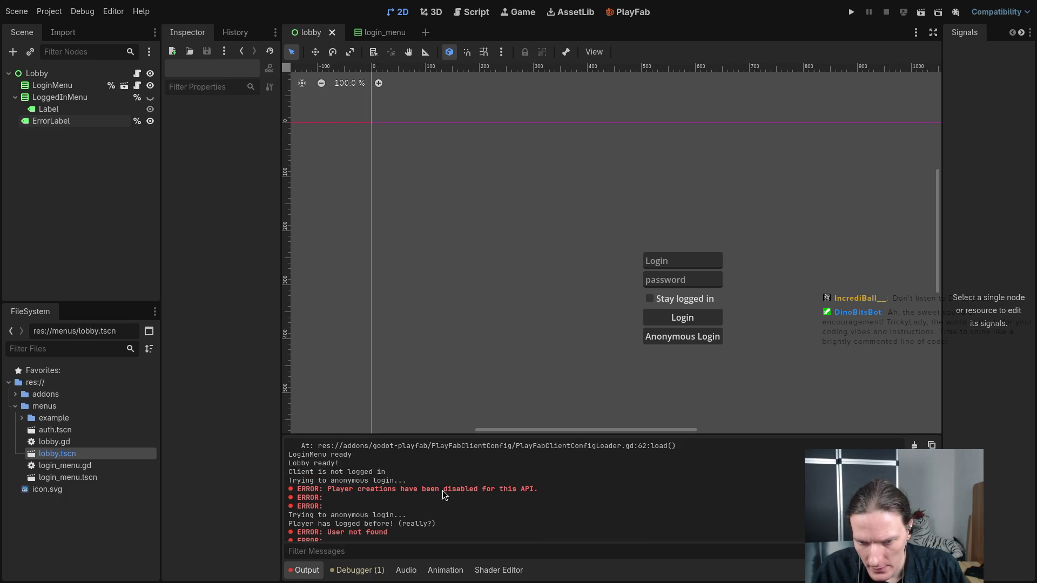
{"action": "left_click_drag", "start_coordinate": [328, 490], "coordinate": [534, 490]}
{"action": "key", "text": "ctrl+c"}
{"action": "key", "text": "super+2"}
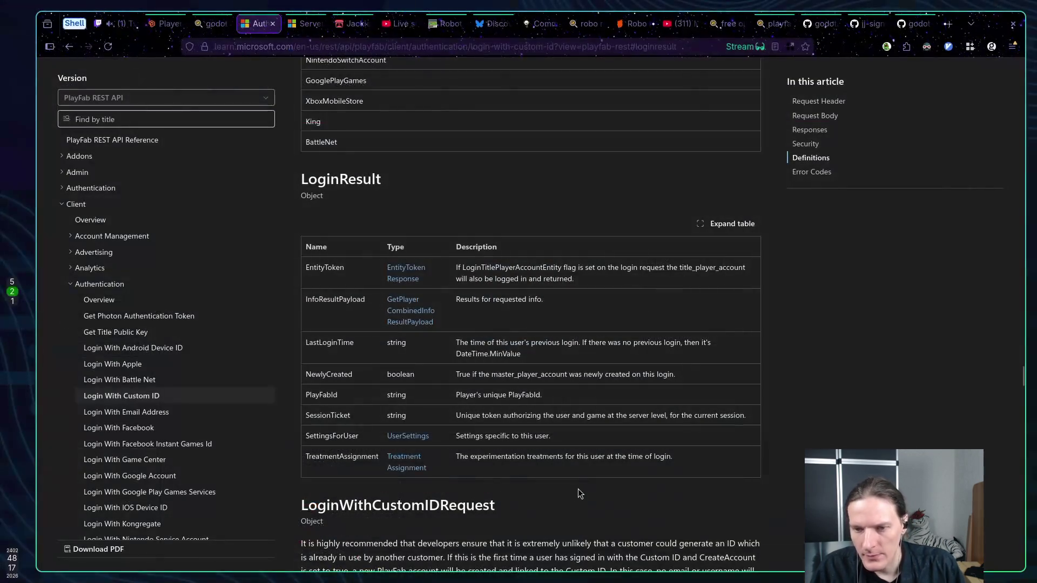
Search Kagi for 'playfab' followed by the pasted 'Player creations have been disabled' error
{"action": "key", "text": "ctrl+t"}
{"action": "type", "text": "playfab"}
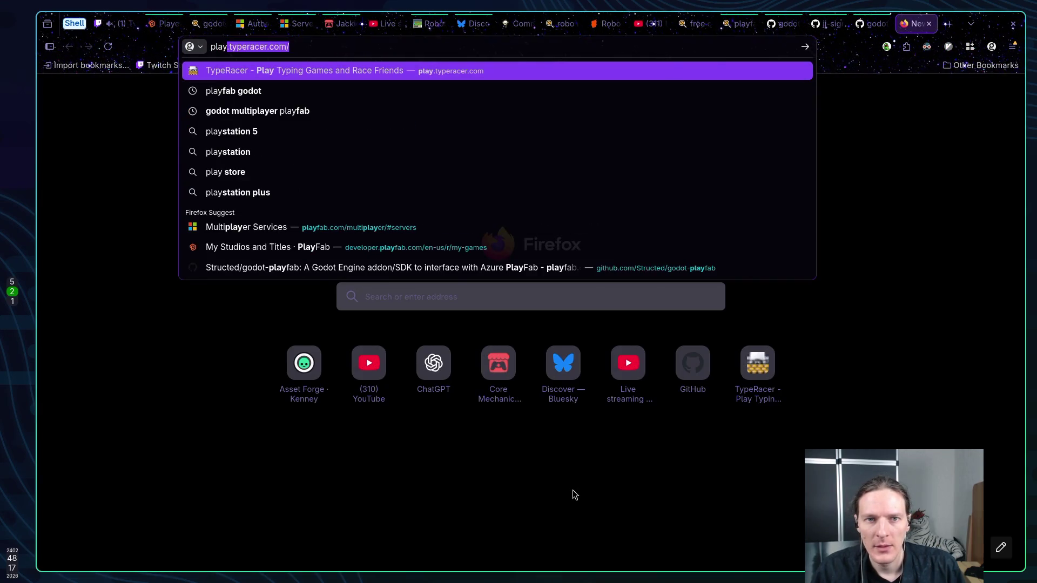
{"action": "key", "text": "ctrl+v"}
{"action": "key", "text": "Return"}
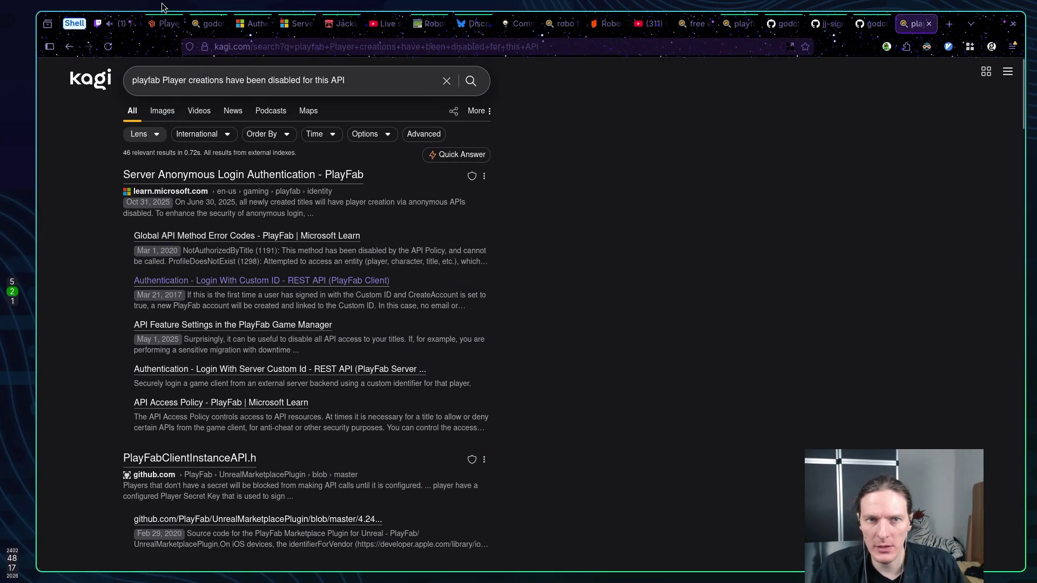
Go back to the PlayFab Login With Custom ID docs tab
{"action": "left_click", "coordinate": [165, 24]}
{"action": "left_click", "coordinate": [209, 25]}
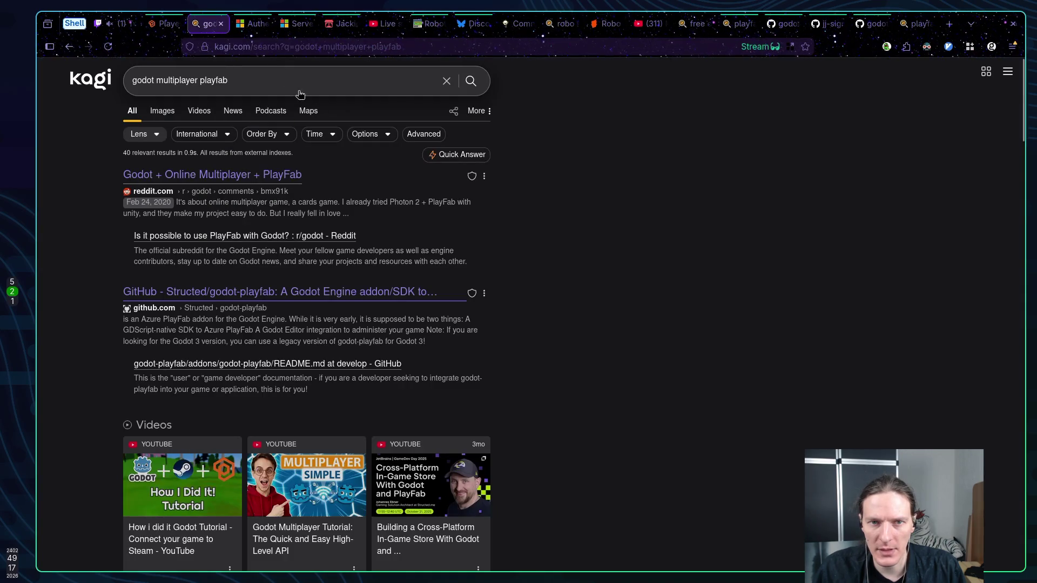
{"action": "left_click", "coordinate": [252, 24]}
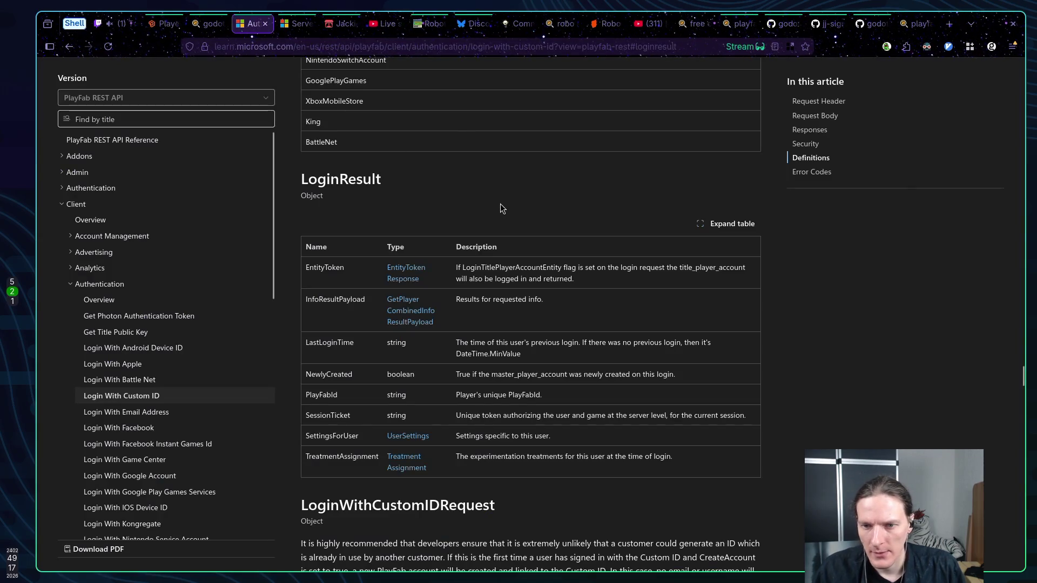
Search the Login With Custom ID page for 'has been di' and then 'Player crea'
{"action": "key", "text": "ctrl+f"}
{"action": "type", "text": "has bee"}
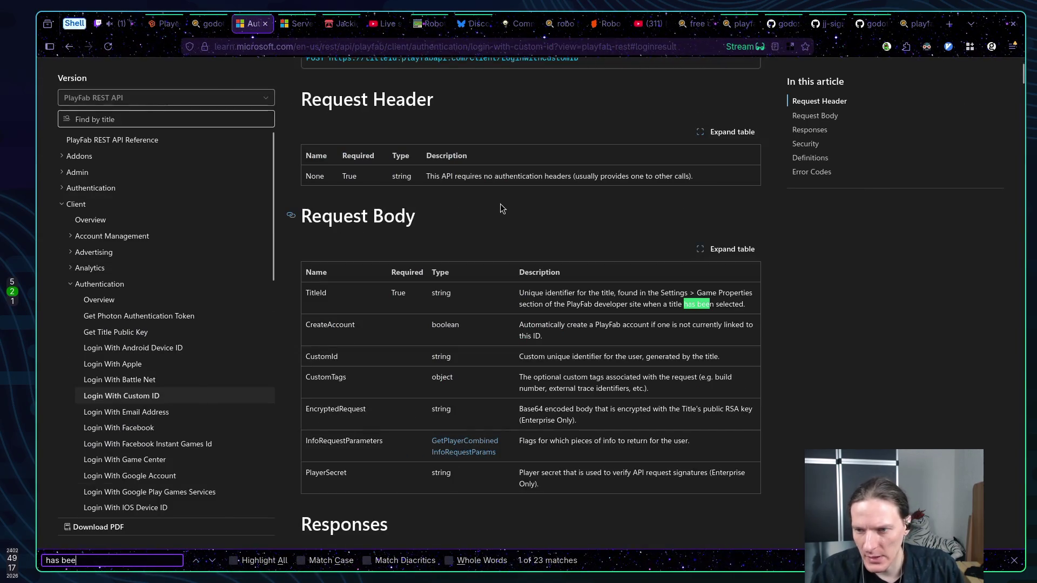
{"action": "type", "text": "n di"}
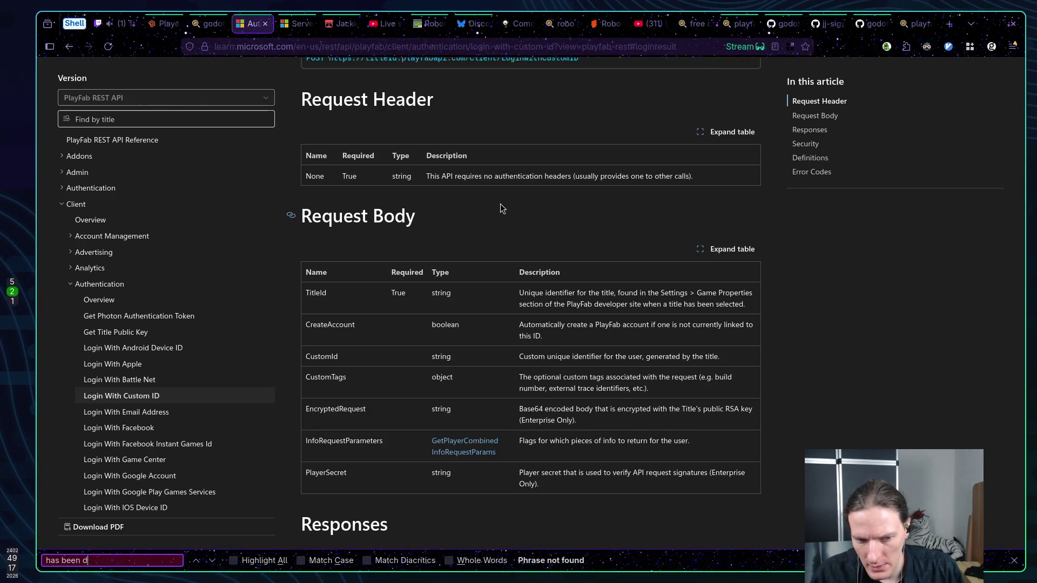
{"action": "key", "text": "ctrl+a"}
{"action": "type", "text": "Player "}
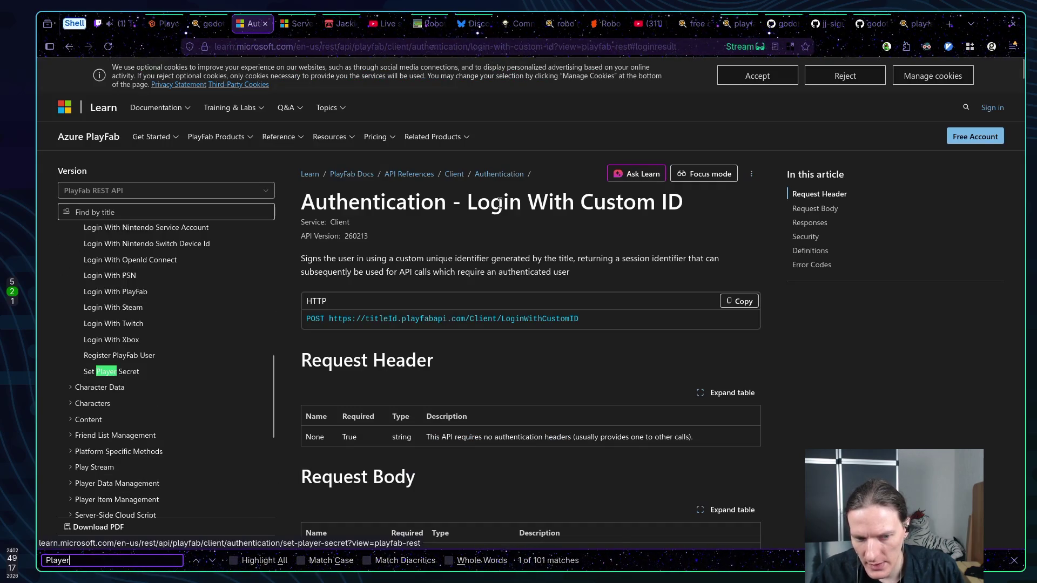
{"action": "type", "text": "crea"}
{"action": "key", "text": "BackSpace"}
{"action": "key", "text": "BackSpace"}
{"action": "key", "text": "BackSpace"}
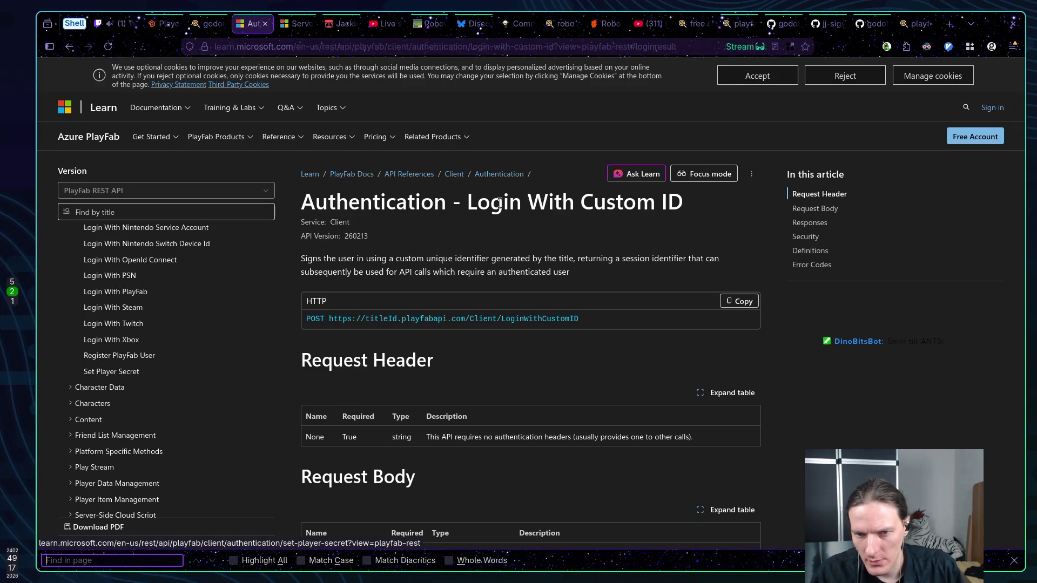
{"action": "key", "text": "Escape"}
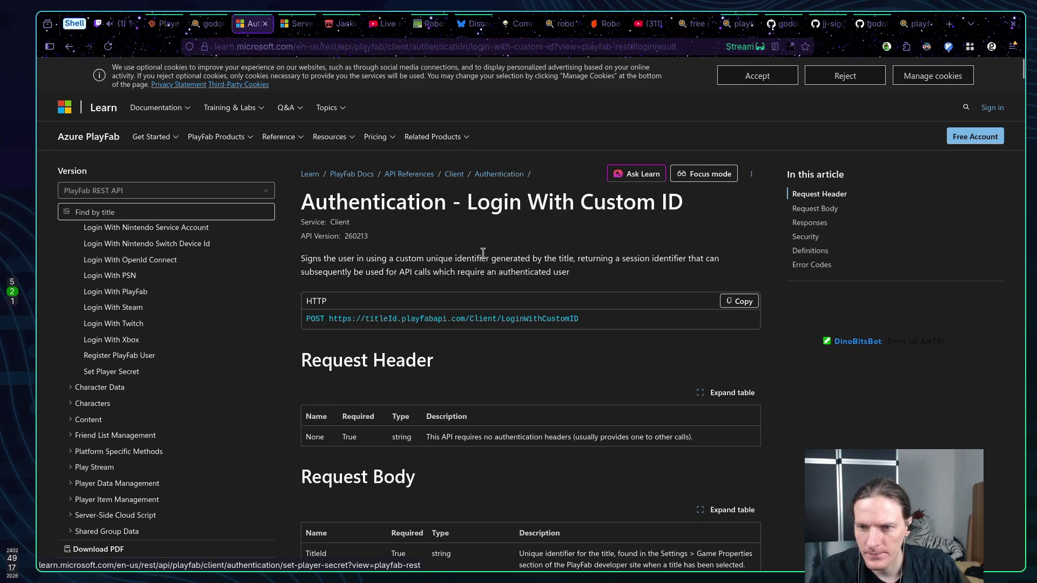
Skim the reference page, then return to the Kagi results for the player-creation error
{"action": "scroll", "coordinate": [479, 253], "scroll_direction": "down", "scroll_amount": 20}
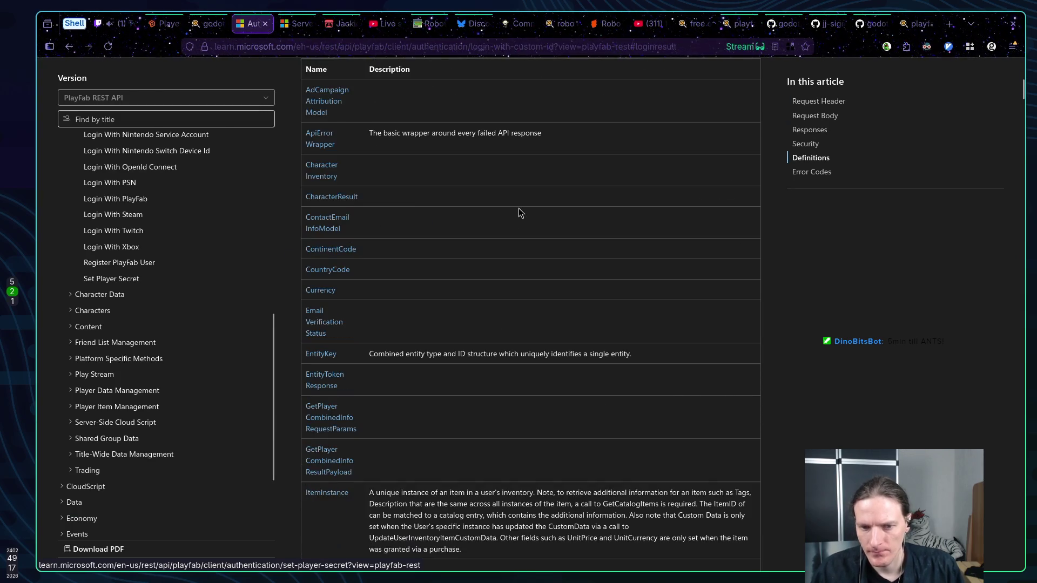
{"action": "scroll", "coordinate": [538, 236], "scroll_direction": "up", "scroll_amount": 20}
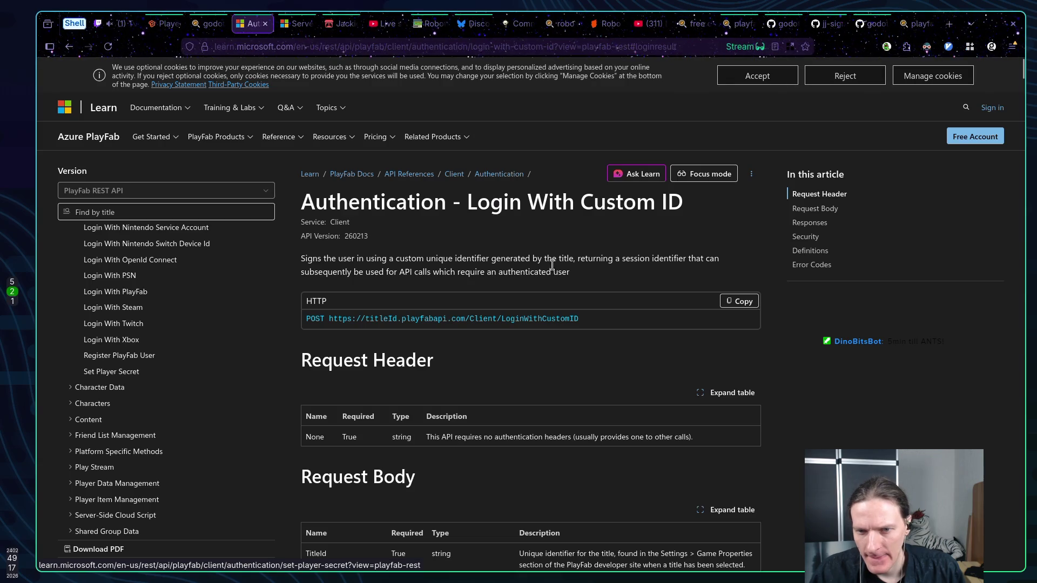
{"action": "left_click", "coordinate": [914, 24]}
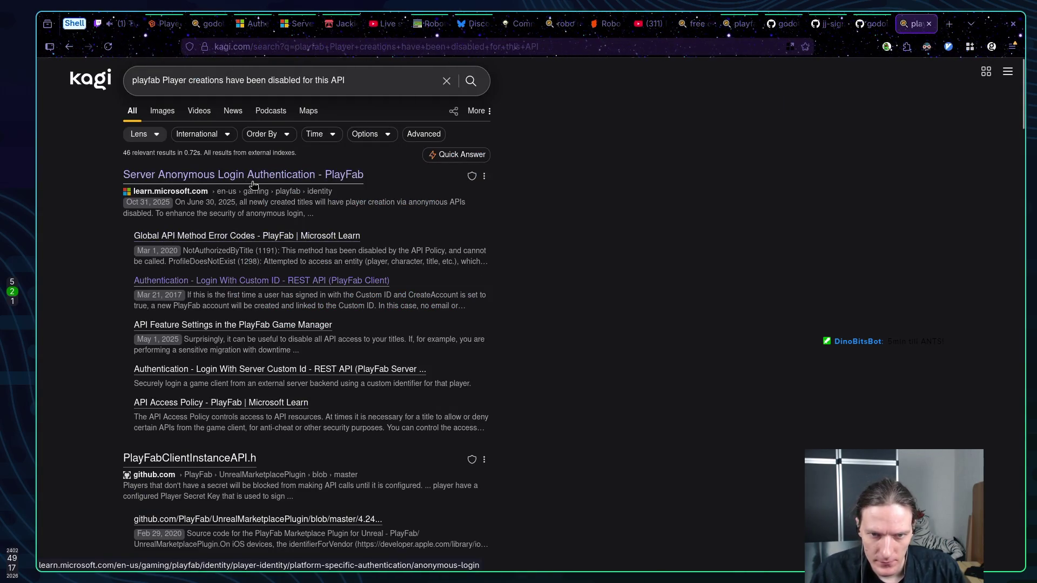
Open the 'Server Anonymous Login Authentication - PlayFab' result in a background tab
{"action": "scroll", "coordinate": [496, 224], "scroll_direction": "down", "scroll_amount": 3}
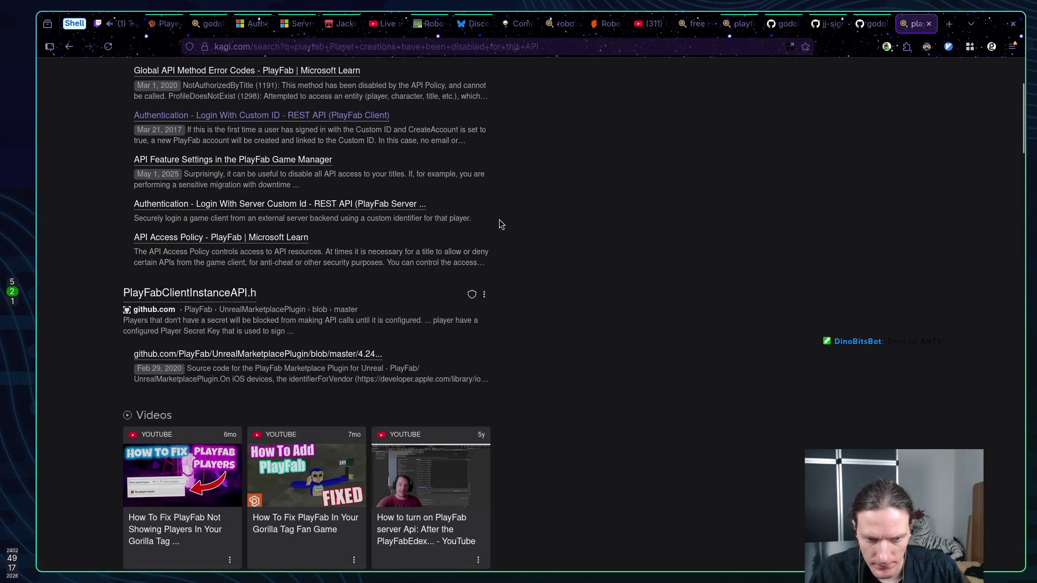
{"action": "scroll", "coordinate": [555, 223], "scroll_direction": "up", "scroll_amount": 3}
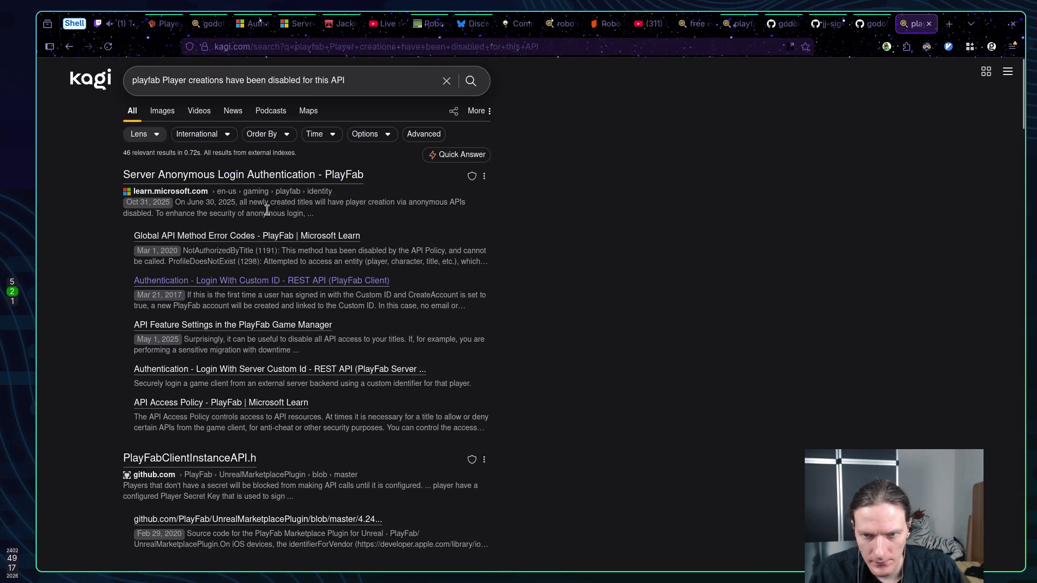
{"action": "middle_click", "coordinate": [253, 179]}
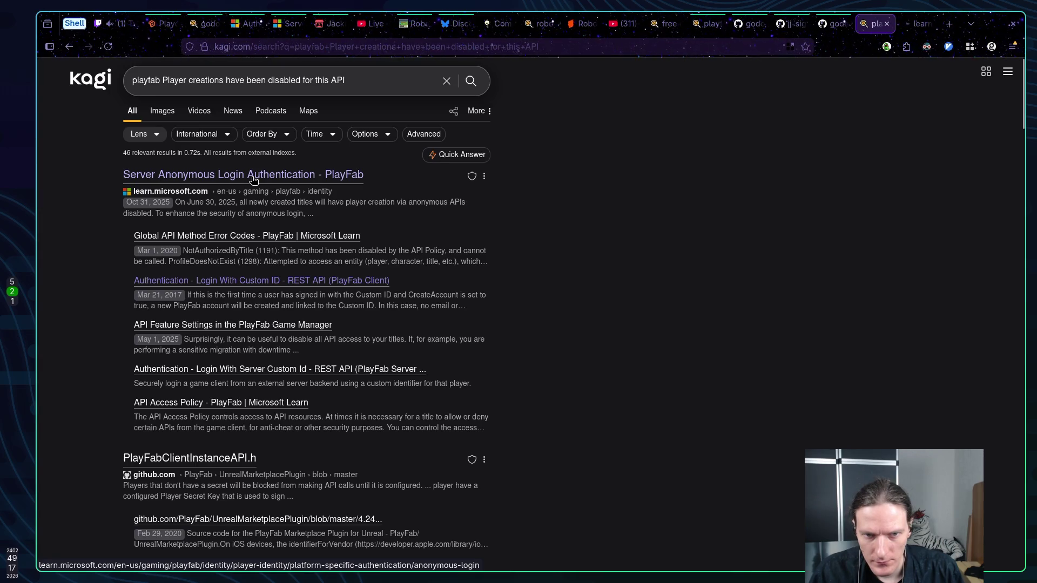
Read the Anonymous Login guide, noting player creation is disabled from June 30, 2025
{"action": "left_click", "coordinate": [916, 26]}
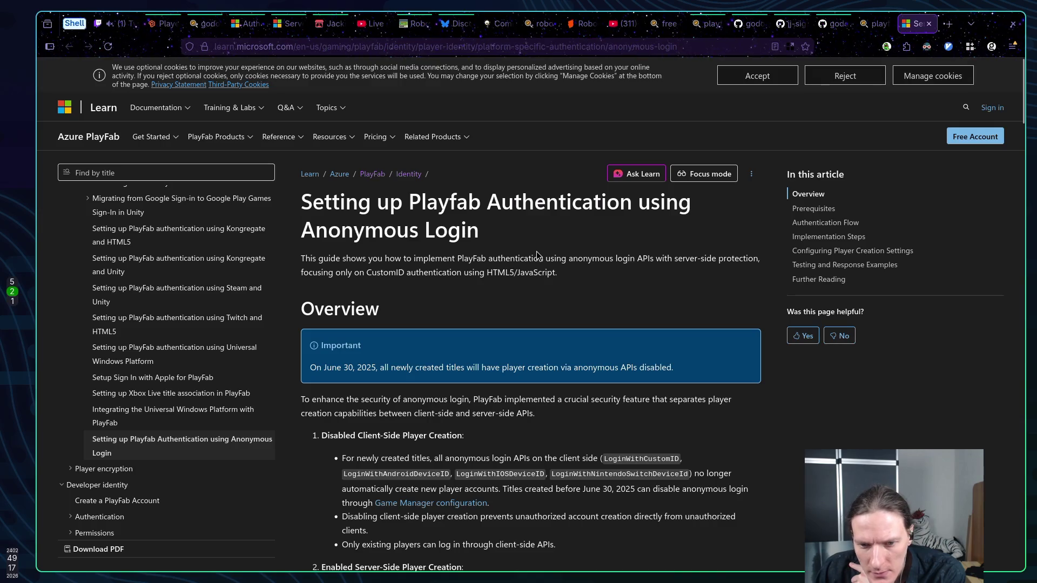
{"action": "scroll", "coordinate": [533, 251], "scroll_direction": "down", "scroll_amount": 1}
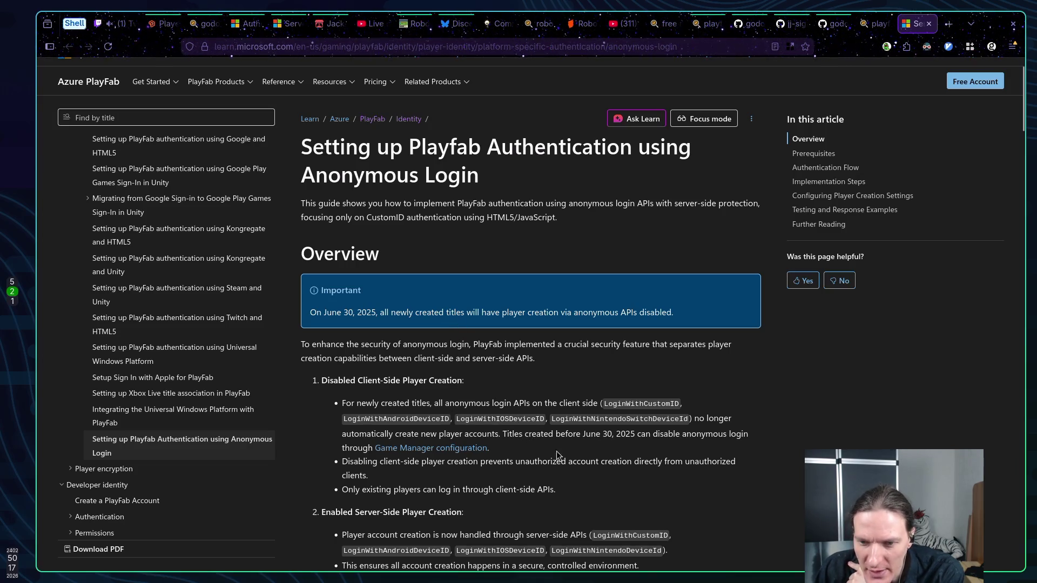
{"action": "left_click_drag", "start_coordinate": [582, 438], "coordinate": [621, 435]}
{"action": "left_click", "coordinate": [678, 453]}
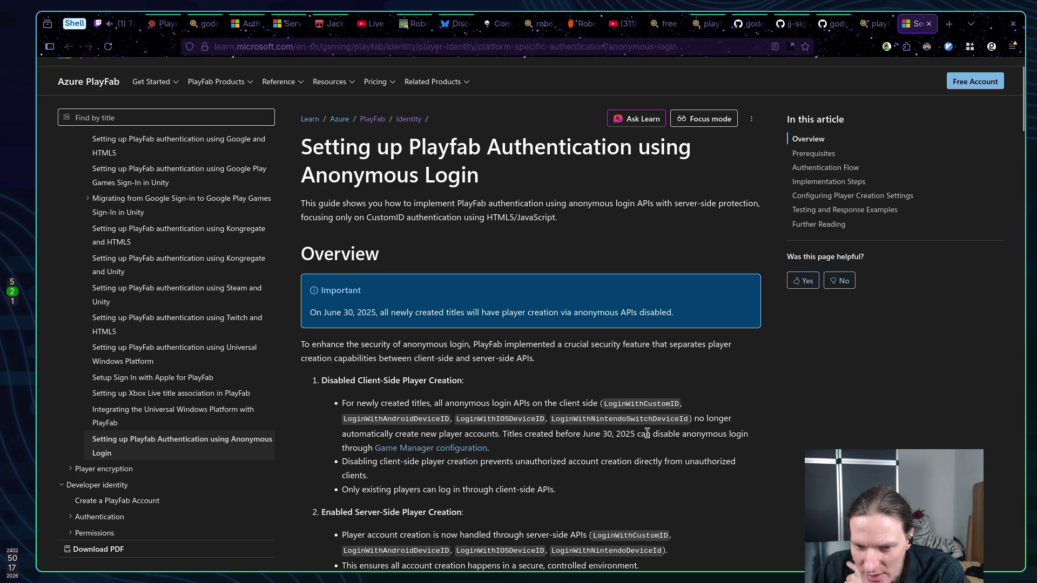
{"action": "left_click", "coordinate": [157, 28]}
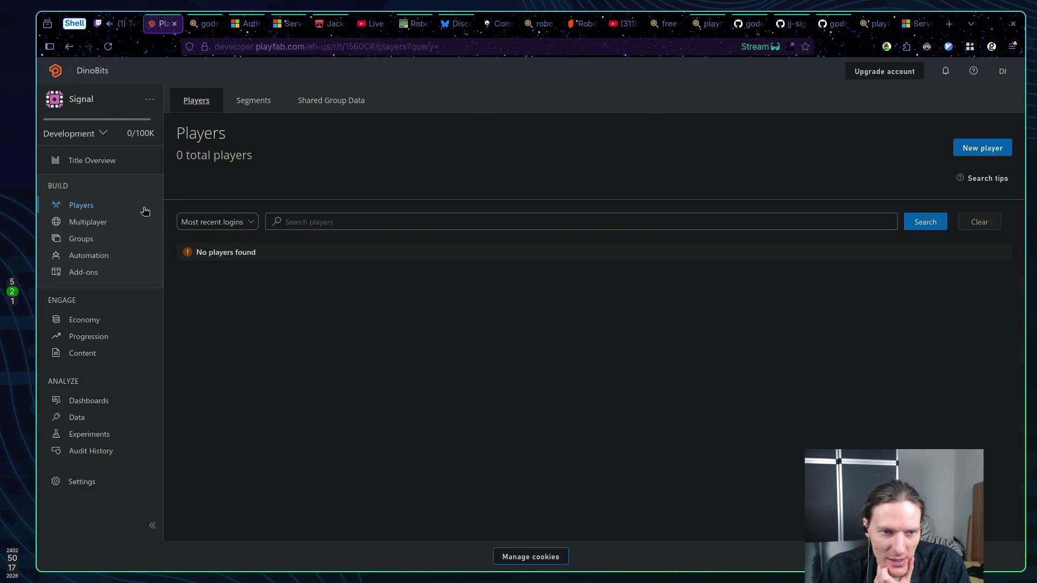
Look over the Signal title's General settings and its options menu in Game Manager
{"action": "left_click", "coordinate": [82, 485]}
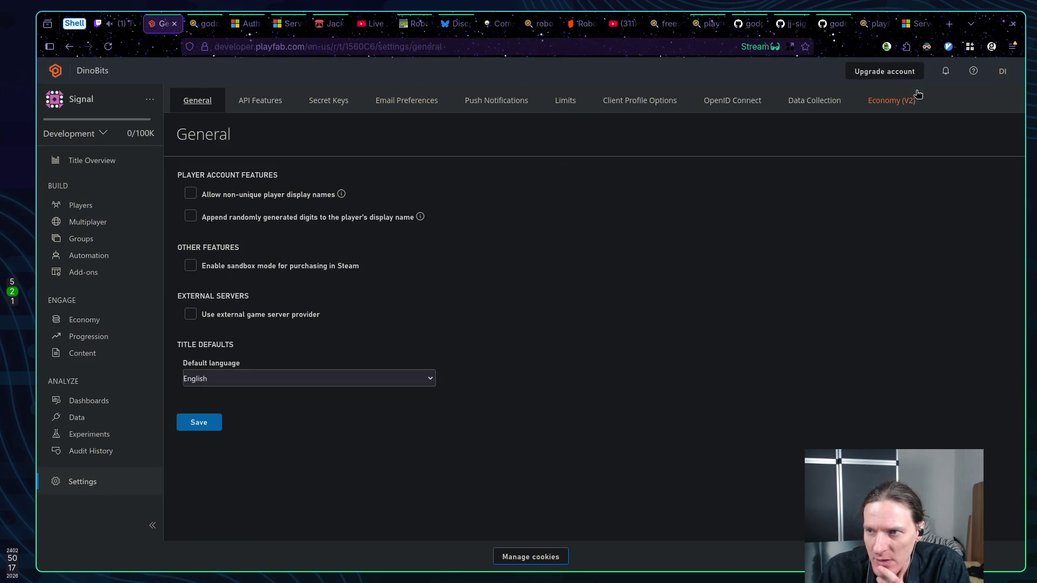
{"action": "left_click", "coordinate": [151, 101]}
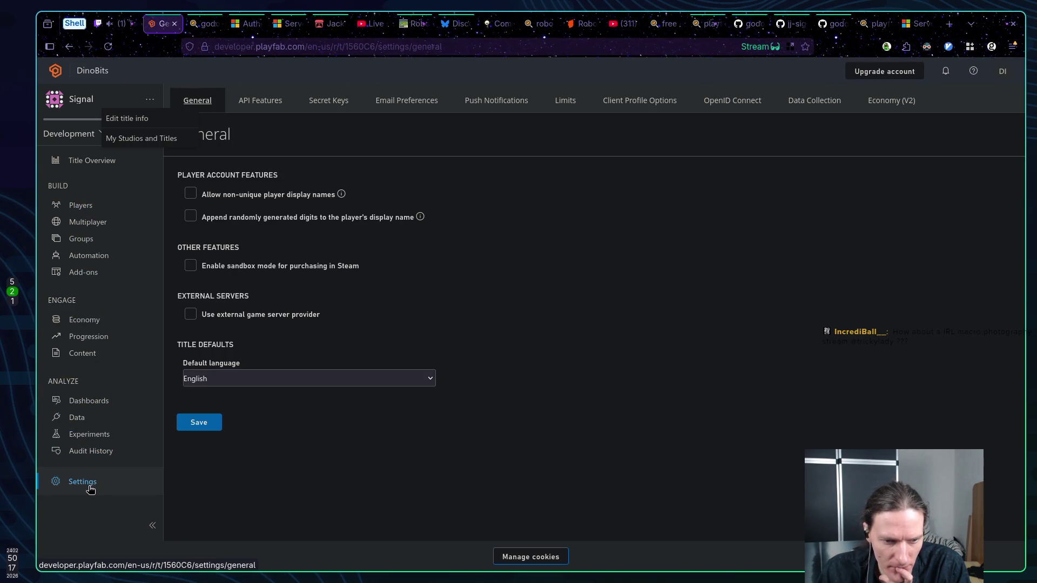
{"action": "left_click", "coordinate": [335, 448]}
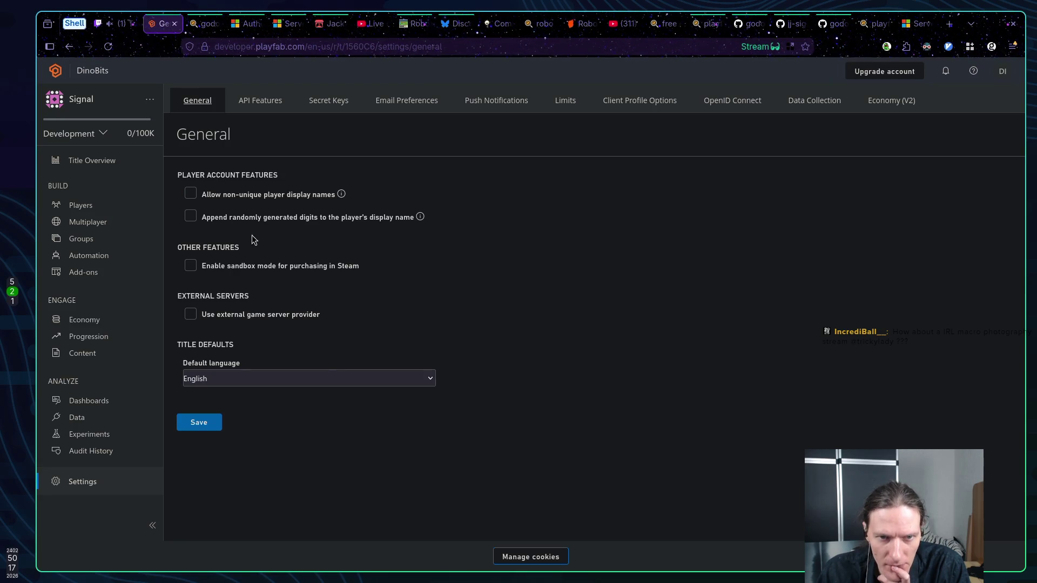
{"action": "left_click", "coordinate": [290, 23]}
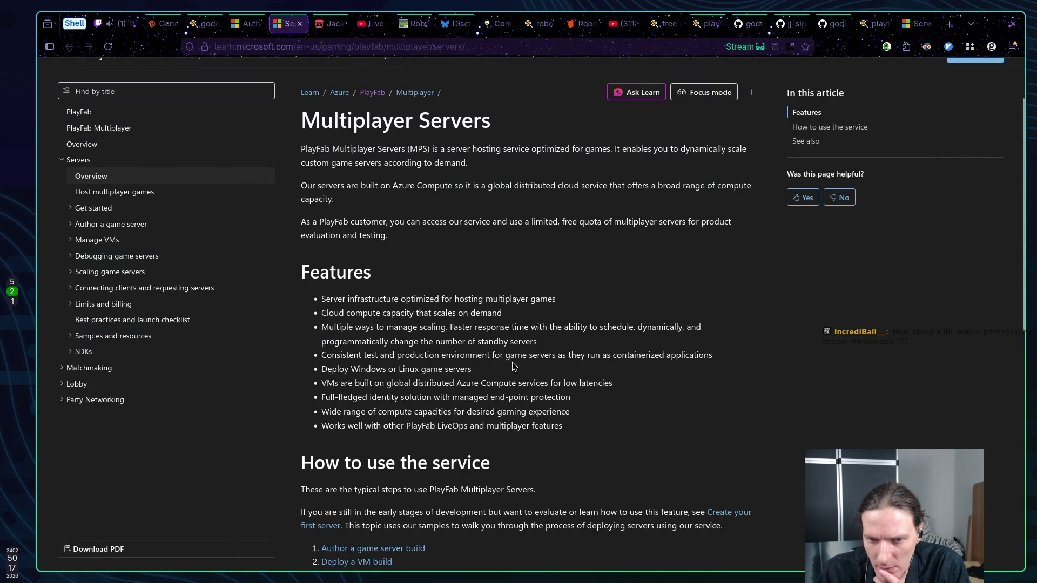
Read the Configuring Player Creation Settings section of the Anonymous Login guide
{"action": "left_click", "coordinate": [248, 26]}
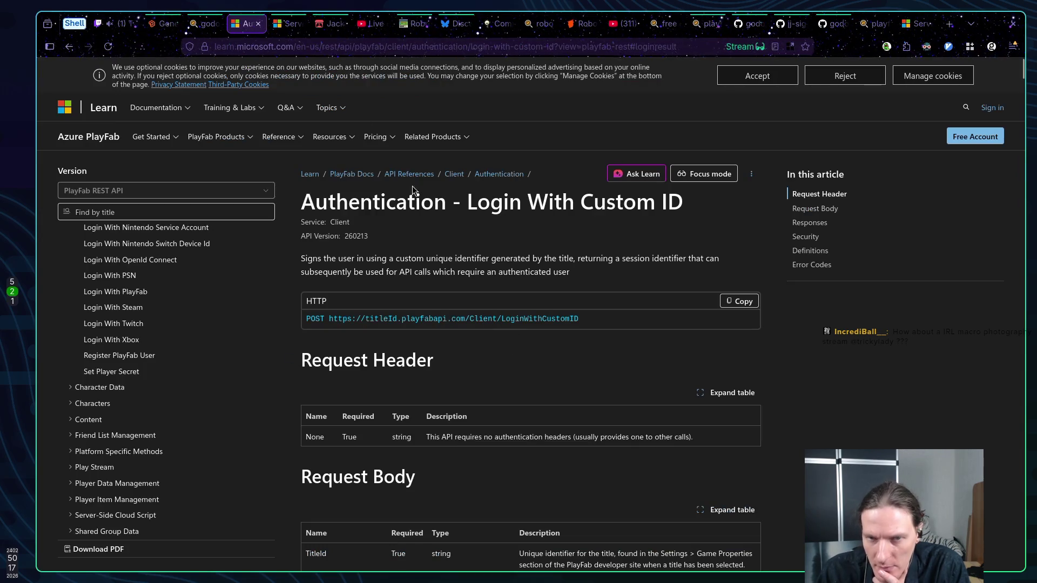
{"action": "left_click", "coordinate": [915, 24]}
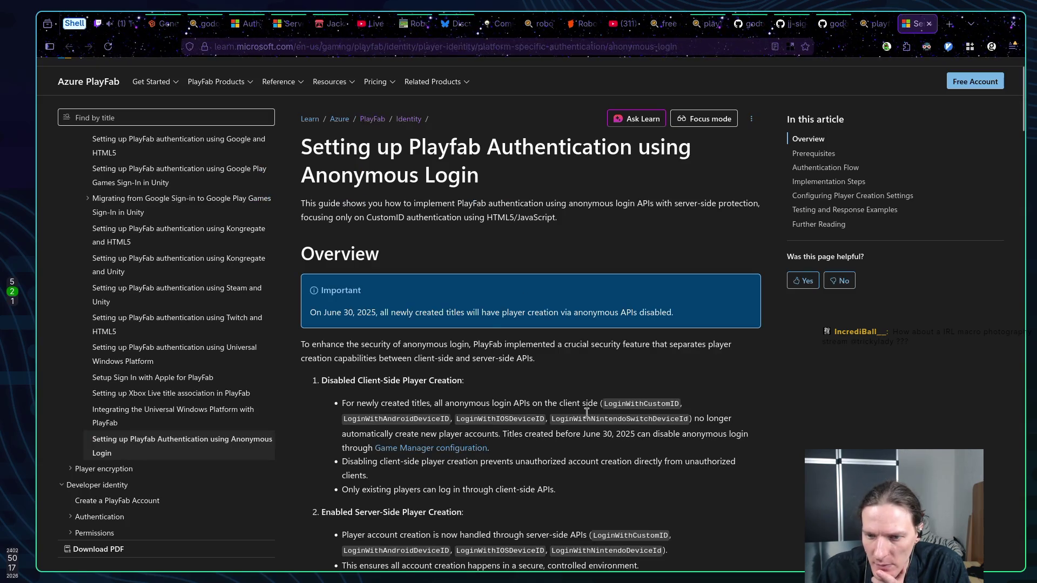
{"action": "left_click", "coordinate": [431, 448]}
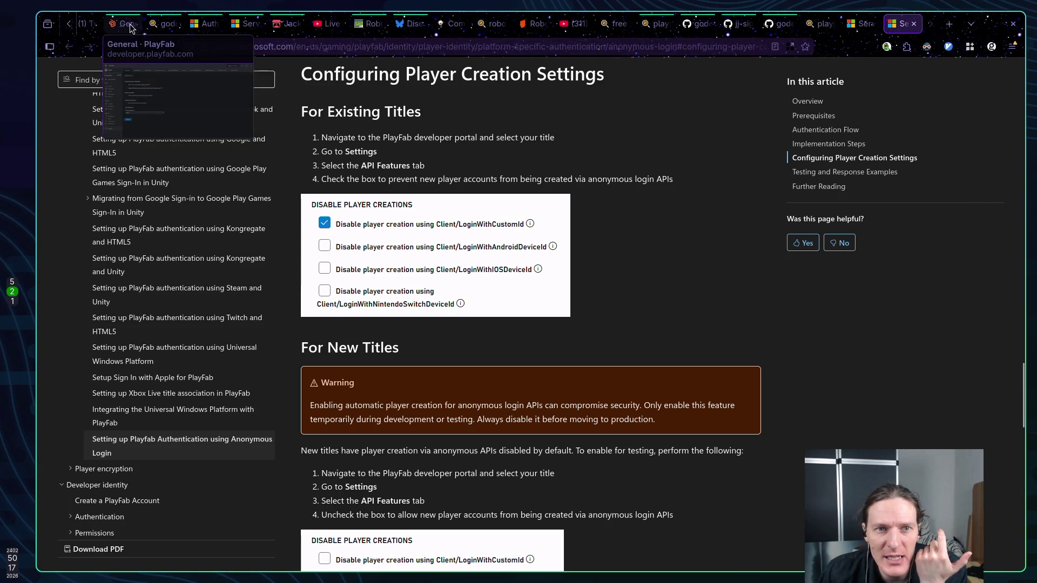
{"action": "left_click", "coordinate": [205, 24]}
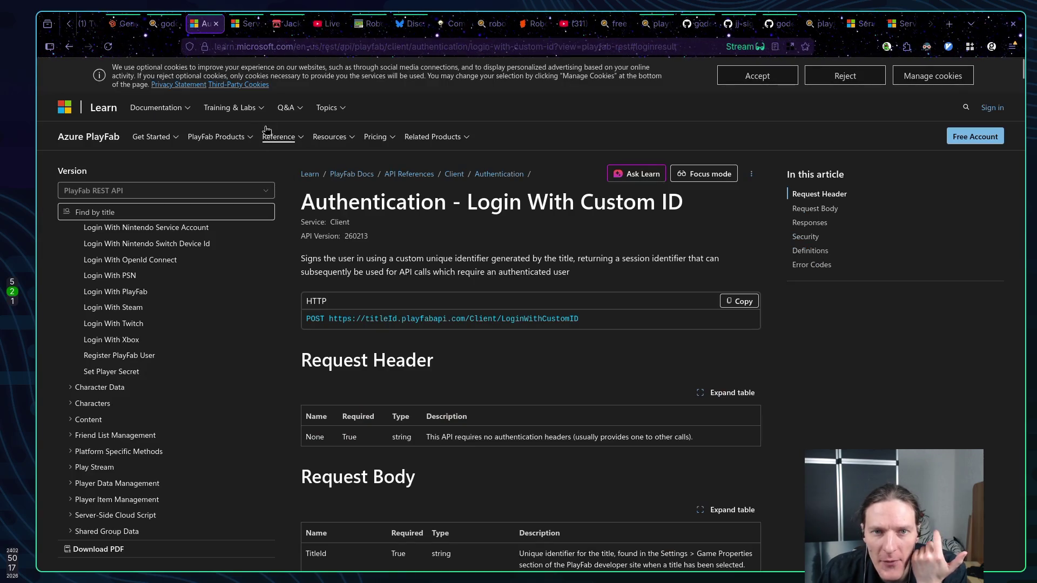
{"action": "left_click", "coordinate": [121, 24]}
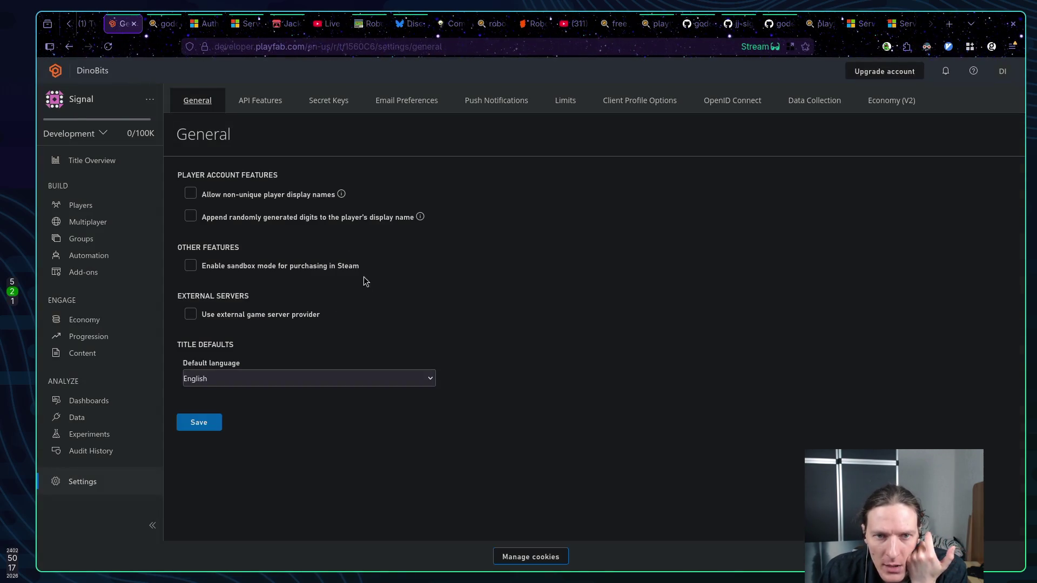
Uncheck 'Disable player creation using Client/LoginWithCustomId' under API Features and save
{"action": "left_click", "coordinate": [273, 104]}
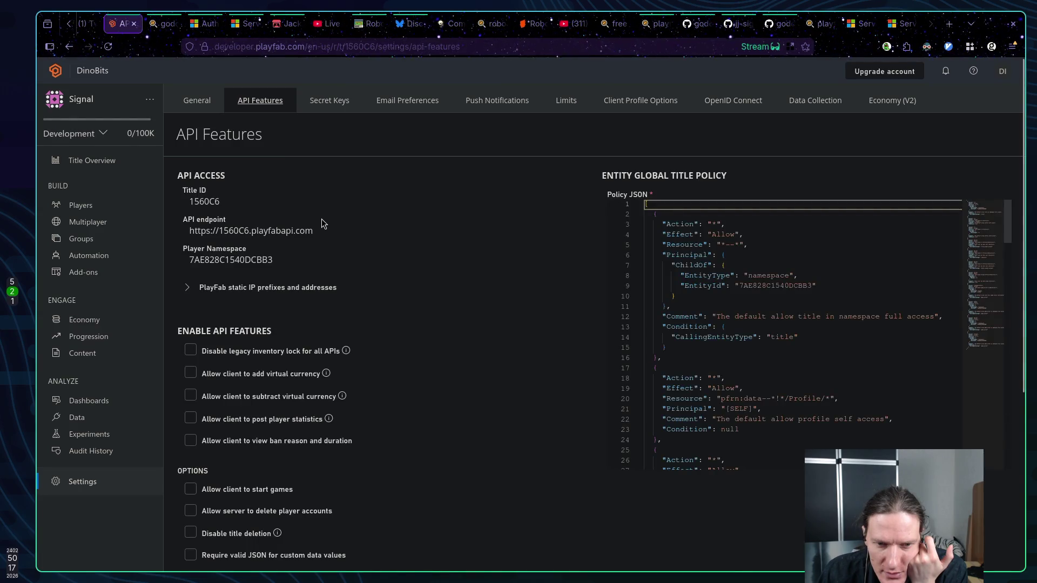
{"action": "scroll", "coordinate": [418, 222], "scroll_direction": "down", "scroll_amount": 5}
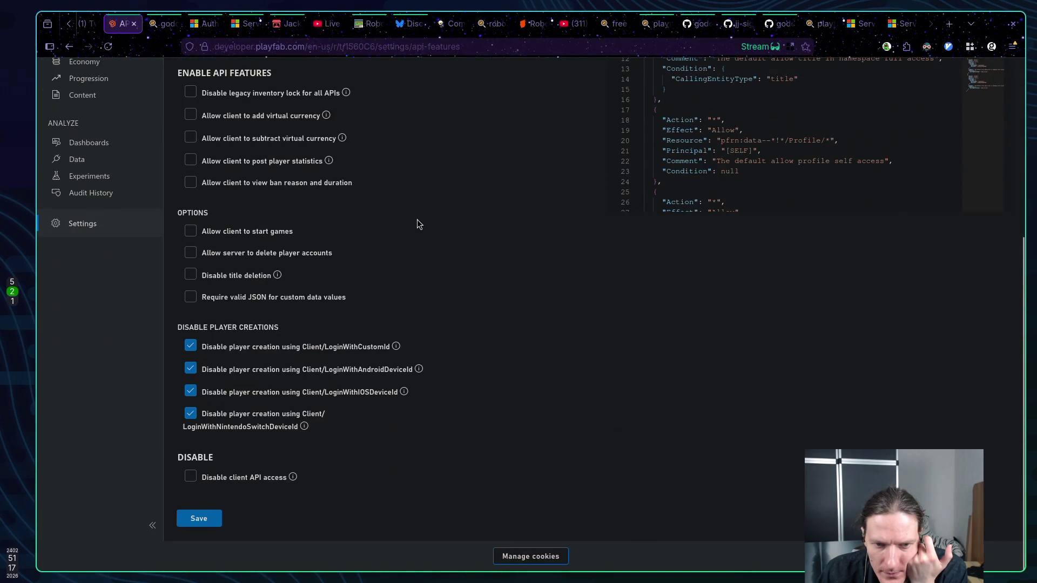
{"action": "left_click", "coordinate": [323, 297]}
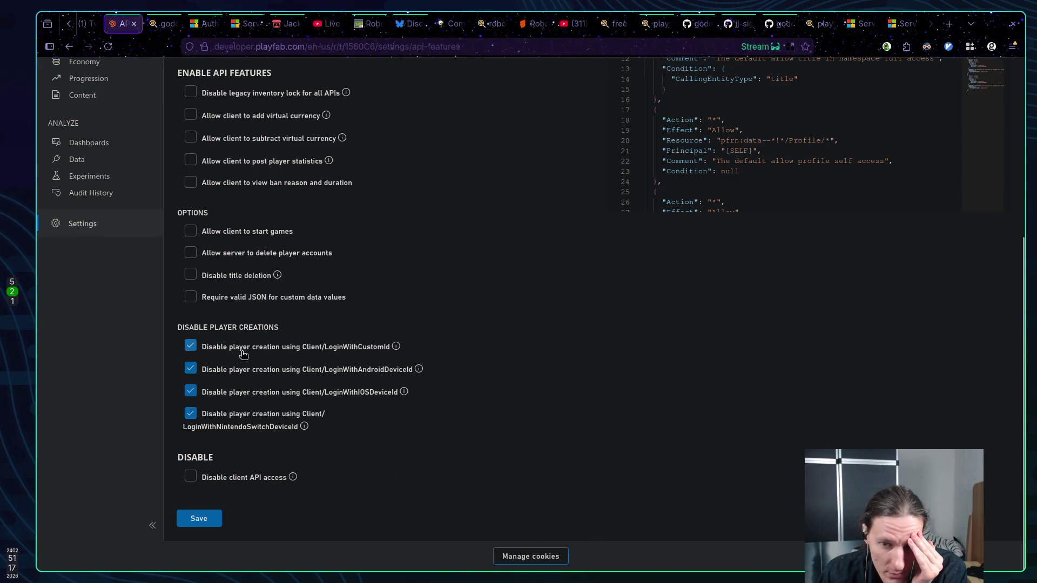
{"action": "left_click", "coordinate": [191, 346]}
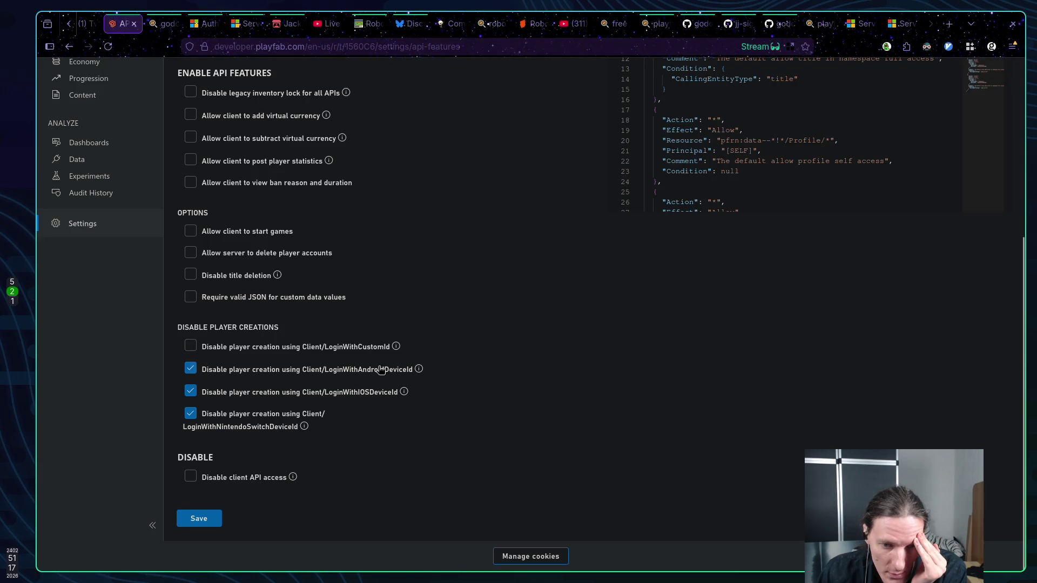
{"action": "left_click", "coordinate": [201, 519]}
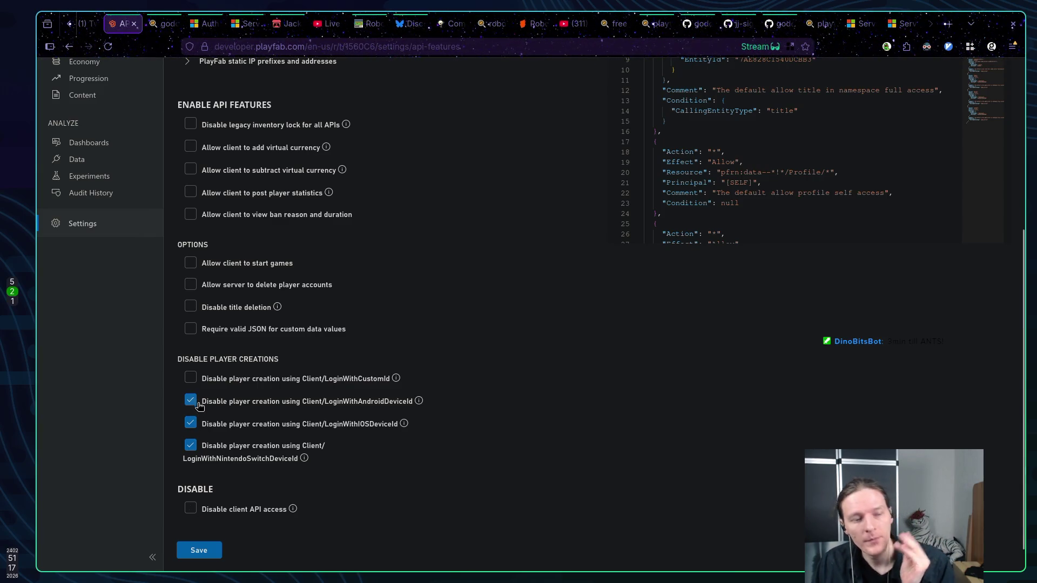
{"action": "key", "text": "alt+Tab"}
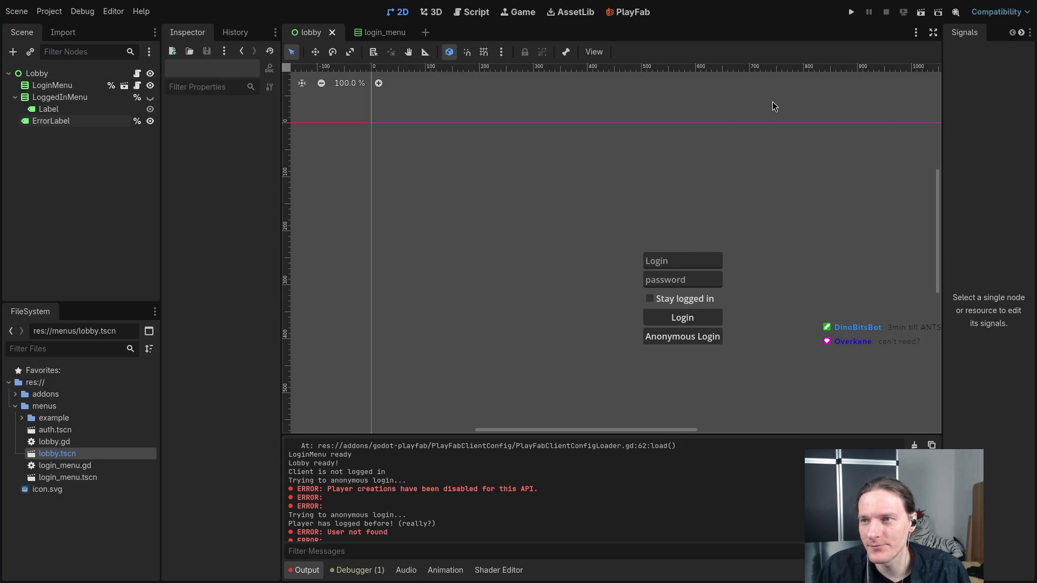
Run the project and press Anonymous Login in the lobby to reach LOGGED IN!
{"action": "key", "text": "alt+Tab"}
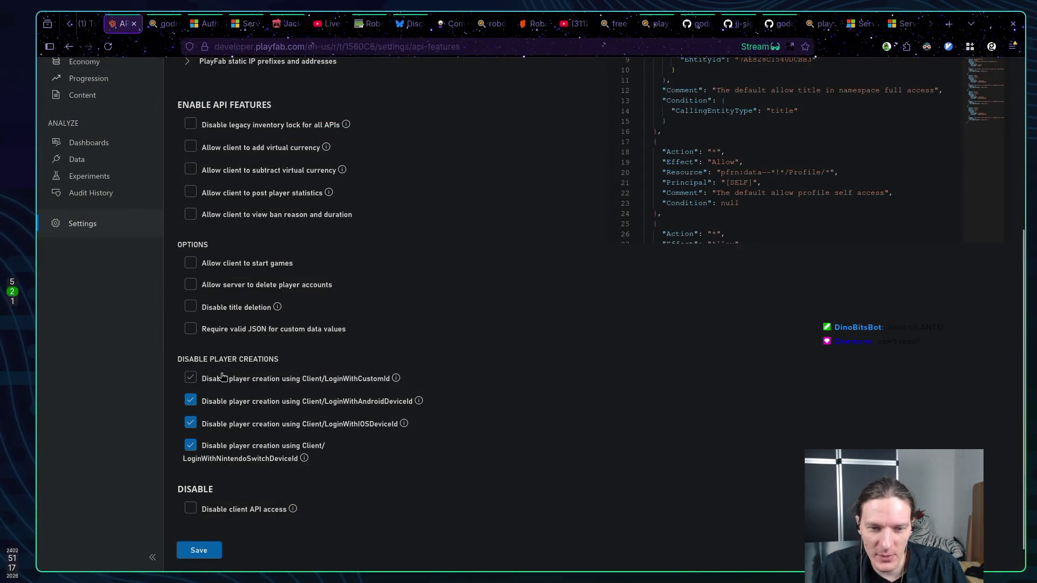
{"action": "key", "text": "alt+Tab"}
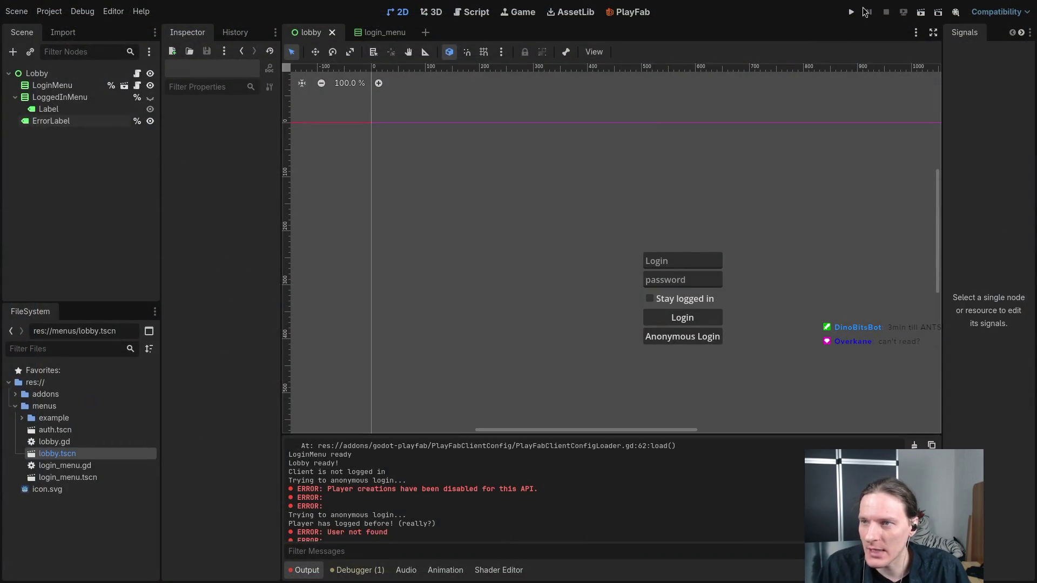
{"action": "left_click", "coordinate": [851, 11]}
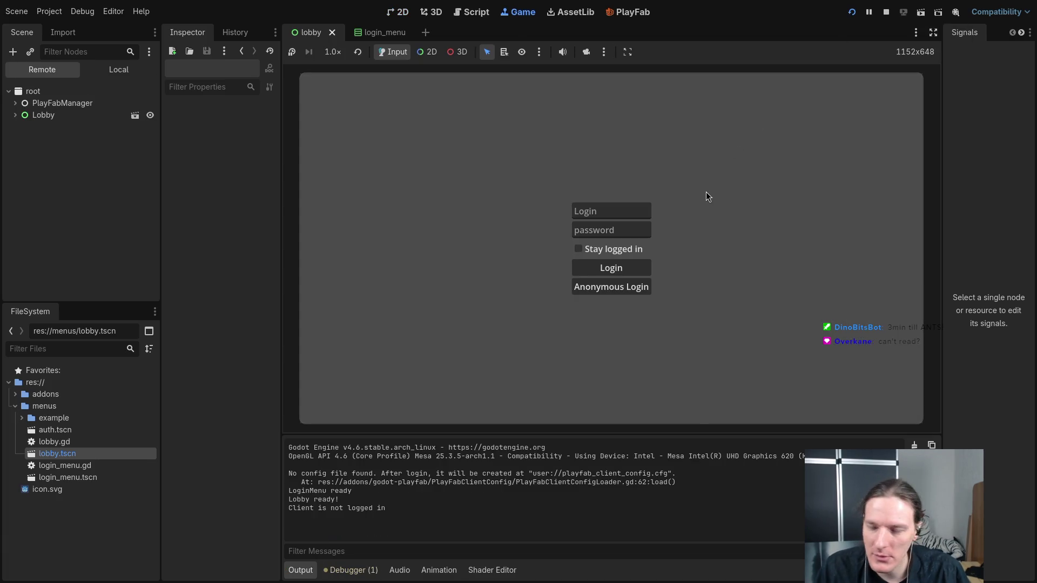
{"action": "left_click", "coordinate": [610, 283]}
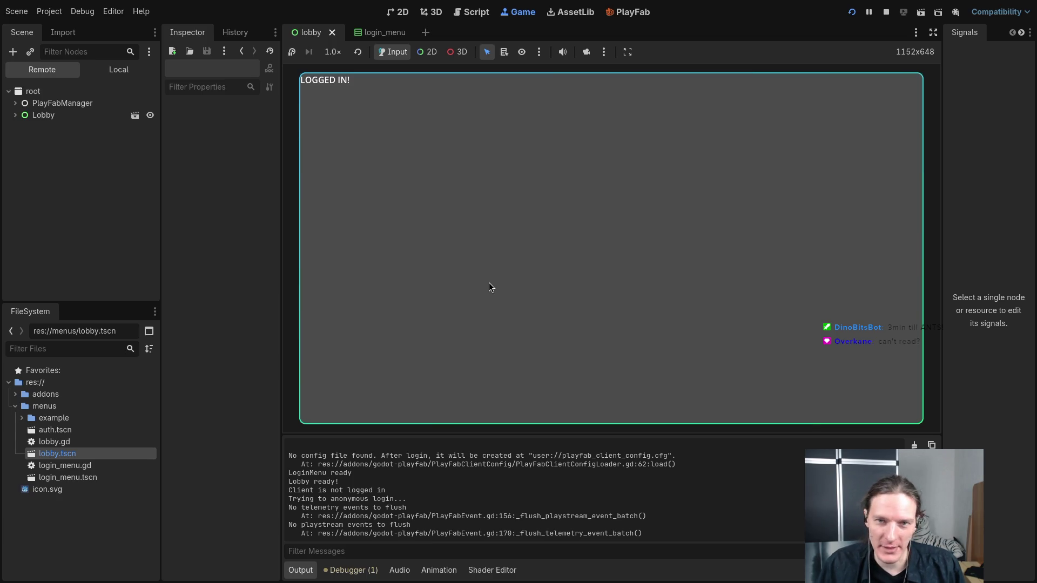
{"action": "key", "text": "alt+Tab"}
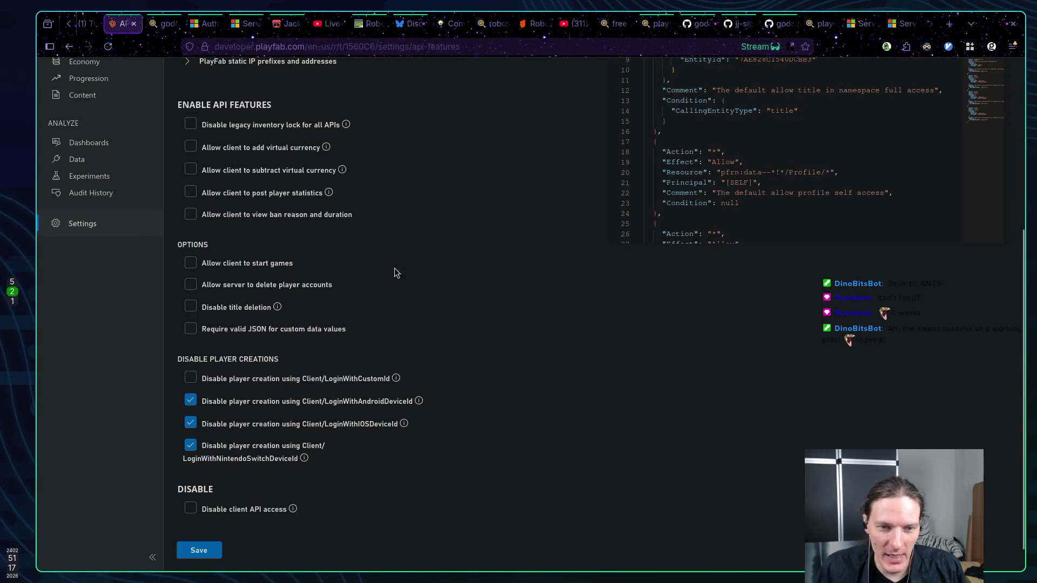
List all the title's players, showing the one new player created today in Latvia
{"action": "scroll", "coordinate": [403, 269], "scroll_direction": "up", "scroll_amount": 5}
{"action": "left_click", "coordinate": [82, 205]}
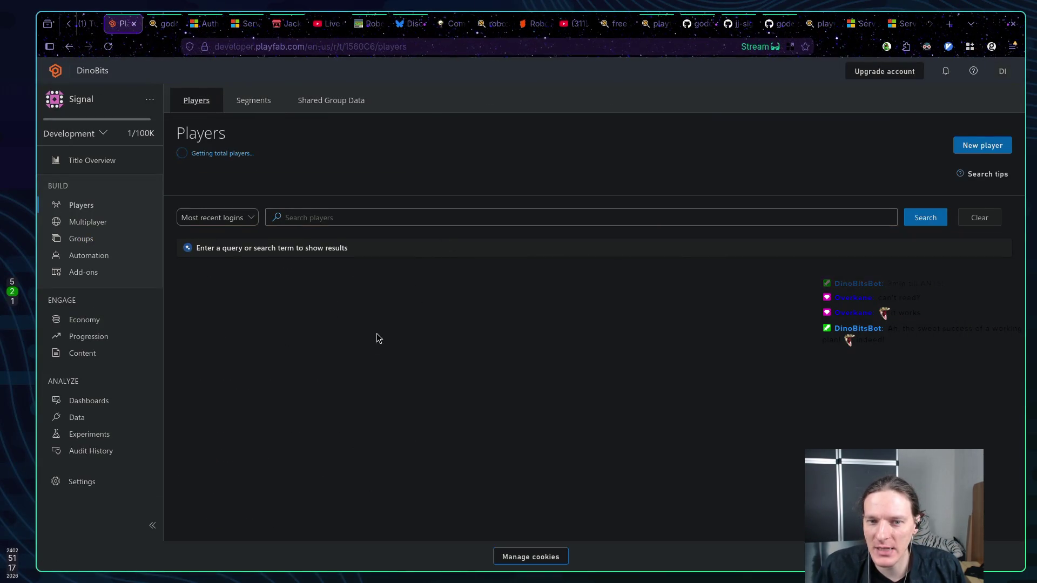
{"action": "left_click", "coordinate": [921, 221]}
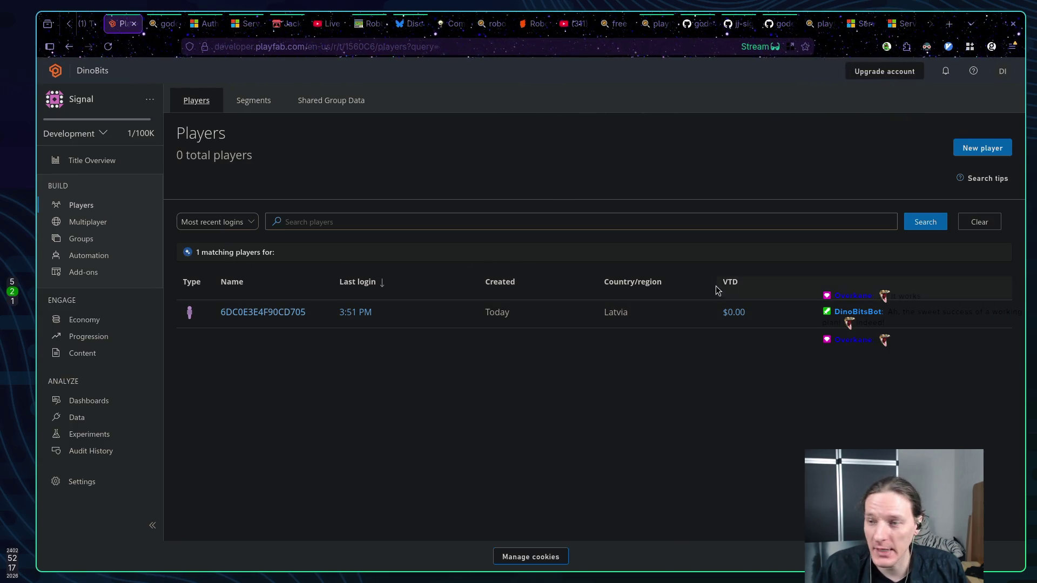
{"action": "left_click", "coordinate": [899, 23]}
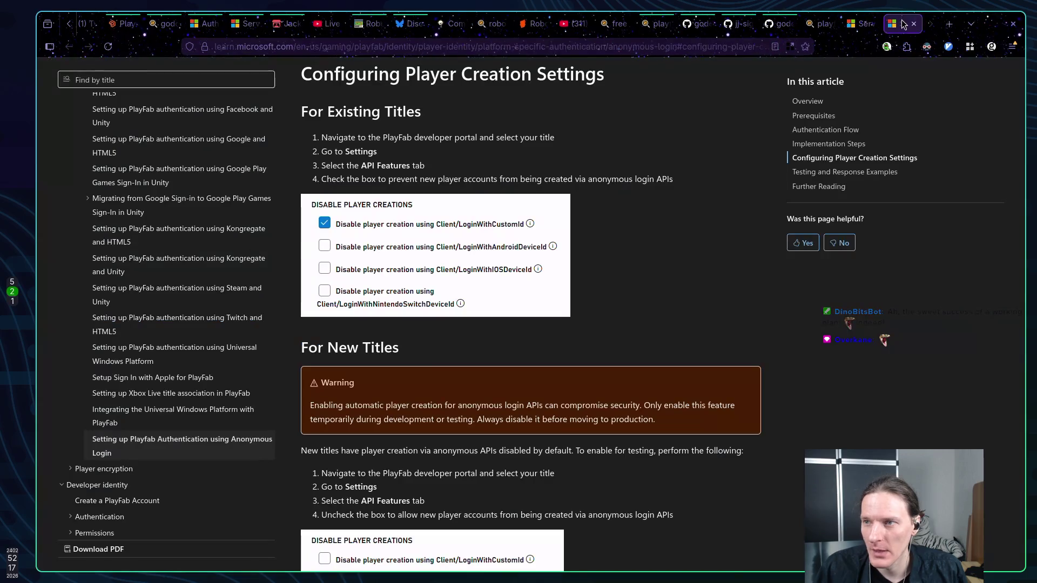
Scroll through the guide's player creation settings and response examples
{"action": "scroll", "coordinate": [660, 229], "scroll_direction": "down", "scroll_amount": 8}
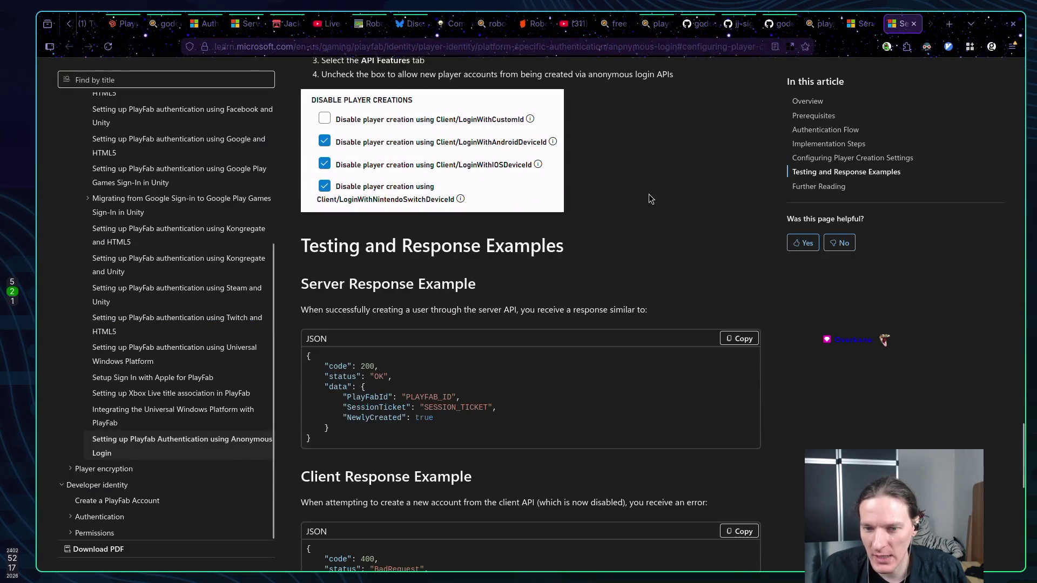
{"action": "scroll", "coordinate": [649, 194], "scroll_direction": "up", "scroll_amount": 5}
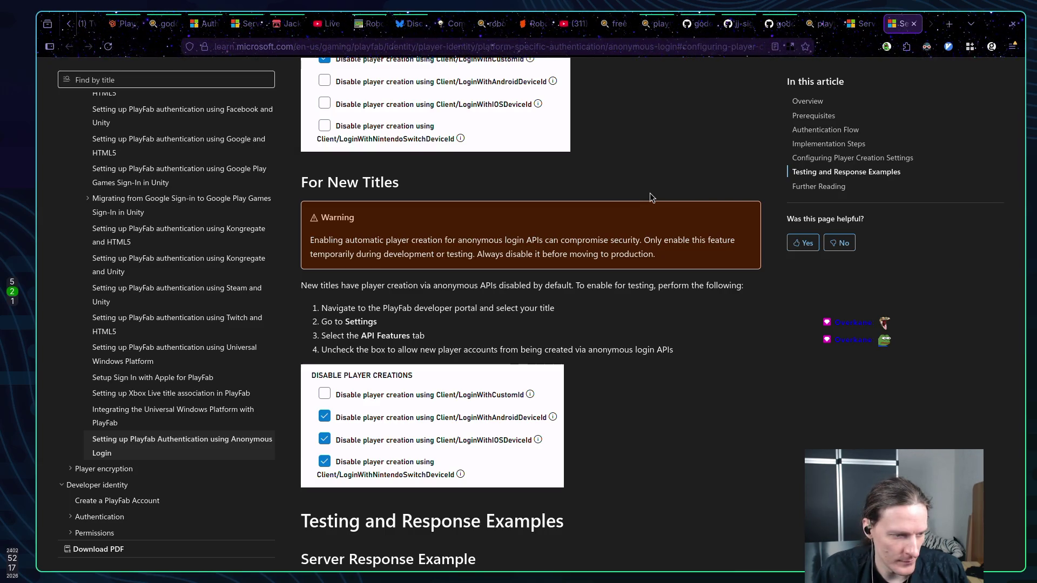
{"action": "scroll", "coordinate": [651, 195], "scroll_direction": "down", "scroll_amount": 1}
{"action": "scroll", "coordinate": [651, 196], "scroll_direction": "down", "scroll_amount": 3}
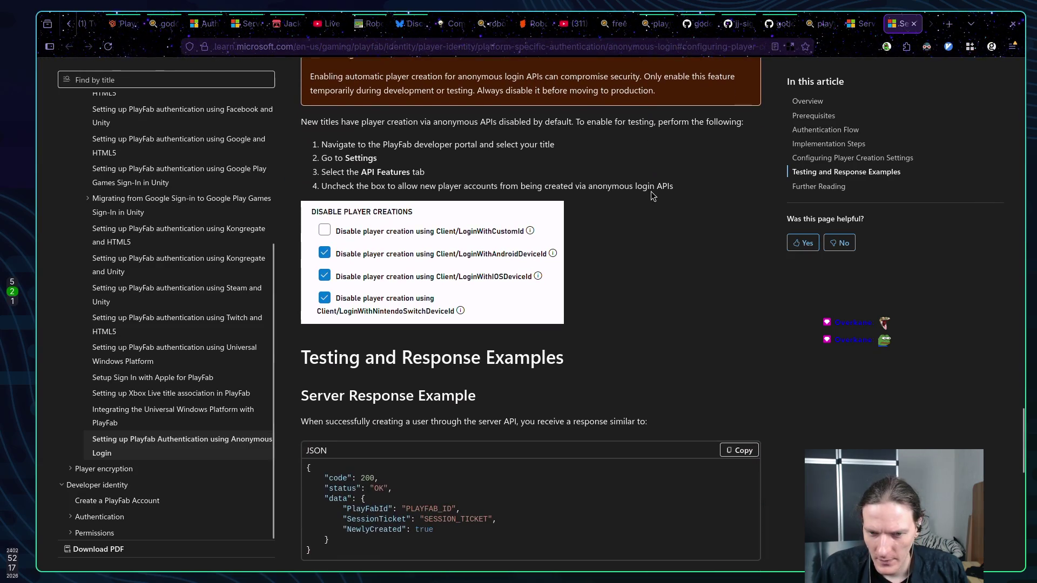
{"action": "scroll", "coordinate": [653, 190], "scroll_direction": "down", "scroll_amount": 3}
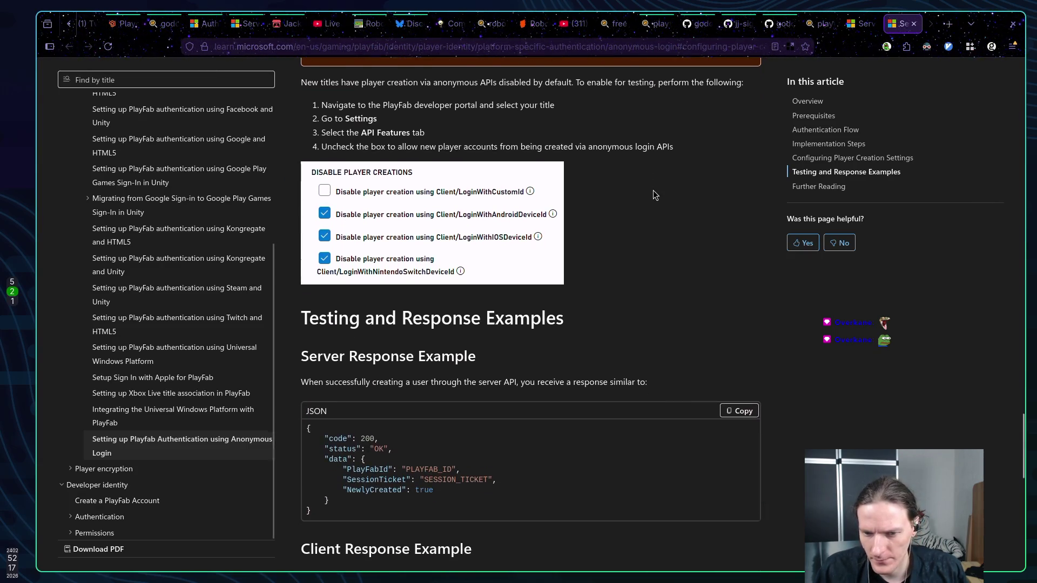
{"action": "scroll", "coordinate": [652, 190], "scroll_direction": "down", "scroll_amount": 3}
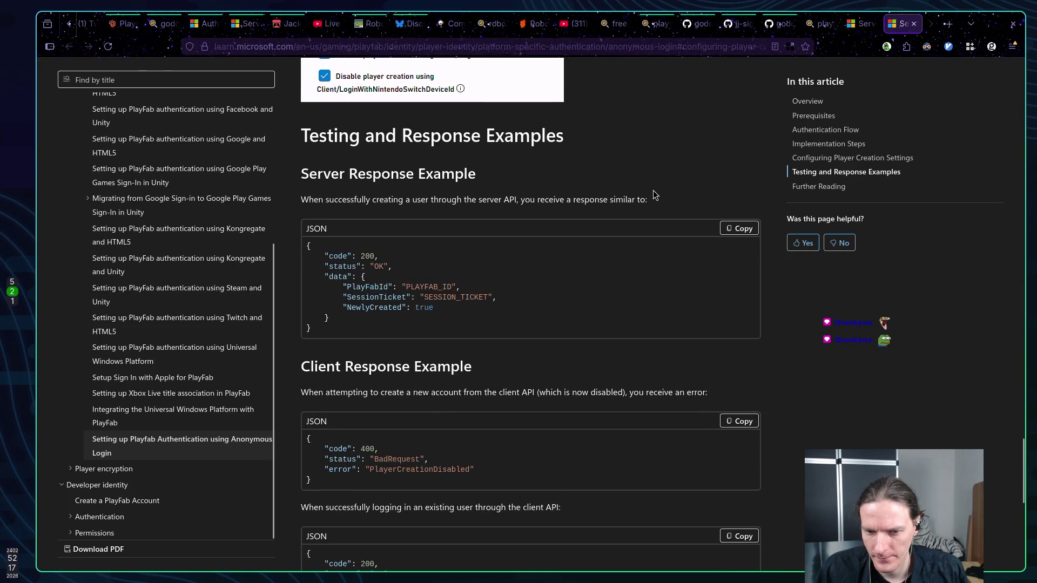
{"action": "scroll", "coordinate": [653, 189], "scroll_direction": "down", "scroll_amount": 3}
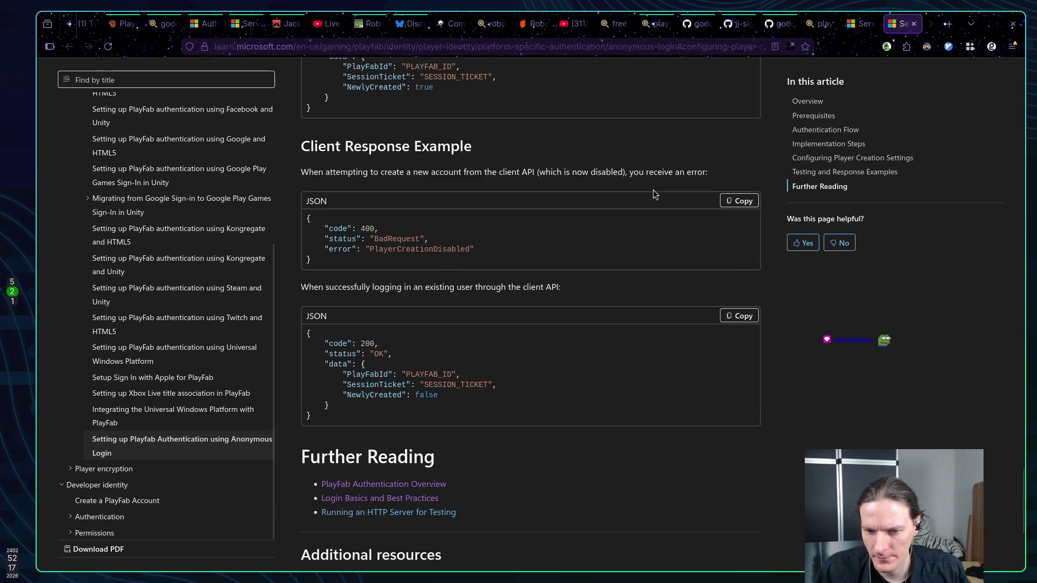
{"action": "scroll", "coordinate": [653, 190], "scroll_direction": "down", "scroll_amount": 5}
{"action": "scroll", "coordinate": [653, 190], "scroll_direction": "up", "scroll_amount": 20}
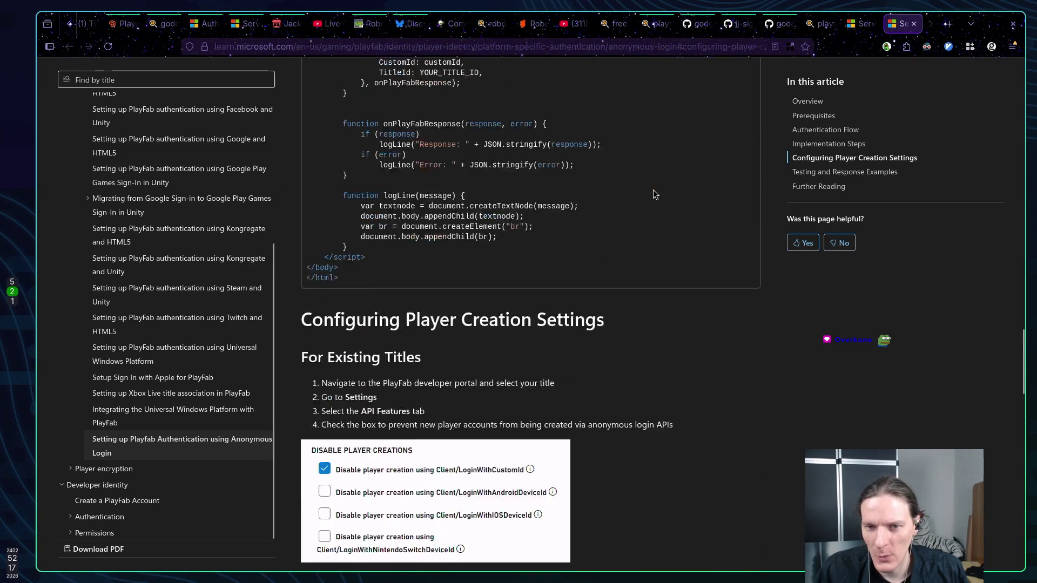
{"action": "scroll", "coordinate": [653, 189], "scroll_direction": "up", "scroll_amount": 12}
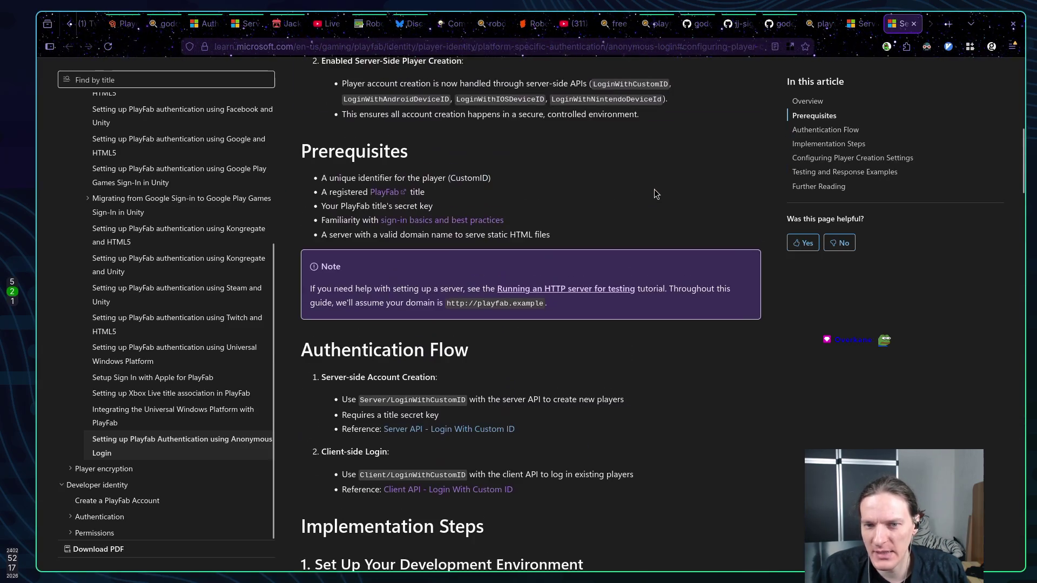
Close both anonymous login docs tabs and the Kagi search results tab
{"action": "left_click", "coordinate": [913, 24]}
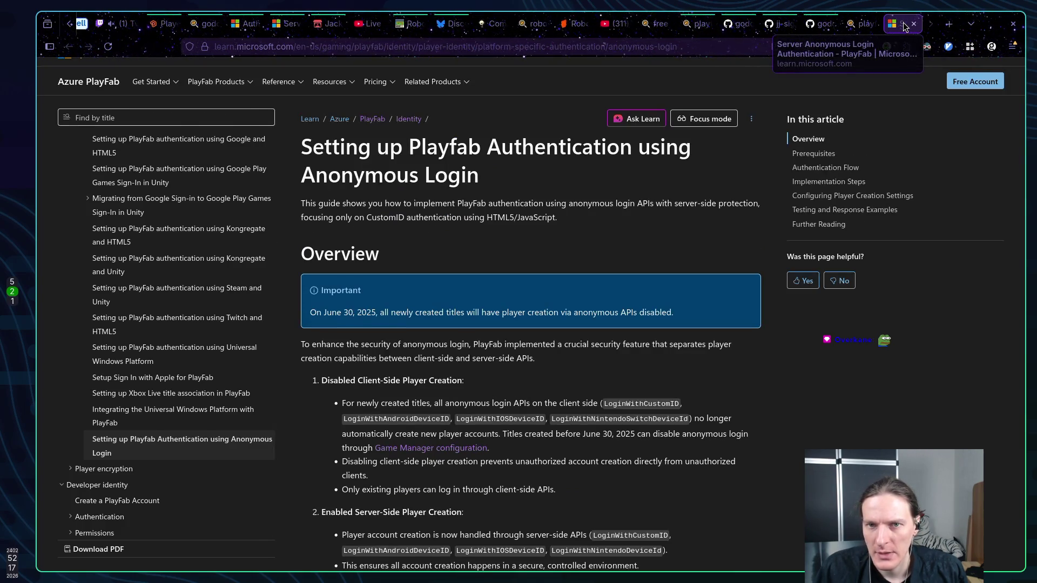
{"action": "left_click", "coordinate": [912, 24]}
{"action": "left_click", "coordinate": [913, 24]}
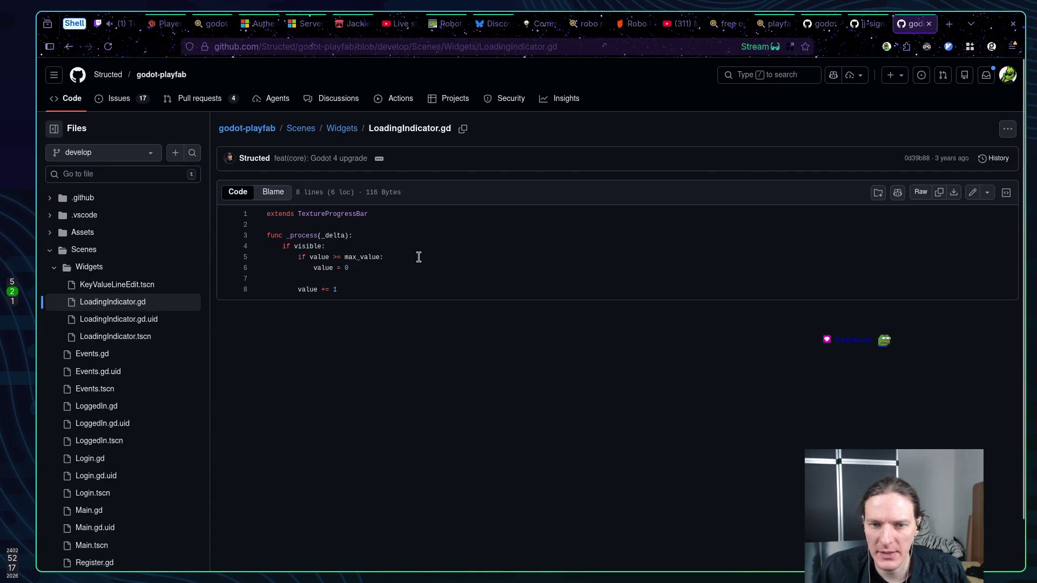
Go back from the Login.tscn file to the previously viewed Login With Custom ID reference
{"action": "key", "text": "alt+Left"}
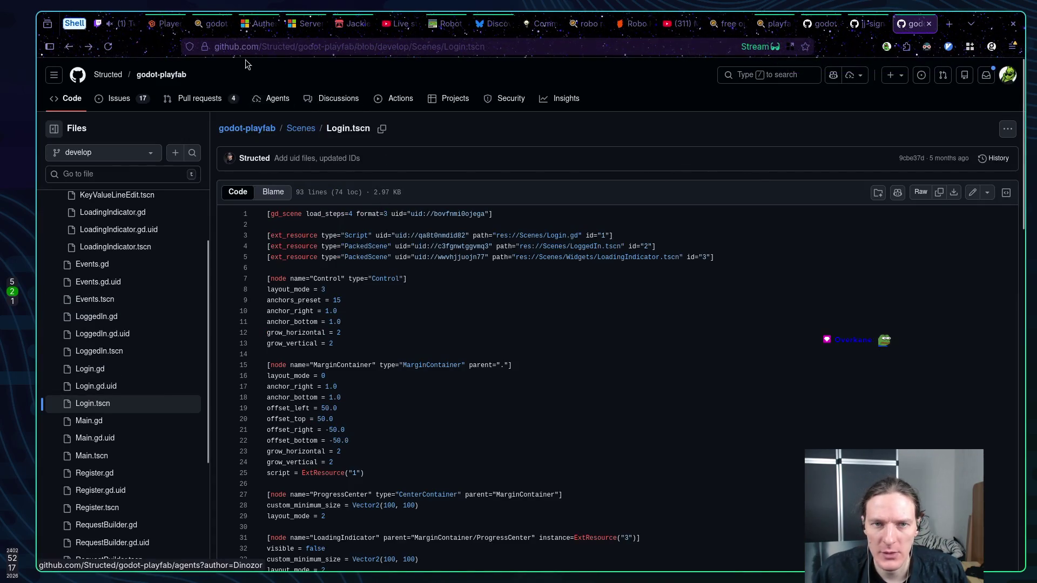
{"action": "left_click", "coordinate": [258, 24]}
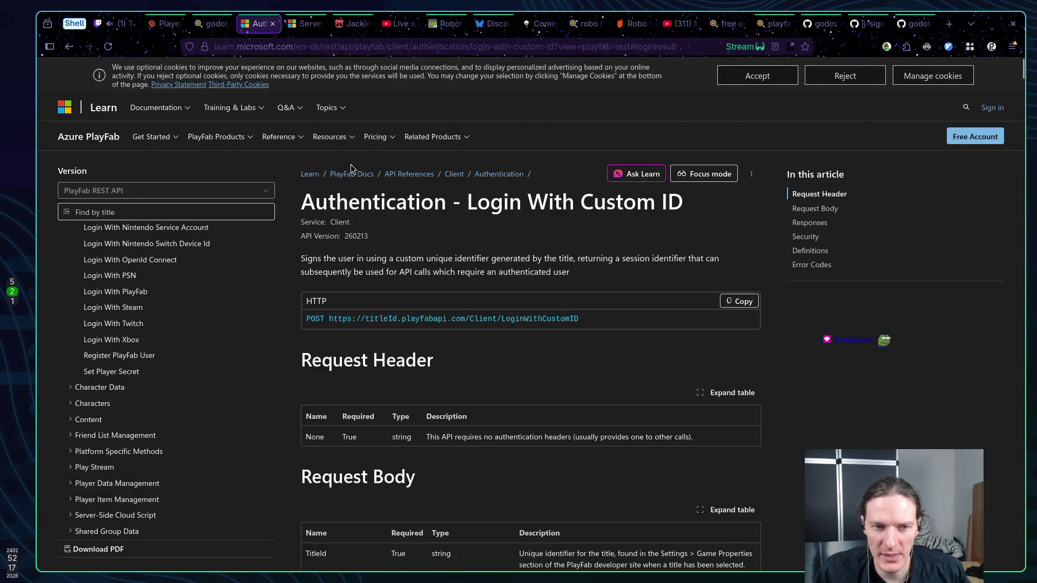
{"action": "key", "text": "alt+Left"}
{"action": "key", "text": "alt+Left"}
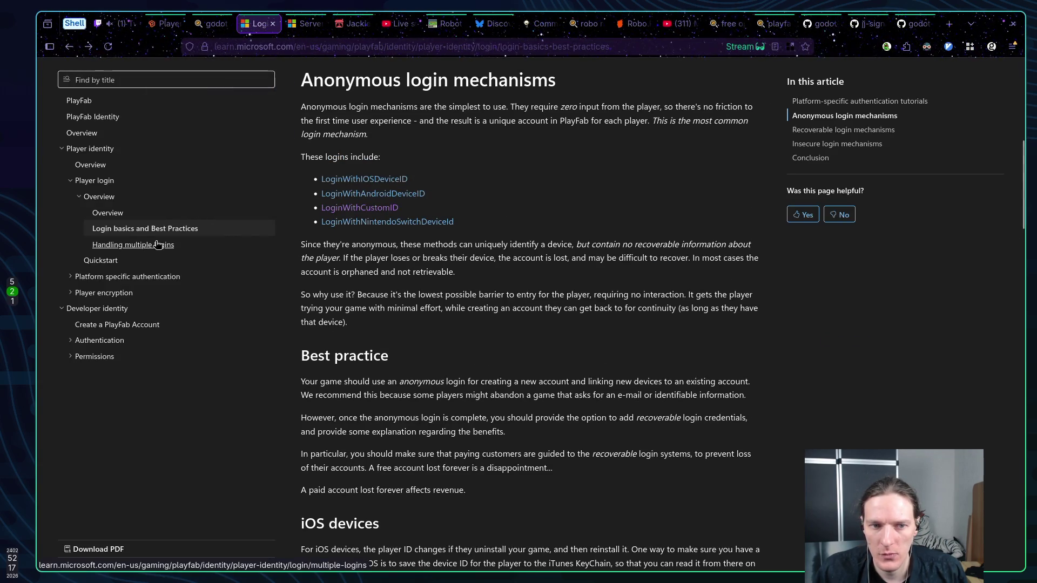
Review the PlayFab login flowchart in the Quickstart guide, then view the itch.io robot-energy-wars page
{"action": "left_click", "coordinate": [96, 261]}
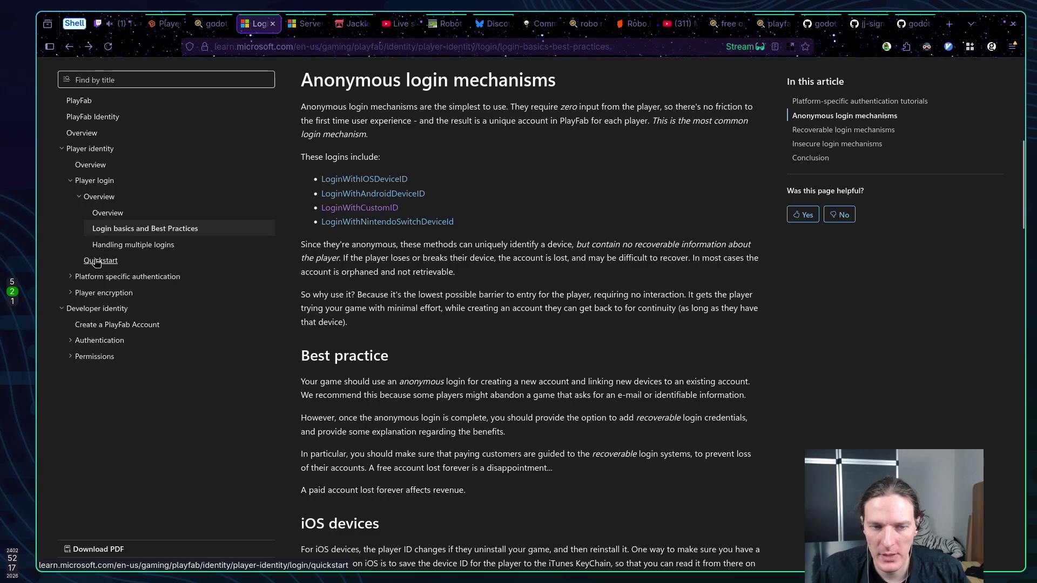
{"action": "scroll", "coordinate": [478, 297], "scroll_direction": "down", "scroll_amount": 3}
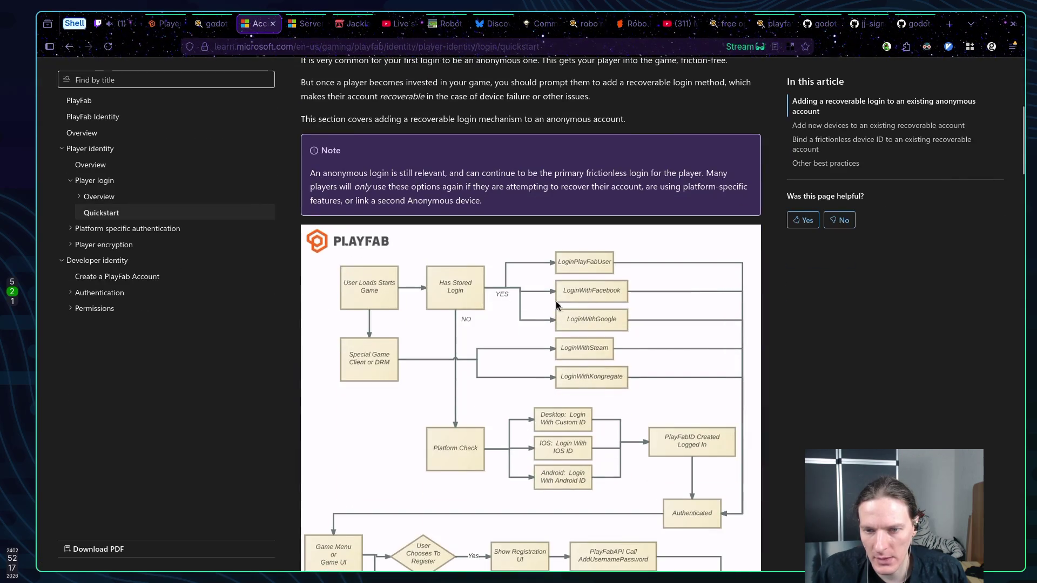
{"action": "scroll", "coordinate": [556, 300], "scroll_direction": "up", "scroll_amount": 3}
{"action": "scroll", "coordinate": [556, 299], "scroll_direction": "down", "scroll_amount": 6}
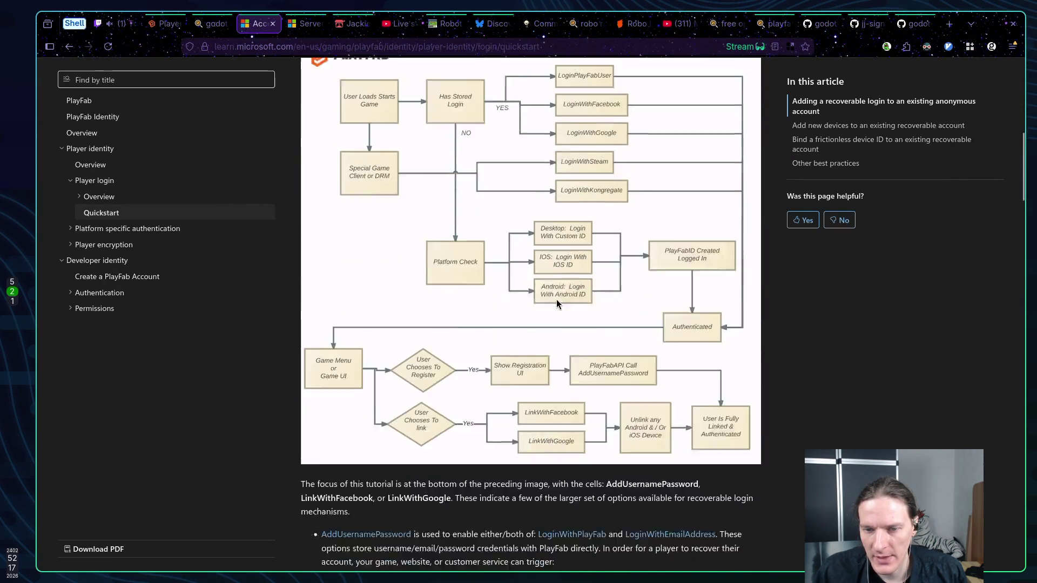
{"action": "scroll", "coordinate": [556, 300], "scroll_direction": "up", "scroll_amount": 3}
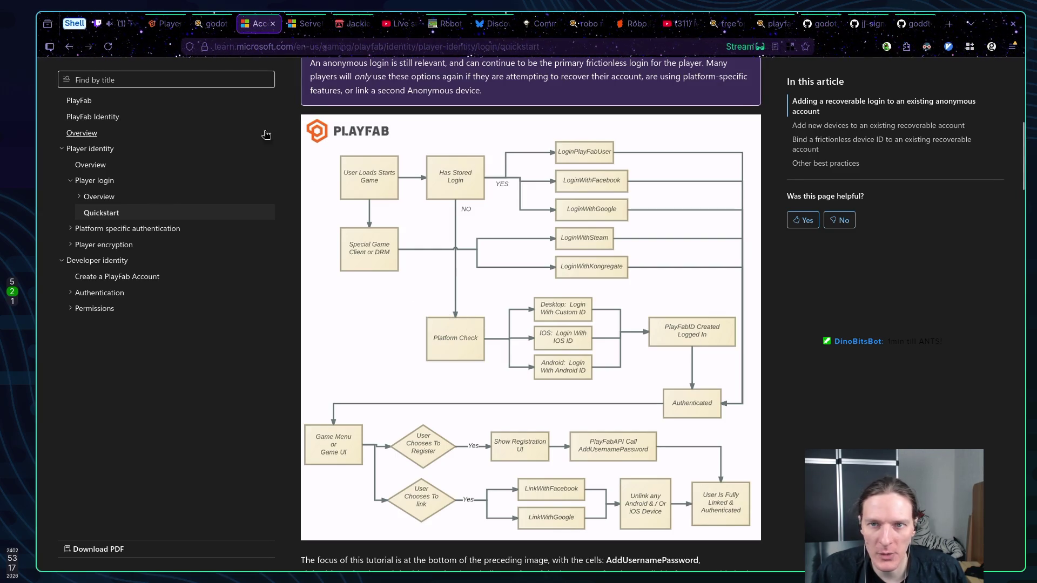
{"action": "left_click", "coordinate": [448, 24]}
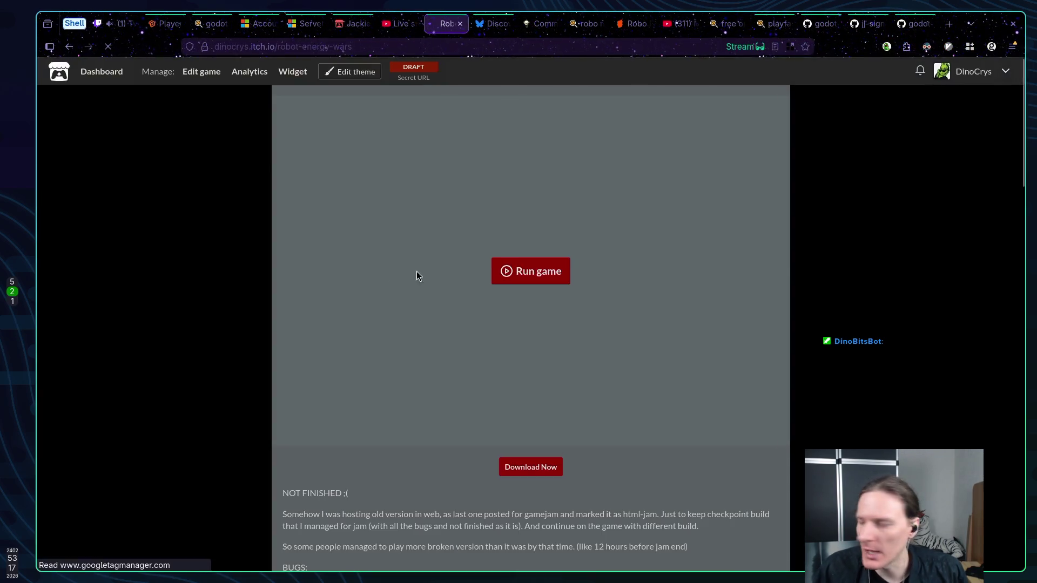
Highlight the itch.io page's notes on minor bugs, Guest login and the Remember Me bug
{"action": "scroll", "coordinate": [443, 248], "scroll_direction": "down", "scroll_amount": 7}
{"action": "scroll", "coordinate": [426, 276], "scroll_direction": "up", "scroll_amount": 4}
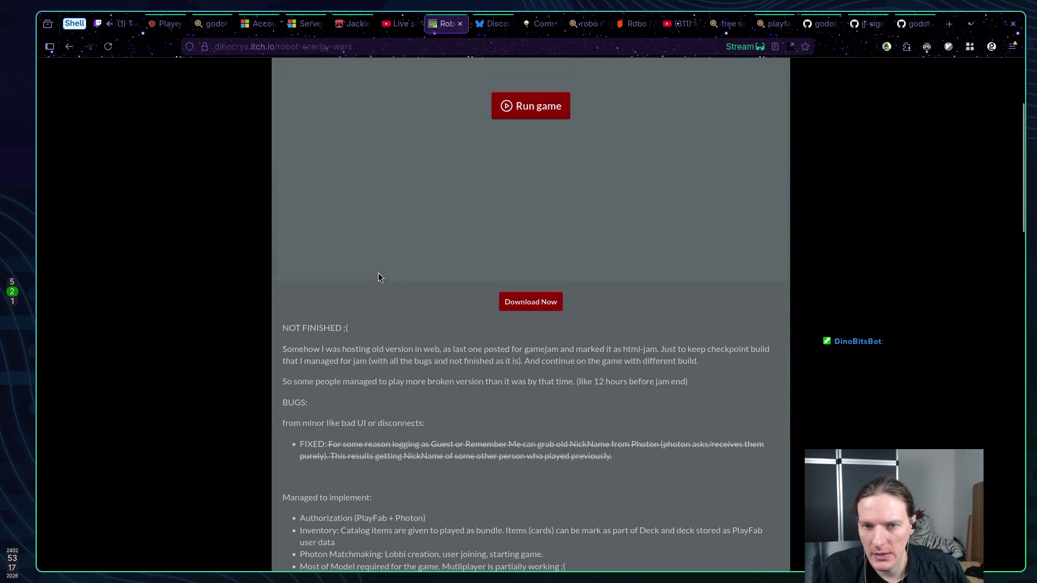
{"action": "scroll", "coordinate": [374, 296], "scroll_direction": "down", "scroll_amount": 2}
{"action": "left_click_drag", "start_coordinate": [285, 313], "coordinate": [420, 316]}
{"action": "left_click", "coordinate": [419, 317]}
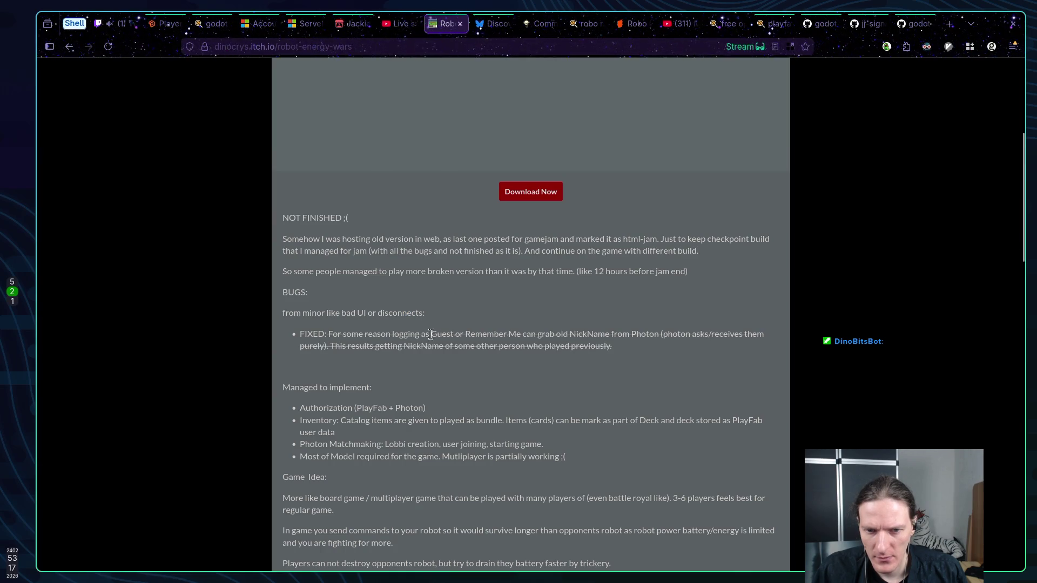
{"action": "left_click_drag", "start_coordinate": [332, 333], "coordinate": [532, 334]}
{"action": "left_click", "coordinate": [460, 335]}
{"action": "left_click", "coordinate": [542, 343]}
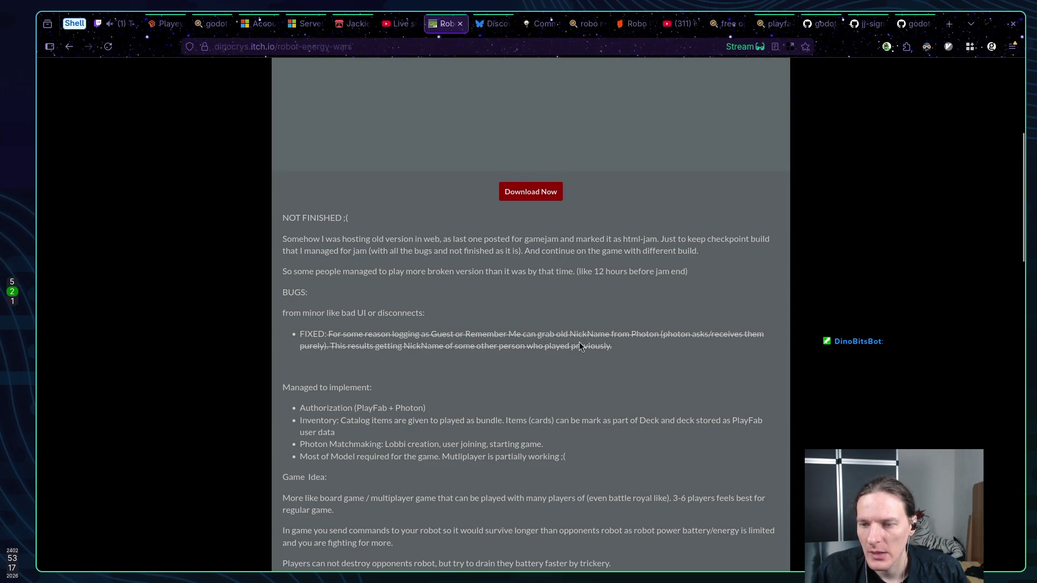
{"action": "scroll", "coordinate": [367, 329], "scroll_direction": "up", "scroll_amount": 3}
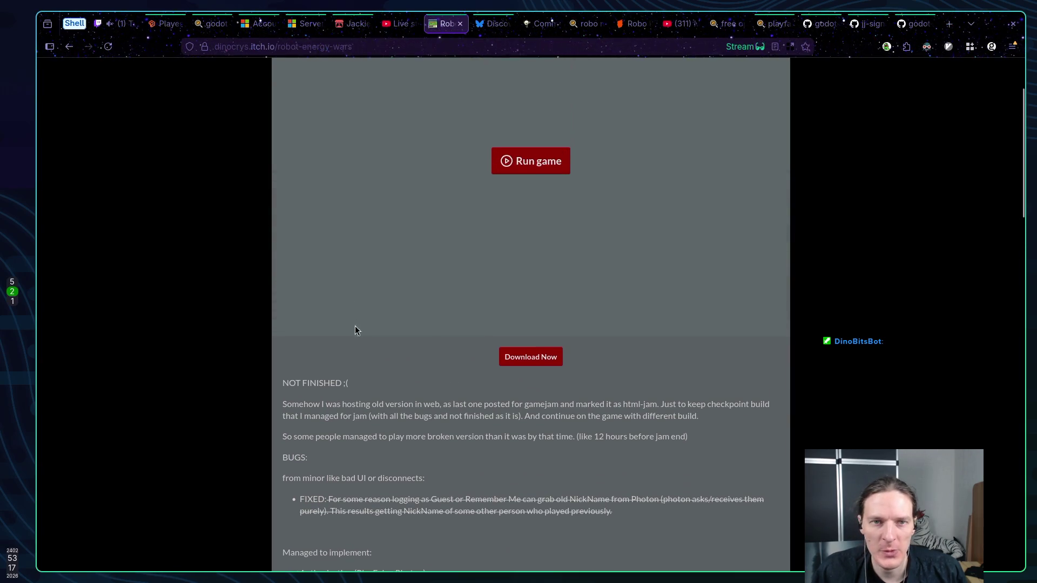
Close the godot multiplayer playfab search results and check PlayFab's Players page showing one player
{"action": "left_click", "coordinate": [184, 24]}
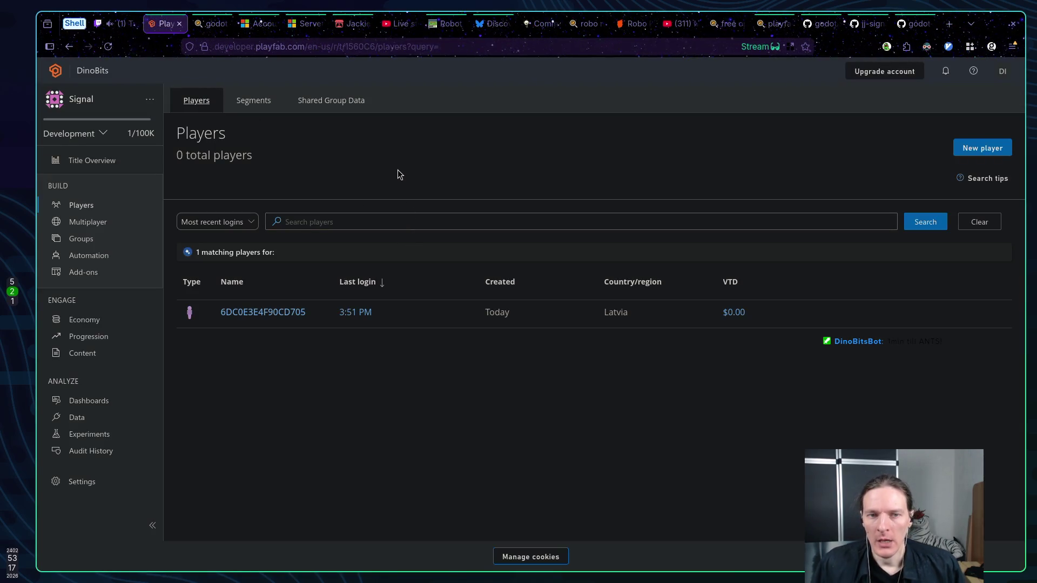
{"action": "left_click", "coordinate": [216, 27]}
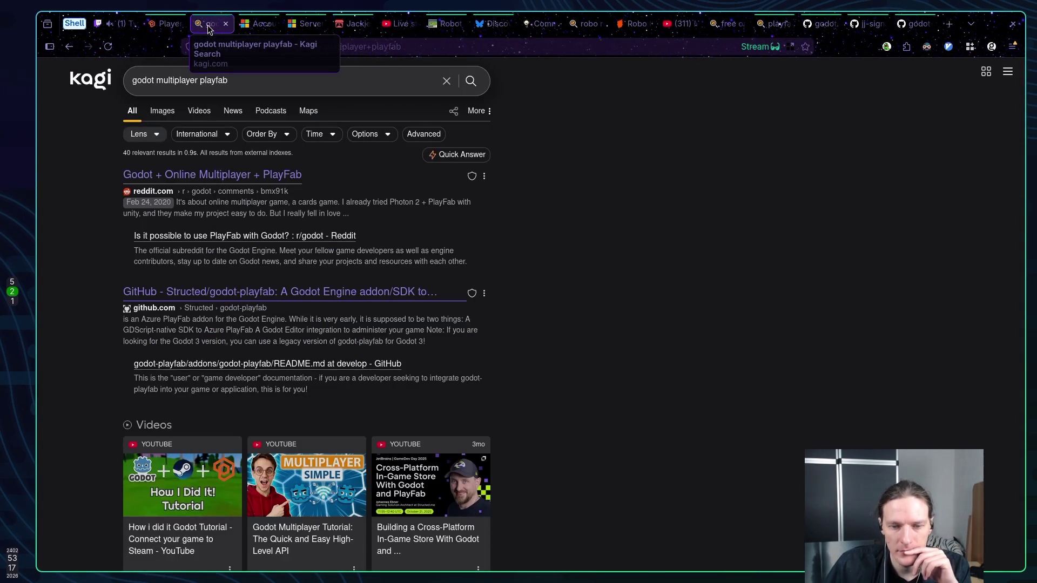
{"action": "scroll", "coordinate": [341, 113], "scroll_direction": "down", "scroll_amount": 5}
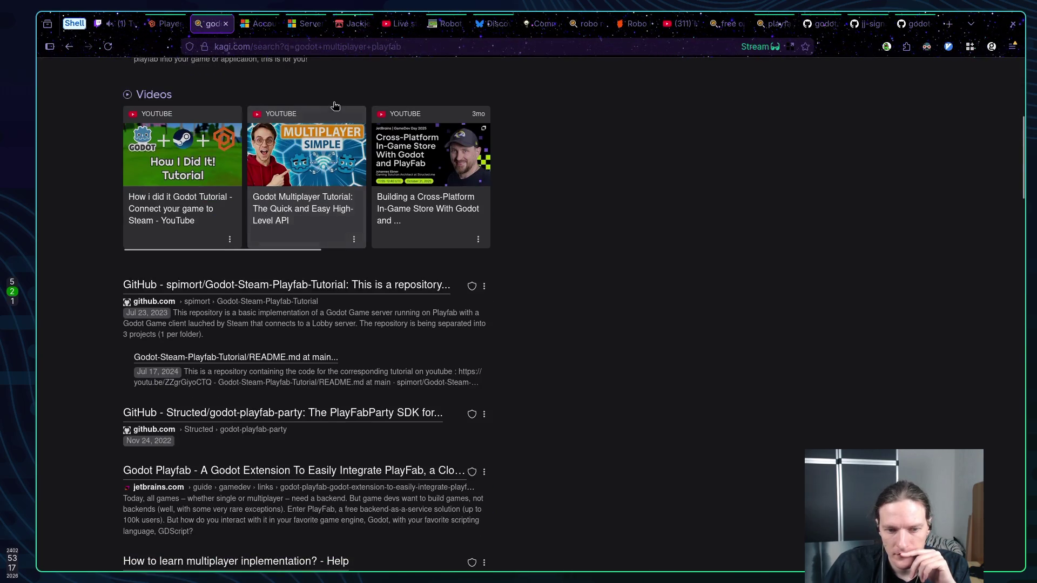
{"action": "left_click", "coordinate": [225, 24]}
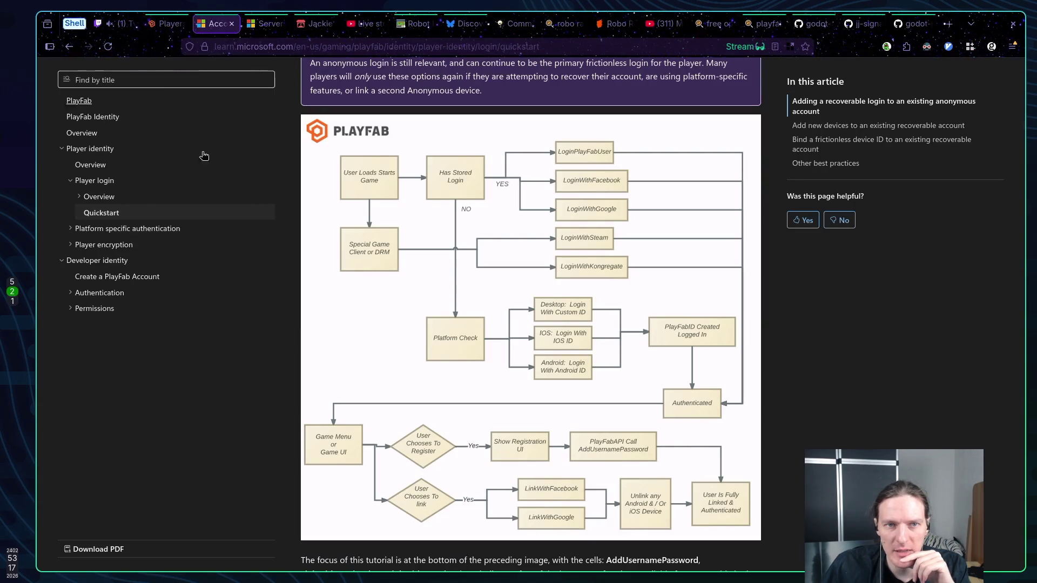
{"action": "left_click", "coordinate": [165, 24]}
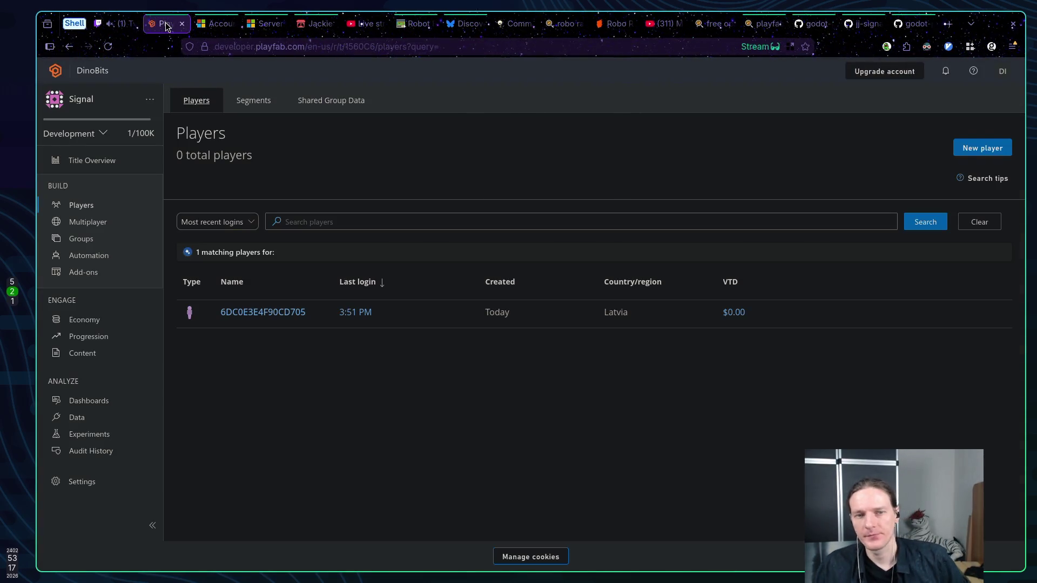
{"action": "key", "text": "alt+Tab"}
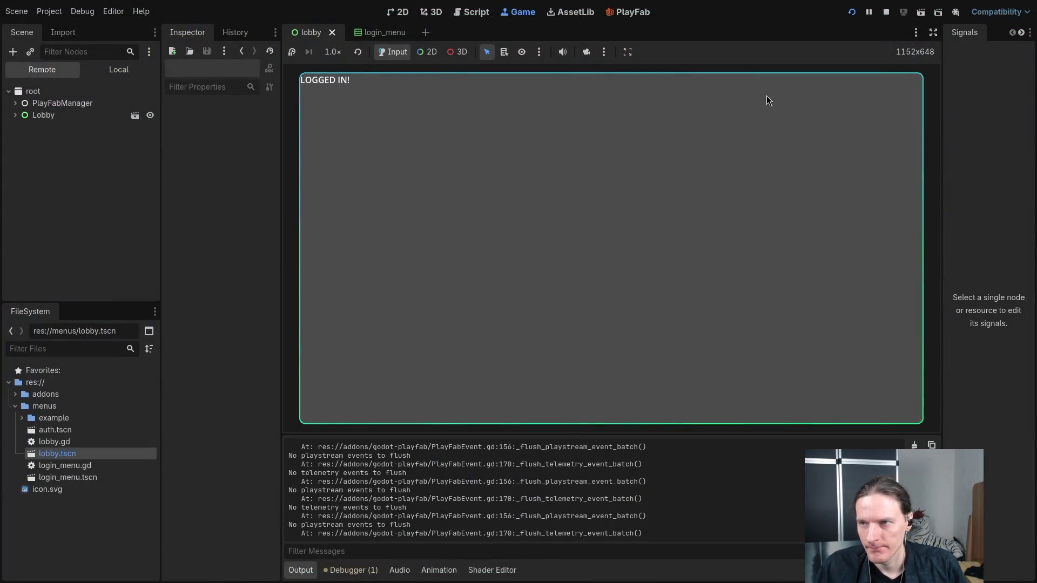
Save login_menu.gd with its custom-ID else branch for returning players, then open lobby.gd in Neovim
{"action": "key", "text": "alt+Tab"}
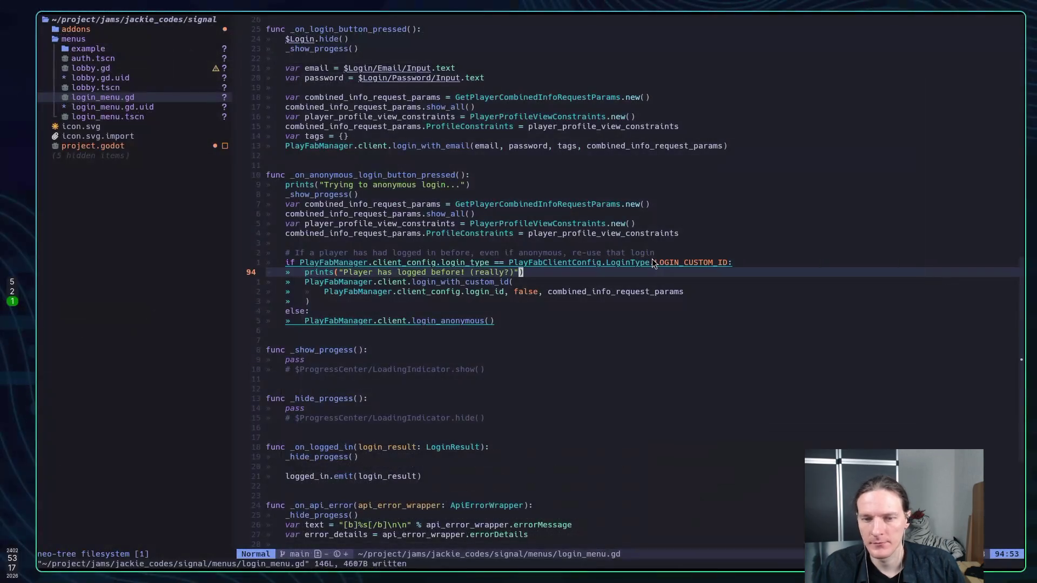
{"action": "key", "text": "j"}
{"action": "key", "text": "j"}
{"action": "key", "text": "j"}
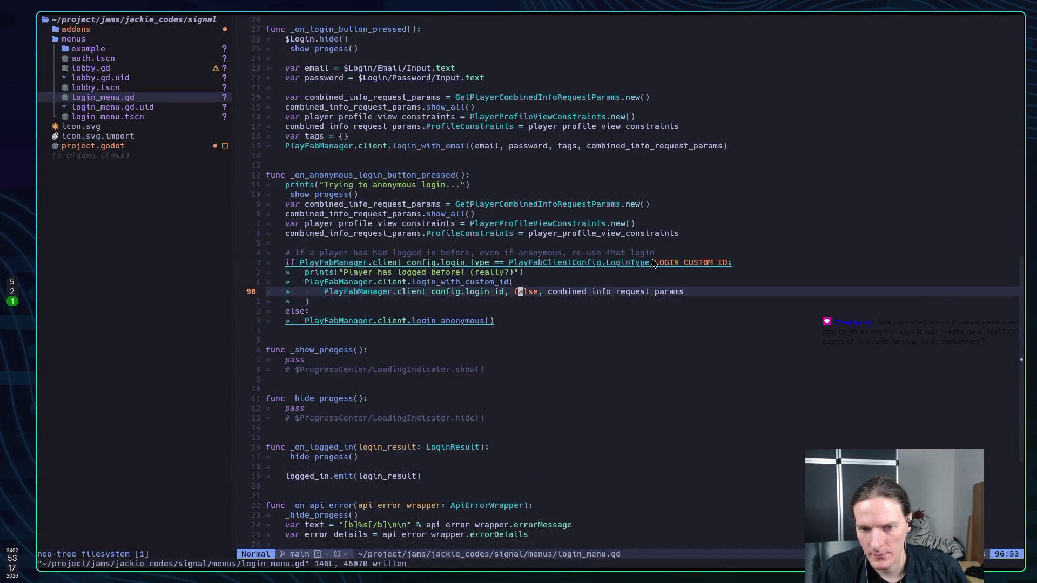
{"action": "type", "text": ":w"}
{"action": "key", "text": "Return"}
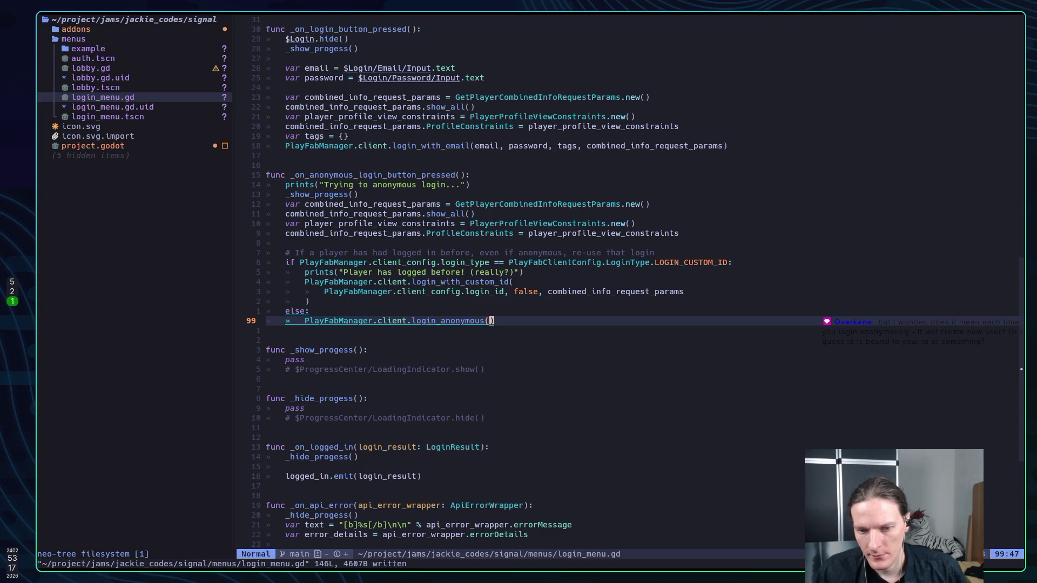
{"action": "key", "text": "j"}
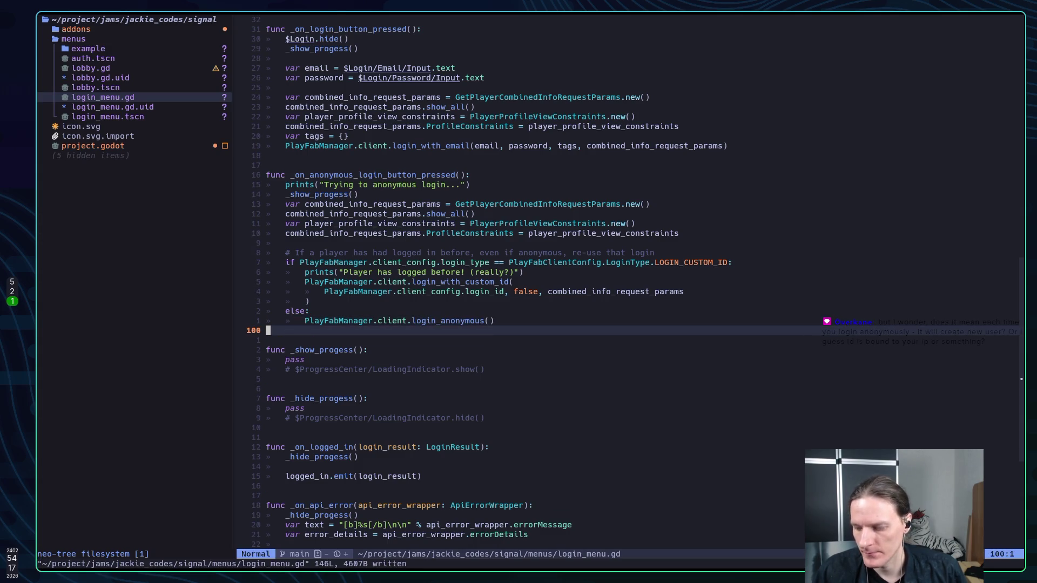
{"action": "key", "text": "ctrl+6"}
{"action": "key", "text": "k"}
{"action": "key", "text": "k"}
{"action": "key", "text": "k"}
{"action": "key", "text": "k"}
{"action": "key", "text": "k"}
{"action": "key", "text": "k"}
{"action": "key", "text": "j"}
{"action": "key", "text": "j"}
{"action": "key", "text": "j"}
{"action": "key", "text": "j"}
{"action": "key", "text": "alt+Tab"}
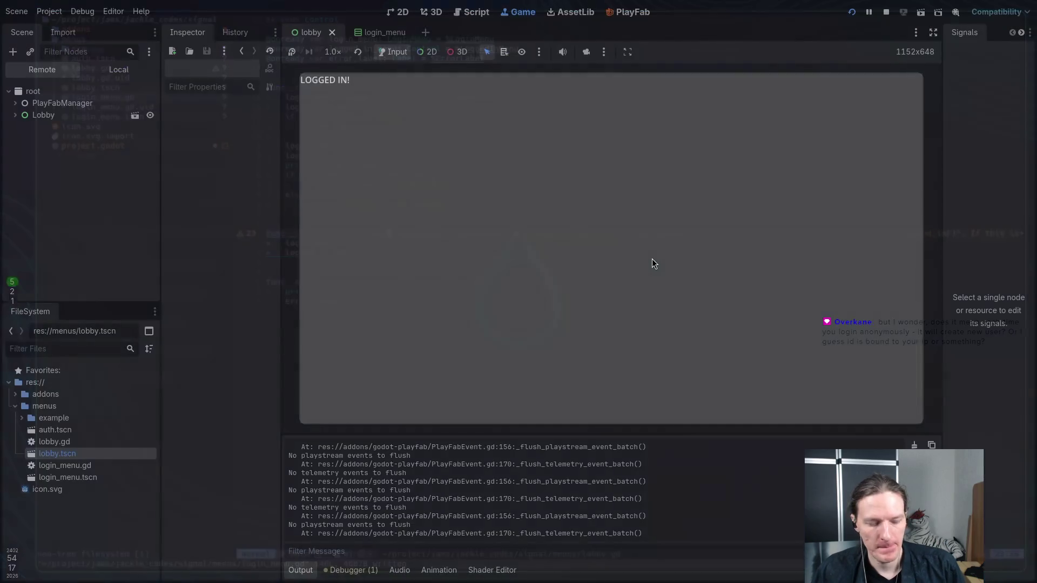
Stop the game, hide the VBoxContainer and LoginButton in login_menu, and save the scene
{"action": "left_click", "coordinate": [886, 12]}
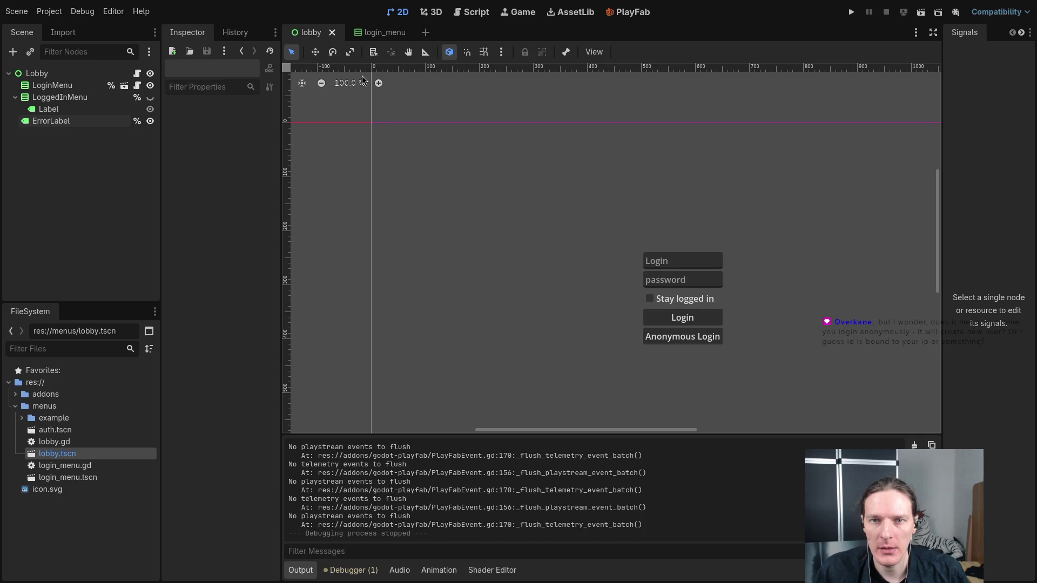
{"action": "left_click", "coordinate": [379, 32]}
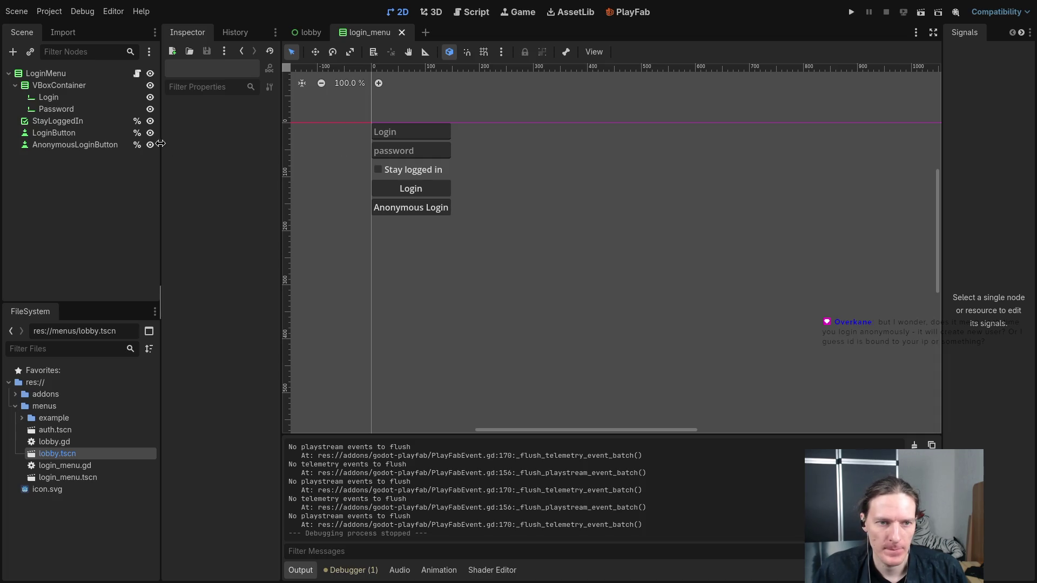
{"action": "left_click", "coordinate": [150, 85]}
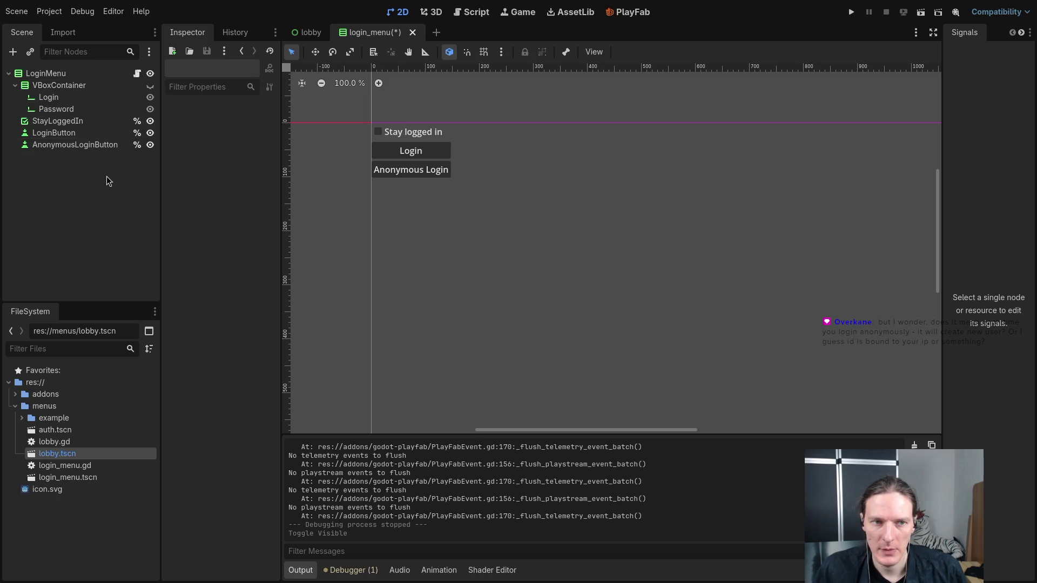
{"action": "left_click", "coordinate": [150, 134]}
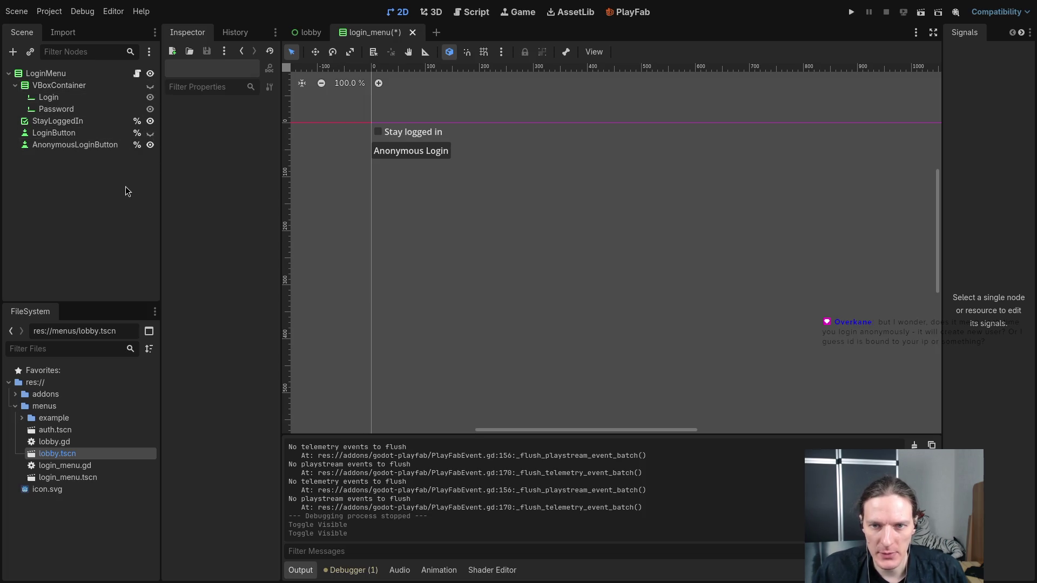
{"action": "key", "text": "ctrl+s"}
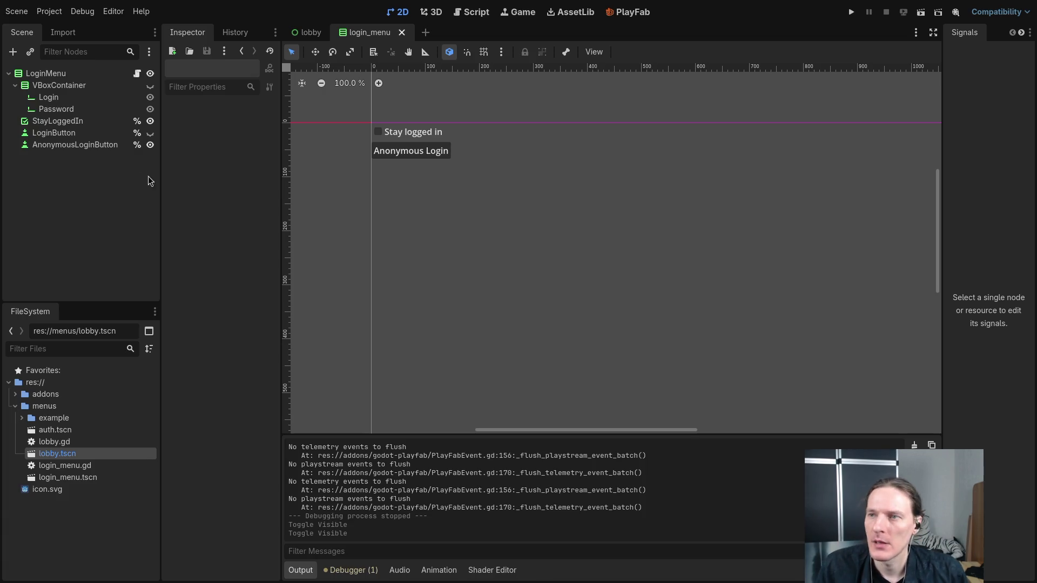
Run the project and log in anonymously as a returning player
{"action": "left_click", "coordinate": [851, 12]}
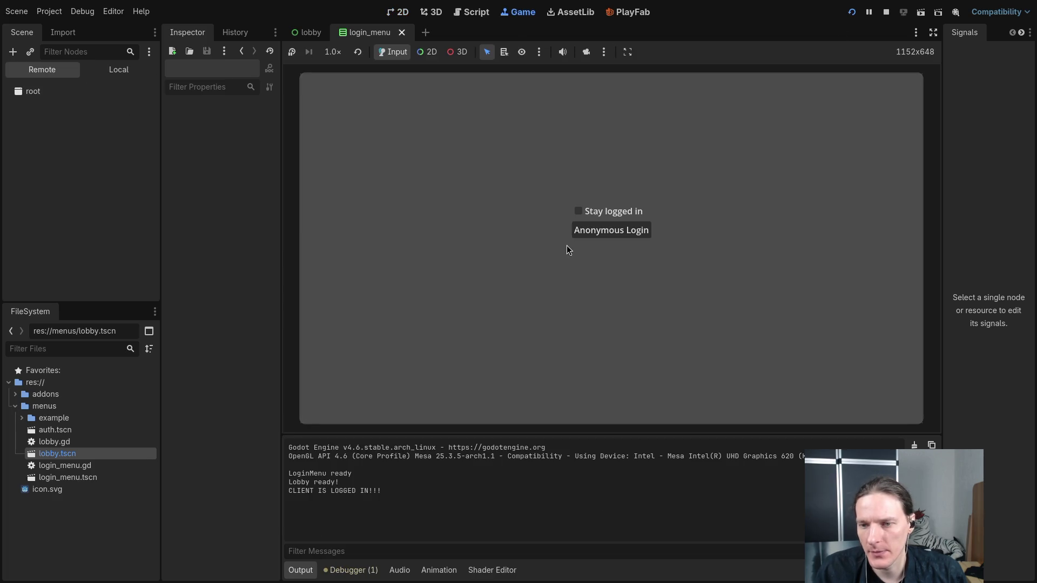
{"action": "left_click", "coordinate": [614, 232]}
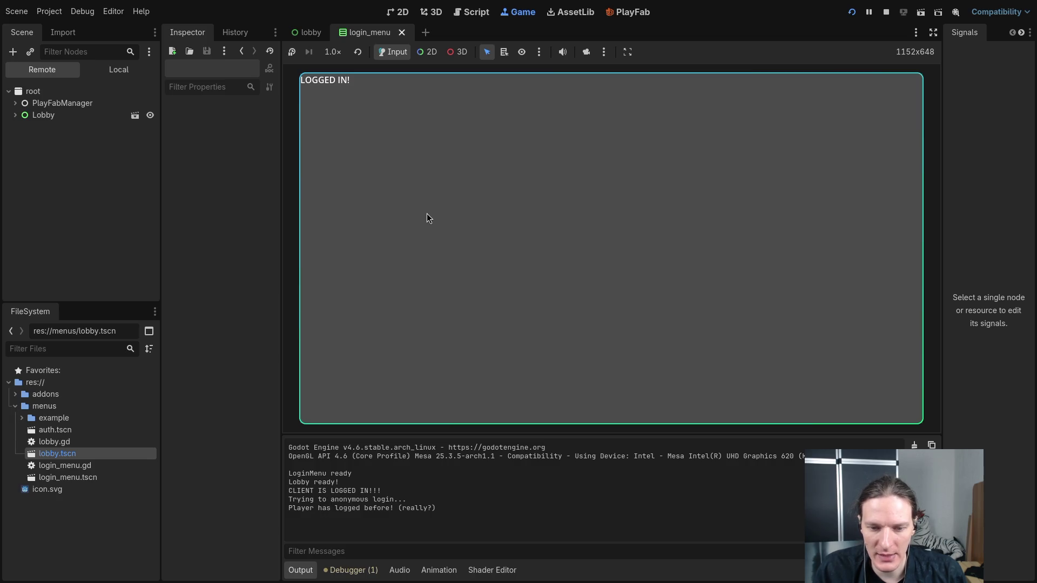
{"action": "key", "text": "super+1"}
{"action": "key", "text": "super+2"}
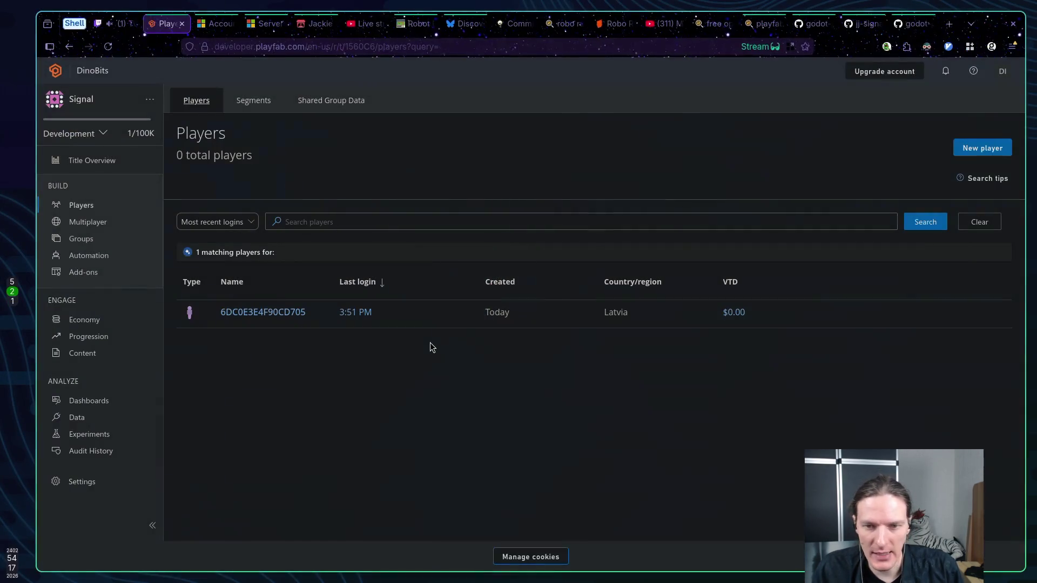
Reload PlayFab's Players list and check the single player's overview, now last login 3:54 PM
{"action": "key", "text": "F5"}
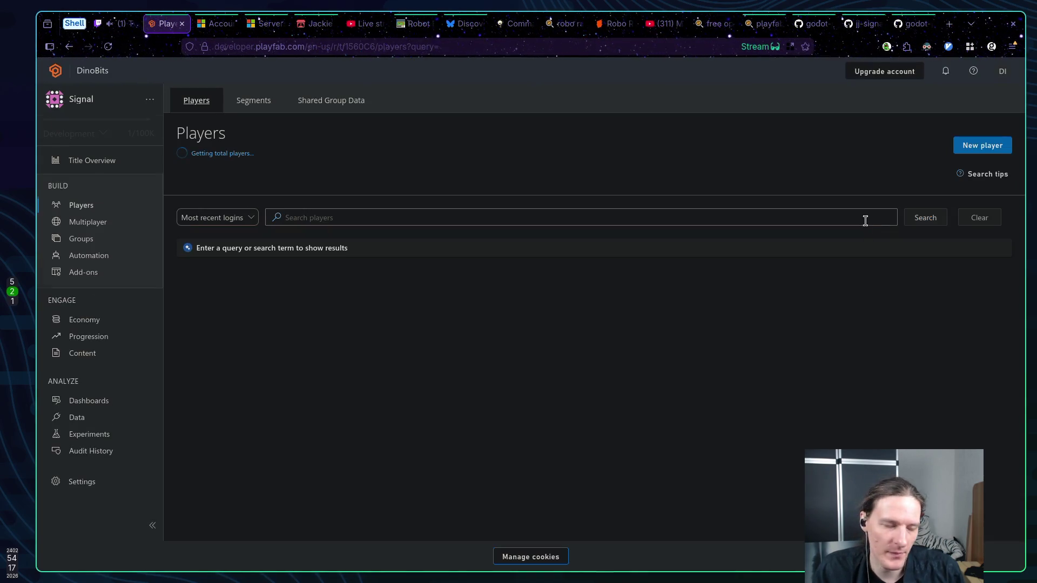
{"action": "left_click", "coordinate": [925, 222]}
{"action": "left_click", "coordinate": [929, 226]}
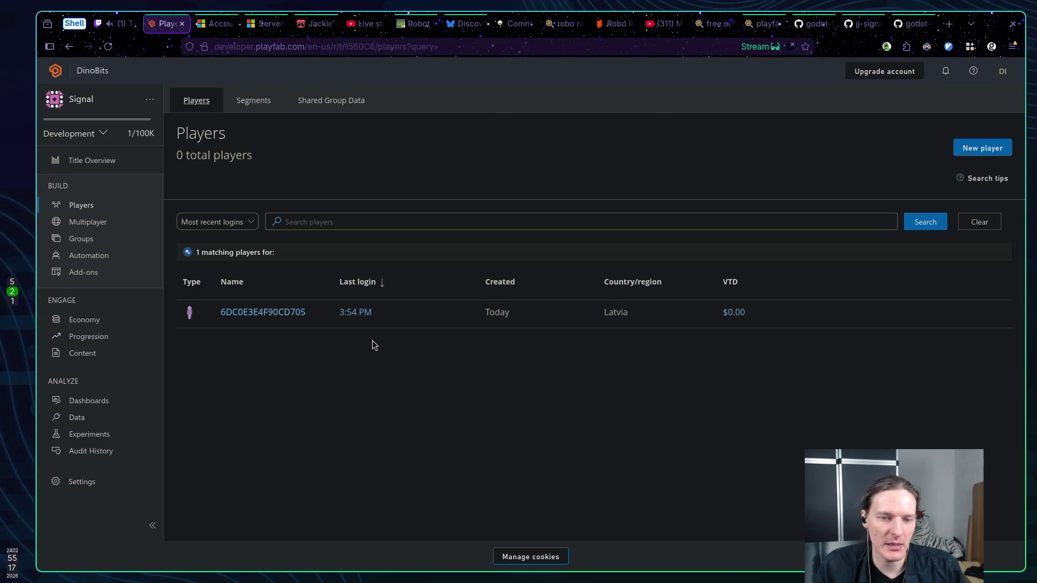
{"action": "left_click", "coordinate": [285, 313]}
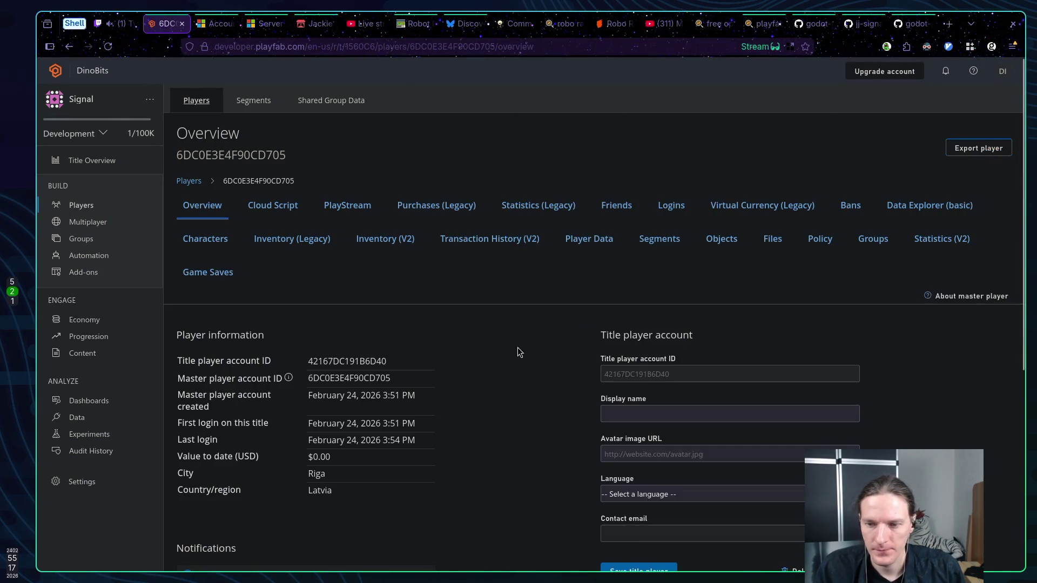
{"action": "scroll", "coordinate": [514, 350], "scroll_direction": "down", "scroll_amount": 5}
{"action": "scroll", "coordinate": [528, 344], "scroll_direction": "up", "scroll_amount": 5}
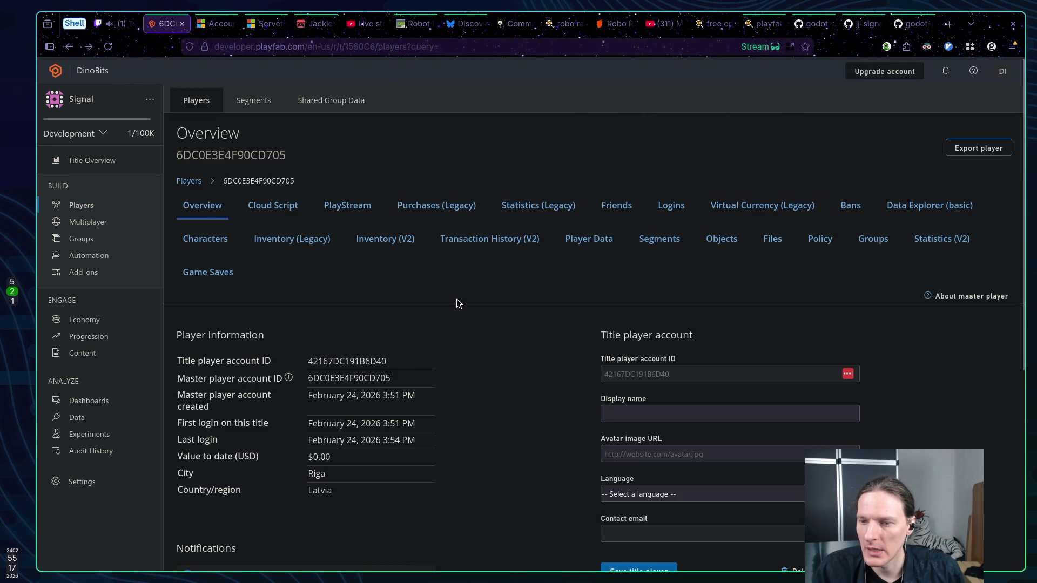
{"action": "key", "text": "alt+Left"}
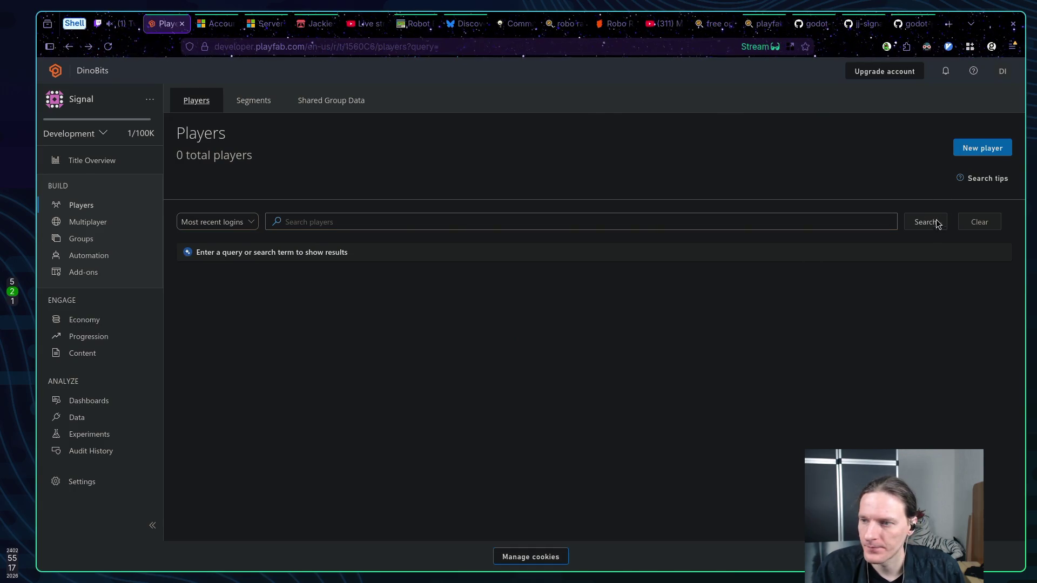
{"action": "left_click", "coordinate": [920, 229]}
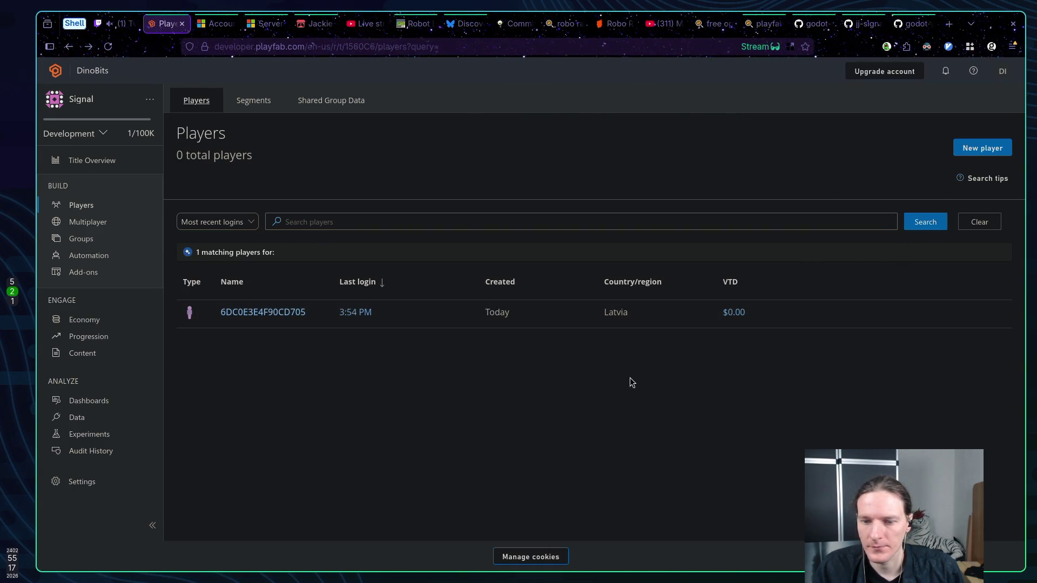
{"action": "key", "text": "alt+Tab"}
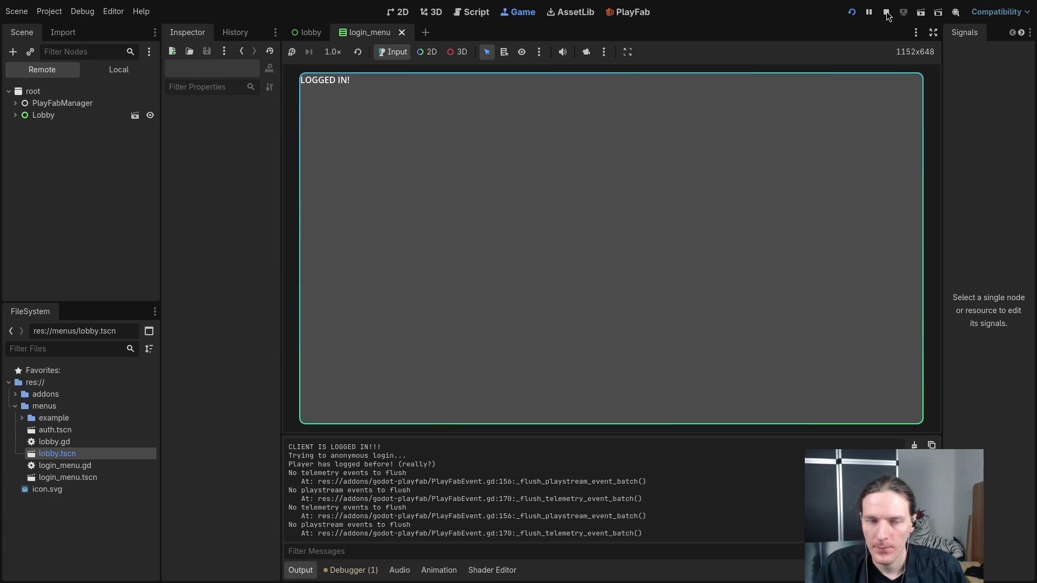
Stop the running game and save lobby.gd in Neovim with :w
{"action": "left_click", "coordinate": [886, 13]}
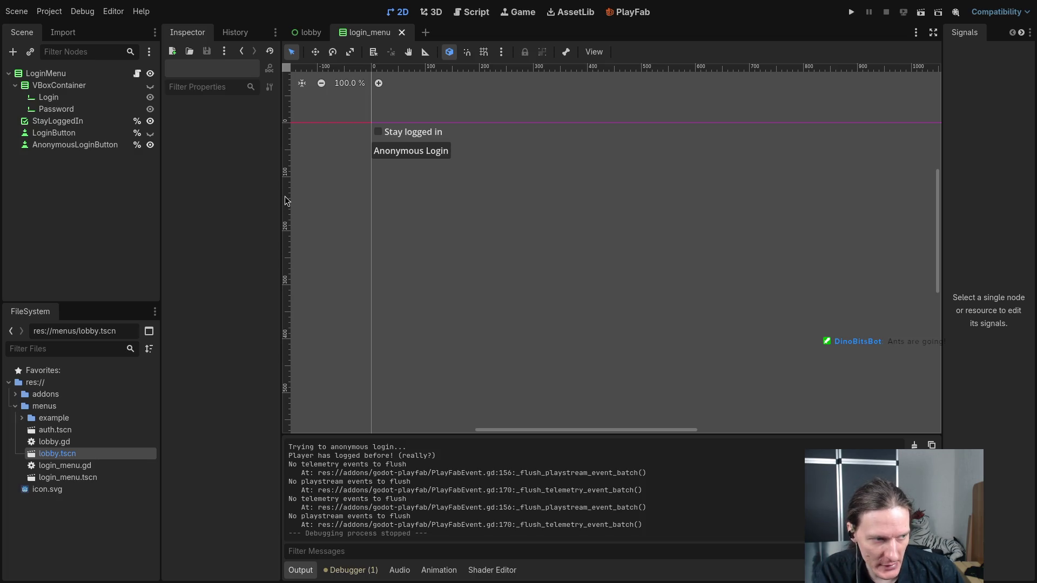
{"action": "key", "text": "super+1"}
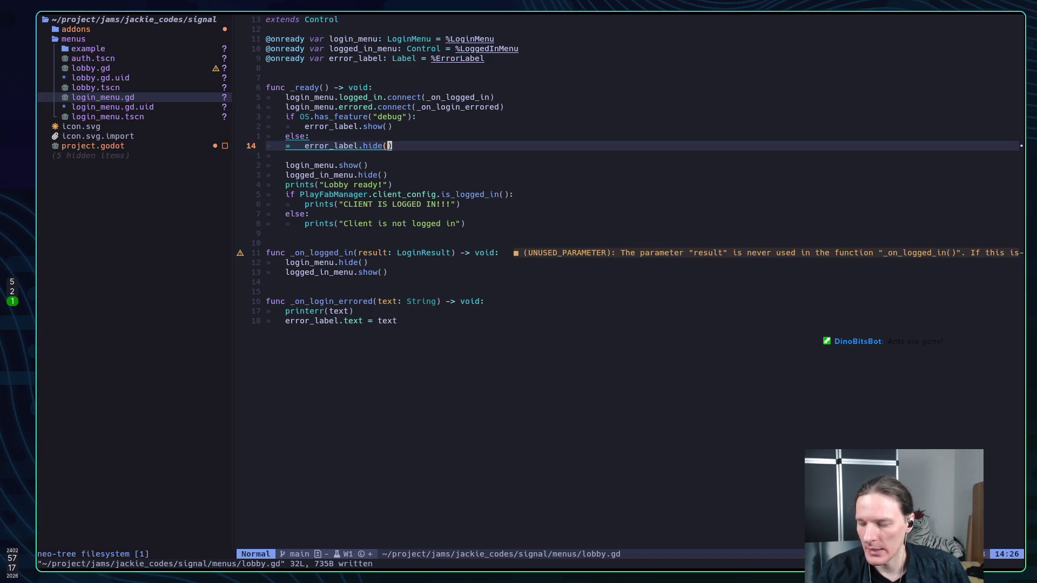
{"action": "type", "text": ":w"}
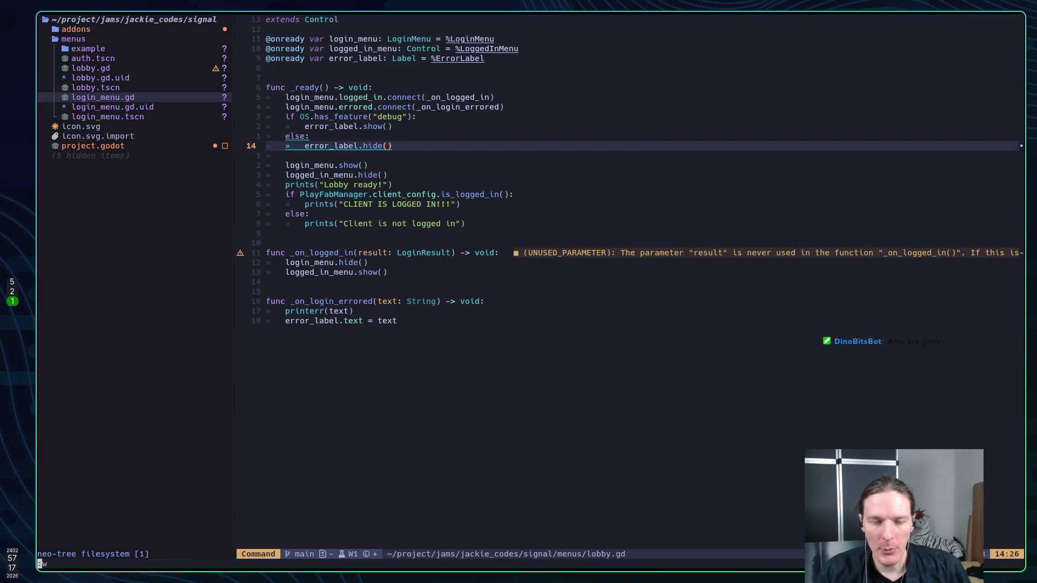
{"action": "key", "text": "Return"}
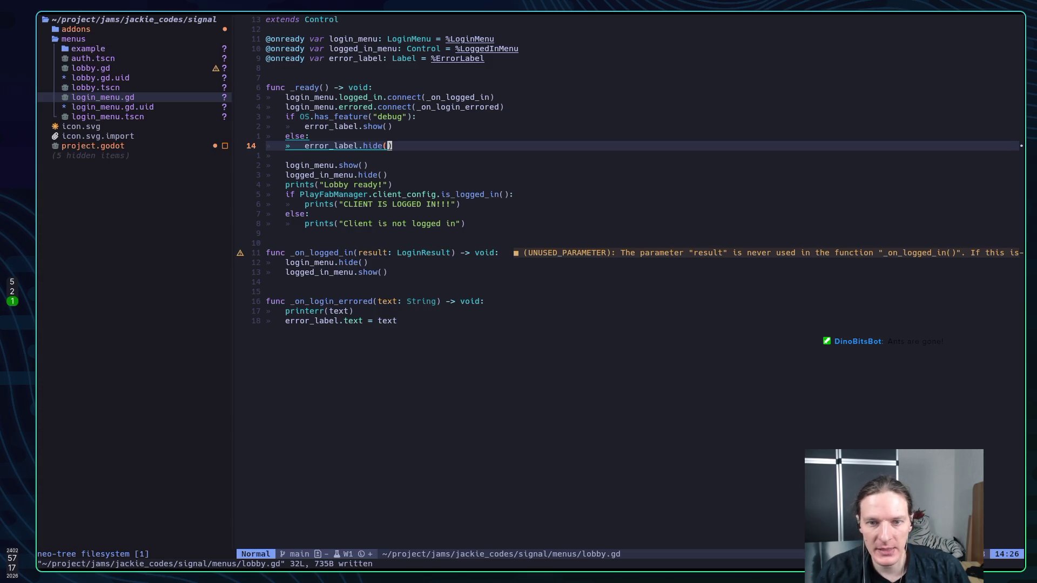
{"action": "key", "text": "super+2"}
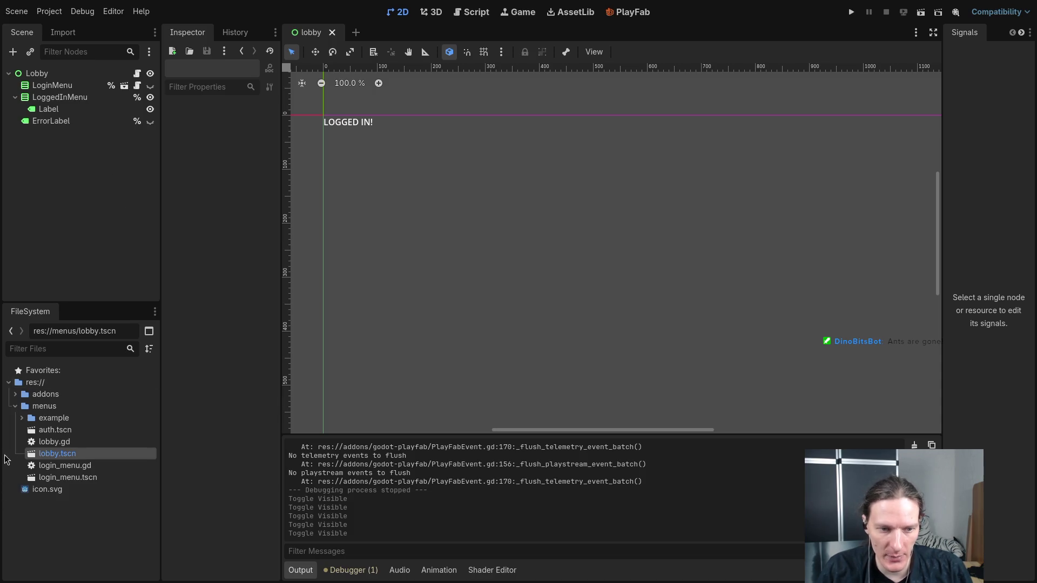
Open the example LoggedIn.tscn scene from the menus/example folder in FileSystem
{"action": "double_click", "coordinate": [53, 418]}
{"action": "scroll", "coordinate": [64, 432], "scroll_direction": "down", "scroll_amount": 2}
{"action": "left_click", "coordinate": [67, 425]}
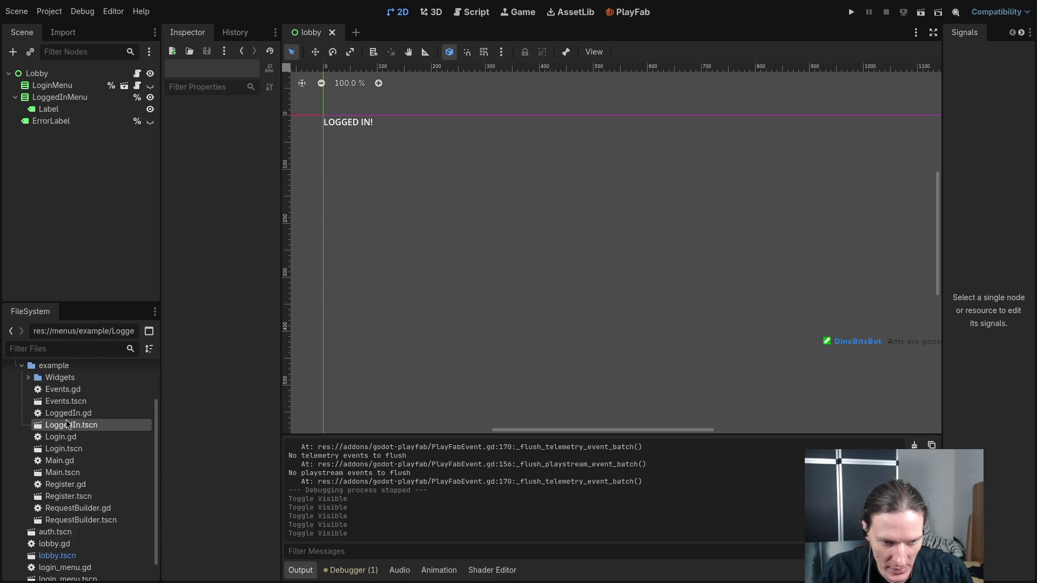
{"action": "double_click", "coordinate": [67, 425]}
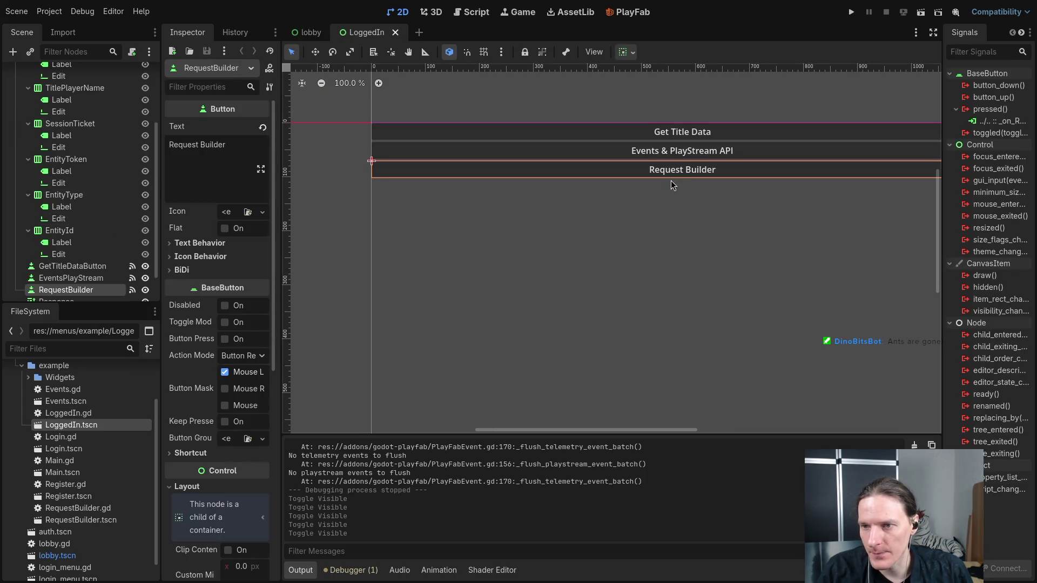
{"action": "scroll", "coordinate": [72, 222], "scroll_direction": "down", "scroll_amount": 2}
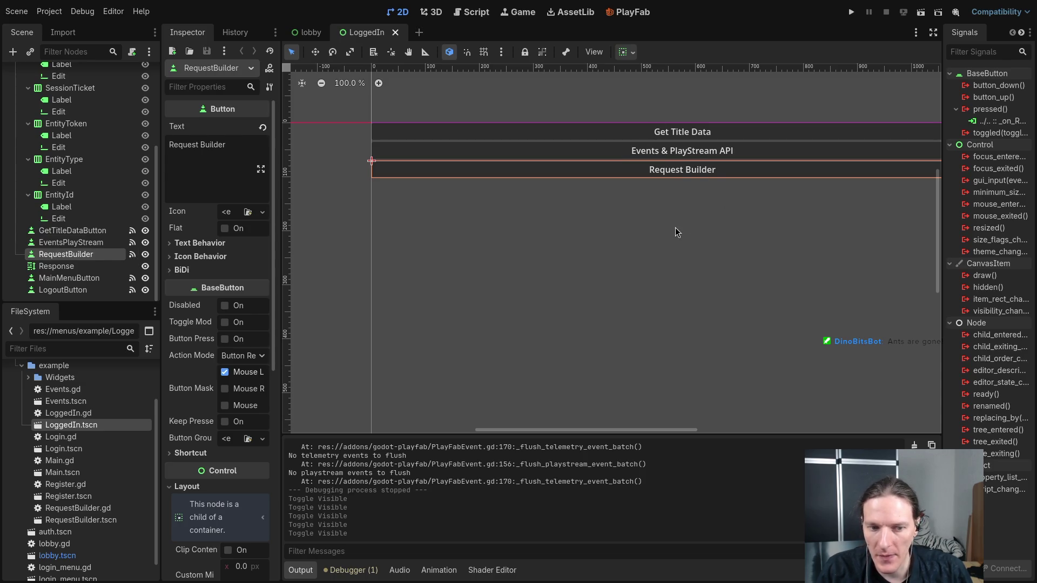
{"action": "key", "text": "super+1"}
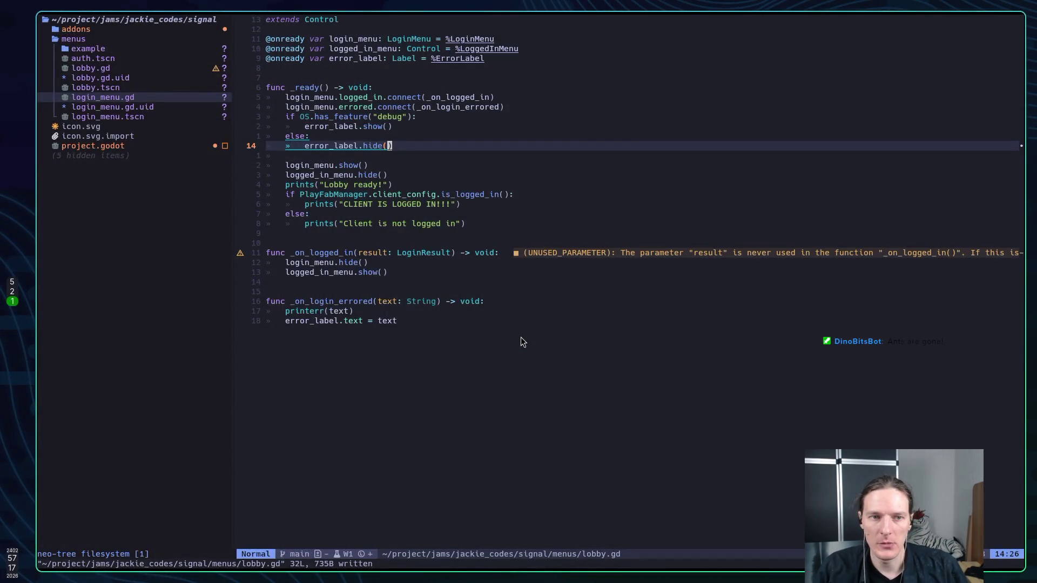
Open the example LoggedIn.gd script via Telescope find files, then return to lobby.gd
{"action": "key", "text": "space"}
{"action": "type", "text": "sf"}
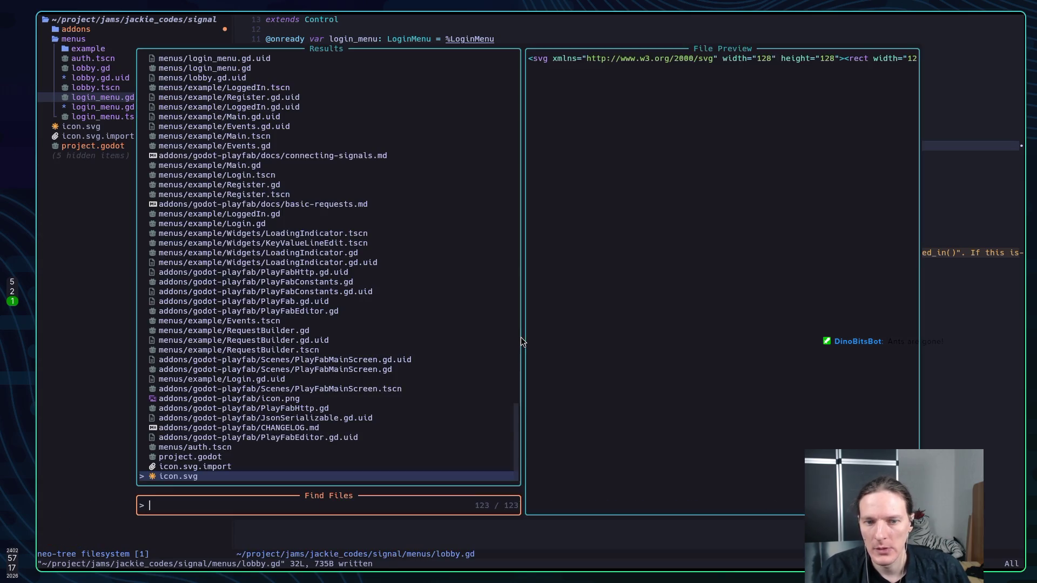
{"action": "type", "text": "Logi"}
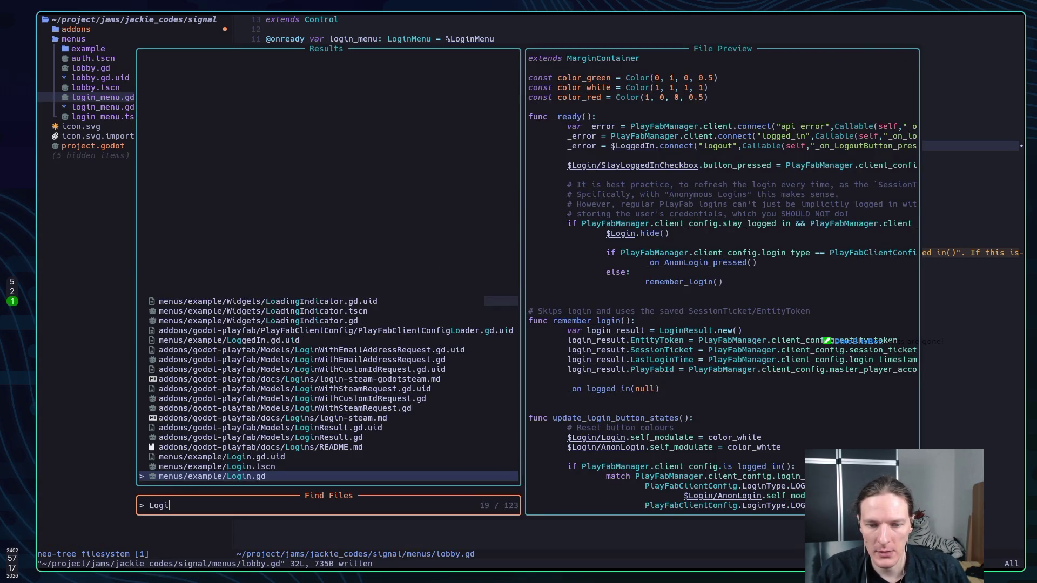
{"action": "type", "text": "nC"}
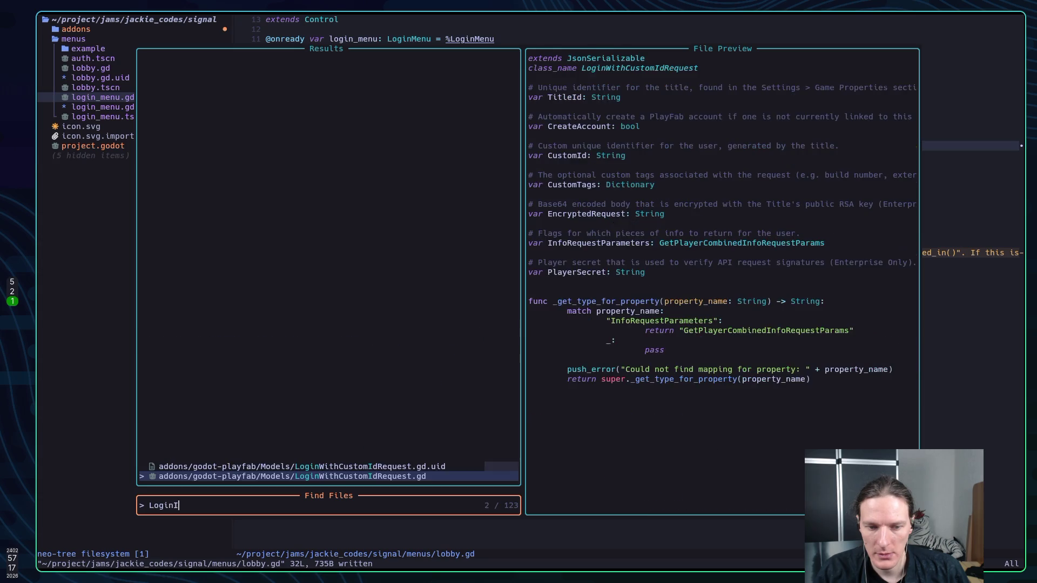
{"action": "key", "text": "BackSpace"}
{"action": "key", "text": "BackSpace"}
{"action": "key", "text": "BackSpace"}
{"action": "type", "text": "ge"}
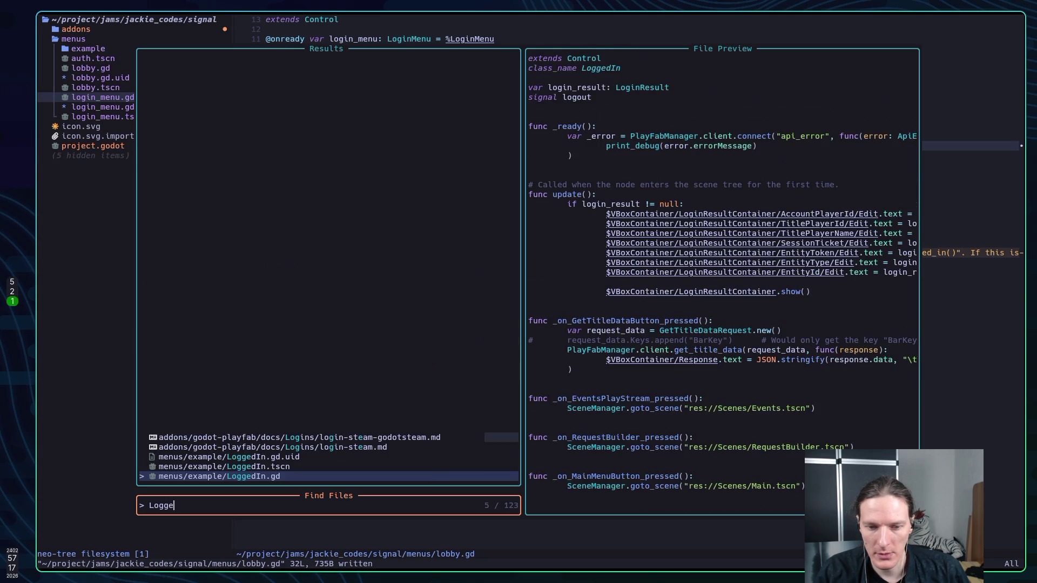
{"action": "key", "text": "Return"}
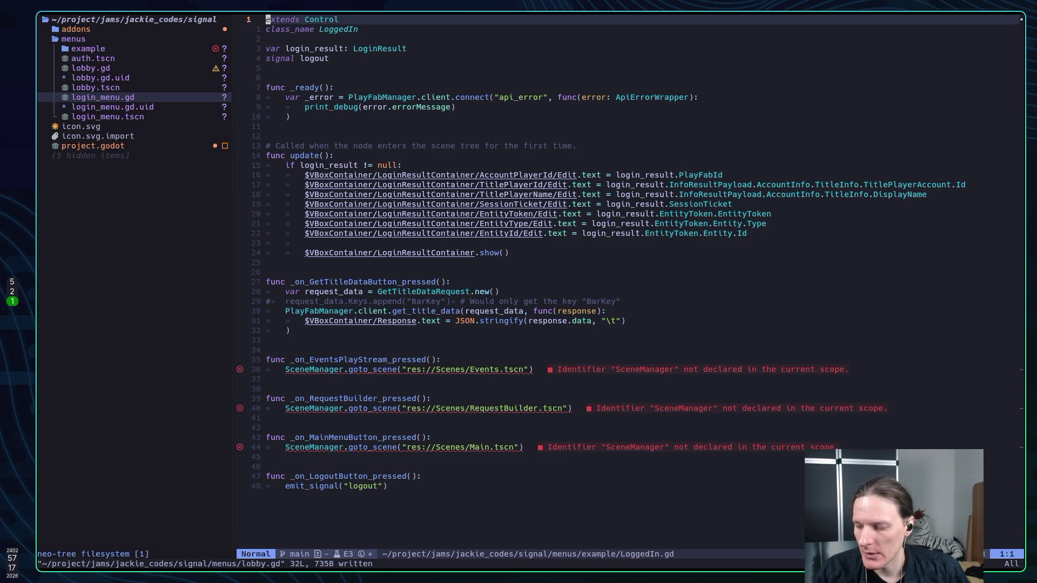
{"action": "key", "text": "ctrl+o"}
Open the example RequestBuilder.gd script through the Telescope file finder
{"action": "key", "text": "space"}
{"action": "key", "text": "space"}
{"action": "type", "text": "sf"}
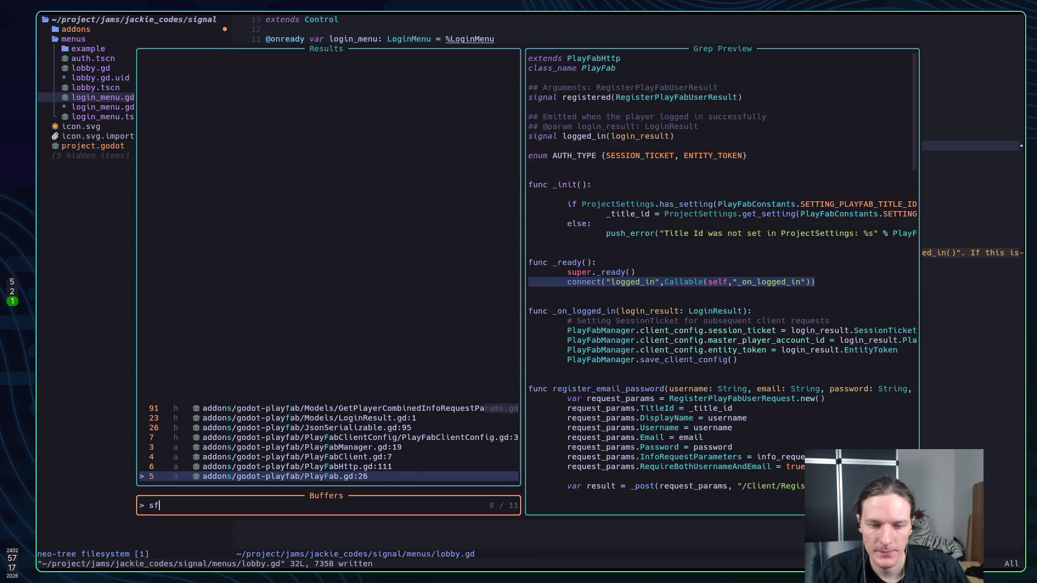
{"action": "type", "text": "R"}
{"action": "key", "text": "BackSpace"}
{"action": "key", "text": "BackSpace"}
{"action": "key", "text": "BackSpace"}
{"action": "type", "text": "Req"}
{"action": "key", "text": "Escape"}
{"action": "key", "text": "space"}
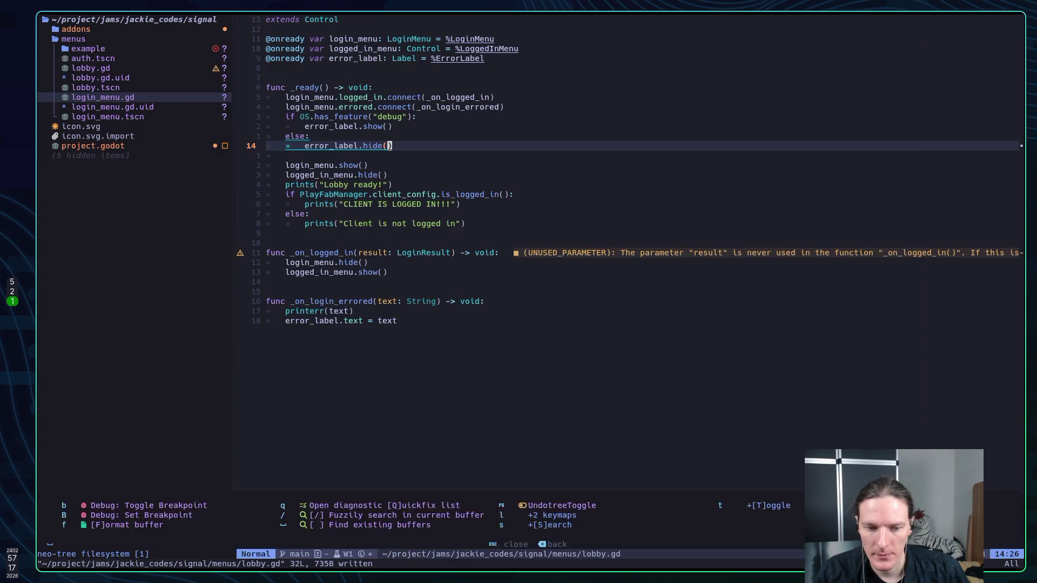
{"action": "type", "text": "sfReq"}
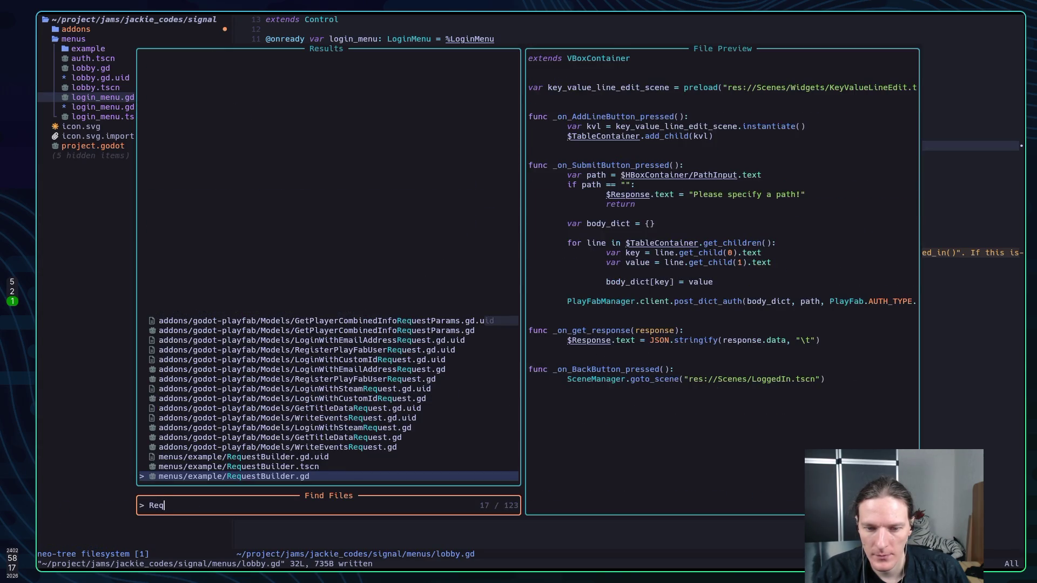
{"action": "key", "text": "Return"}
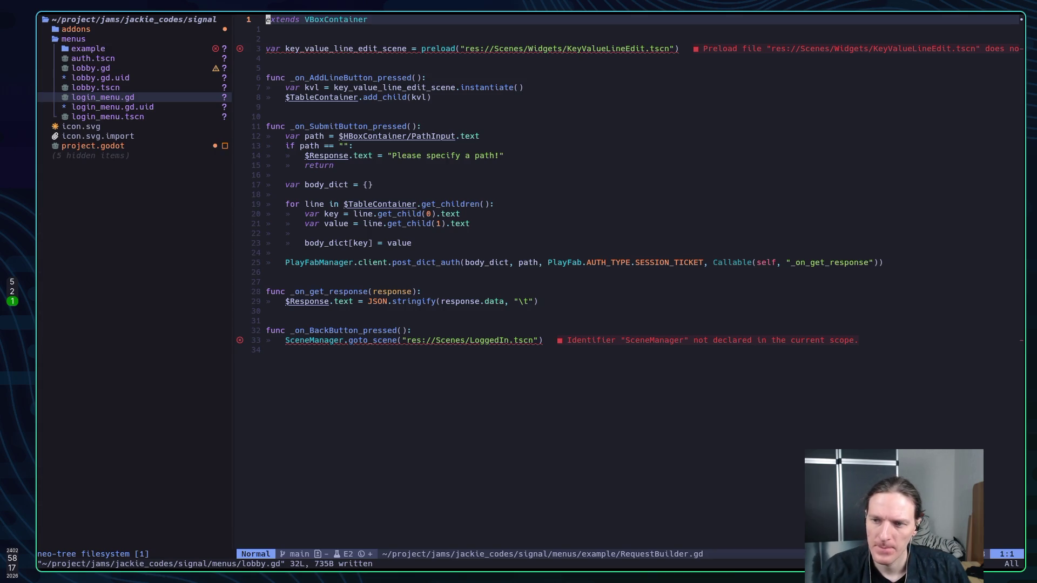
Inspect RequestBuilder.gd's post_dict_auth call and its Callable callback argument
{"action": "key", "text": "}"}
{"action": "key", "text": "}"}
{"action": "key", "text": "}"}
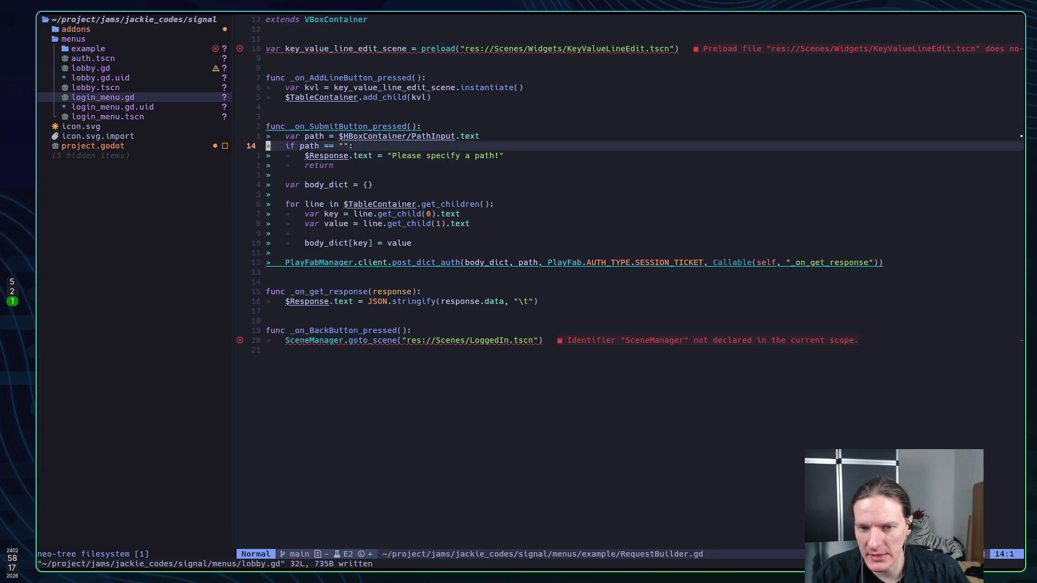
{"action": "key", "text": "w"}
{"action": "key", "text": "w"}
{"action": "key", "text": "w"}
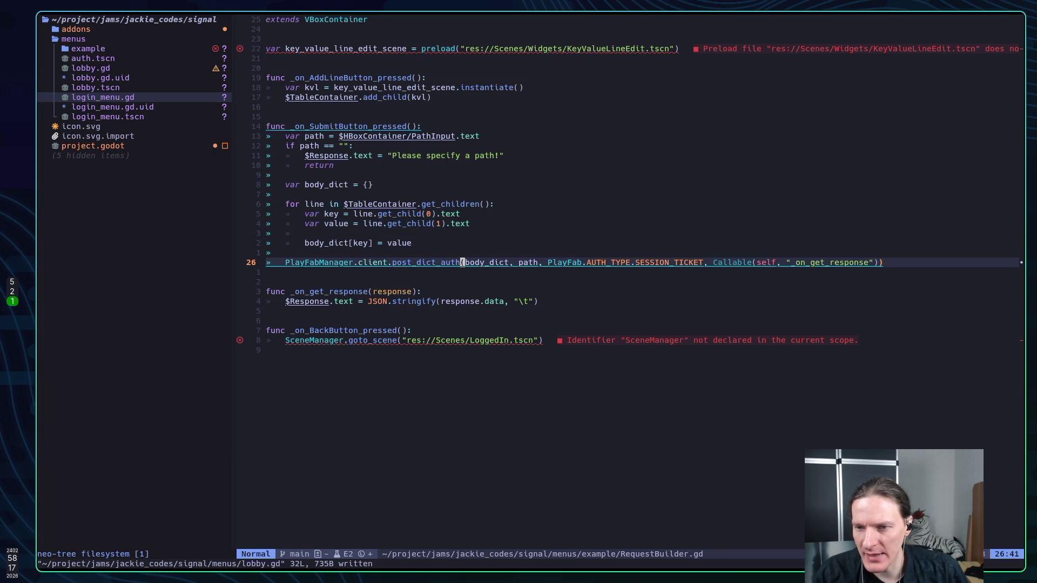
{"action": "key", "text": "w"}
{"action": "key", "text": "w"}
{"action": "key", "text": "w"}
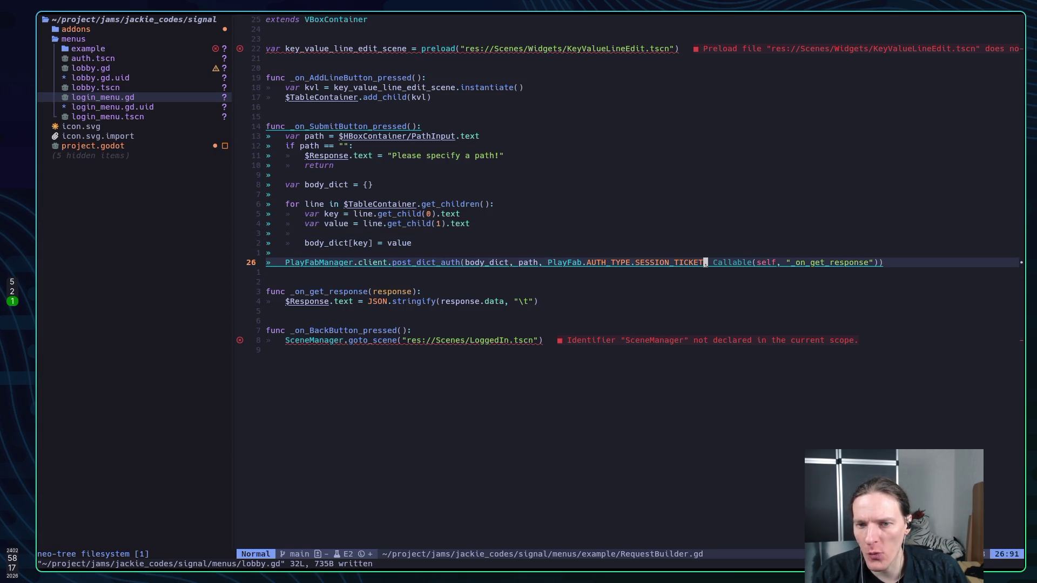
{"action": "key", "text": "w"}
{"action": "key", "text": "h"}
{"action": "key", "text": "h"}
{"action": "key", "text": "h"}
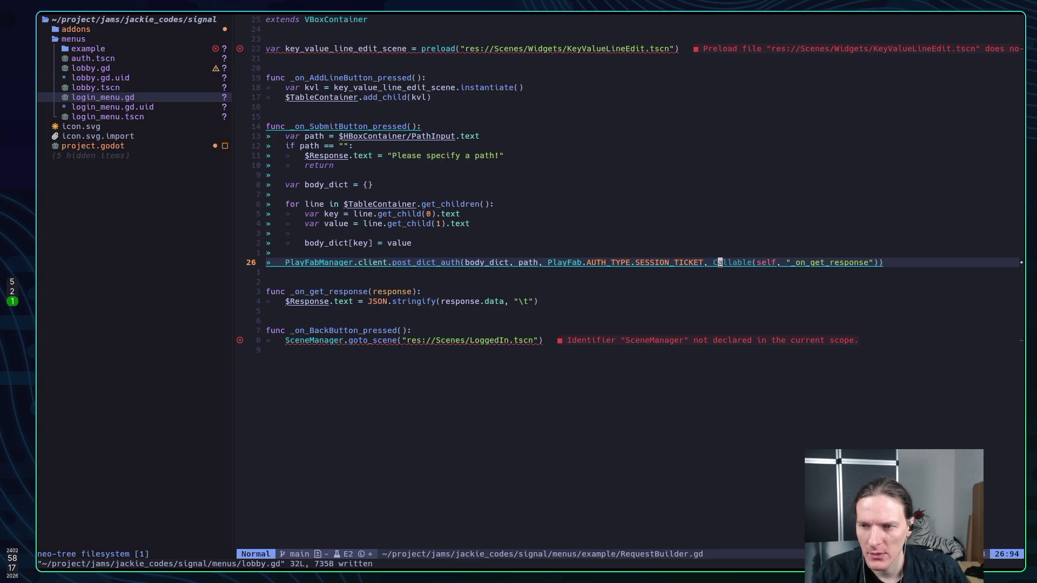
{"action": "key", "text": "l"}
{"action": "key", "text": "l"}
{"action": "key", "text": "l"}
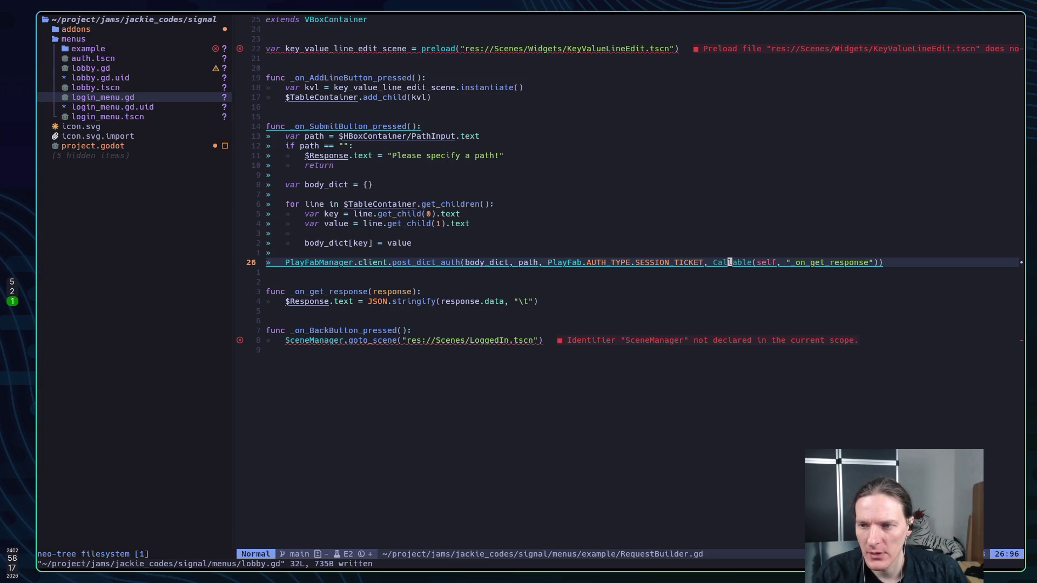
{"action": "key", "text": "h"}
{"action": "key", "text": "h"}
{"action": "key", "text": "h"}
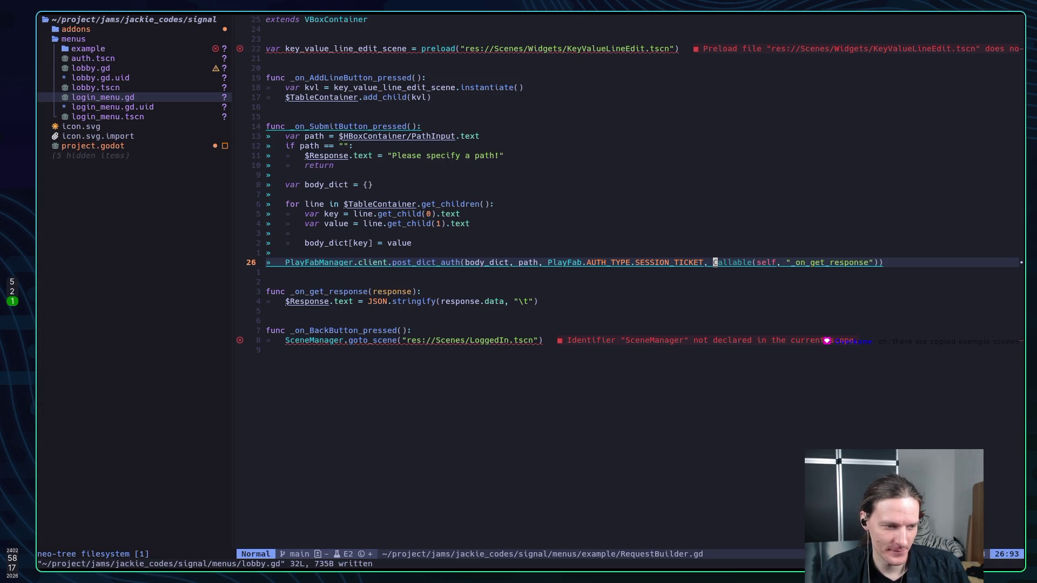
{"action": "key", "text": "alt+Tab"}
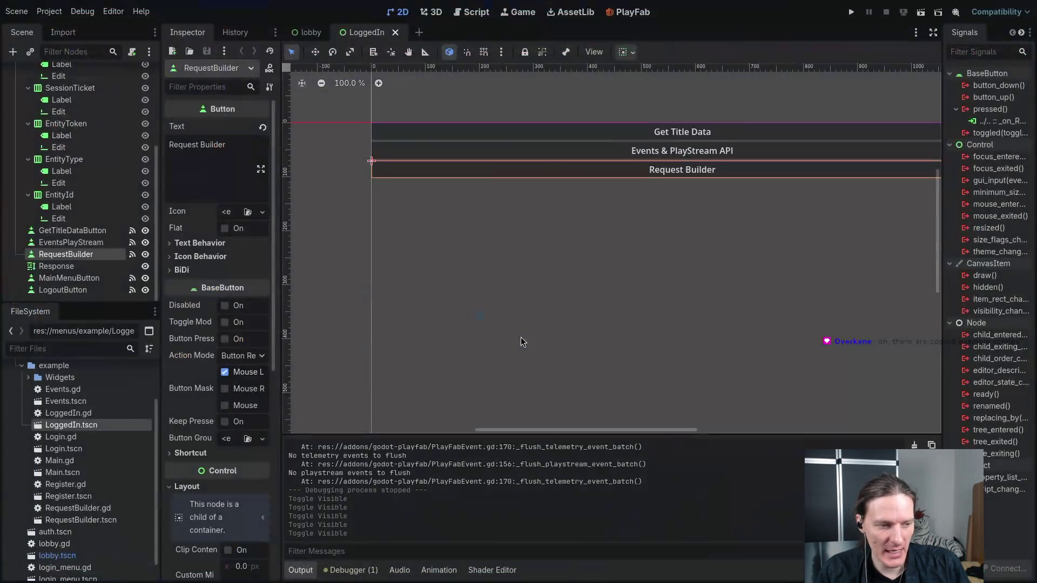
Browse the godot-playfab GitHub repository root and its Scenes folder
{"action": "key", "text": "alt+Tab"}
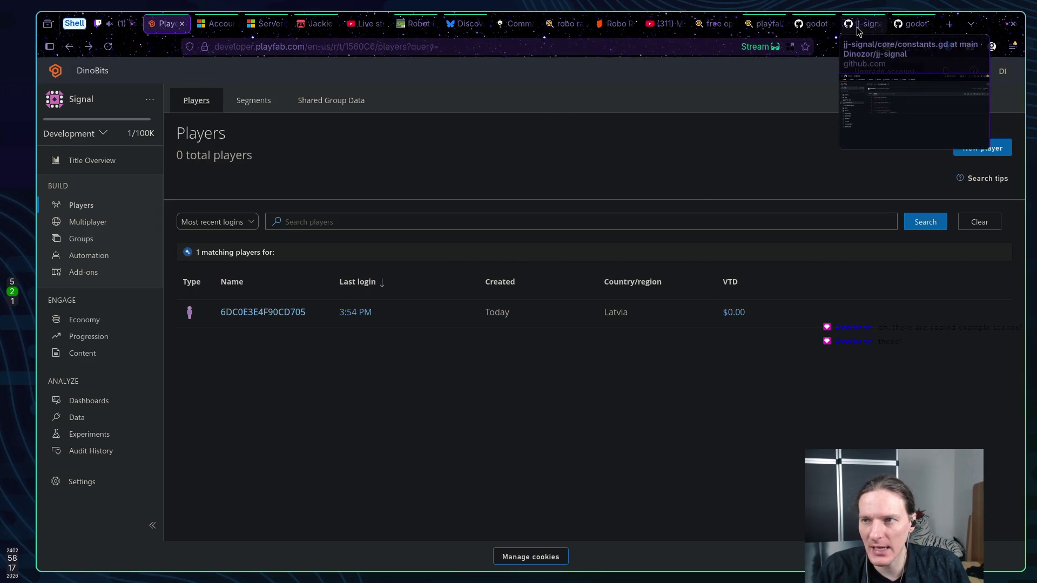
{"action": "left_click", "coordinate": [804, 25]}
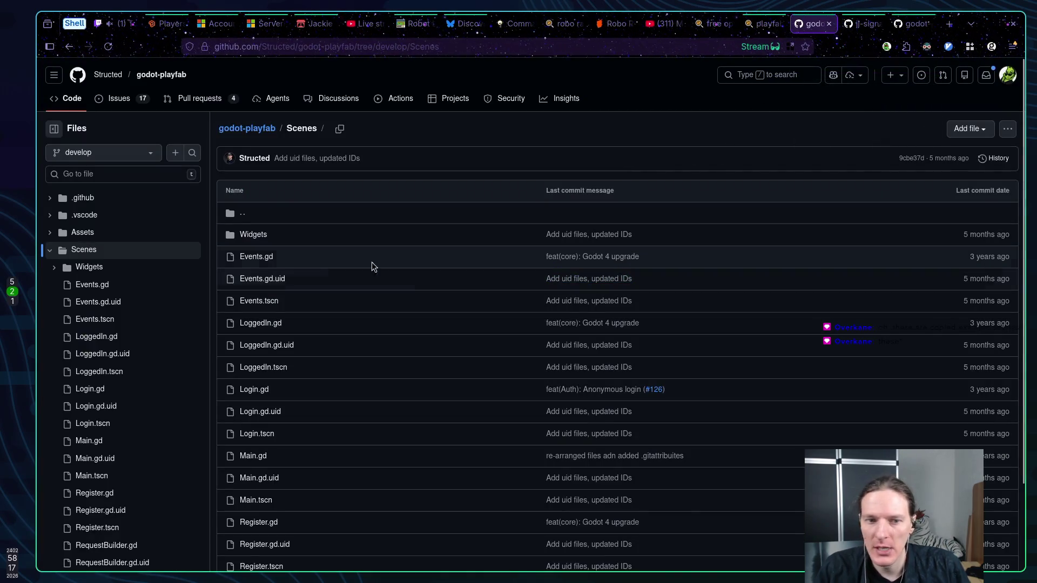
{"action": "left_click", "coordinate": [156, 83]}
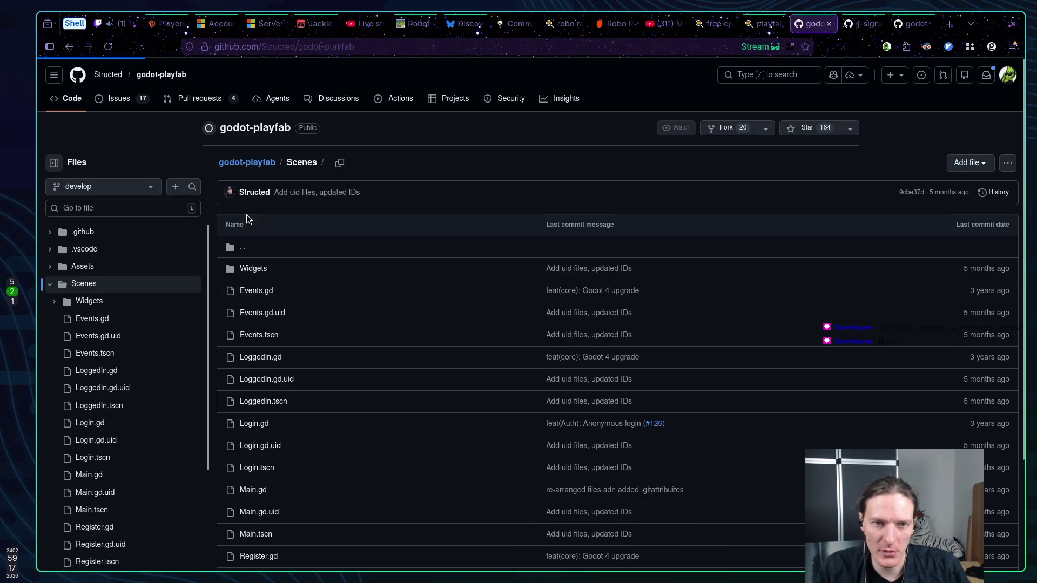
{"action": "scroll", "coordinate": [134, 265], "scroll_direction": "down", "scroll_amount": 10}
{"action": "scroll", "coordinate": [134, 259], "scroll_direction": "up", "scroll_amount": 10}
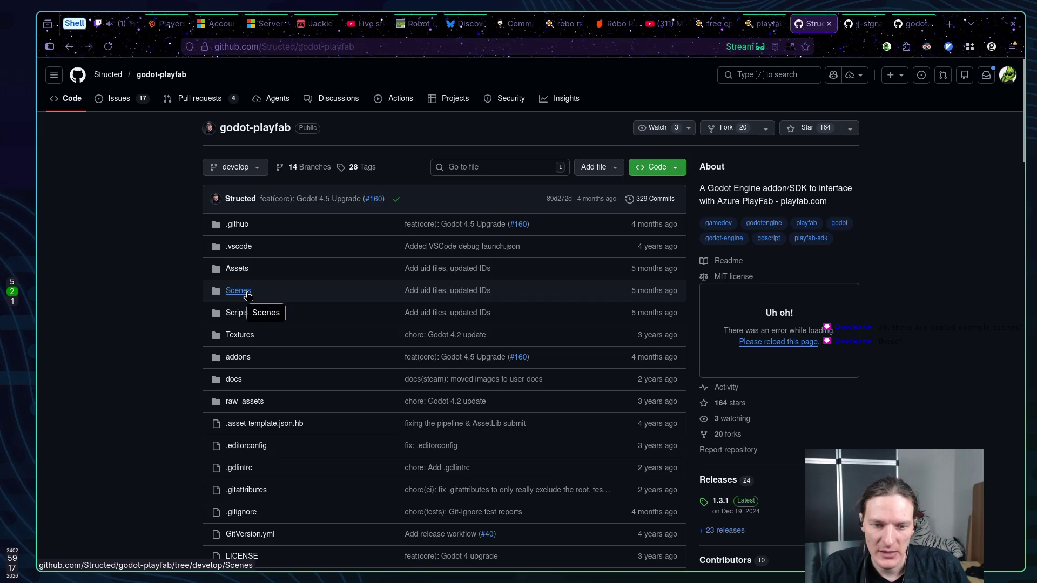
{"action": "scroll", "coordinate": [146, 312], "scroll_direction": "down", "scroll_amount": 9}
{"action": "scroll", "coordinate": [157, 302], "scroll_direction": "up", "scroll_amount": 7}
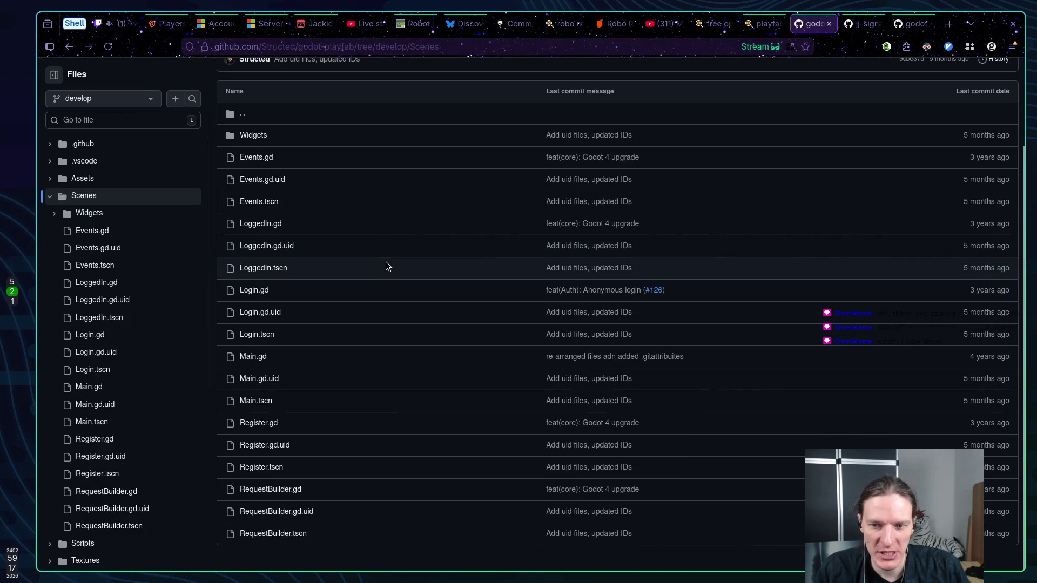
{"action": "key", "text": "super+1"}
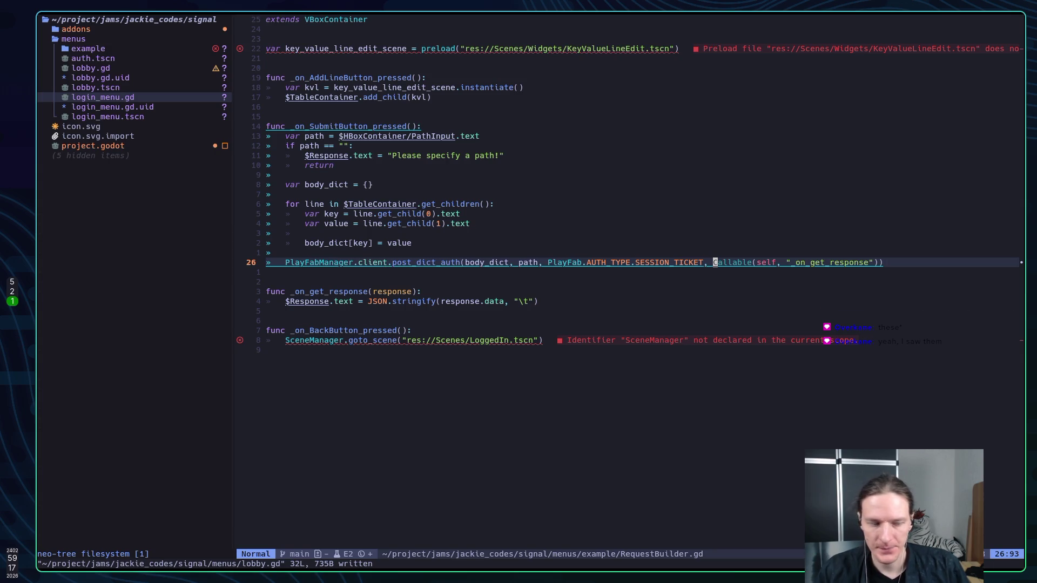
Save RequestBuilder.gd, reformatting the post_dict_auth call, and locate its Callable argument
{"action": "type", "text": "kk:w"}
{"action": "key", "text": "Return"}
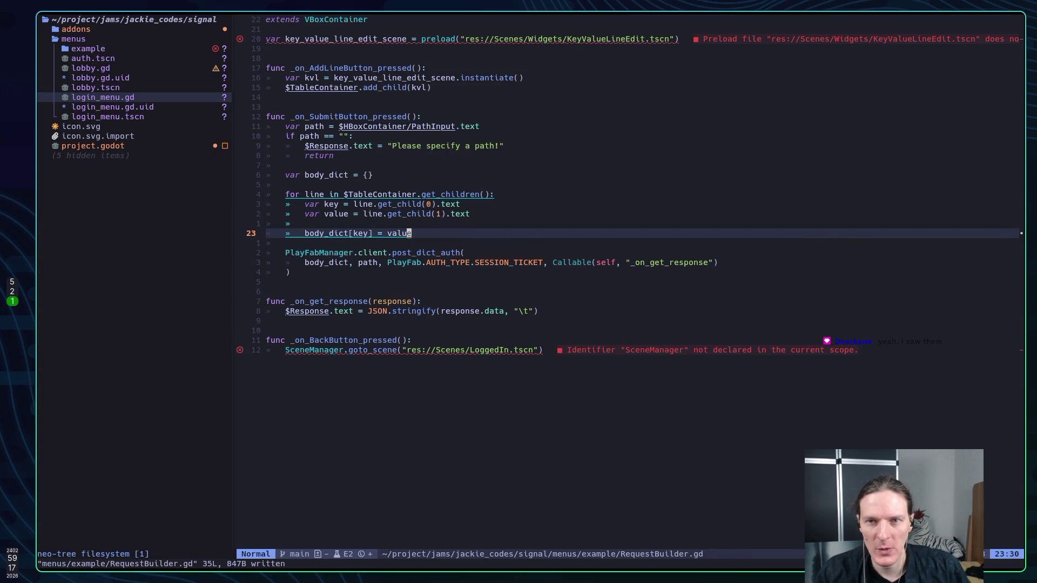
{"action": "key", "text": "k"}
{"action": "key", "text": "k"}
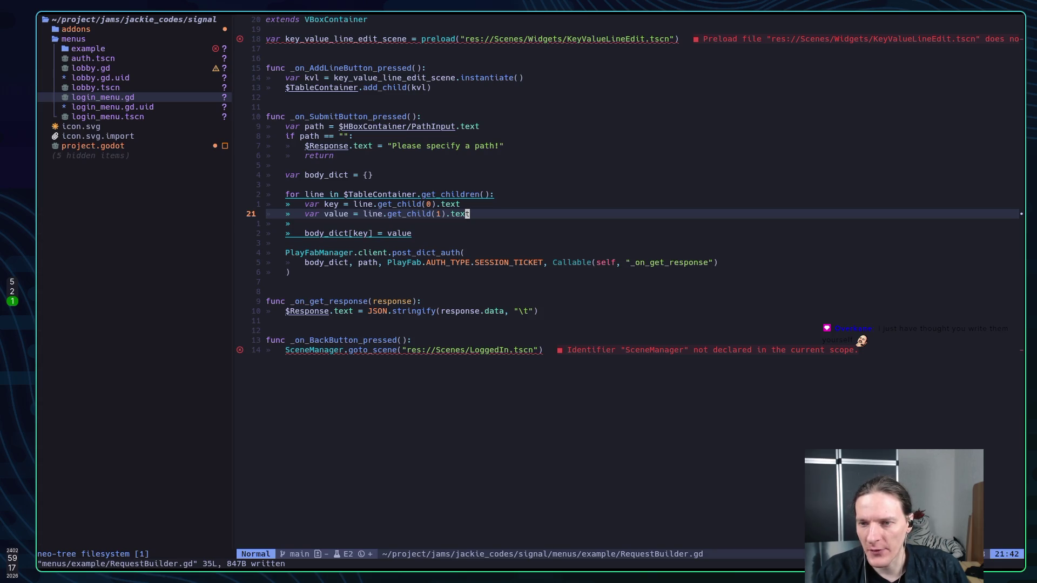
{"action": "key", "text": "j"}
{"action": "key", "text": "j"}
{"action": "key", "text": "j"}
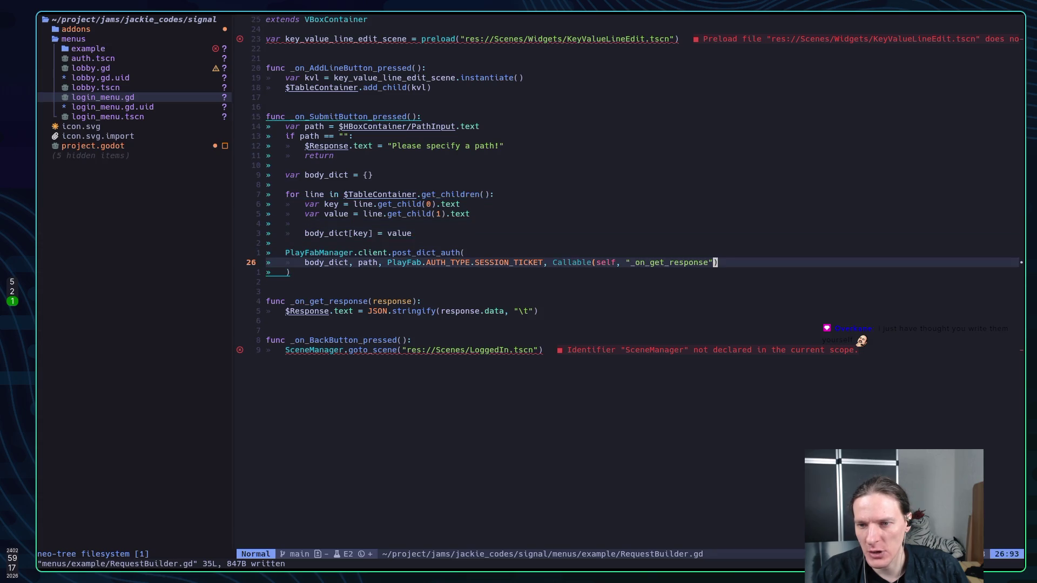
{"action": "key", "text": "k"}
{"action": "key", "text": "l"}
{"action": "key", "text": "l"}
{"action": "key", "text": "l"}
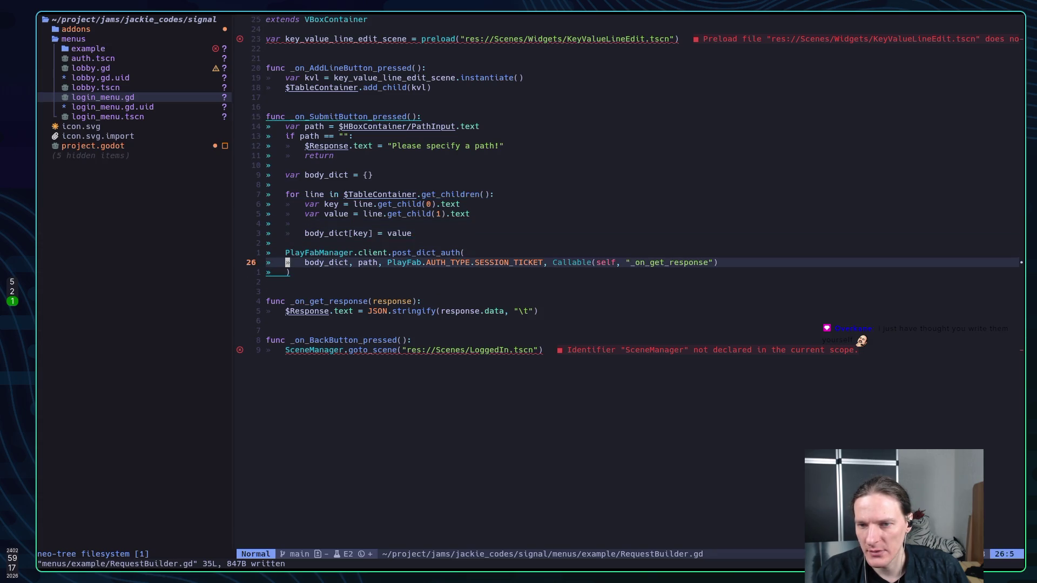
{"action": "key", "text": "w"}
{"action": "key", "text": "w"}
{"action": "key", "text": "w"}
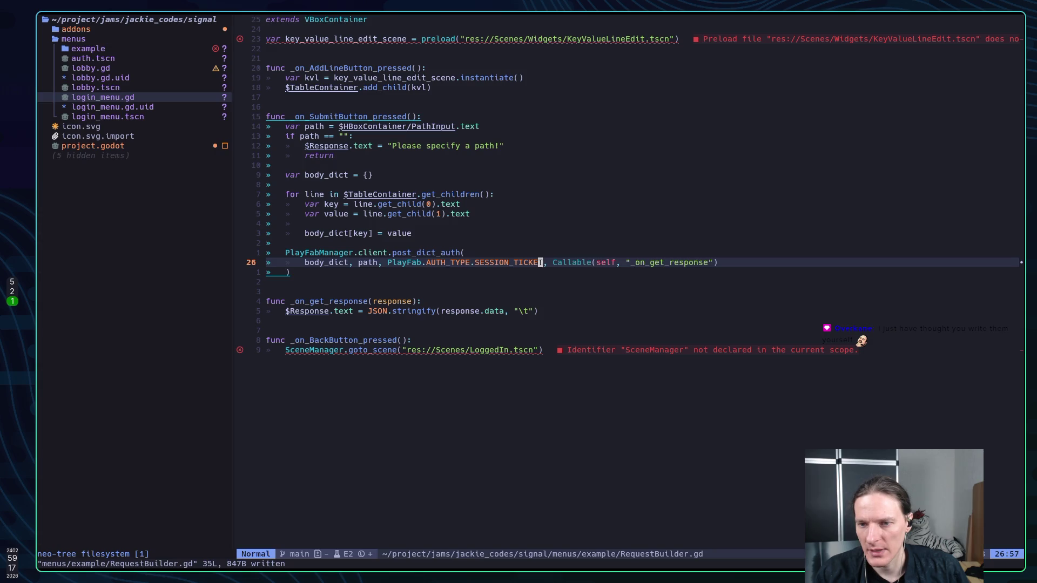
{"action": "key", "text": "e"}
{"action": "key", "text": "h"}
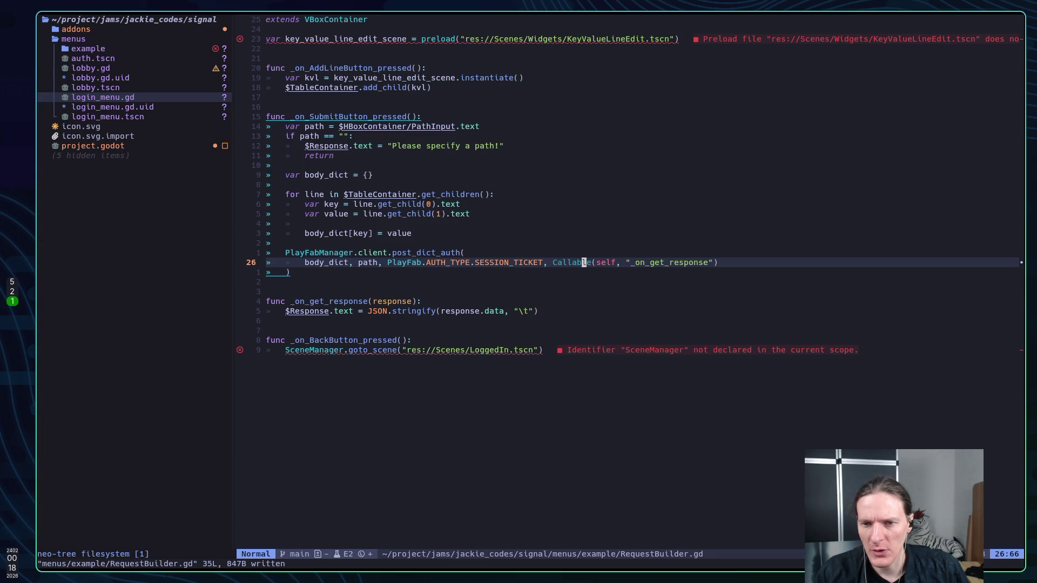
{"action": "key", "text": "h"}
{"action": "key", "text": "h"}
{"action": "key", "text": "h"}
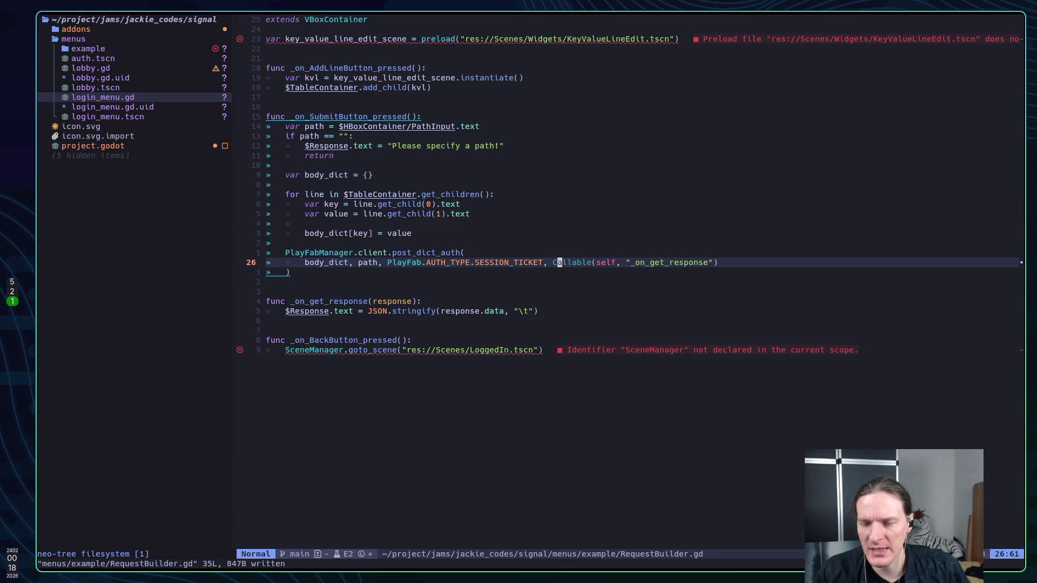
Remove the half-typed inline func() line and save RequestBuilder.gd again
{"action": "type", "text": "ofunc()"}
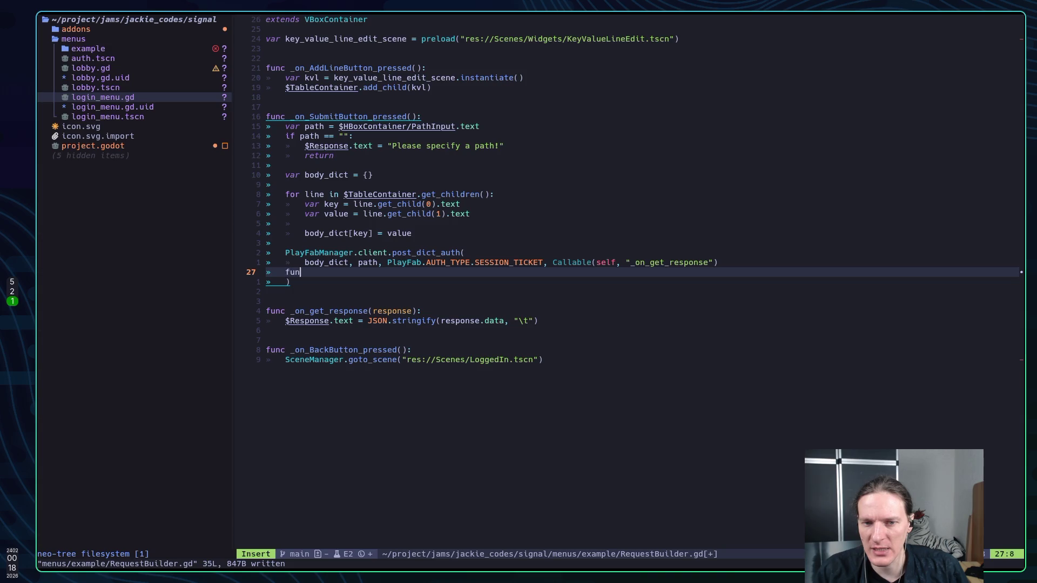
{"action": "key", "text": "BackSpace"}
{"action": "key", "text": "BackSpace"}
{"action": "key", "text": "BackSpace"}
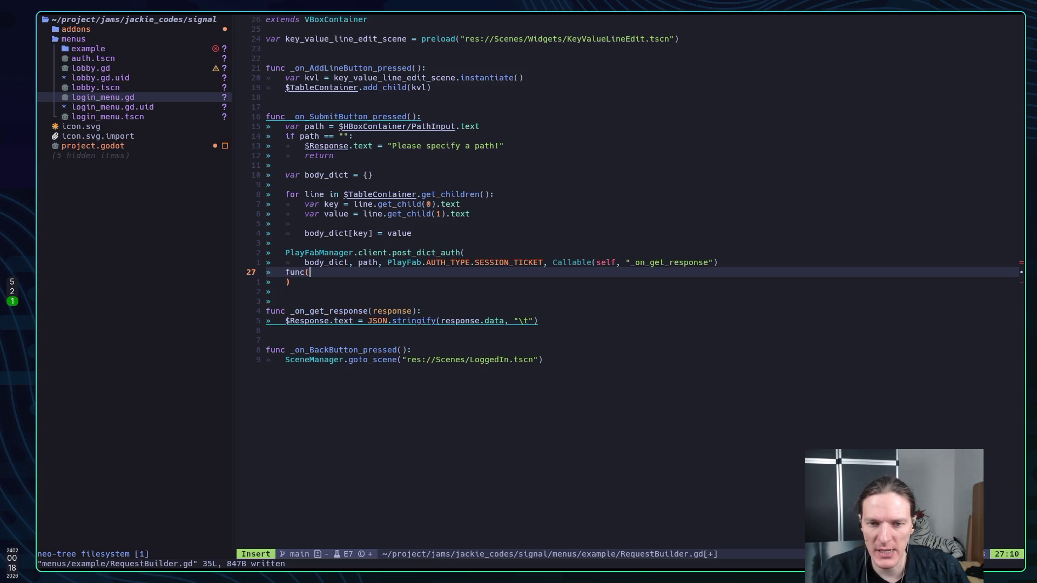
{"action": "key", "text": "BackSpace"}
{"action": "key", "text": "BackSpace"}
{"action": "key", "text": "Escape"}
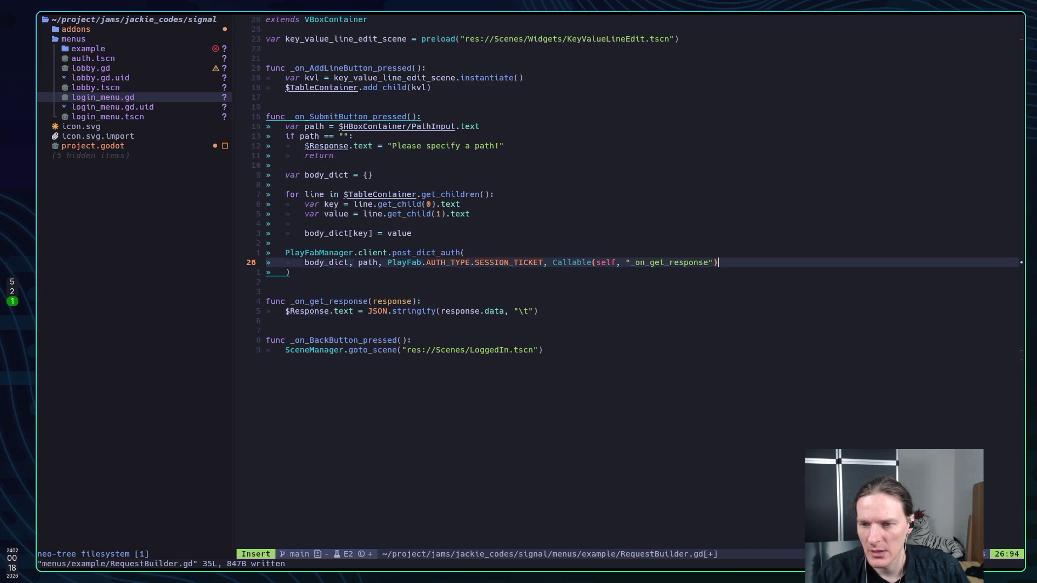
{"action": "type", "text": ":w"}
{"action": "key", "text": "Return"}
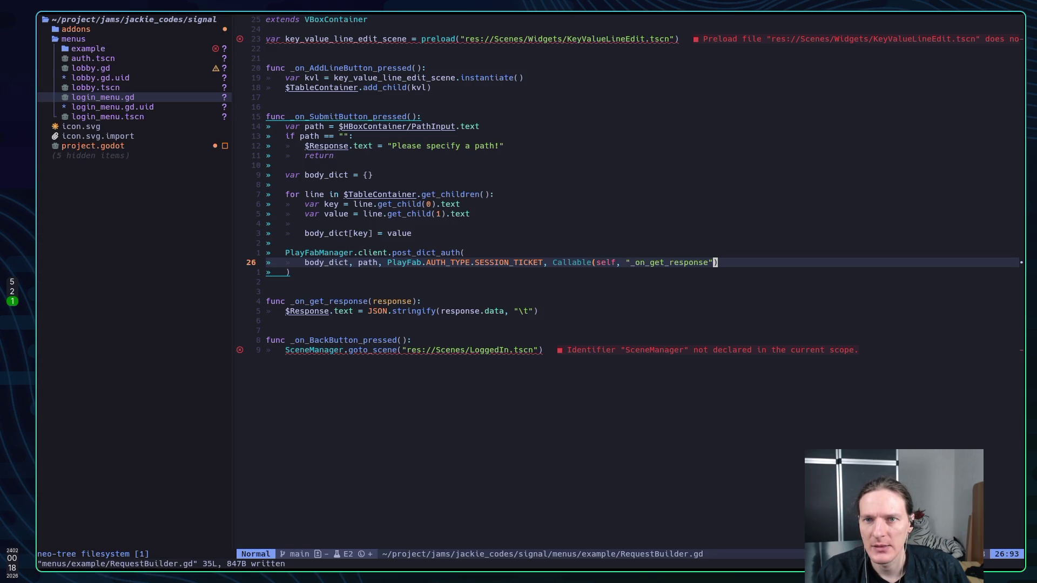
Show the post_dict_auth signature and its definition with K
{"action": "key", "text": "k"}
{"action": "key", "text": "b"}
{"action": "key", "text": "h"}
{"action": "key", "text": "l"}
{"action": "key", "text": "l"}
{"action": "key", "text": "l"}
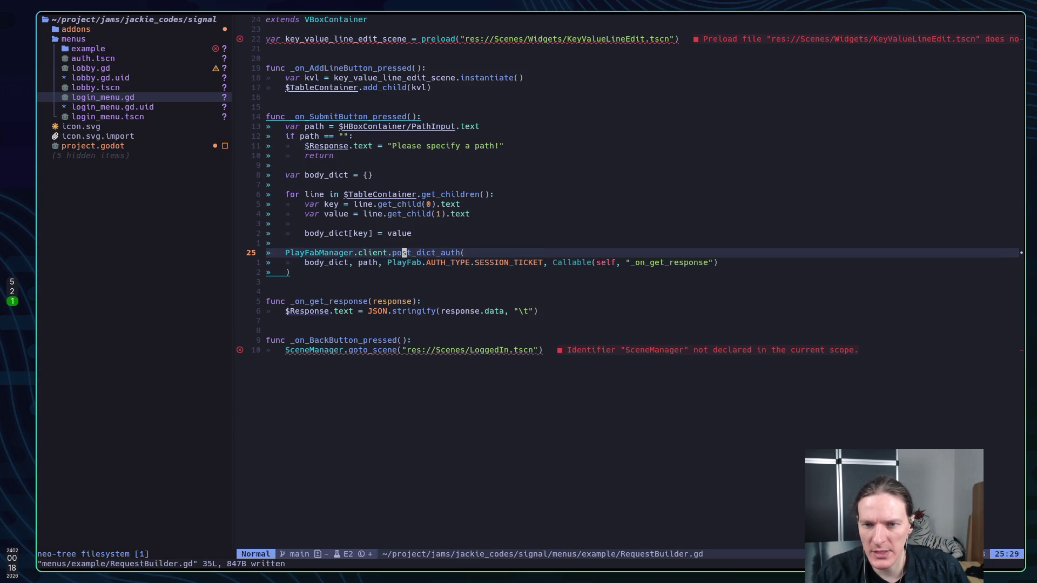
{"action": "key", "text": "shift+k"}
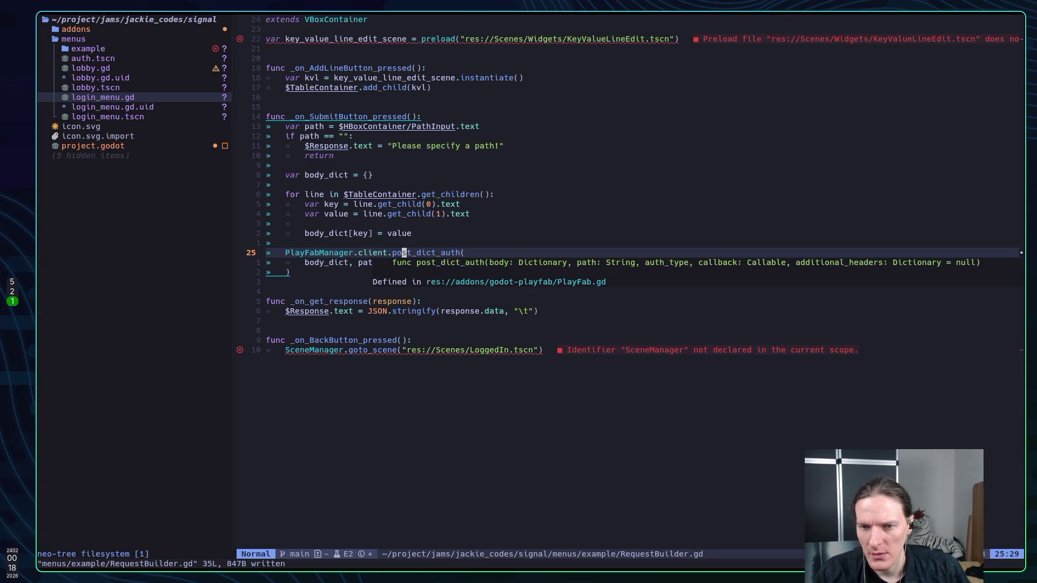
{"action": "key", "text": "Escape"}
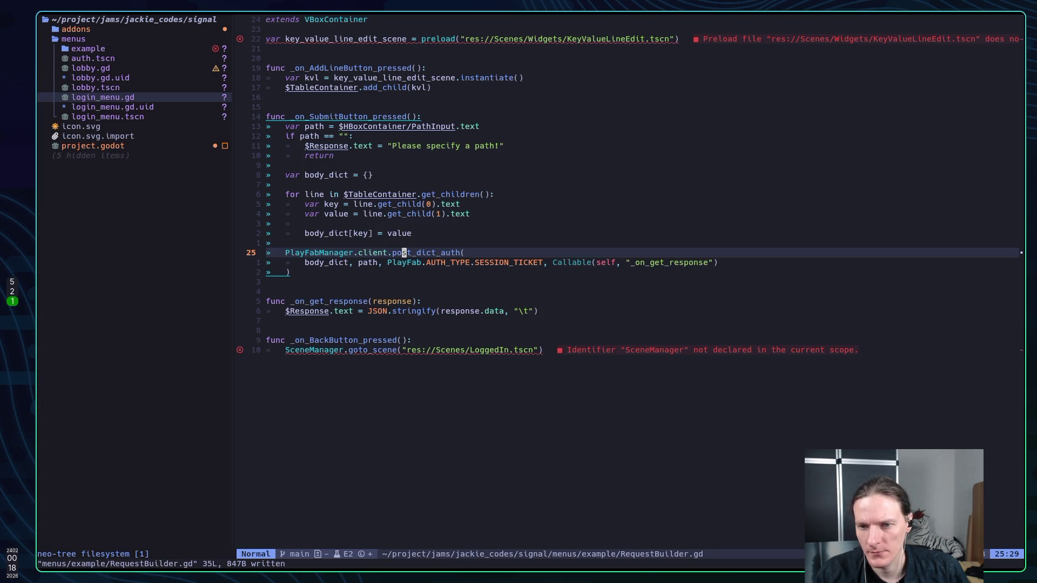
Check the value of the SESSION_TICKET auth type argument
{"action": "key", "text": "j"}
{"action": "key", "text": "w"}
{"action": "key", "text": "w"}
{"action": "key", "text": "w"}
{"action": "left_click", "coordinate": [487, 262]}
{"action": "key", "text": "K"}
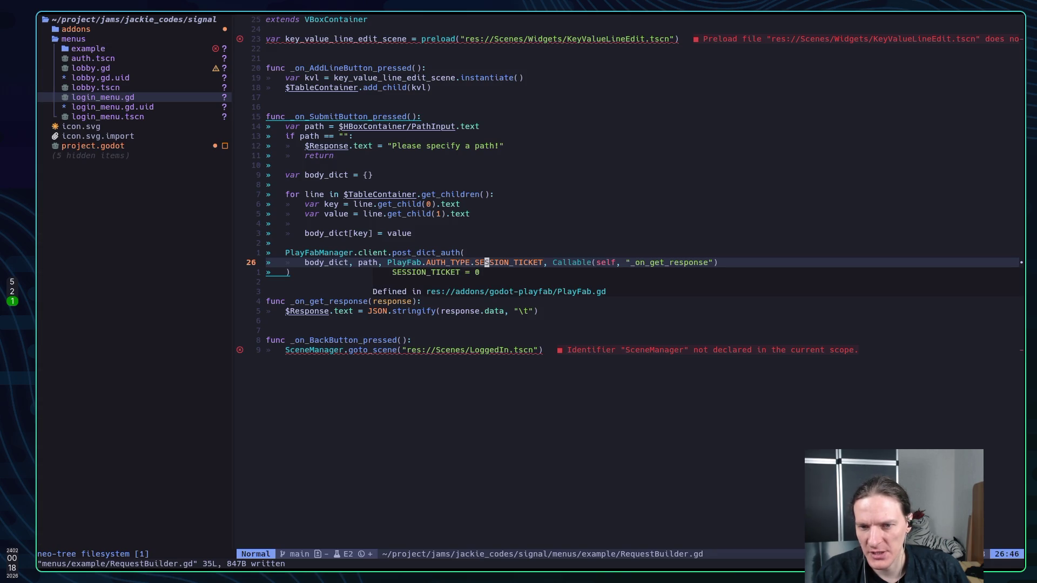
{"action": "left_click", "coordinate": [463, 252]}
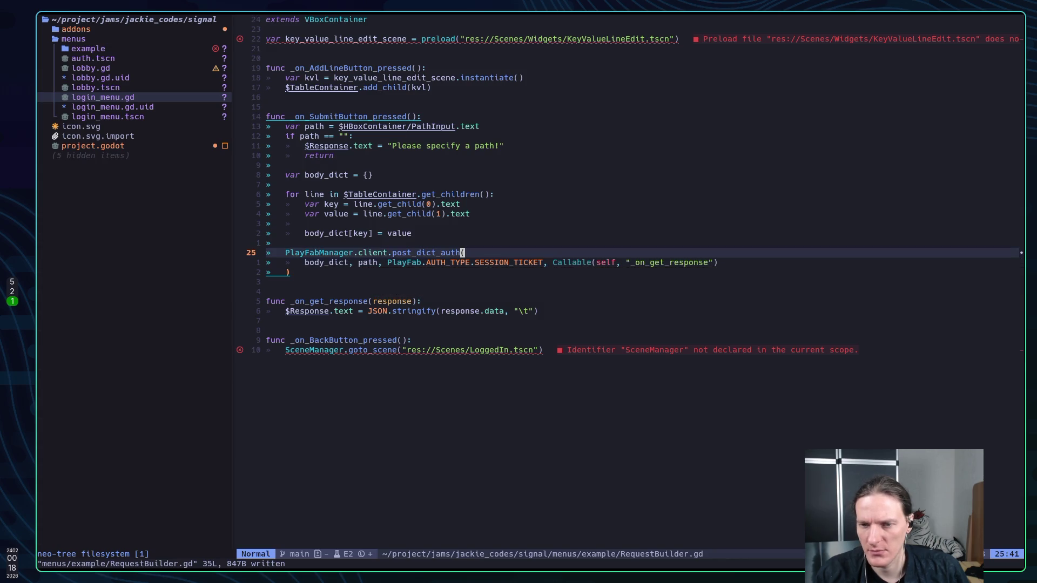
{"action": "left_click", "coordinate": [268, 243]}
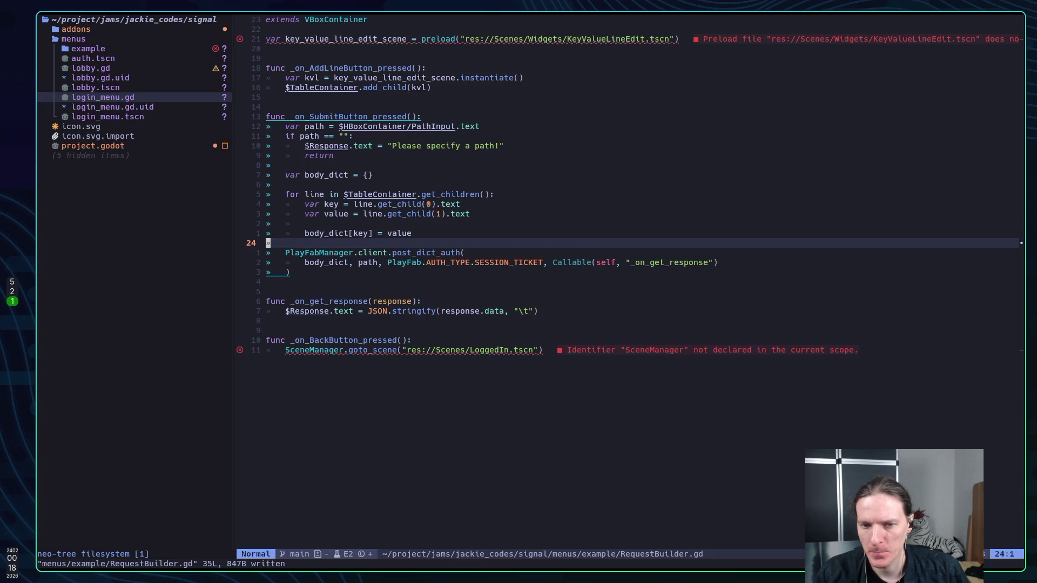
{"action": "key", "text": "alt+Tab"}
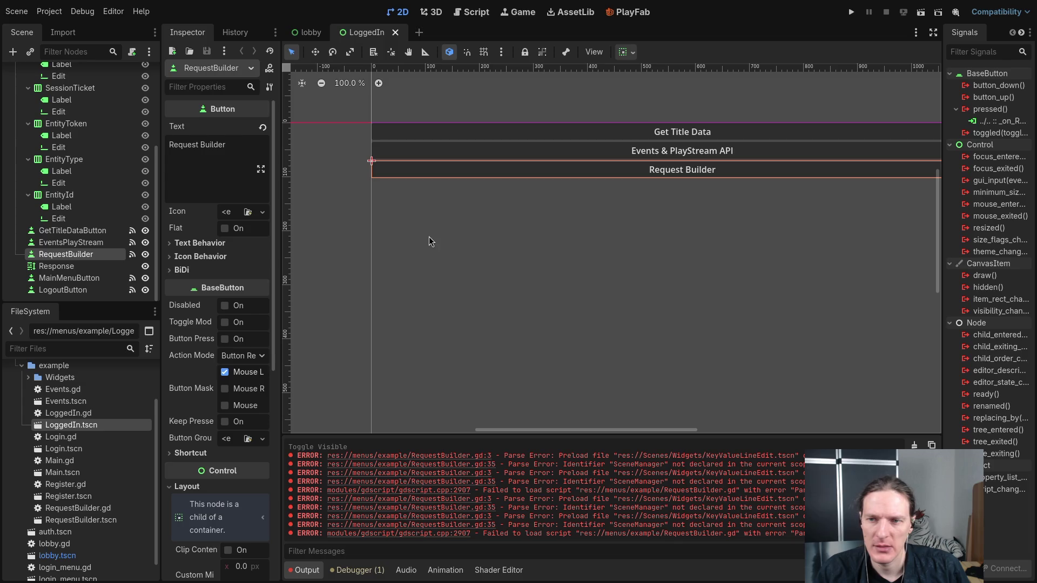
In Neovim, search the project file finder for an EventsR file, then cancel the search
{"action": "key", "text": "alt+Tab"}
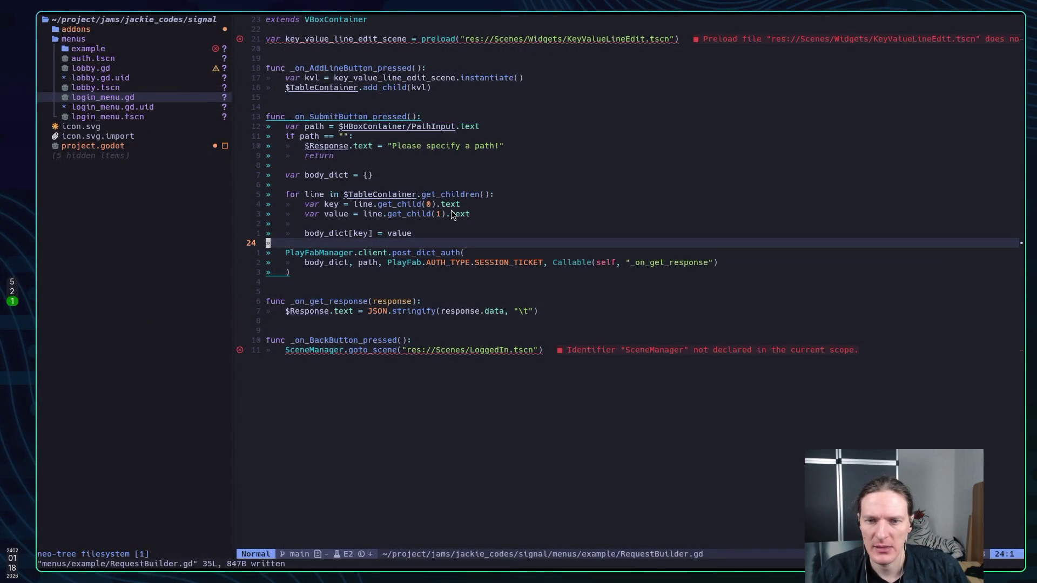
{"action": "key", "text": "space"}
{"action": "key", "text": "f"}
{"action": "key", "text": "f"}
{"action": "type", "text": "Ene"}
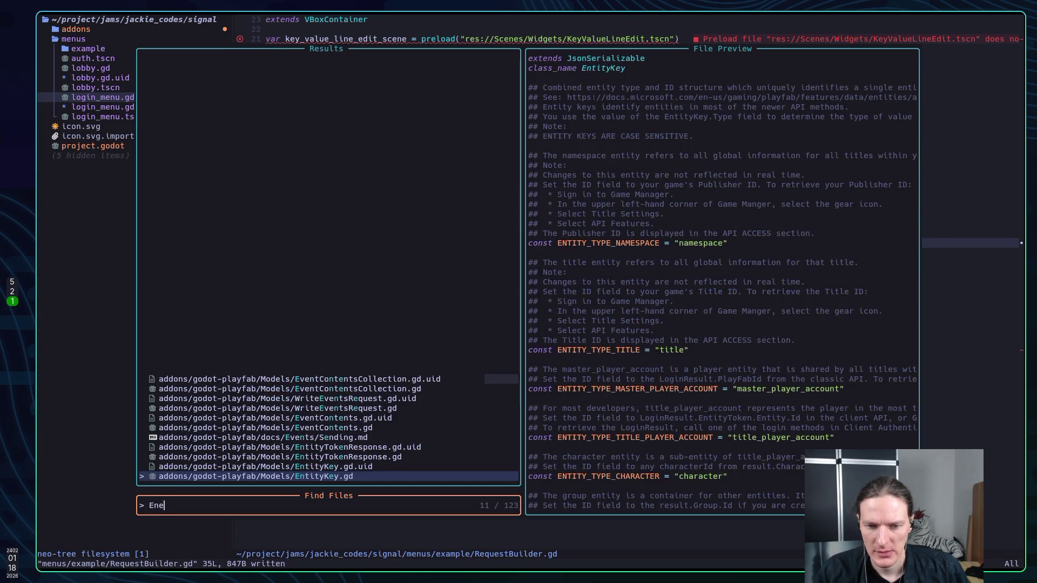
{"action": "key", "text": "BackSpace"}
{"action": "key", "text": "BackSpace"}
{"action": "type", "text": "ventsR"}
{"action": "key", "text": "BackSpace"}
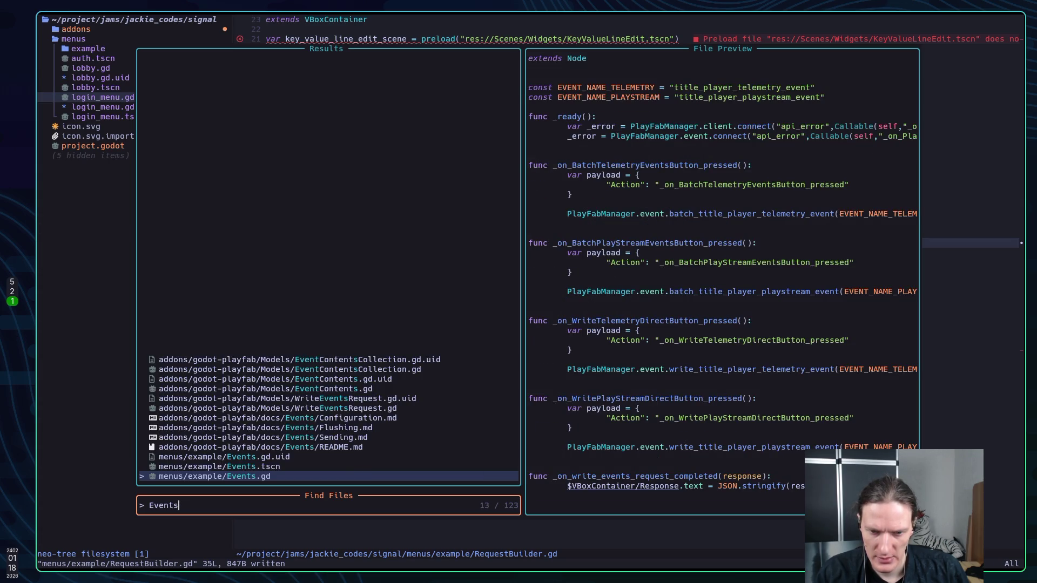
{"action": "key", "text": "BackSpace"}
{"action": "key", "text": "BackSpace"}
{"action": "key", "text": "BackSpace"}
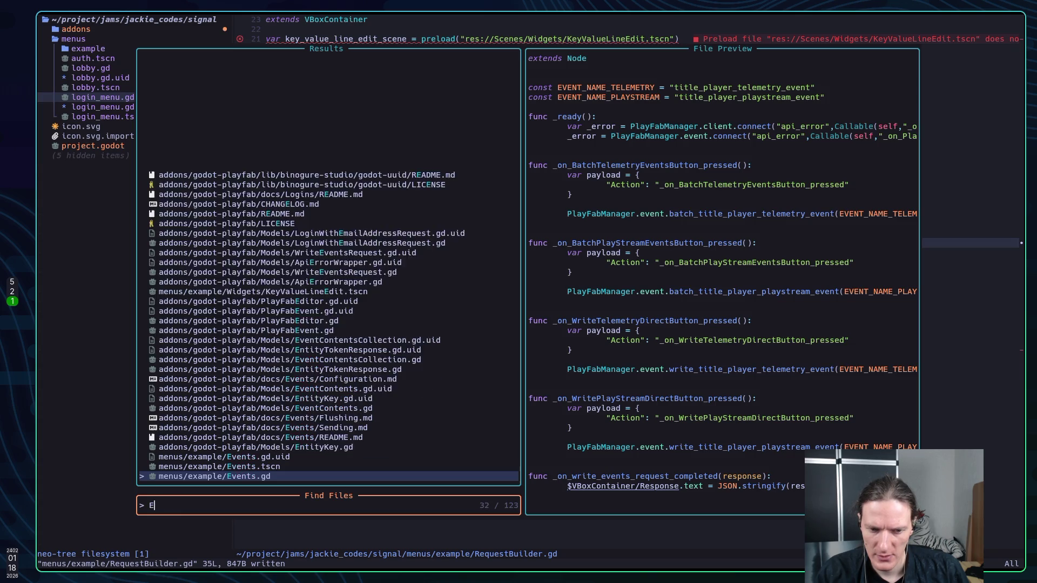
{"action": "key", "text": "Escape"}
In Godot, verify EventsPlayStream's pressed signal connects to _on_EventsPlayStream_pressed, then return to Neovim
{"action": "key", "text": "super+2"}
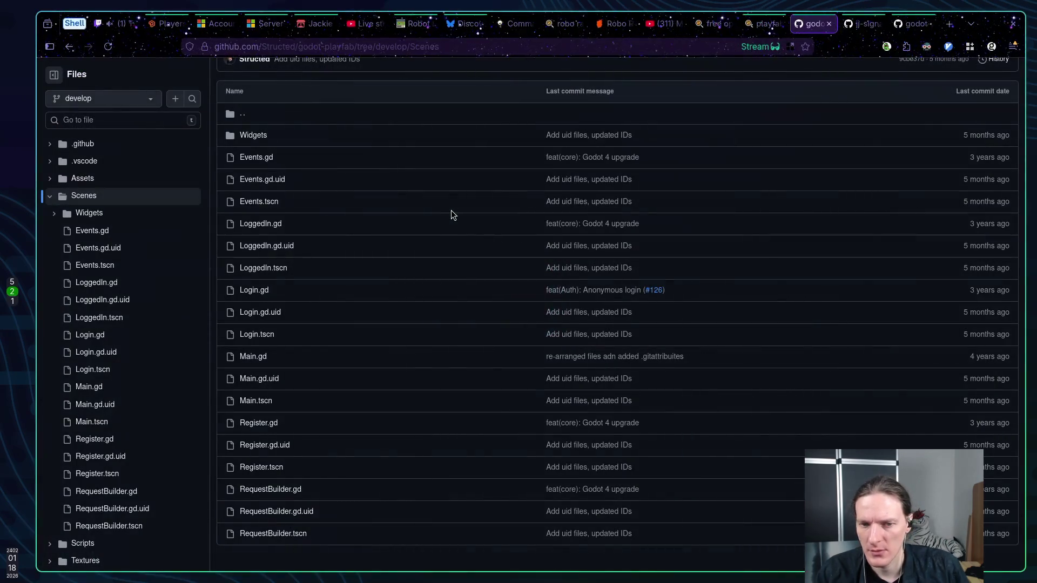
{"action": "key", "text": "super+5"}
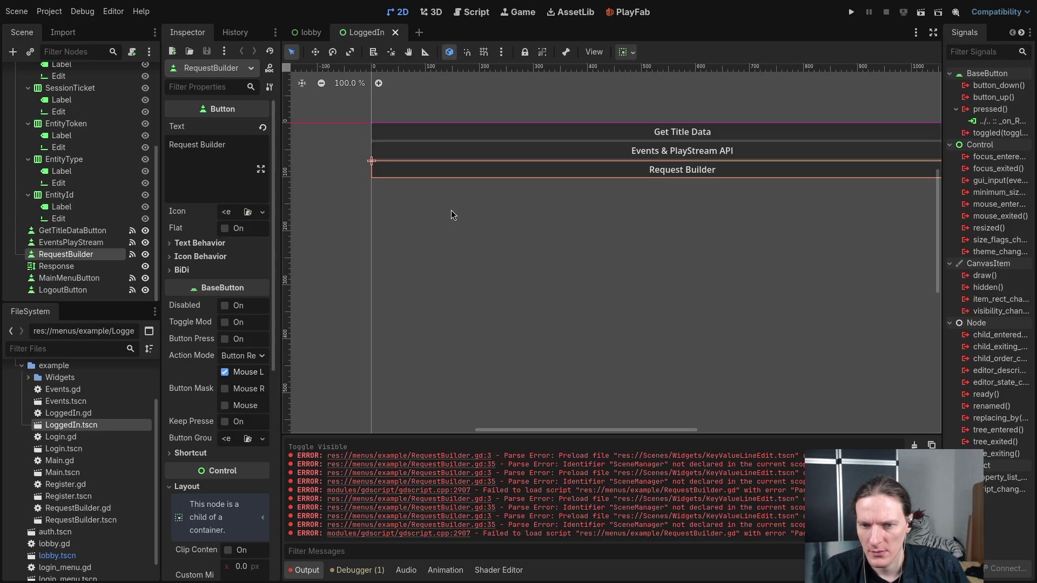
{"action": "left_click", "coordinate": [458, 156]}
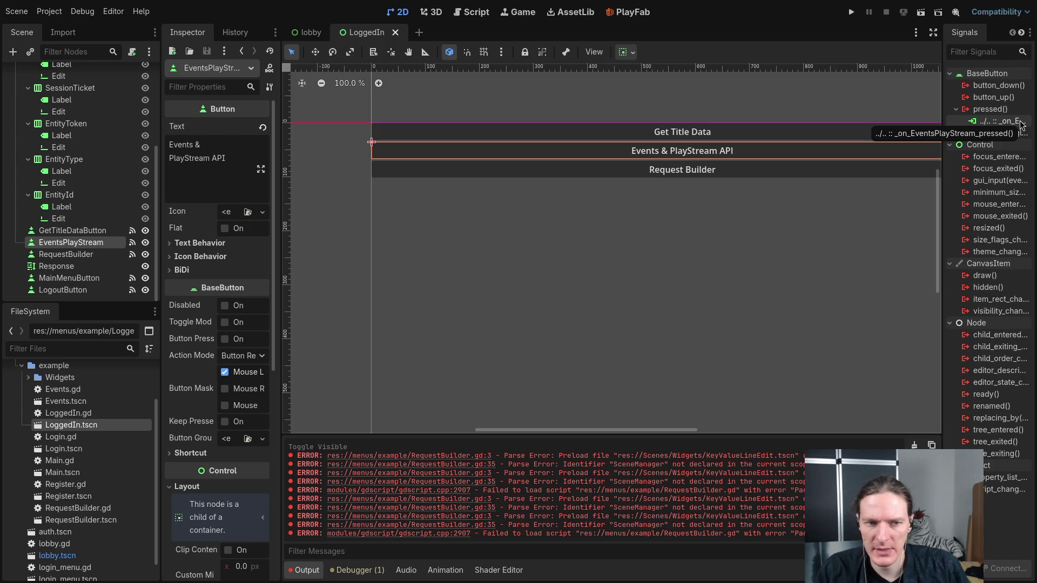
{"action": "key", "text": "super+1"}
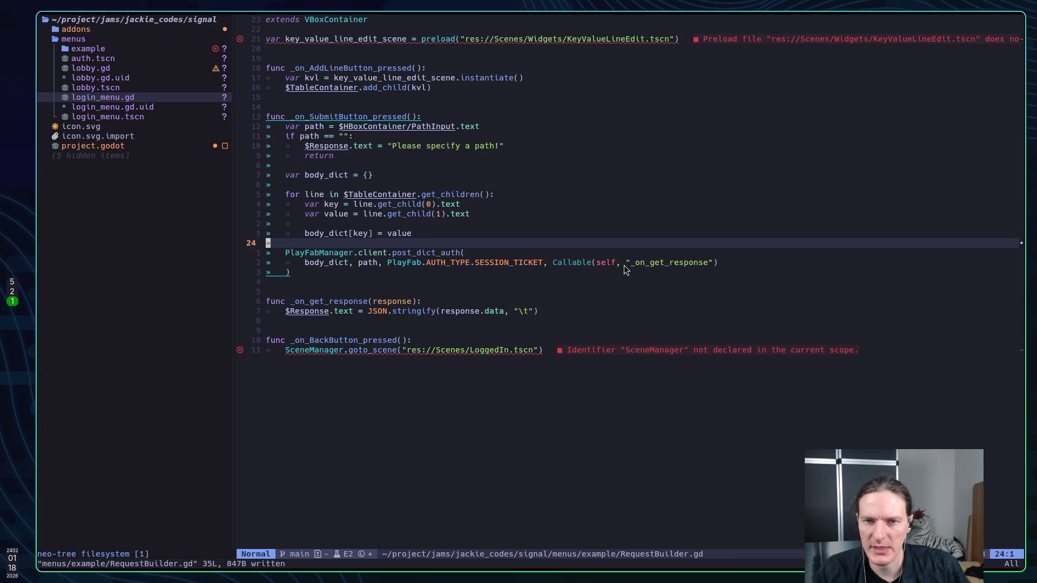
Open LoggedIn.gd and move to the EventsPlayStream handler's scene path line
{"action": "key", "text": "space"}
{"action": "key", "text": "f"}
{"action": "key", "text": "f"}
{"action": "type", "text": "Logge"}
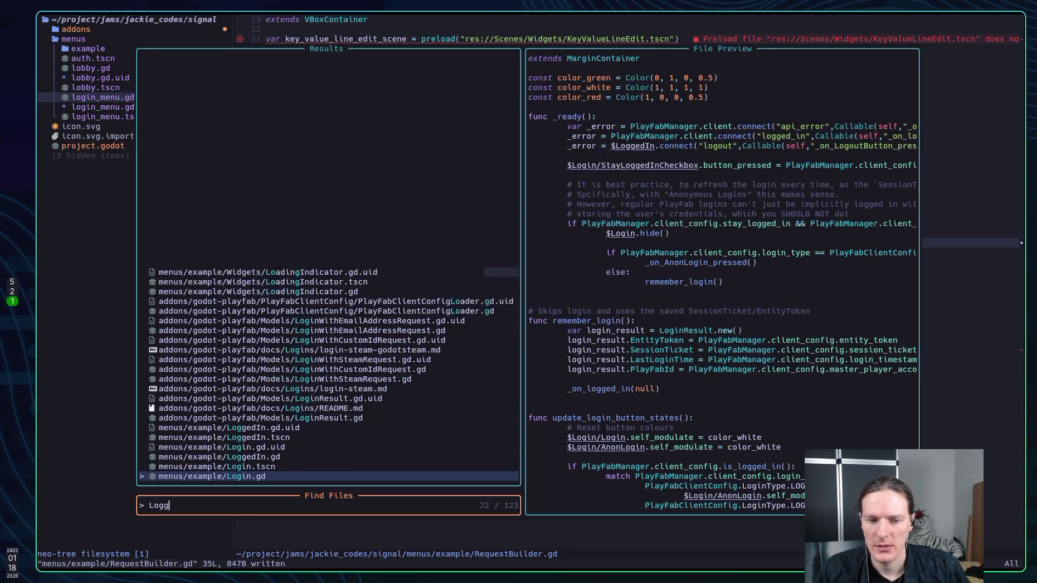
{"action": "key", "text": "Return"}
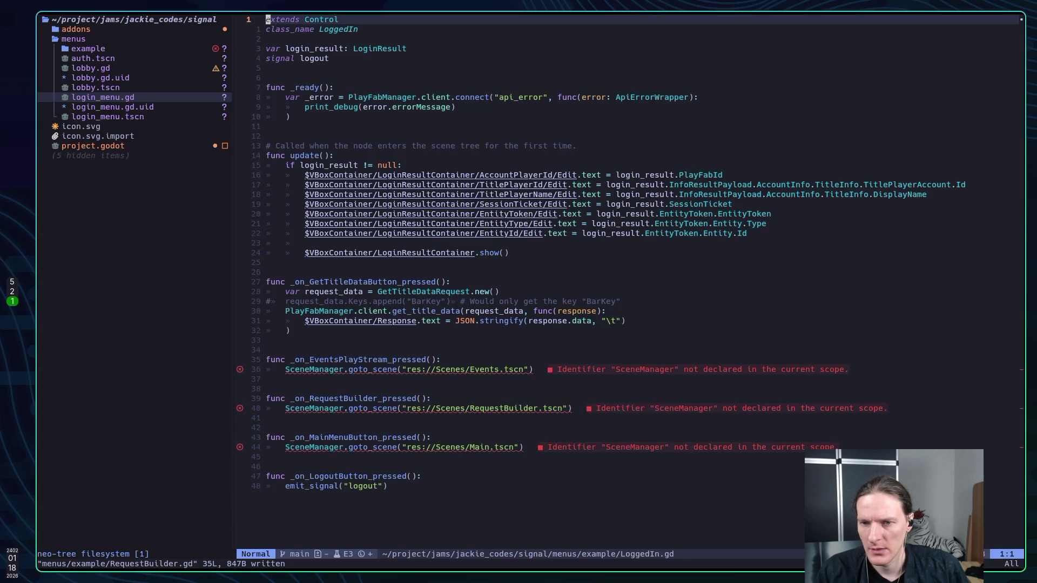
{"action": "key", "text": "j"}
{"action": "key", "text": "j"}
{"action": "key", "text": "j"}
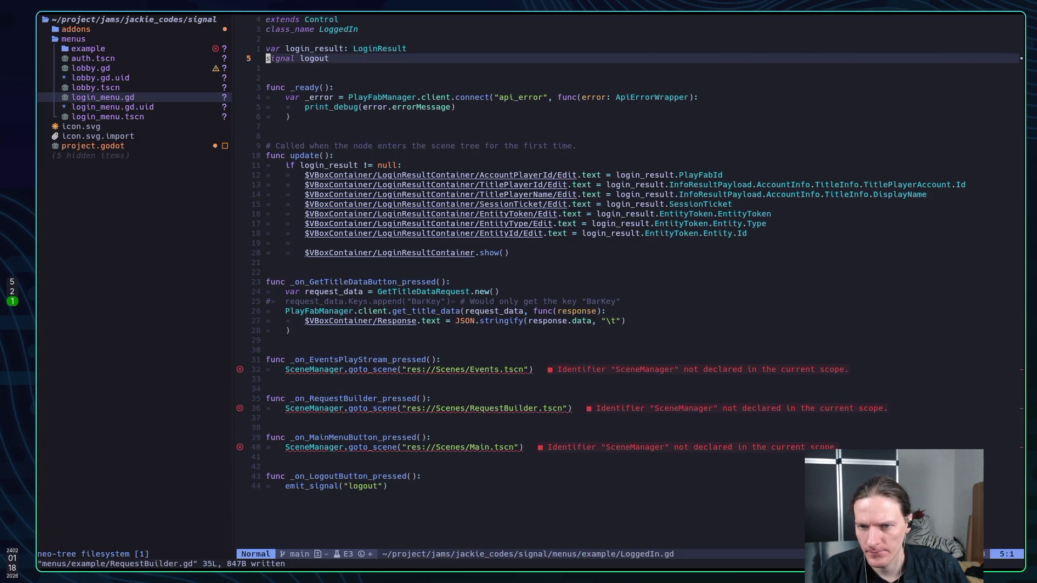
{"action": "key", "text": "j"}
{"action": "key", "text": "j"}
{"action": "key", "text": "j"}
{"action": "key", "text": "l"}
{"action": "key", "text": "l"}
{"action": "key", "text": "l"}
Copy the word Events and try jumping to the res://Scenes/Events.tscn path with gf
{"action": "key", "text": "space"}
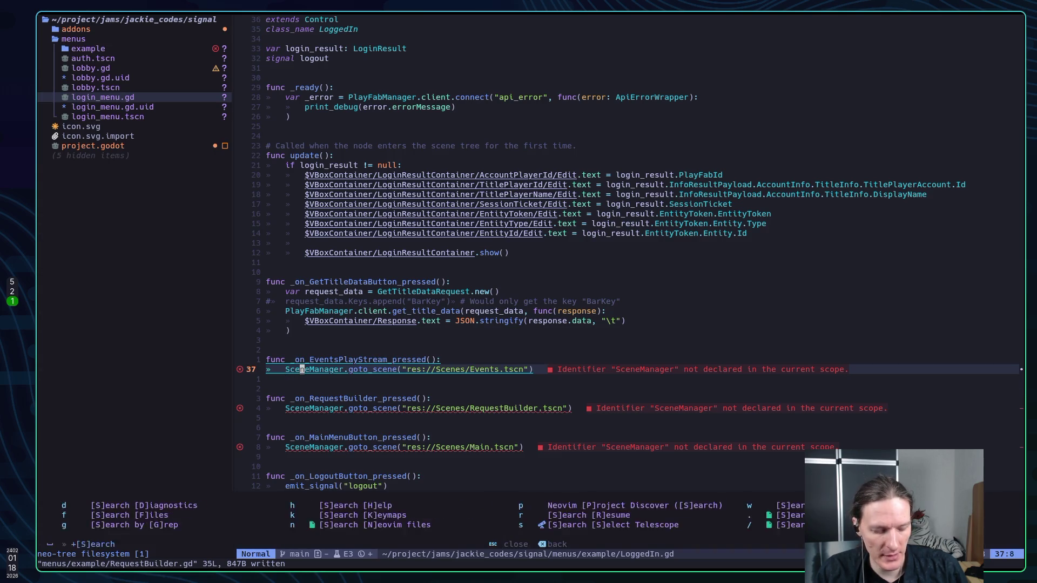
{"action": "key", "text": "space"}
{"action": "type", "text": "E"}
{"action": "key", "text": "Escape"}
{"action": "key", "text": "w"}
{"action": "key", "text": "w"}
{"action": "key", "text": "w"}
{"action": "key", "text": "w"}
{"action": "key", "text": "w"}
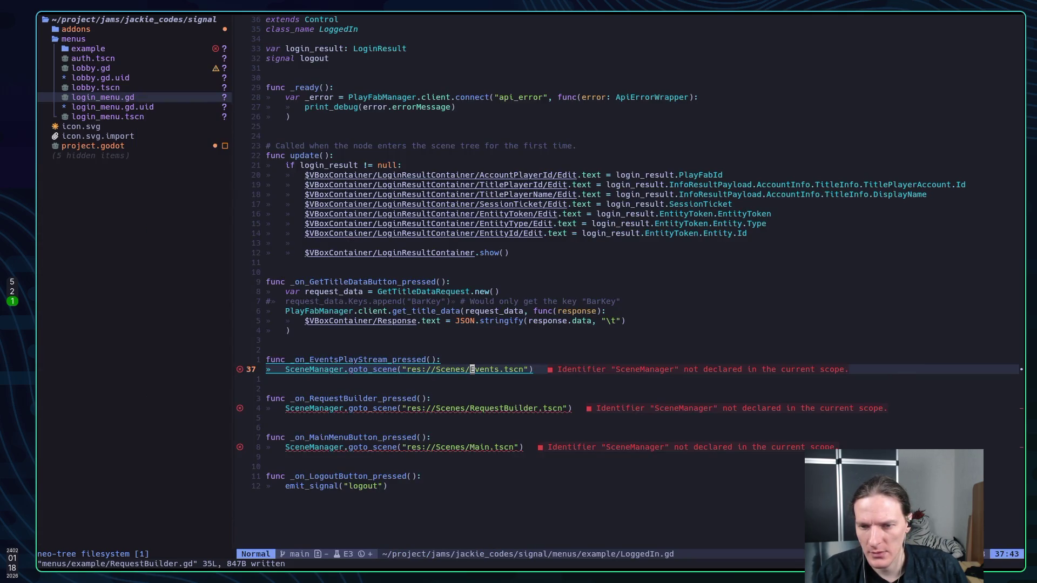
{"action": "key", "text": "y"}
{"action": "key", "text": "i"}
{"action": "key", "text": "w"}
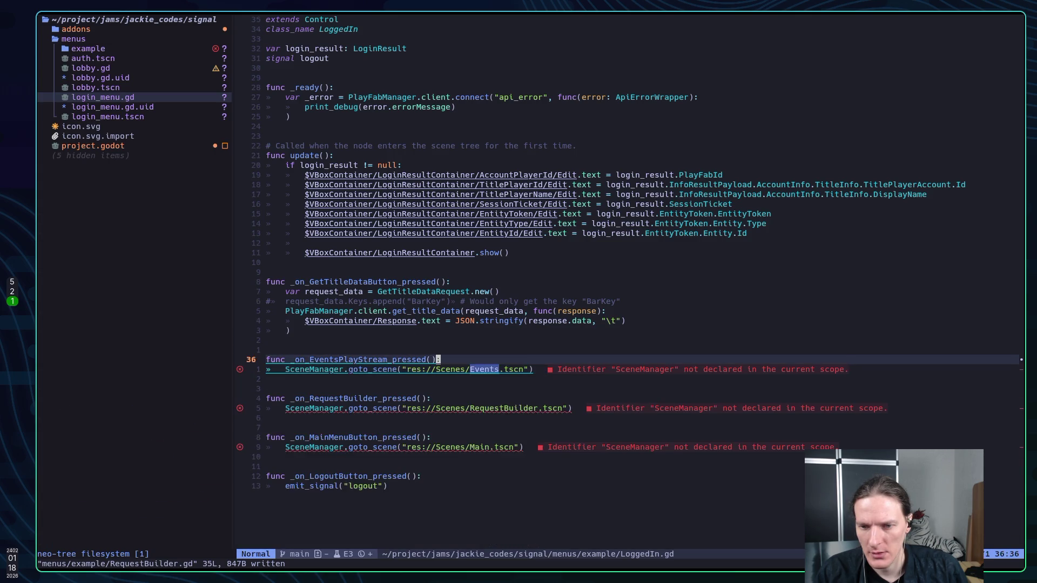
{"action": "key", "text": "g"}
{"action": "key", "text": "f"}
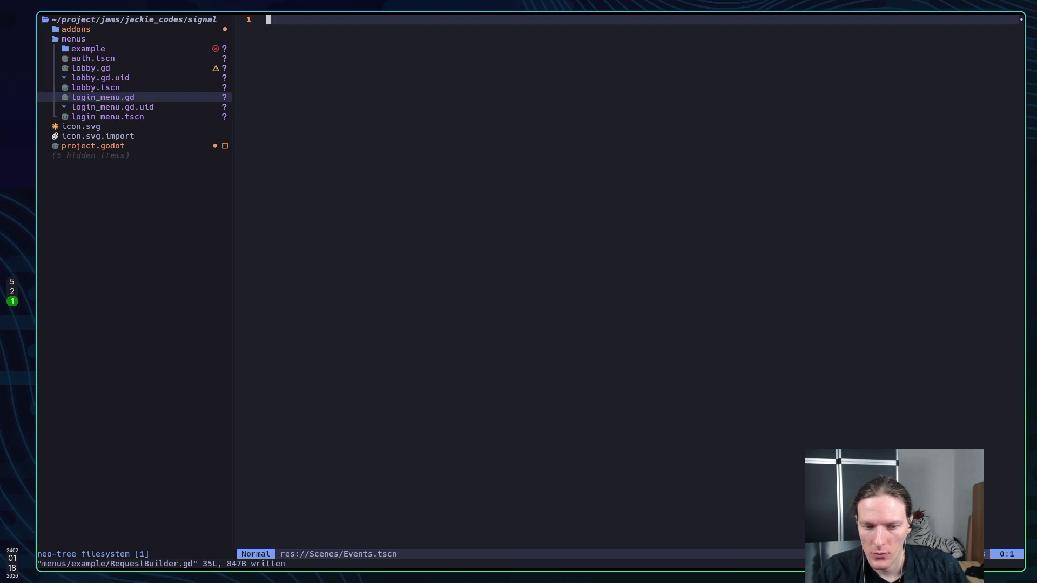
Jump back to LoggedIn.gd and open menus/example/Events.gd through the sfEvent file search
{"action": "key", "text": "ctrl+o"}
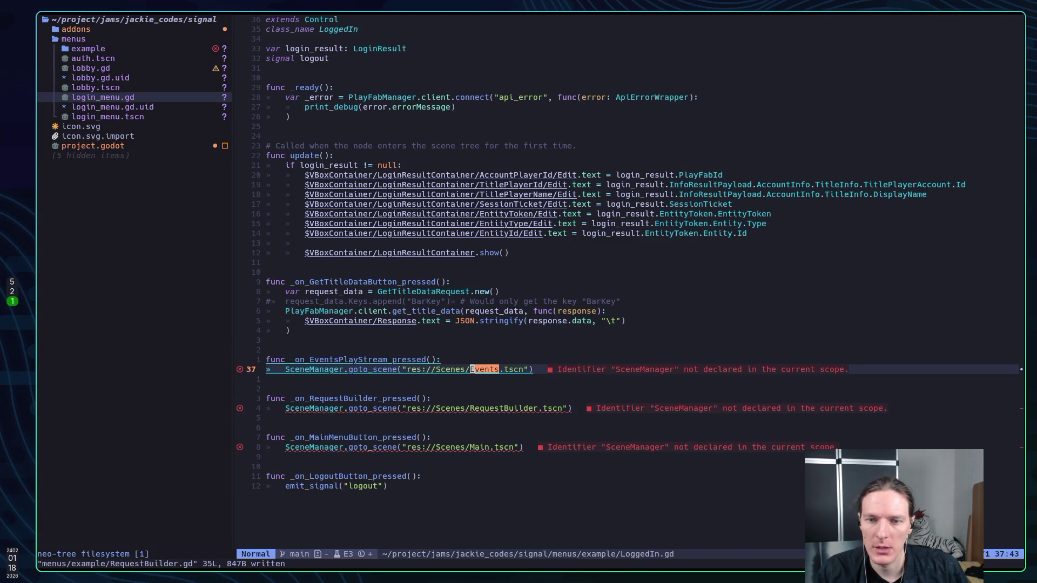
{"action": "key", "text": "space"}
{"action": "type", "text": "sfEvent"}
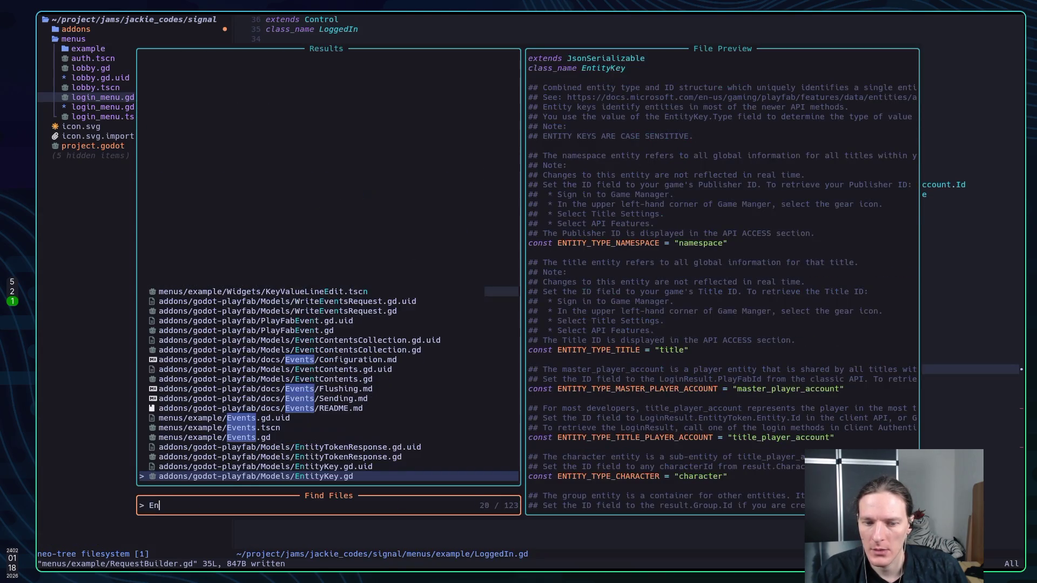
{"action": "key", "text": "Return"}
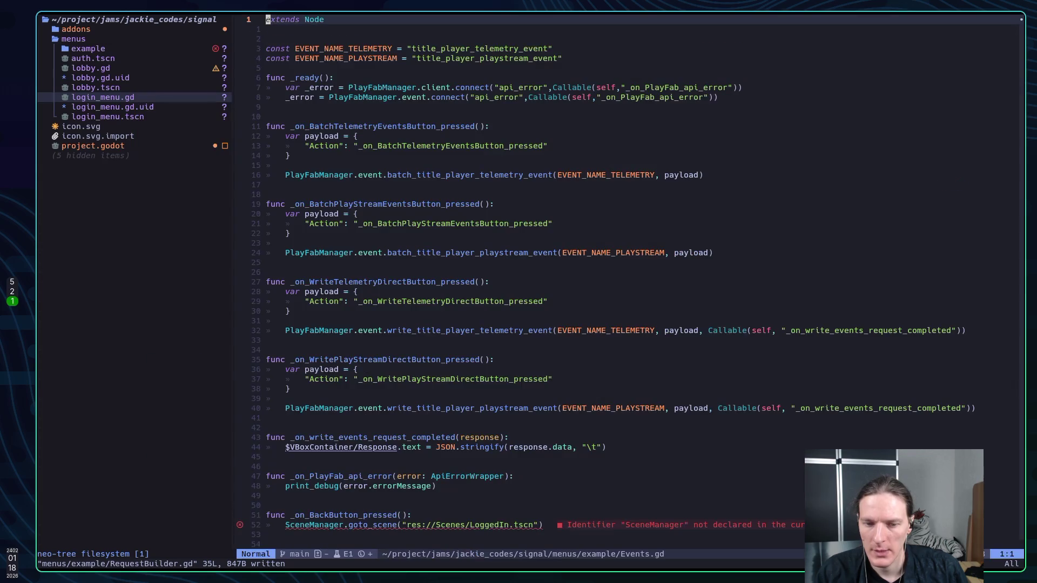
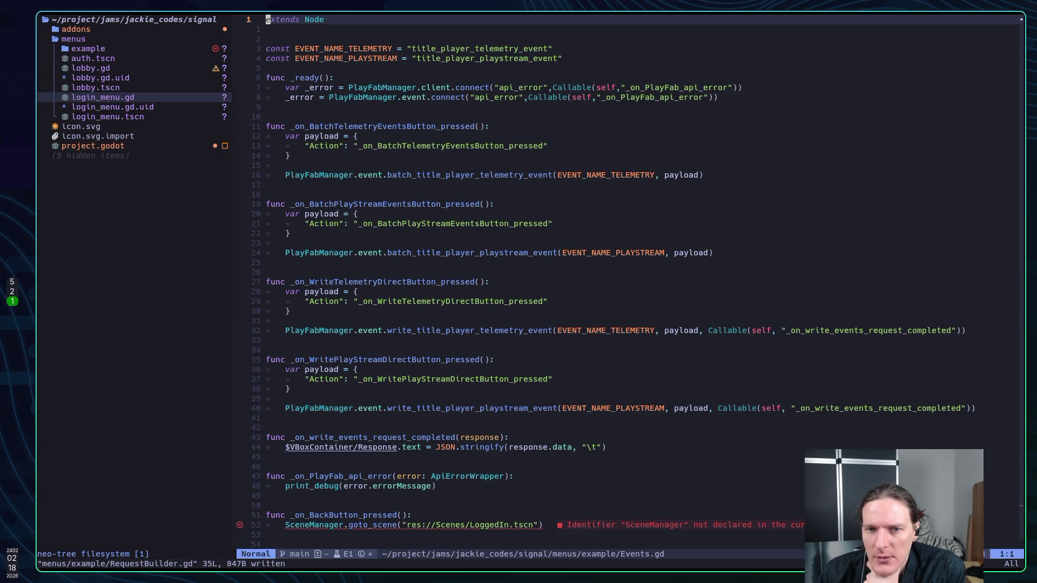
Browse Events.gd from _ready down to the OpenPlayStream handler and back up
{"action": "key", "text": "j"}
{"action": "key", "text": "j"}
{"action": "key", "text": "j"}
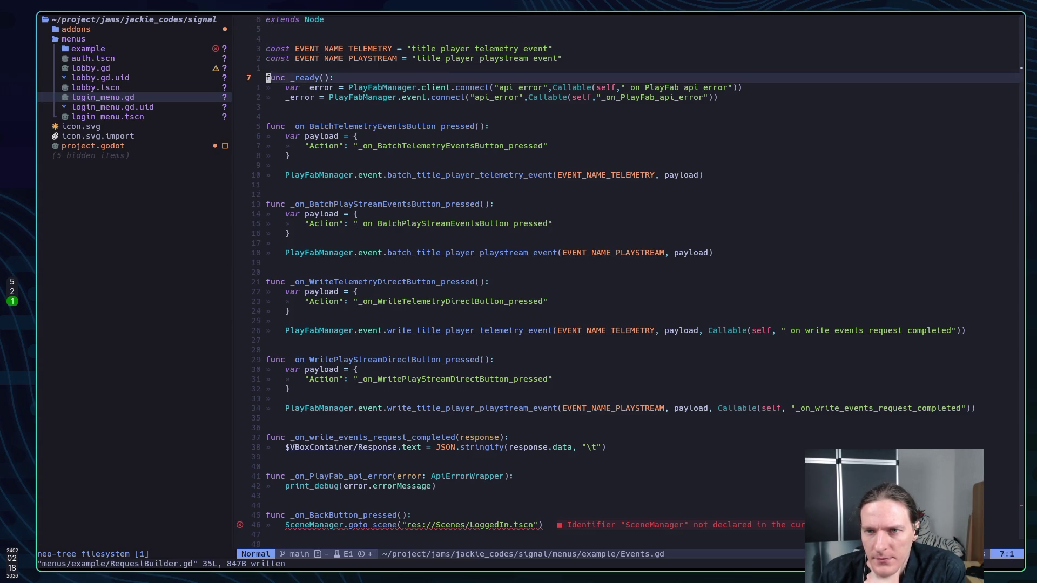
{"action": "key", "text": "j"}
{"action": "key", "text": "j"}
{"action": "key", "text": "j"}
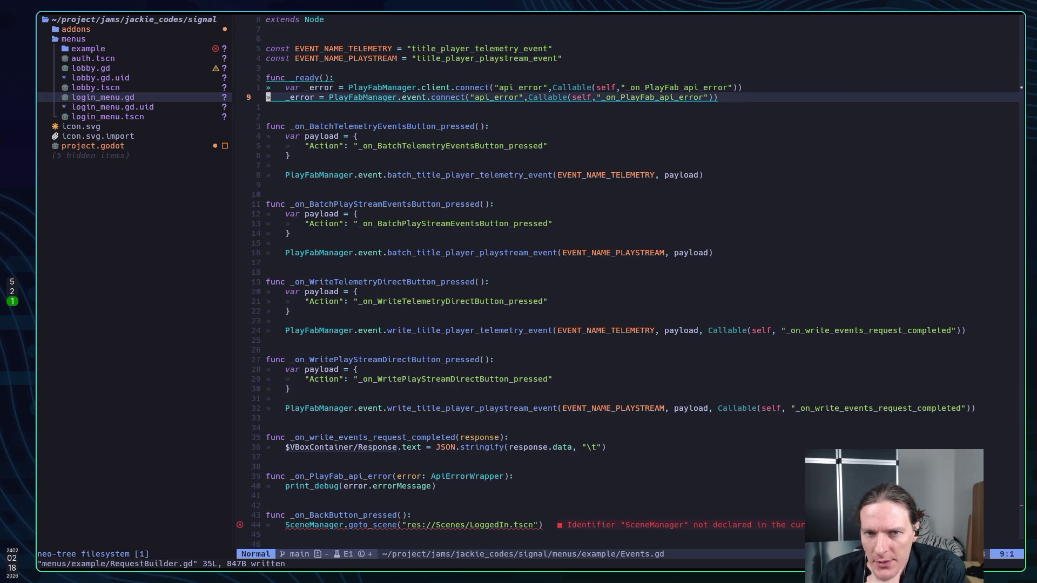
{"action": "key", "text": "j"}
{"action": "key", "text": "j"}
{"action": "key", "text": "j"}
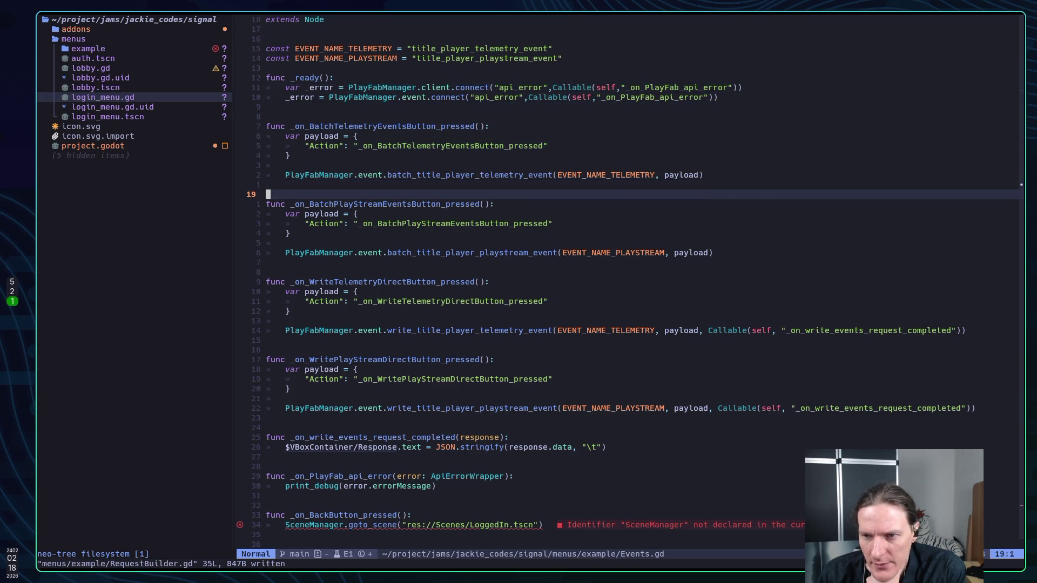
{"action": "key", "text": "j"}
{"action": "key", "text": "j"}
{"action": "key", "text": "j"}
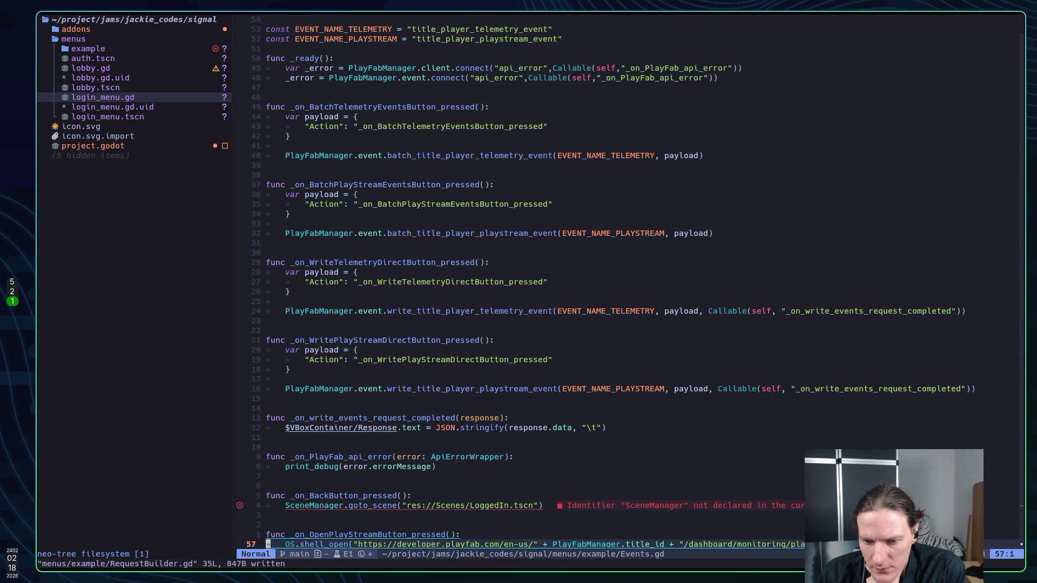
{"action": "key", "text": "k"}
{"action": "key", "text": "k"}
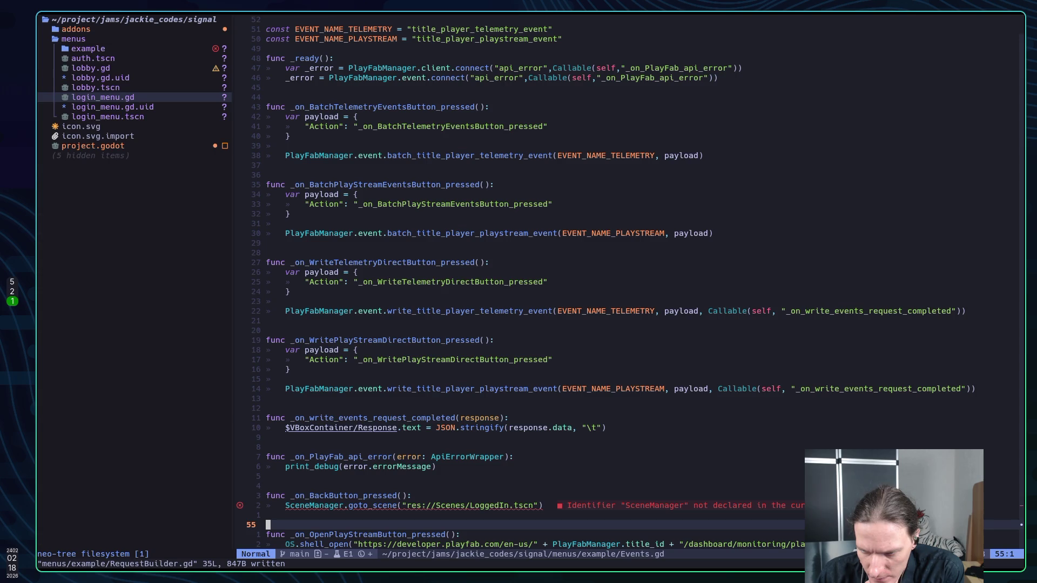
{"action": "key", "text": "k"}
{"action": "key", "text": "k"}
{"action": "key", "text": "k"}
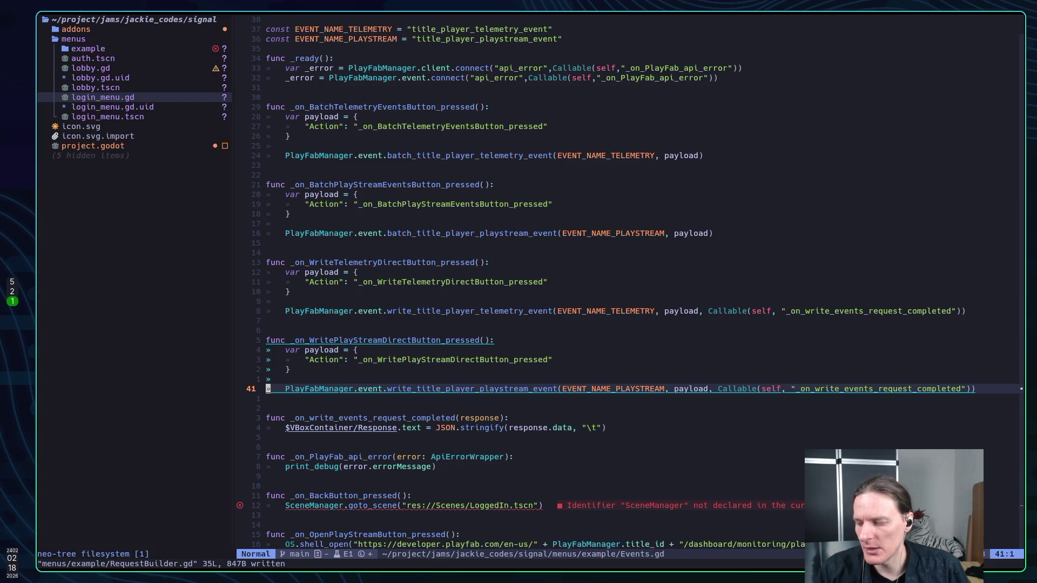
Switch to LoggedIn.gd and save it with :w
{"action": "key", "text": "ctrl+o"}
{"action": "key", "text": "k"}
{"action": "key", "text": "O"}
{"action": "key", "text": "Escape"}
{"action": "type", "text": ":w"}
{"action": "key", "text": "Return"}
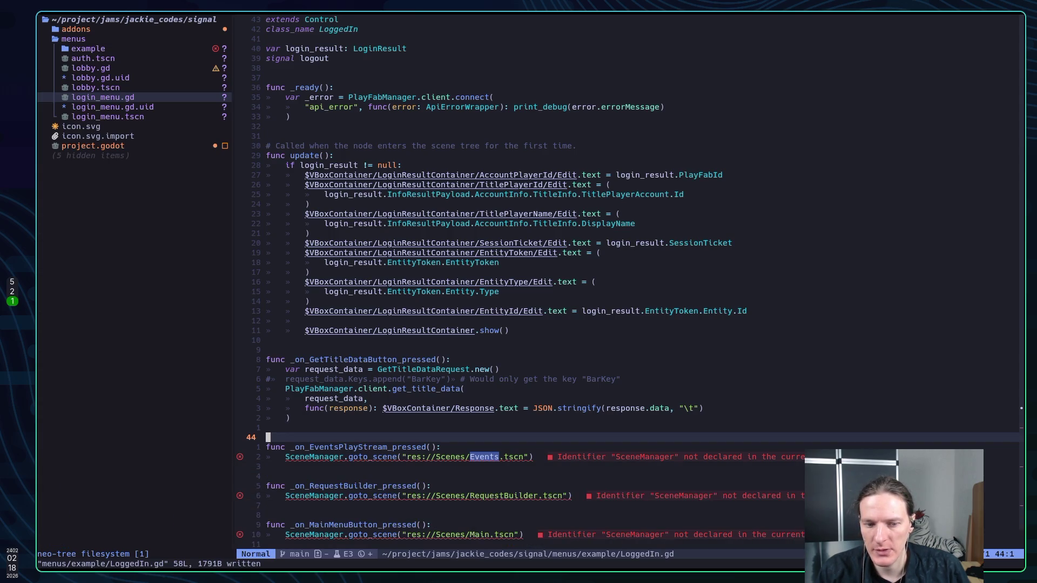
Undo the automatic line splitting and save all open files with :wa
{"action": "type", "text": "u"}
{"action": "type", "text": ":w"}
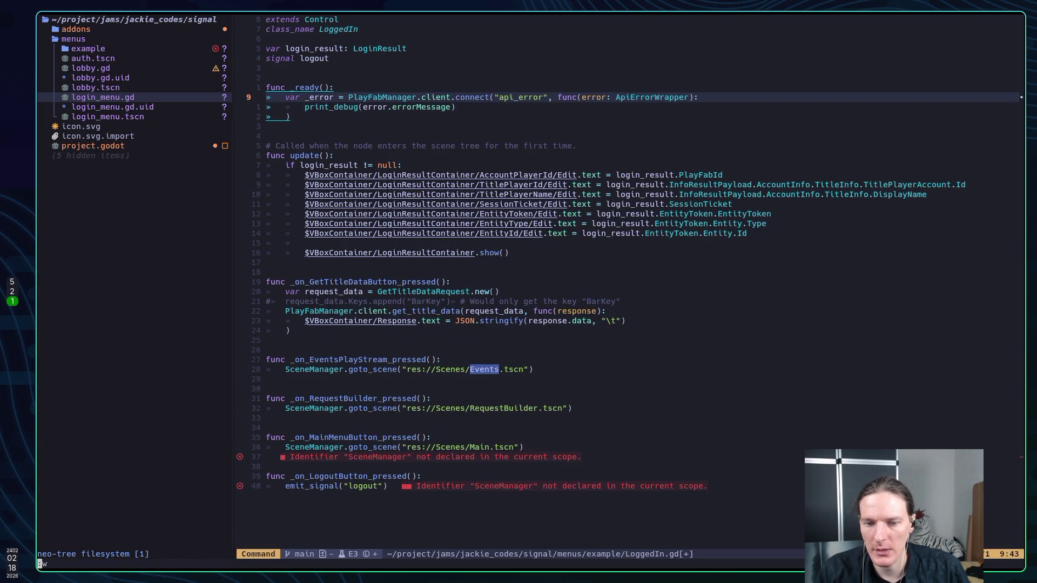
{"action": "key", "text": "Return"}
{"action": "key", "text": "u"}
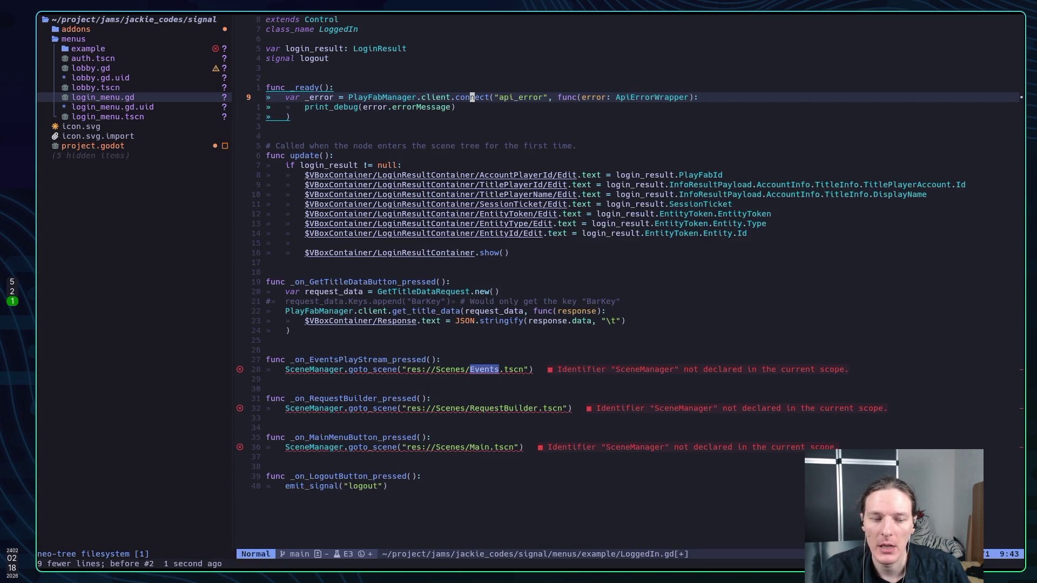
{"action": "type", "text": ":wa"}
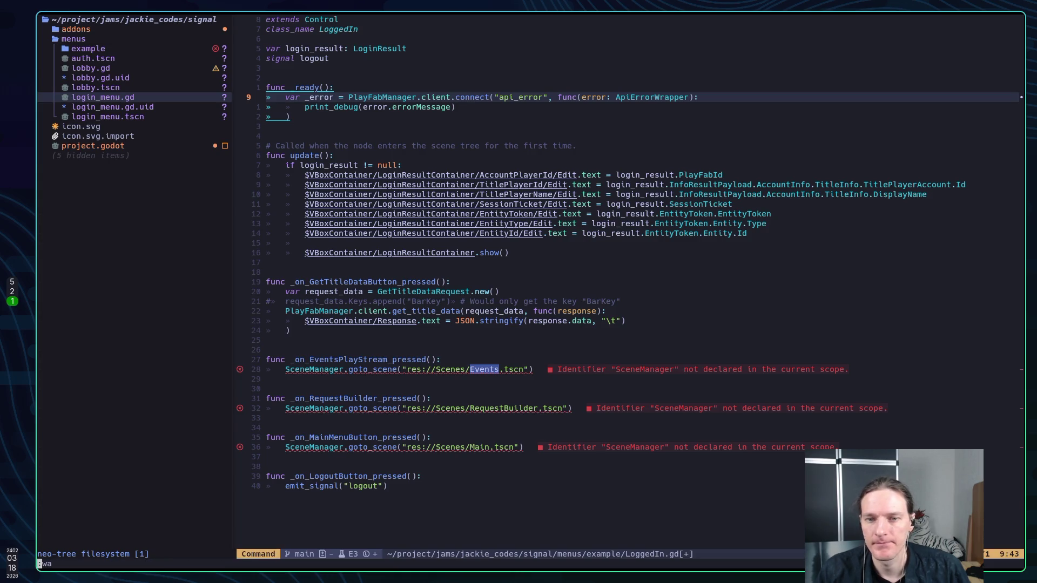
{"action": "key", "text": "Return"}
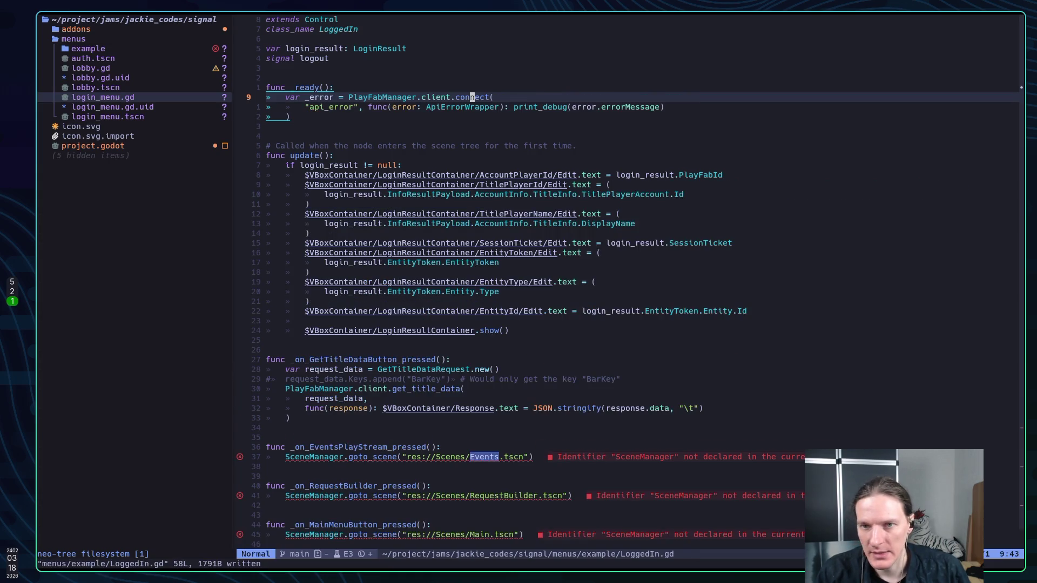
Jump back through visited locations to lobby.gd and save it
{"action": "key", "text": "ctrl+o"}
{"action": "key", "text": "ctrl+i"}
{"action": "key", "text": "ctrl+o"}
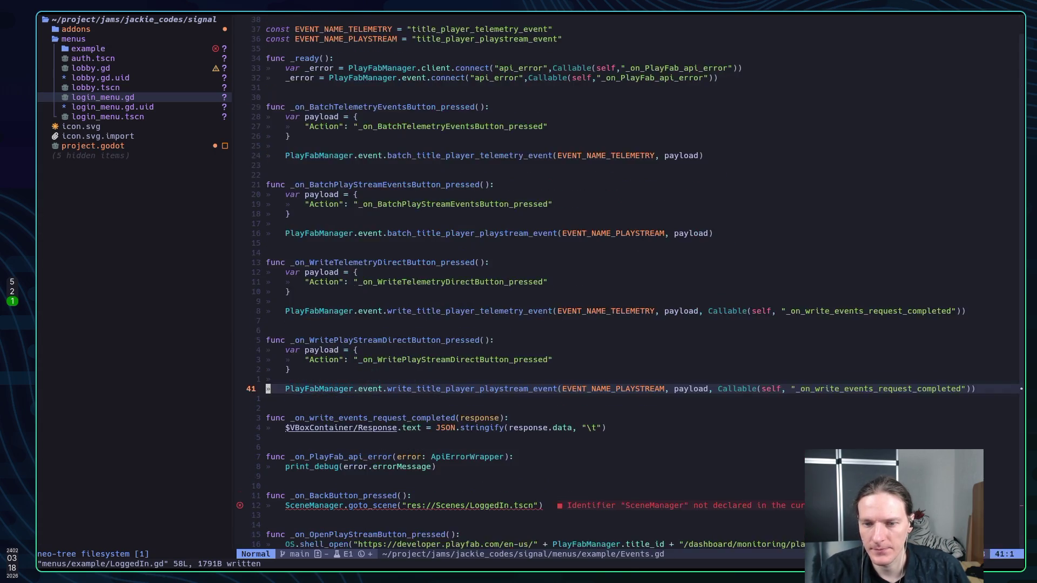
{"action": "key", "text": "ctrl+o"}
{"action": "key", "text": "ctrl+o"}
{"action": "key", "text": "ctrl+o"}
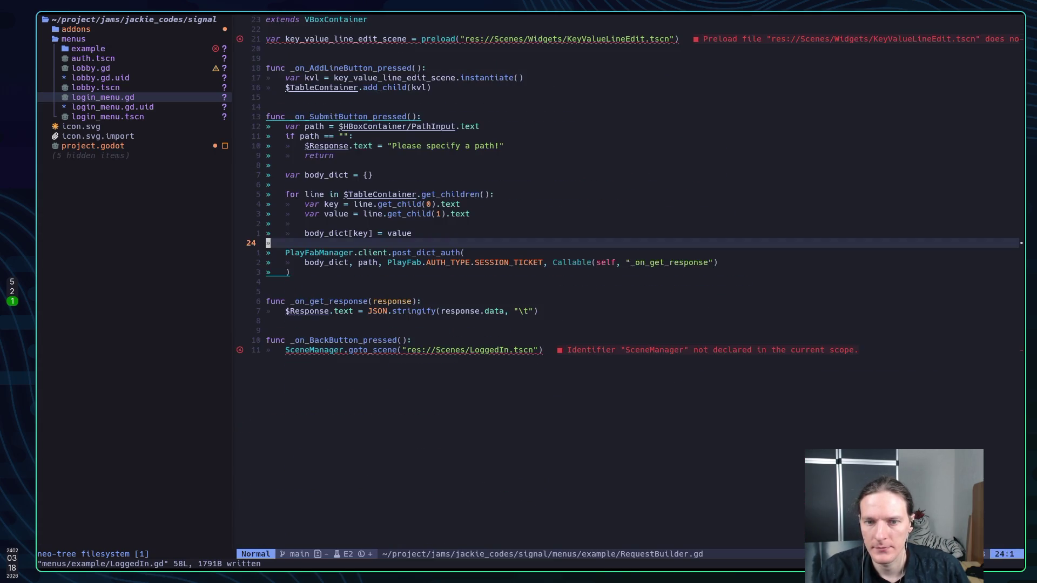
{"action": "key", "text": "ctrl+o"}
{"action": "type", "text": ":w"}
{"action": "key", "text": "Return"}
{"action": "key", "text": "k"}
{"action": "key", "text": "j"}
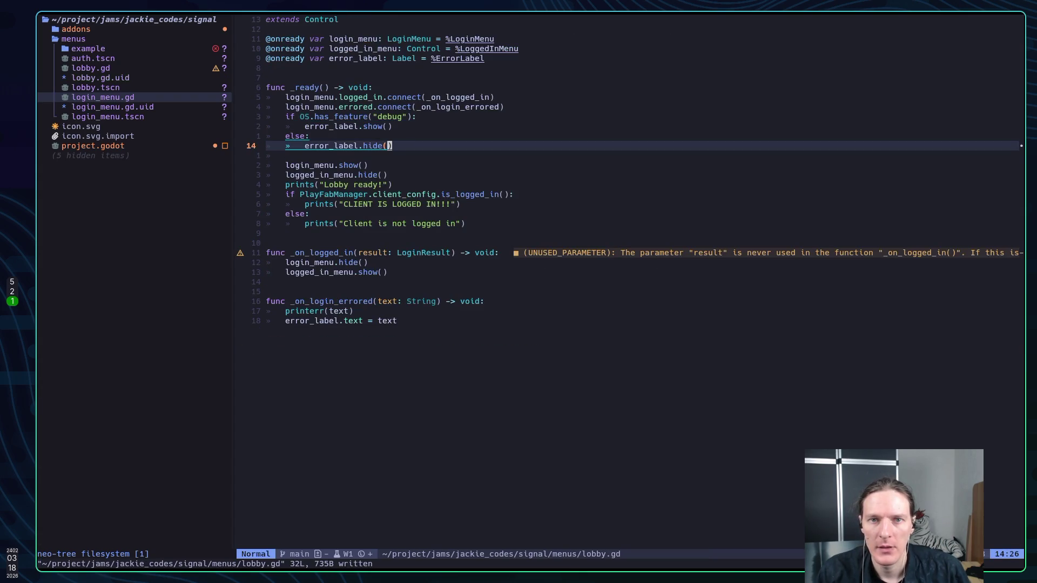
Glance at the project file tree, then switch over to the Godot editor
{"action": "key", "text": "ctrl+h"}
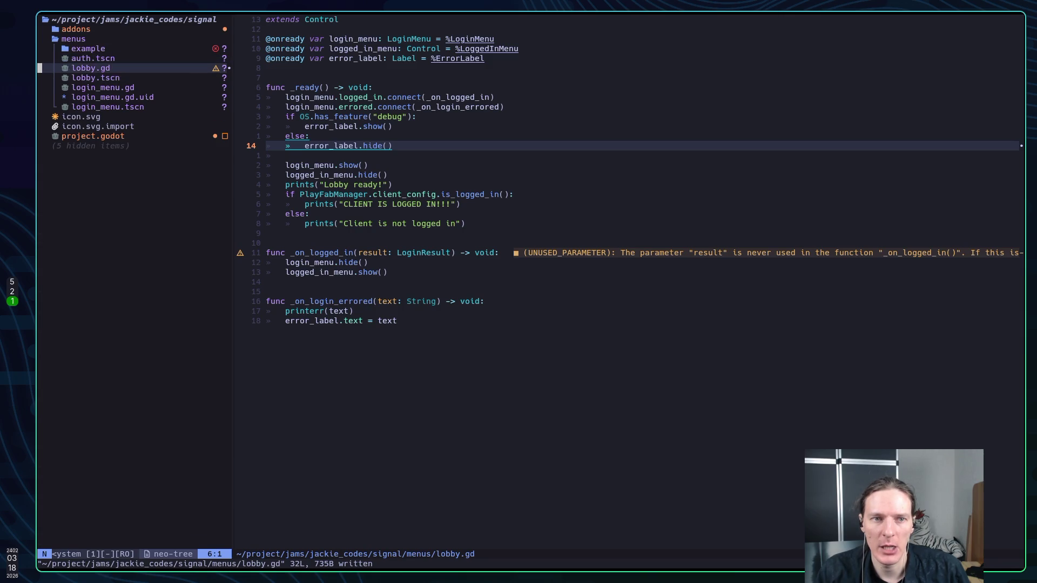
{"action": "key", "text": "ctrl+l"}
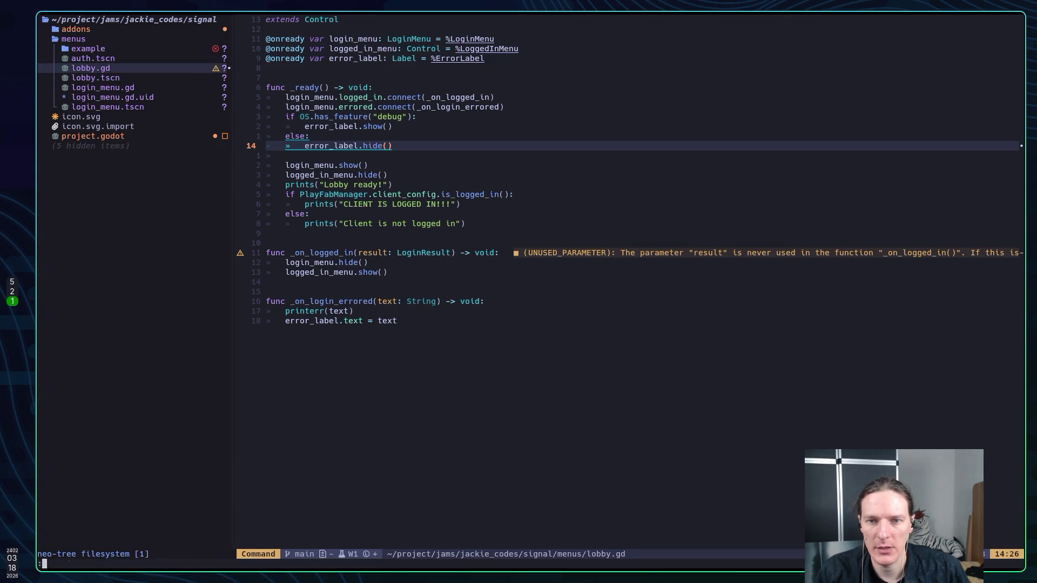
{"action": "key", "text": "alt+Tab"}
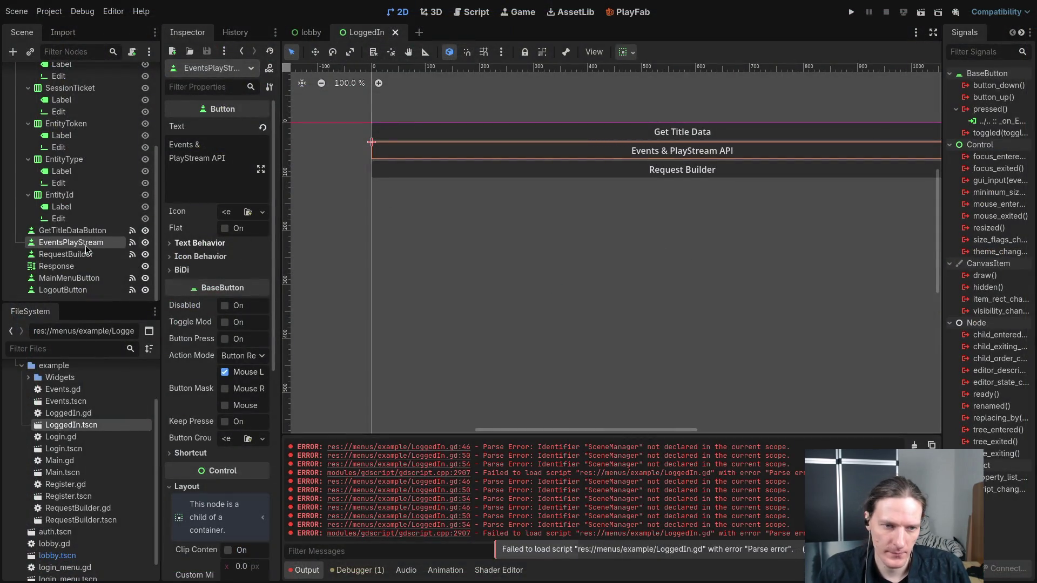
Close the LoggedIn scene and add a VBoxContainer child to the Lobby root
{"action": "left_click", "coordinate": [647, 136]}
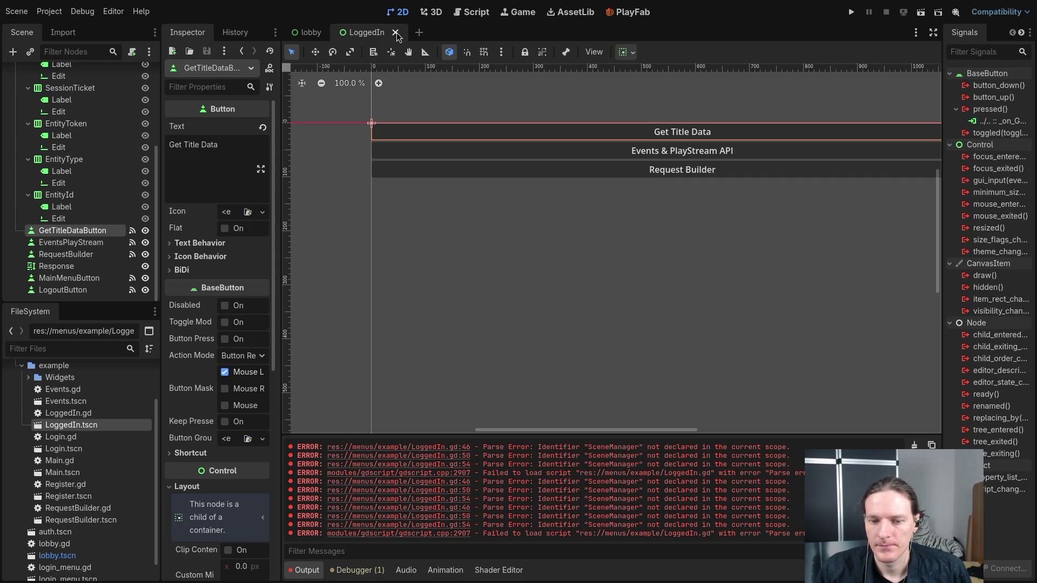
{"action": "left_click", "coordinate": [396, 33]}
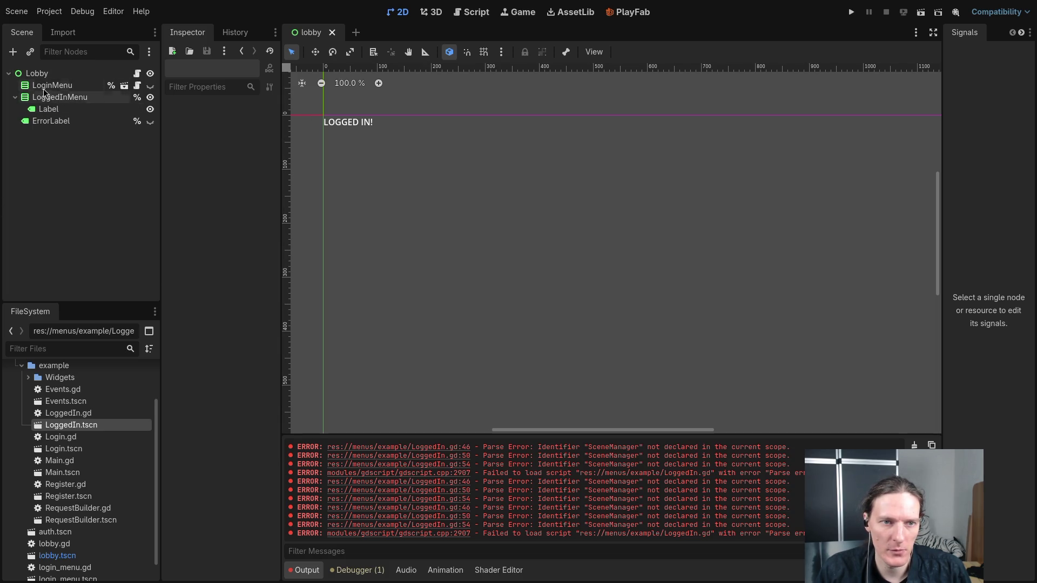
{"action": "right_click", "coordinate": [43, 73]}
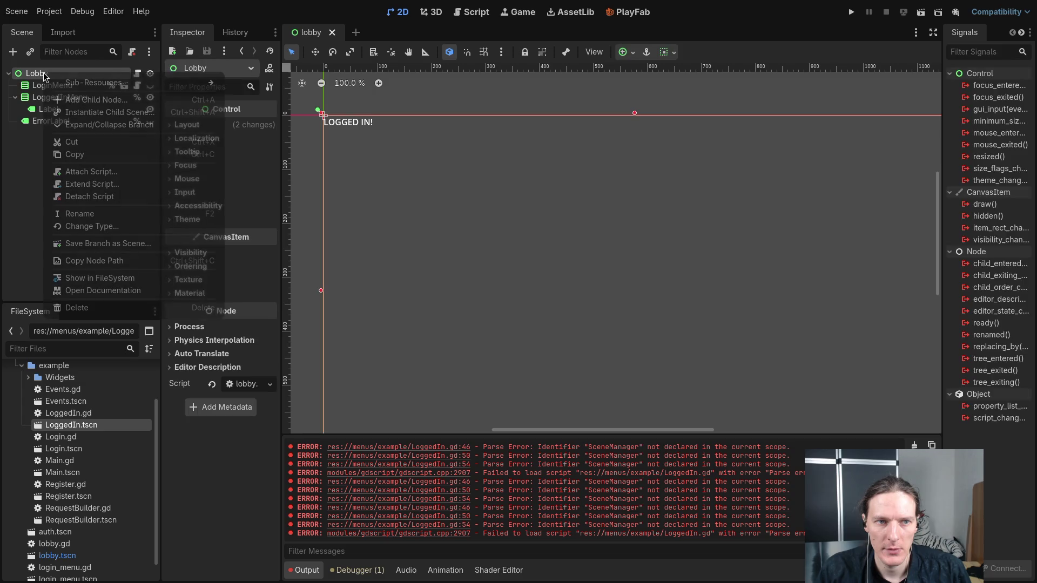
{"action": "left_click", "coordinate": [90, 104]}
{"action": "type", "text": "vb"}
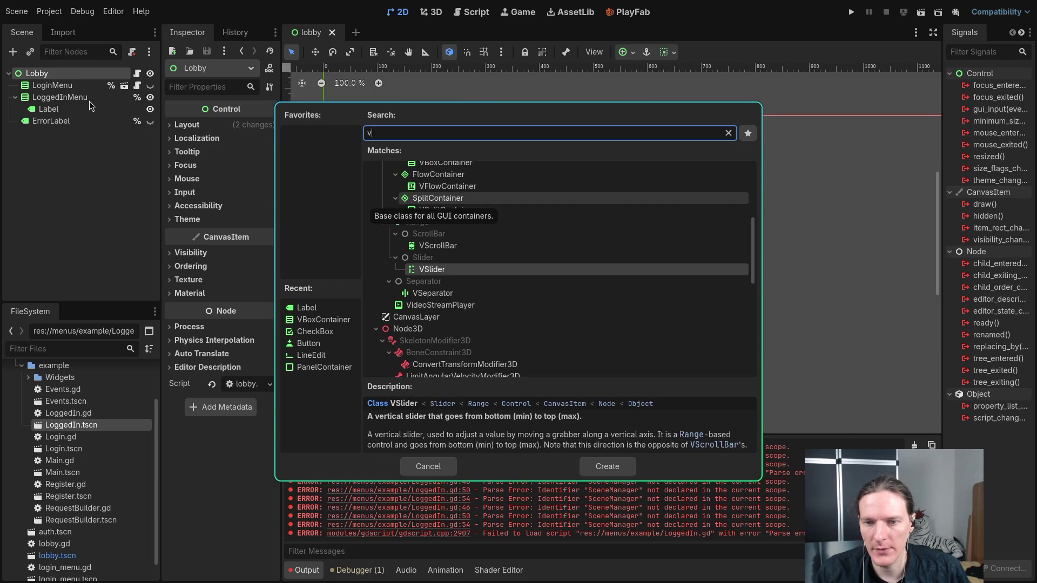
{"action": "key", "text": "Return"}
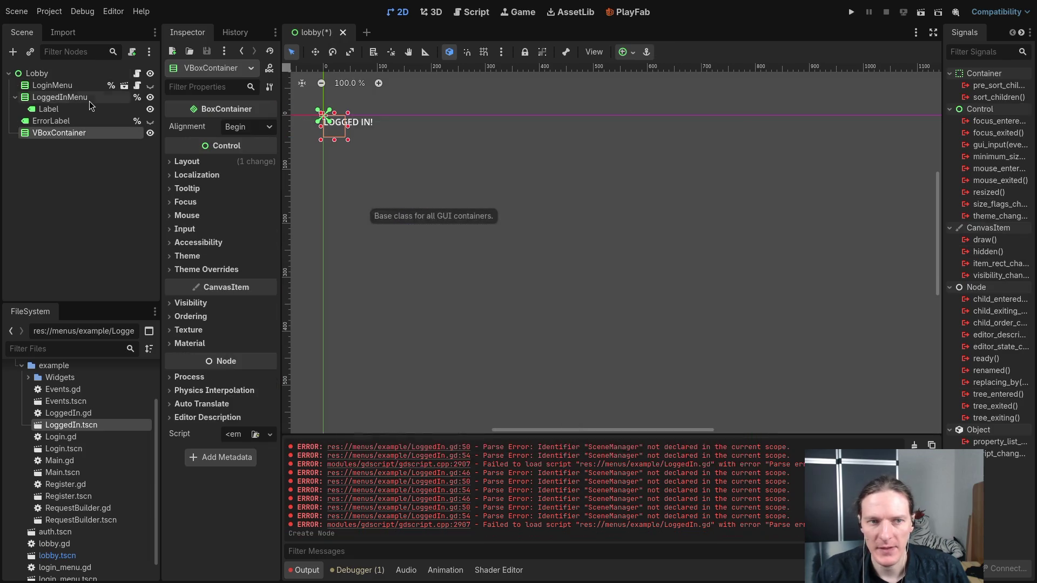
Rename the new container RoomsList and save the lobby scene
{"action": "double_click", "coordinate": [74, 135]}
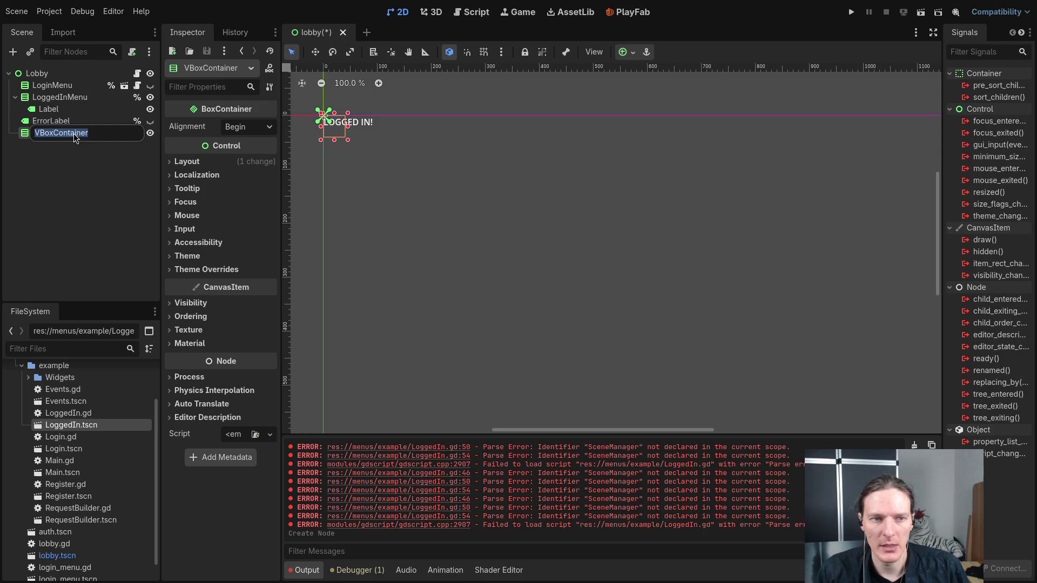
{"action": "type", "text": "RoomsList"}
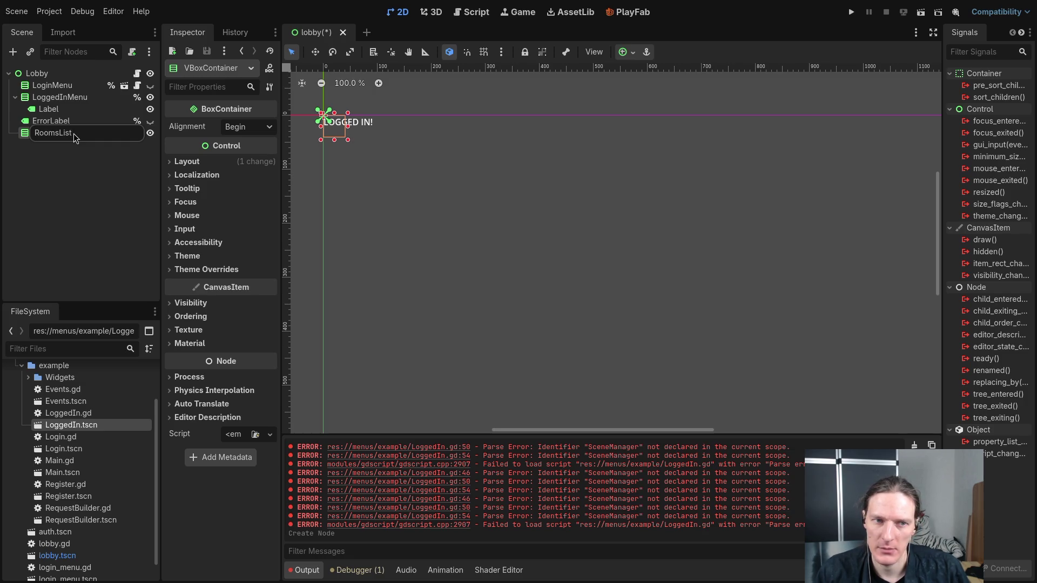
{"action": "key", "text": "Return"}
{"action": "key", "text": "ctrl+s"}
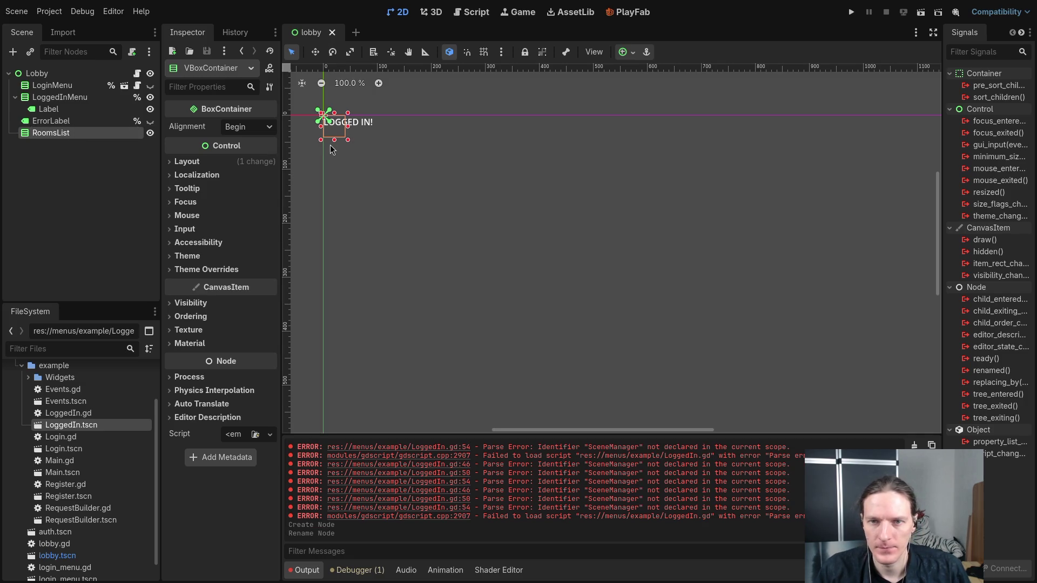
Give RoomsList Full Rect anchors, hide the LOGGED IN! label, and move RoomsList under LoggedInMenu
{"action": "left_click", "coordinate": [627, 54]}
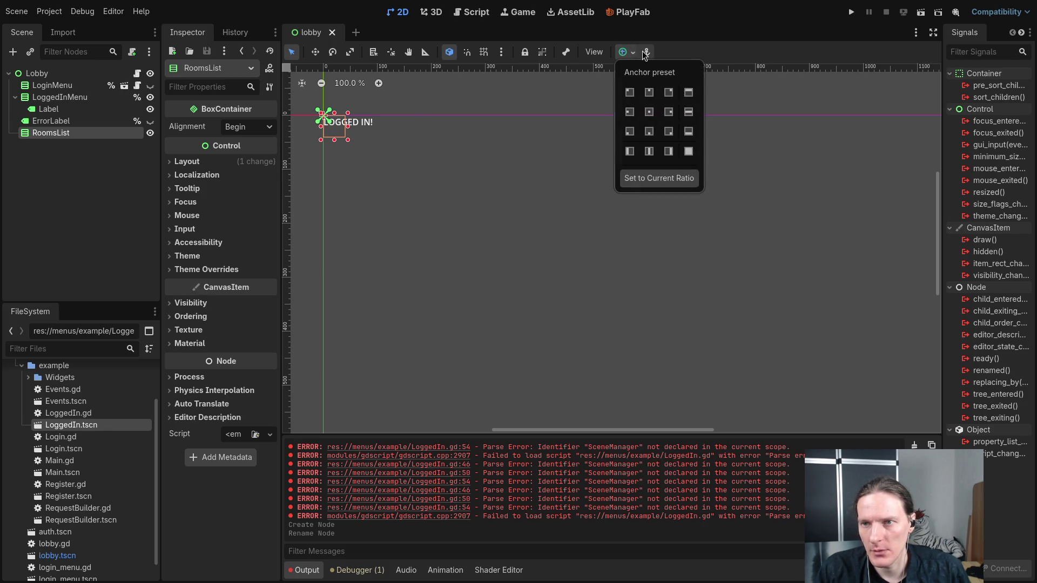
{"action": "left_click", "coordinate": [688, 152]}
{"action": "left_click", "coordinate": [390, 153]}
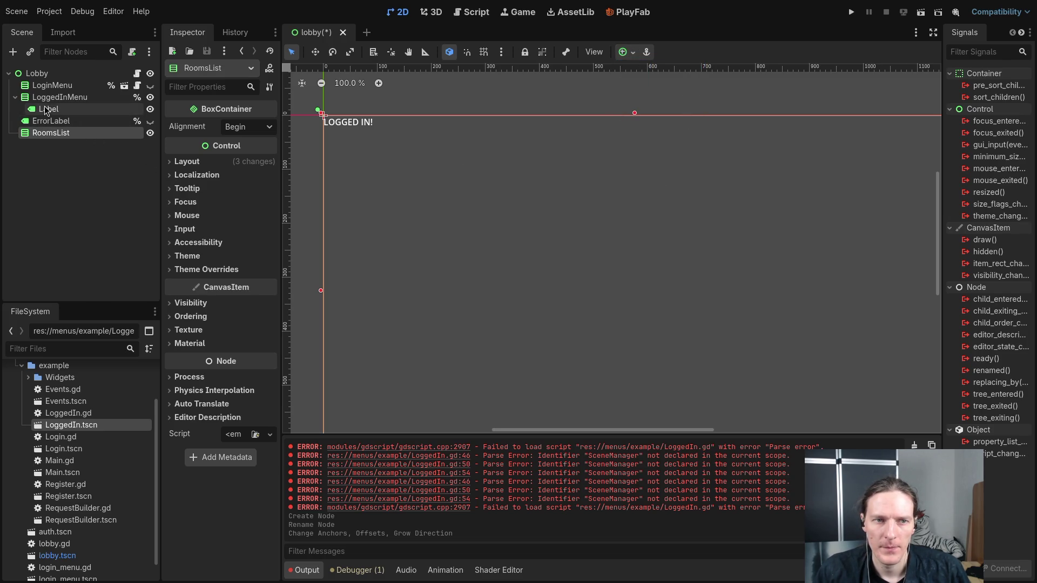
{"action": "left_click", "coordinate": [151, 109]}
{"action": "left_click_drag", "start_coordinate": [69, 134], "coordinate": [62, 106]}
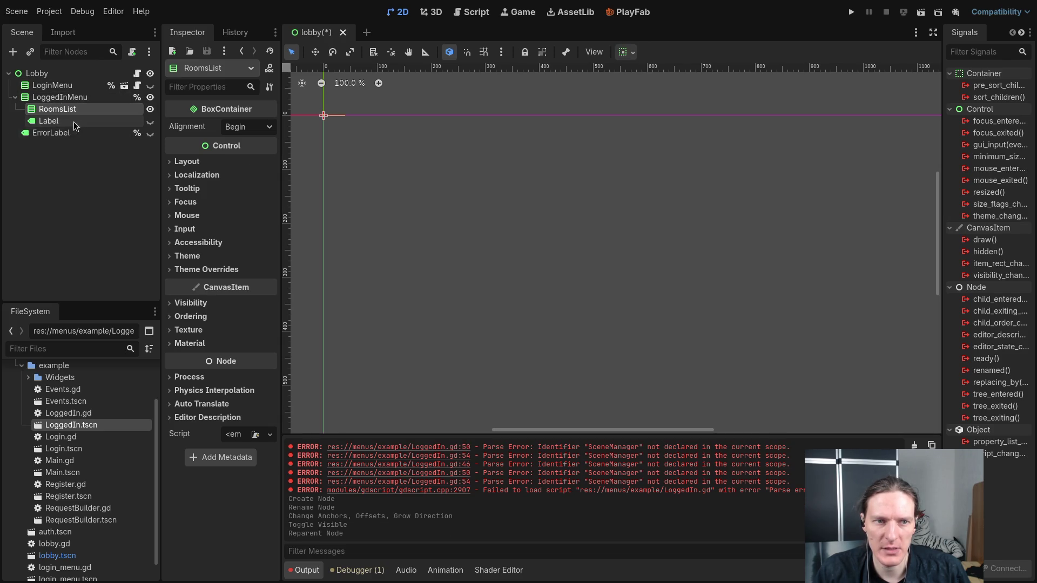
Change LoggedInMenu's node type to HBoxContainer and save the scene
{"action": "left_click", "coordinate": [57, 99]}
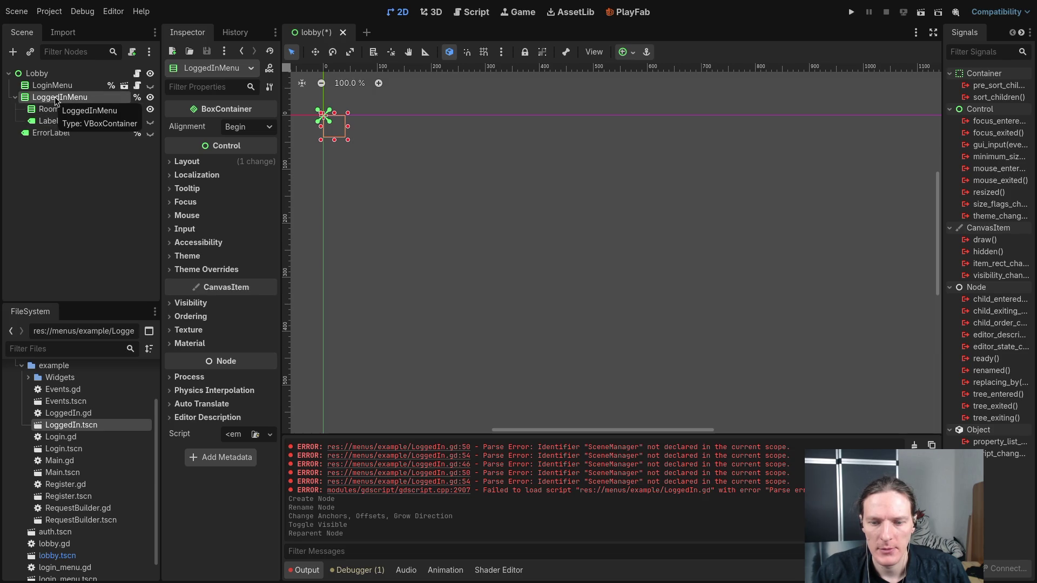
{"action": "right_click", "coordinate": [56, 101]}
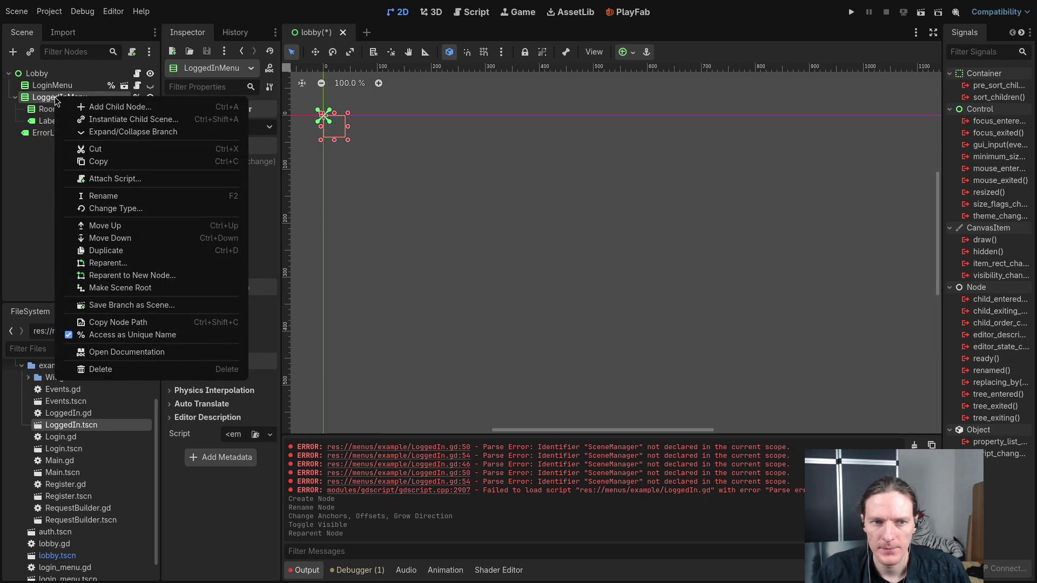
{"action": "left_click", "coordinate": [102, 208]}
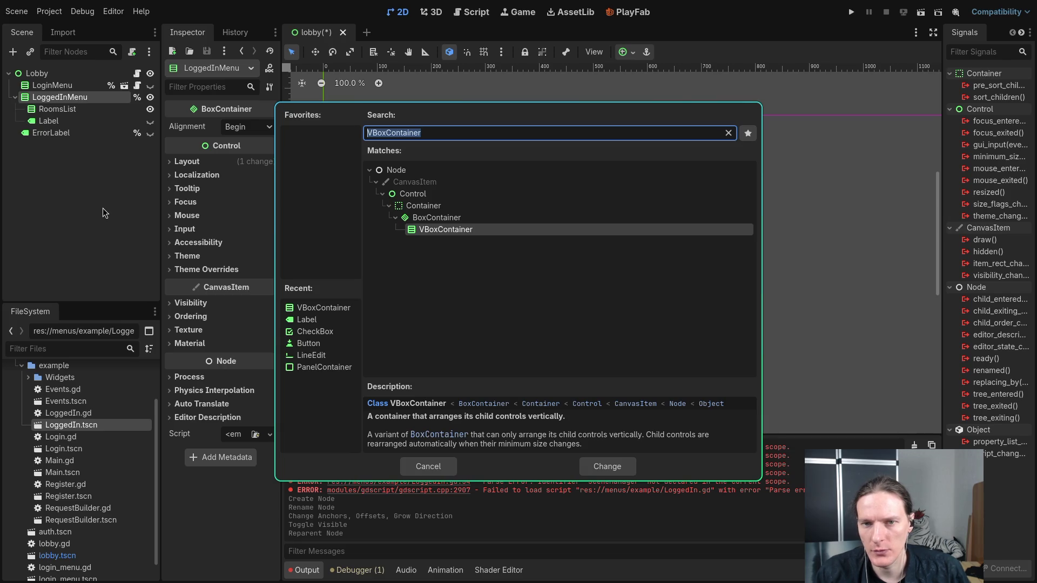
{"action": "type", "text": "hbox"}
{"action": "key", "text": "Return"}
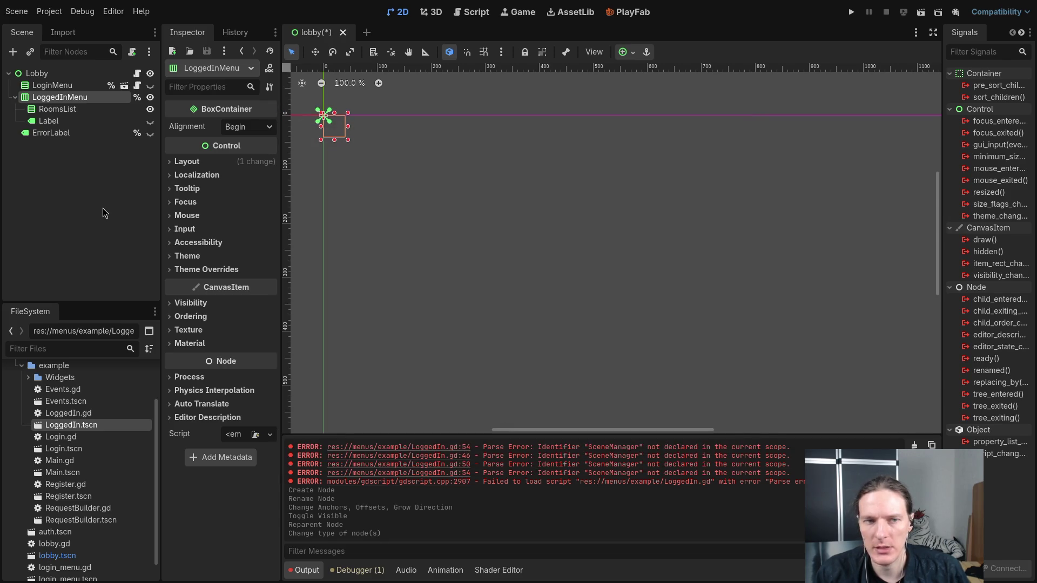
{"action": "key", "text": "ctrl+s"}
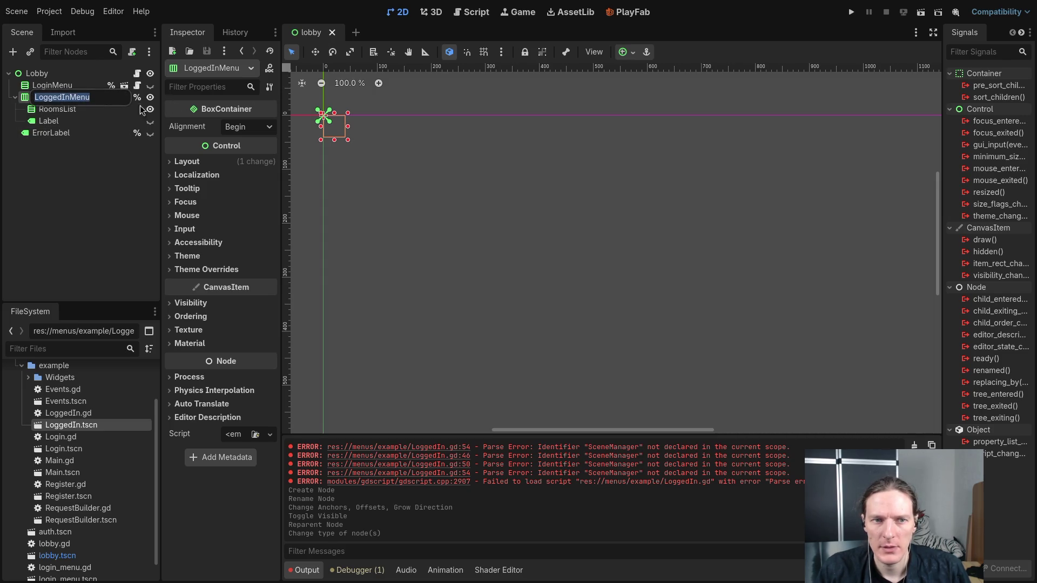
Apply the Full Rect anchor preset to LoggedInMenu and save
{"action": "left_click", "coordinate": [626, 52]}
{"action": "left_click", "coordinate": [688, 151]}
{"action": "left_click", "coordinate": [119, 174]}
{"action": "key", "text": "ctrl+s"}
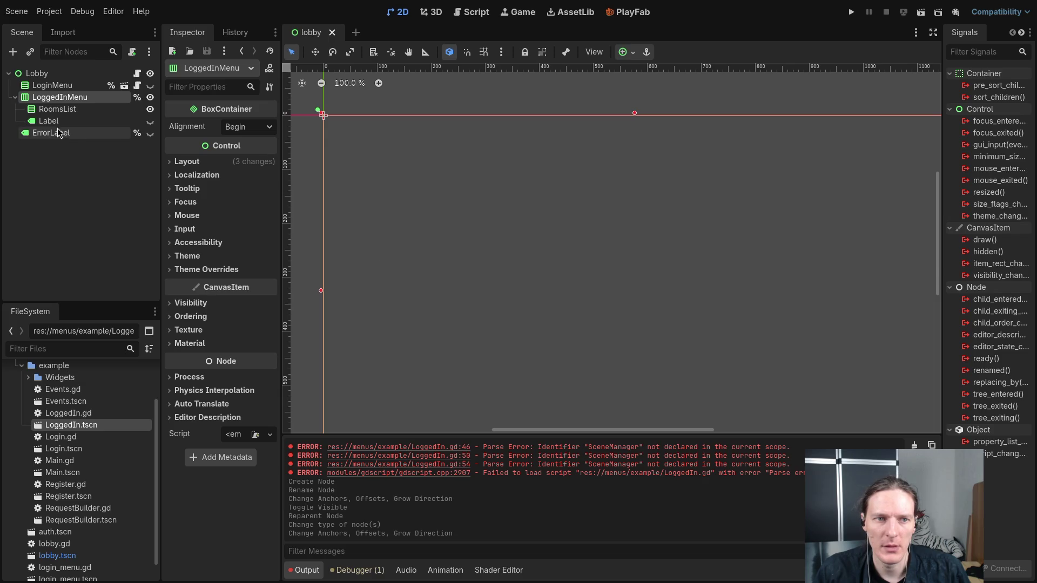
Move the Label under RoomsList, toggle its visibility, then delete the Label node
{"action": "left_click", "coordinate": [54, 121]}
{"action": "left_click_drag", "start_coordinate": [54, 124], "coordinate": [54, 108]}
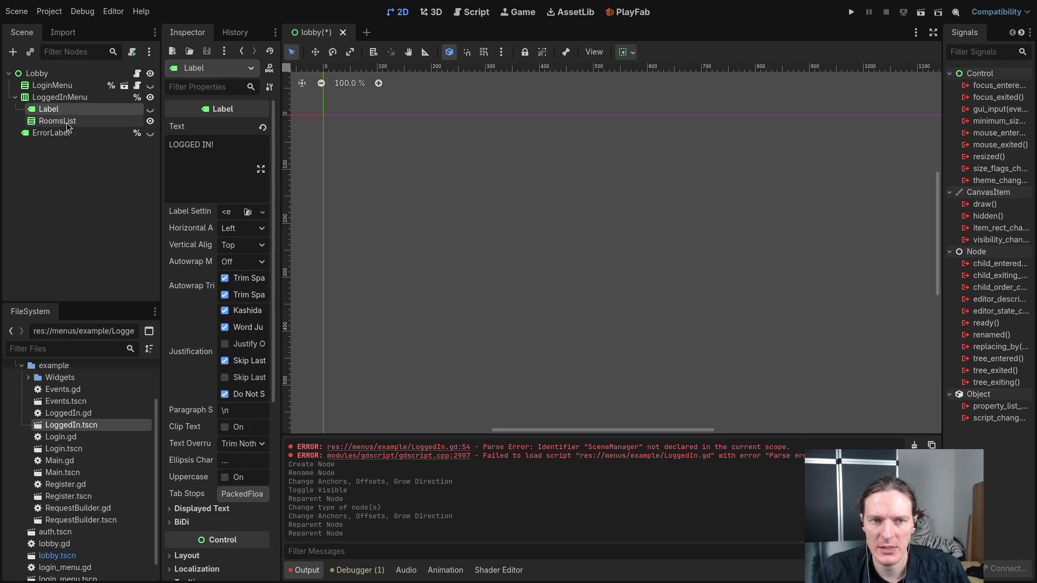
{"action": "left_click", "coordinate": [152, 109]}
{"action": "left_click", "coordinate": [152, 109]}
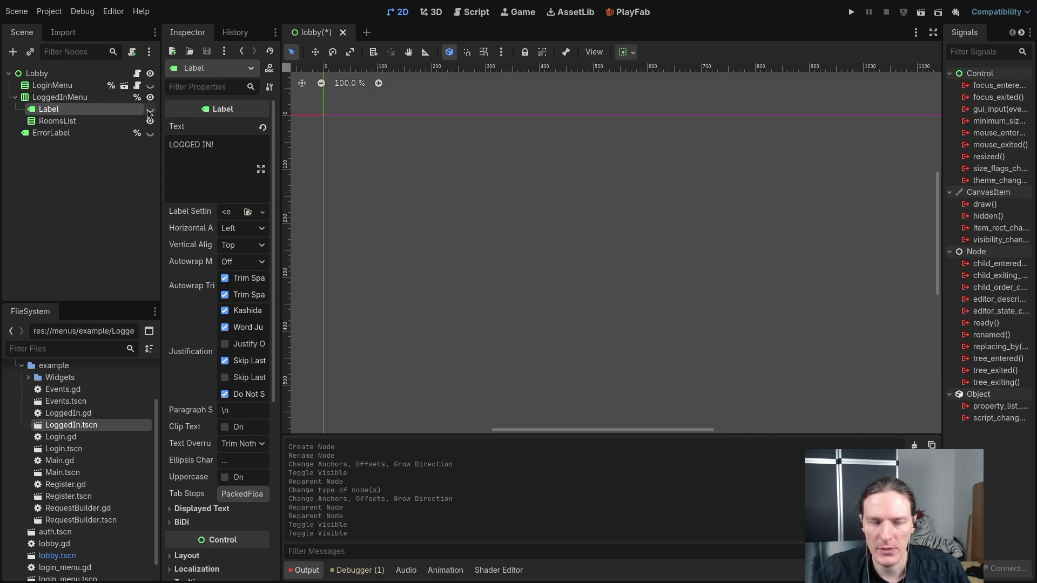
{"action": "right_click", "coordinate": [50, 110]}
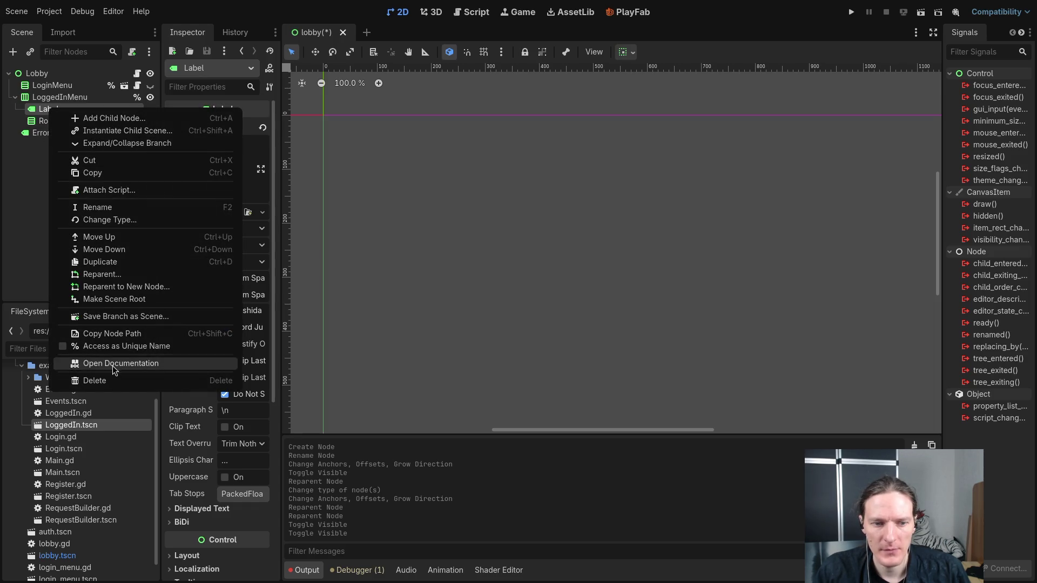
{"action": "left_click", "coordinate": [94, 380]}
{"action": "left_click", "coordinate": [548, 301]}
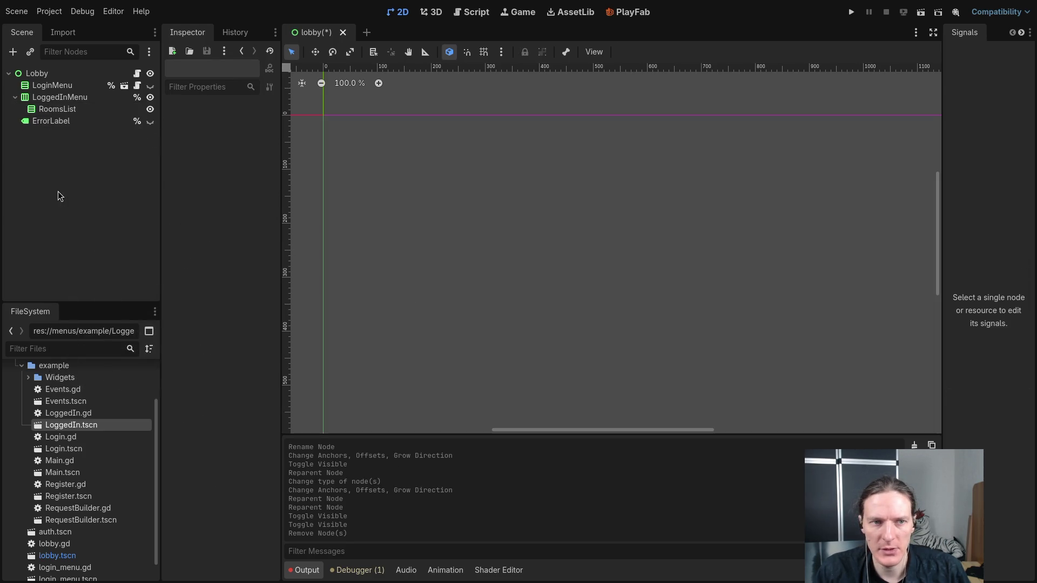
{"action": "left_click", "coordinate": [60, 98]}
{"action": "right_click", "coordinate": [60, 99]}
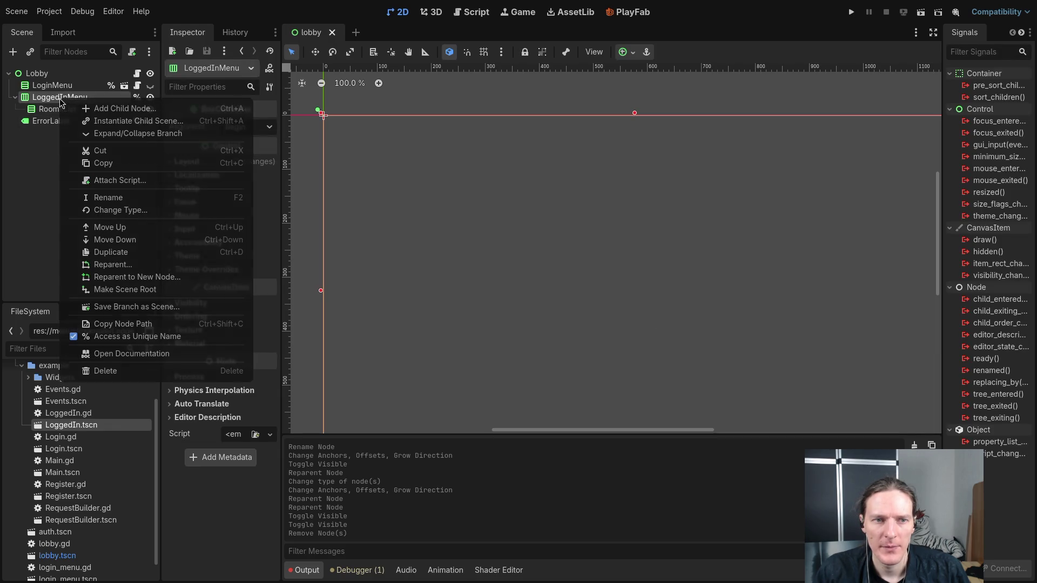
Add a VBoxContainer under LoggedInMenu holding a Button with text 'Create Room'
{"action": "left_click", "coordinate": [102, 113]}
{"action": "type", "text": "vbox"}
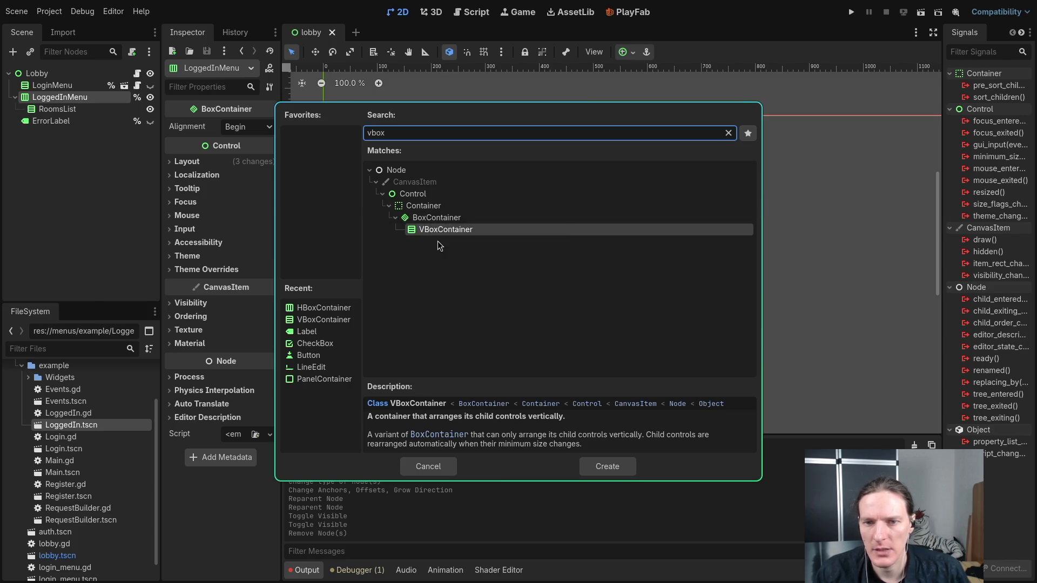
{"action": "double_click", "coordinate": [437, 238]}
{"action": "right_click", "coordinate": [81, 121]}
{"action": "left_click", "coordinate": [114, 131]}
{"action": "type", "text": "button"}
{"action": "key", "text": "Return"}
{"action": "left_click", "coordinate": [204, 153]}
{"action": "type", "text": "Create Room"}
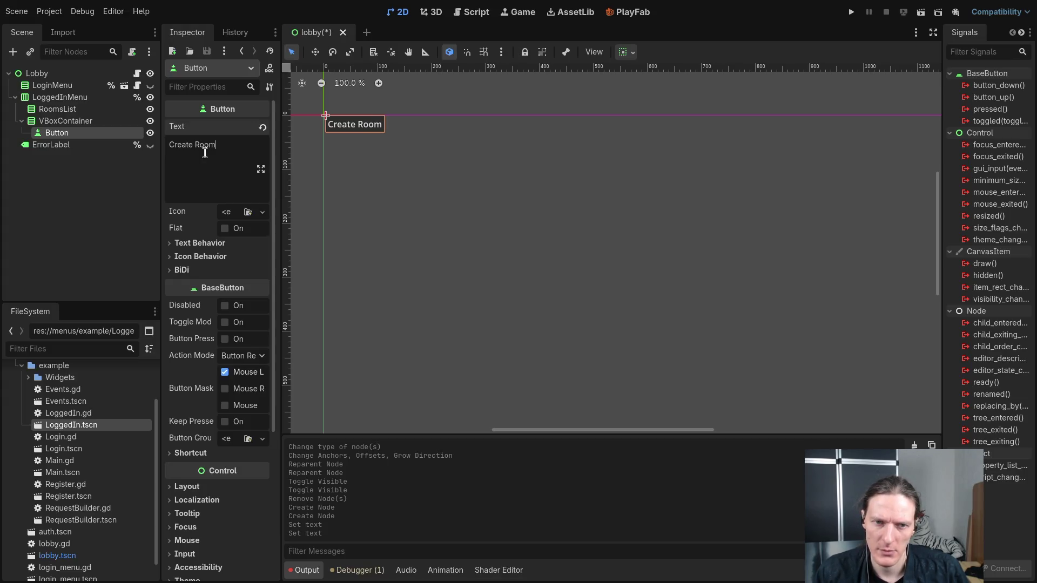
Duplicate the button, rename the copy JoinRandomRoom, and save the scene
{"action": "left_click", "coordinate": [64, 121]}
{"action": "left_click", "coordinate": [63, 136]}
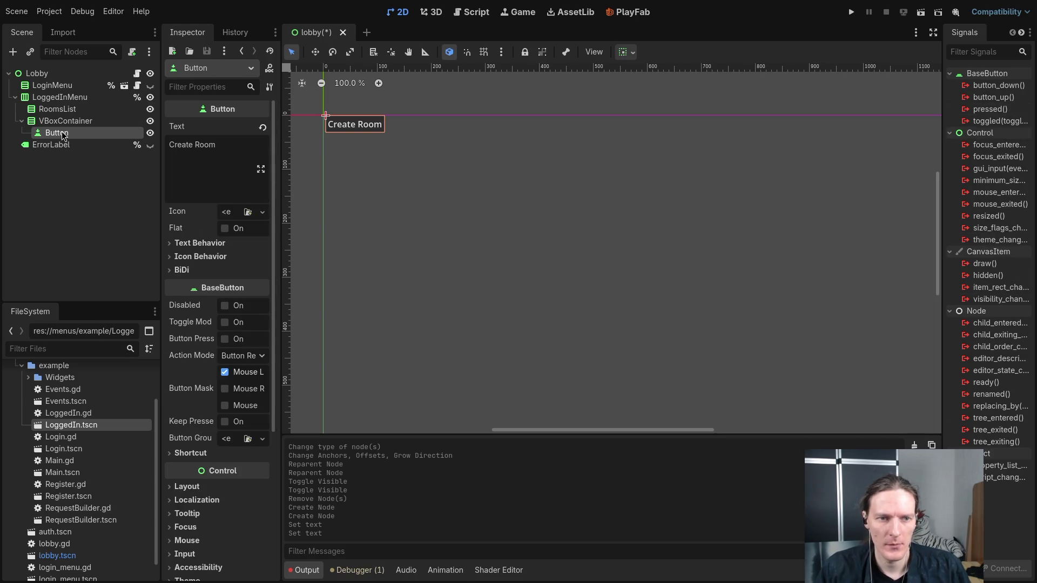
{"action": "key", "text": "ctrl+d"}
{"action": "double_click", "coordinate": [69, 145]}
{"action": "type", "text": "Rand"}
{"action": "type", "text": "Join"}
{"action": "type", "text": "ando"}
{"action": "type", "text": "Room"}
{"action": "key", "text": "Return"}
{"action": "key", "text": "ctrl+s"}
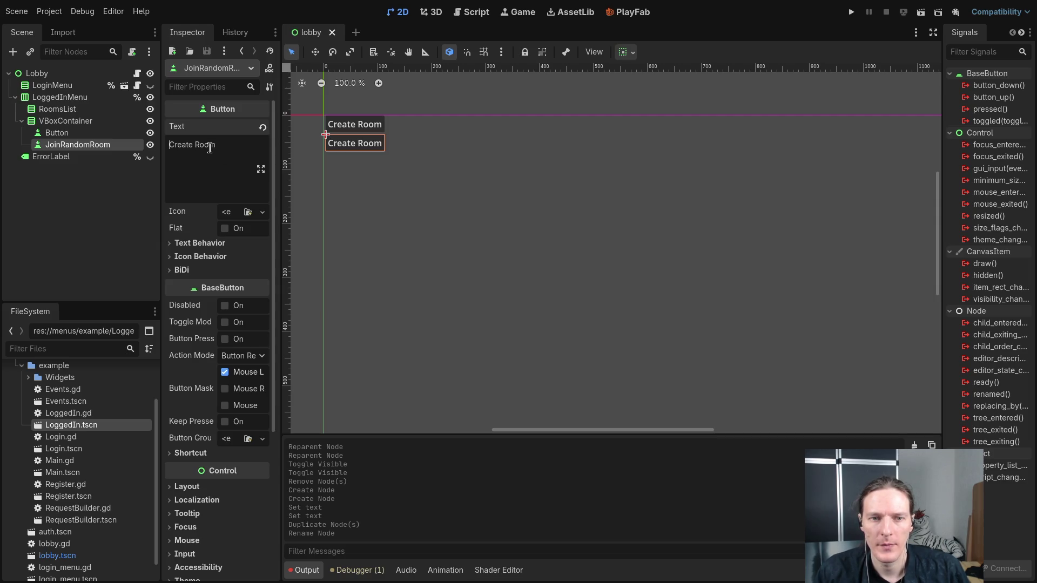
Change the copy's text to 'Join Random Room' and start renaming the first button CreateRoom
{"action": "key", "text": "ctrl+Delete"}
{"action": "type", "text": "Join"}
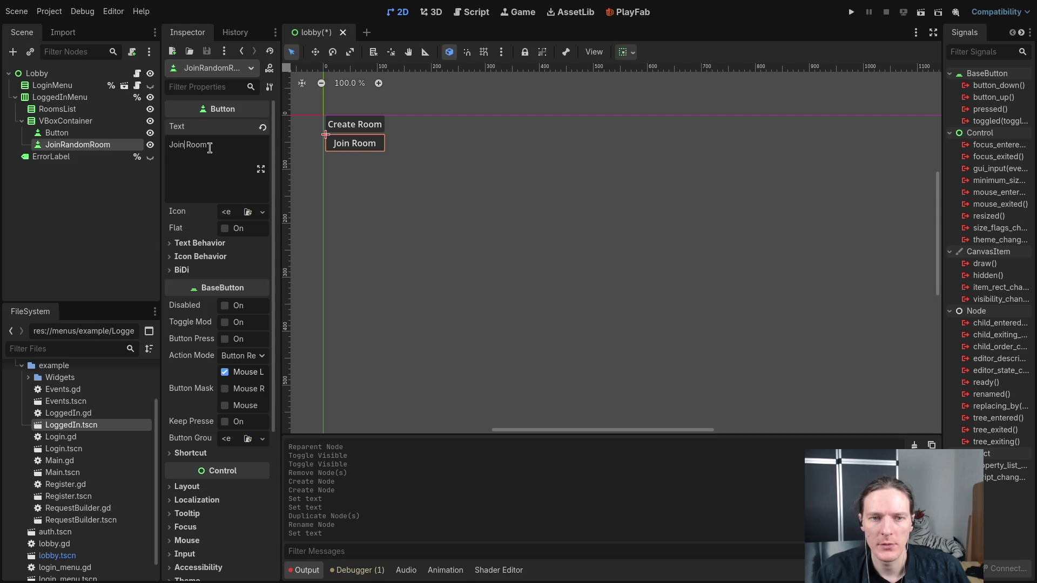
{"action": "type", "text": " Random"}
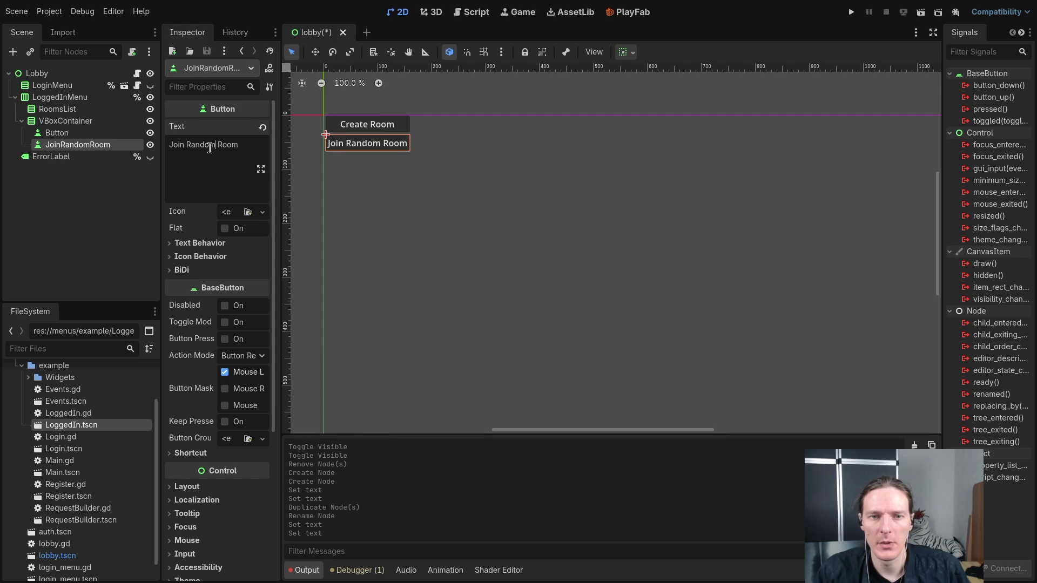
{"action": "left_click", "coordinate": [65, 133]}
{"action": "left_click", "coordinate": [67, 134]}
{"action": "type", "text": "C"}
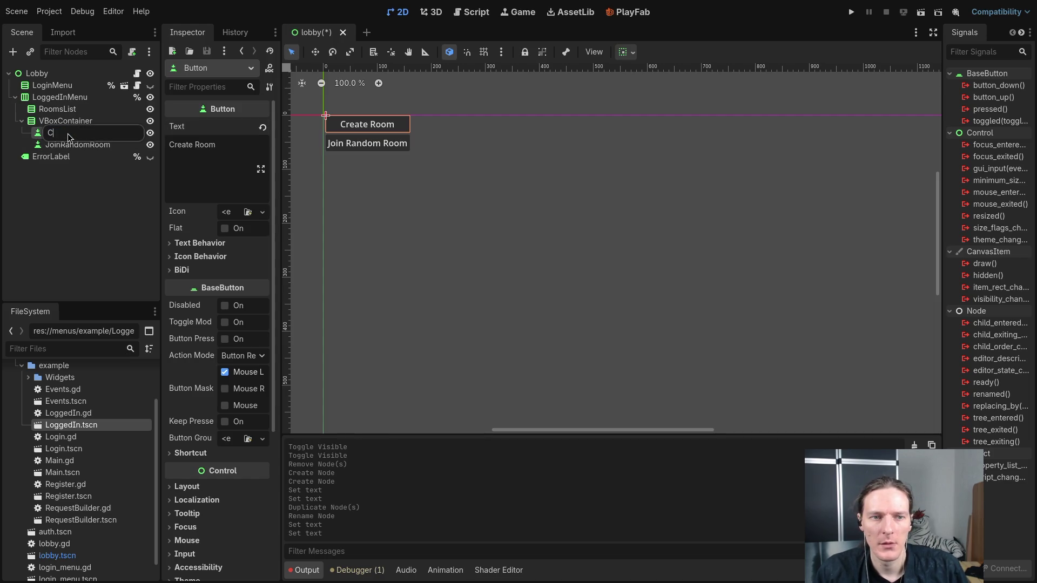
{"action": "type", "text": "CreateRoom"}
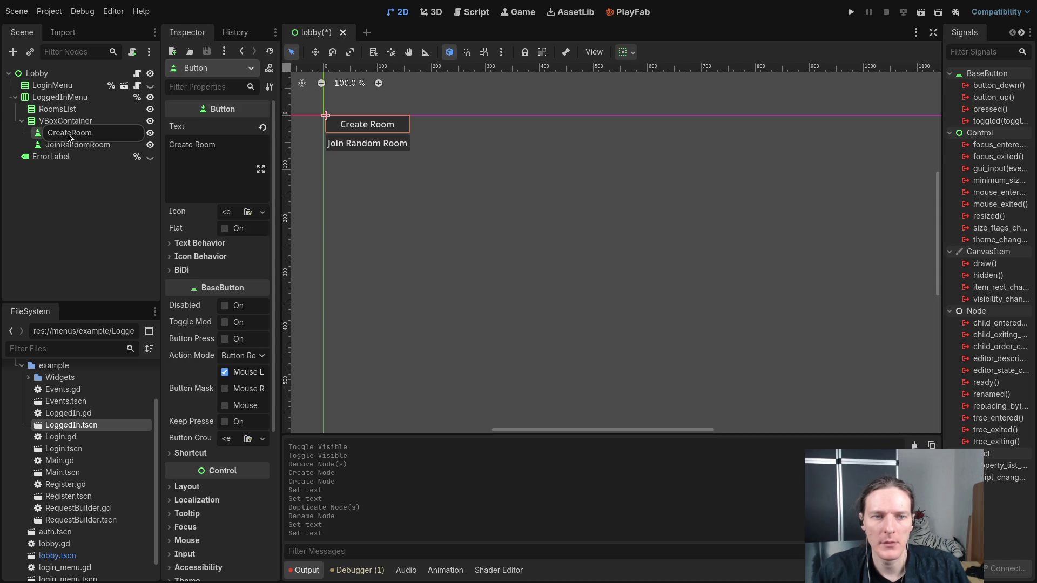
Cancel the button rename, give RoomsList horizontal Fill and Expand sizing, and save
{"action": "key", "text": "Escape"}
{"action": "key", "text": "ctrl+s"}
{"action": "left_click", "coordinate": [72, 124]}
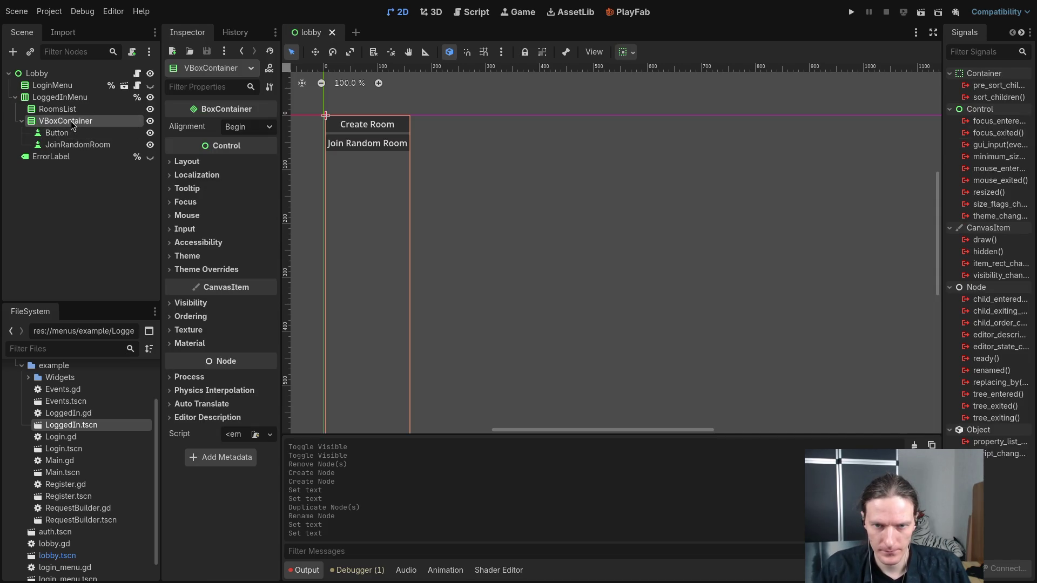
{"action": "left_click", "coordinate": [62, 109]}
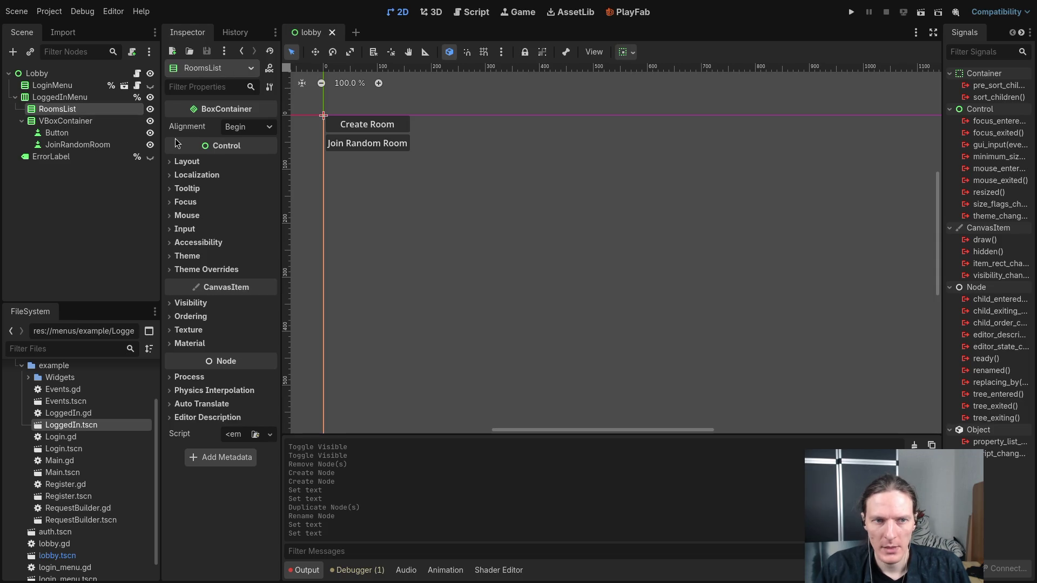
{"action": "left_click", "coordinate": [633, 52]}
{"action": "left_click", "coordinate": [691, 93]}
{"action": "left_click", "coordinate": [691, 93]}
{"action": "left_click", "coordinate": [694, 112]}
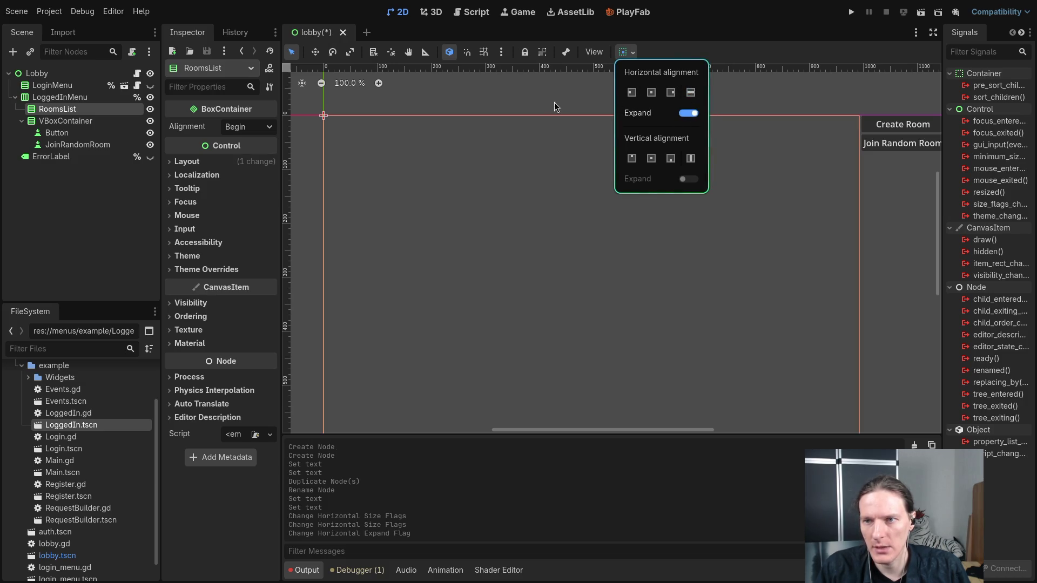
{"action": "left_click", "coordinate": [663, 49]}
{"action": "key", "text": "ctrl+s"}
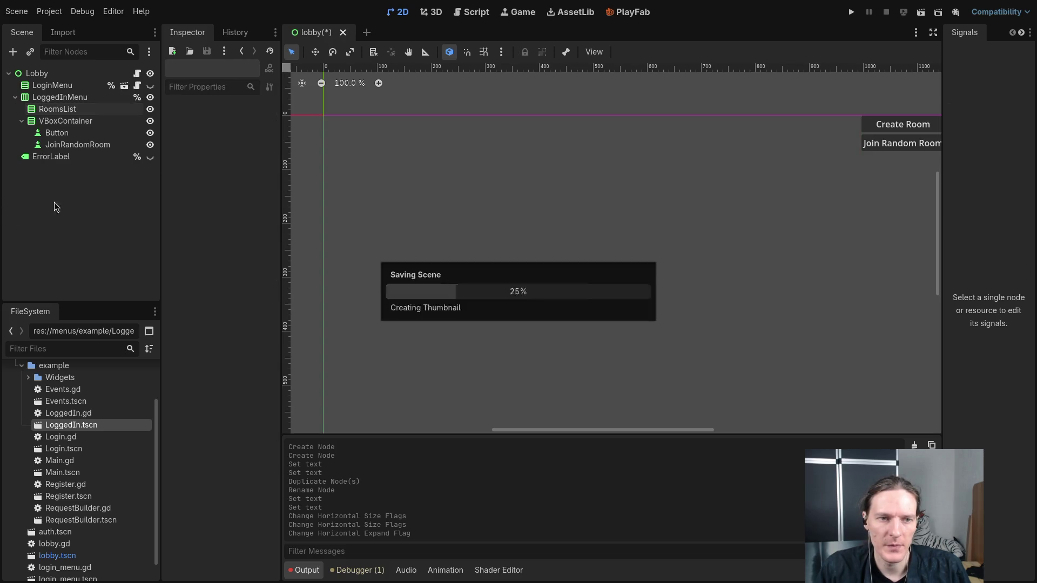
Reselect RoomsList, then select the menus folder in the FileSystem dock
{"action": "left_click", "coordinate": [63, 125]}
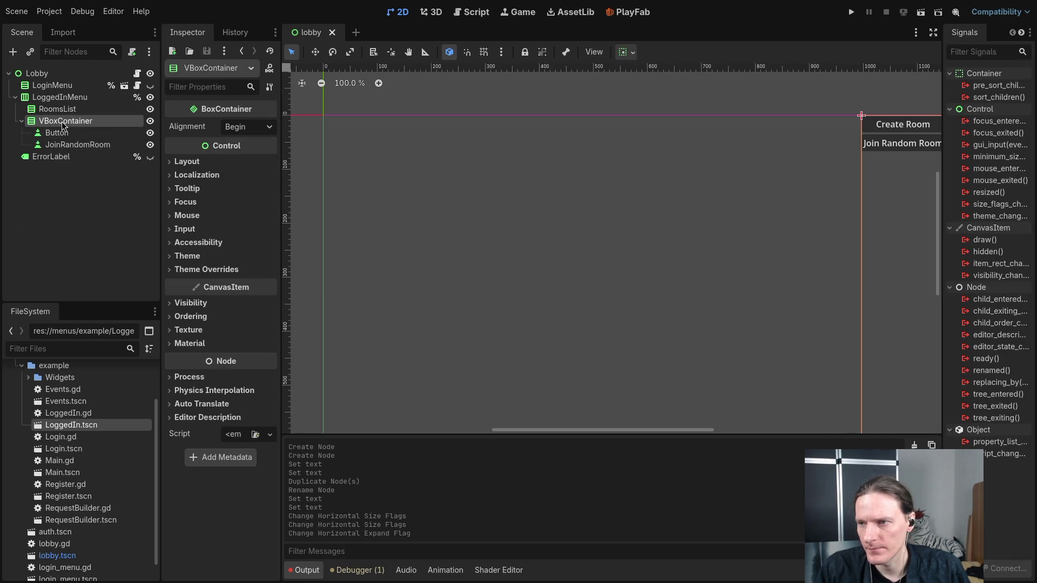
{"action": "left_click", "coordinate": [58, 111]}
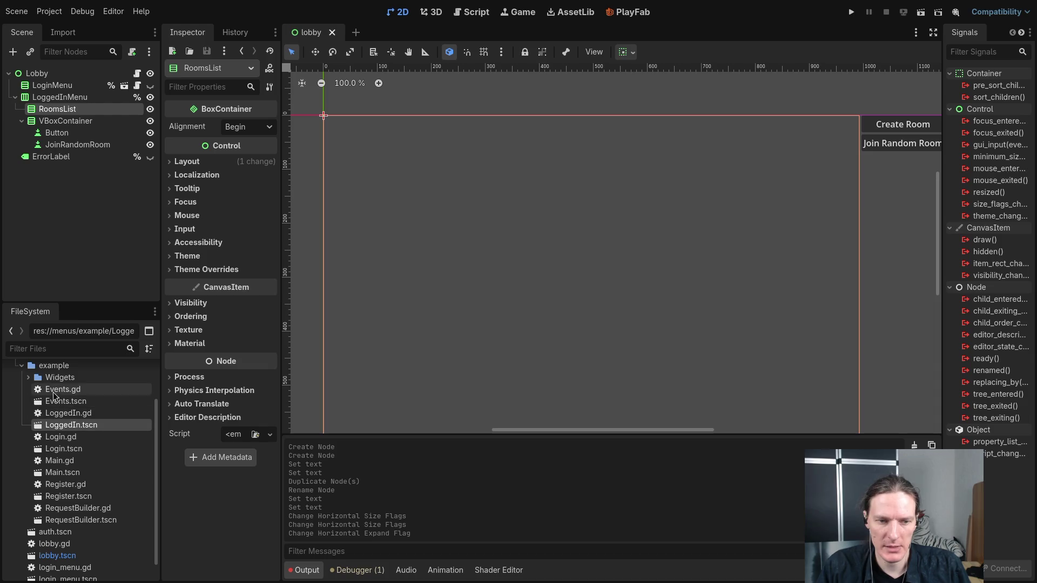
{"action": "scroll", "coordinate": [53, 416], "scroll_direction": "down", "scroll_amount": 1}
{"action": "scroll", "coordinate": [53, 438], "scroll_direction": "up", "scroll_amount": 3}
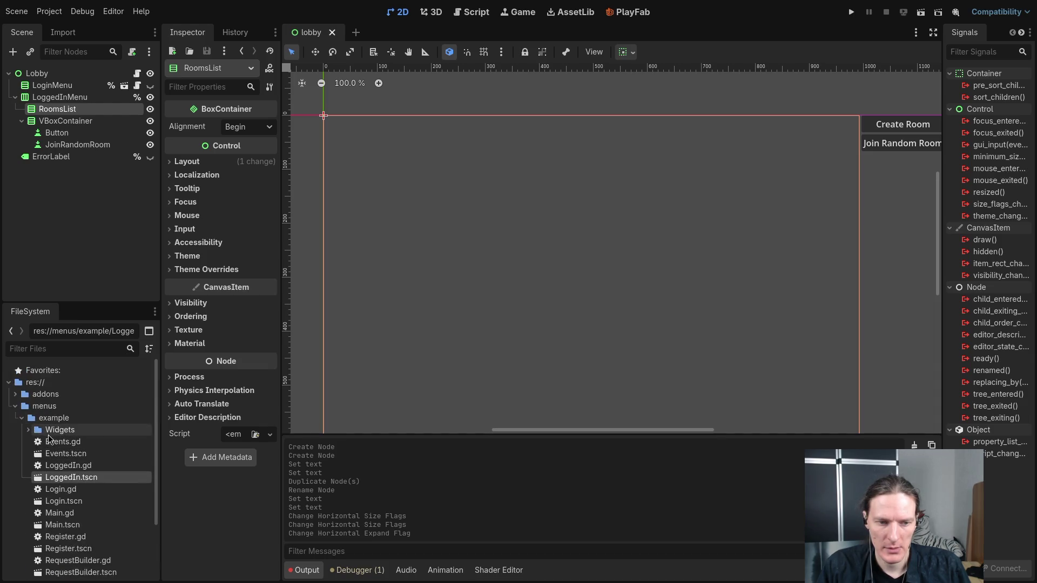
{"action": "left_click", "coordinate": [21, 418]}
Start a new scene in the menus folder with a User Interface root
{"action": "right_click", "coordinate": [54, 406]}
{"action": "mouse_move", "coordinate": [109, 397]}
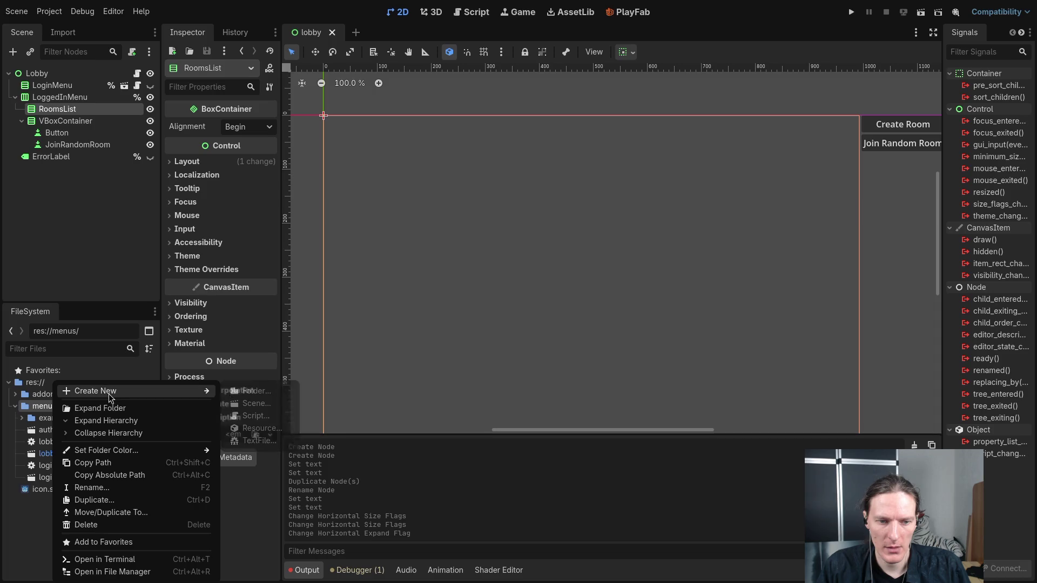
{"action": "left_click", "coordinate": [270, 406]}
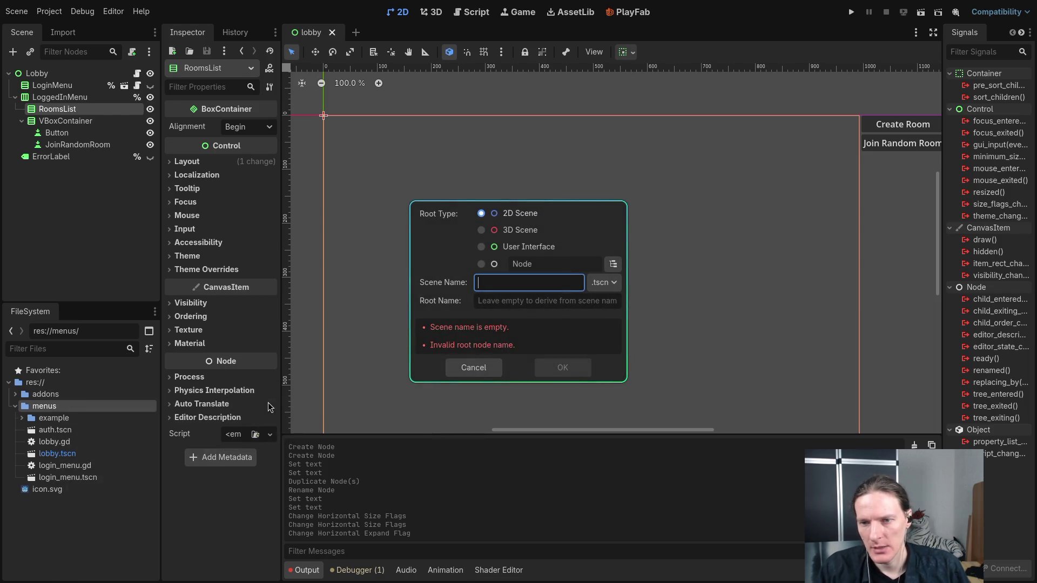
{"action": "left_click", "coordinate": [481, 247]}
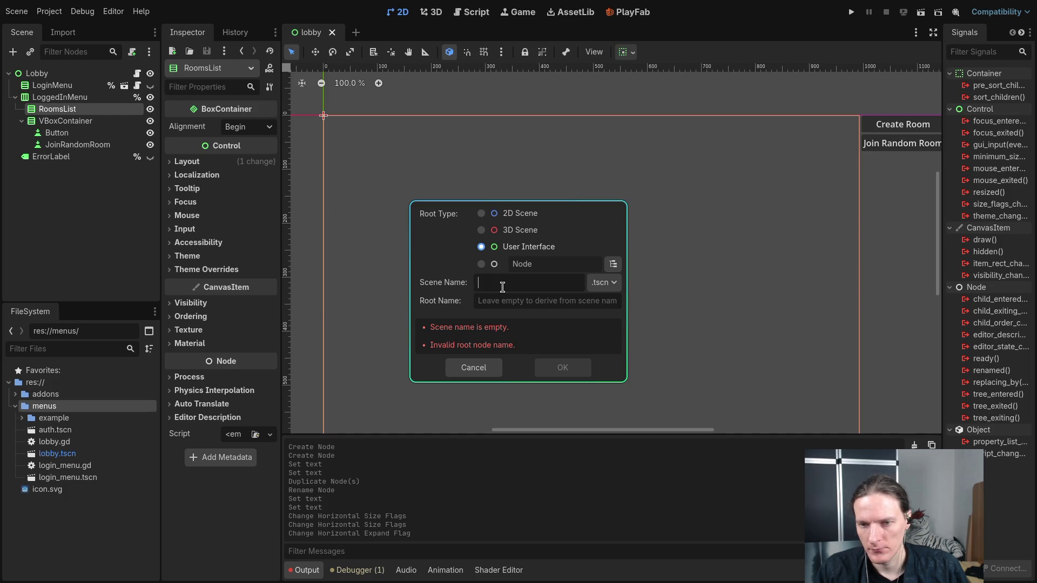
Name the scene room_line, create it, and save it
{"action": "type", "text": "room_"}
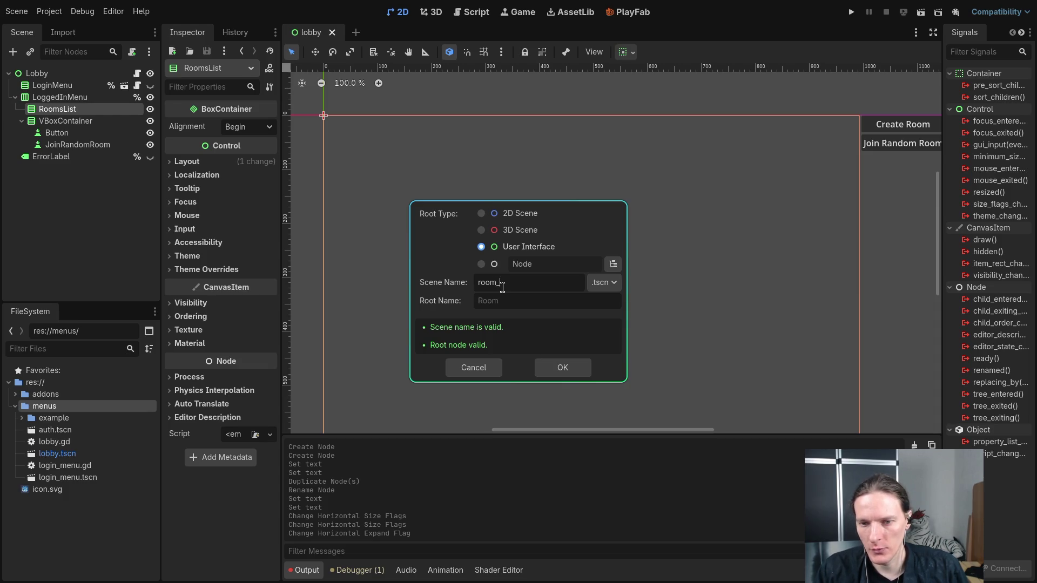
{"action": "type", "text": "re"}
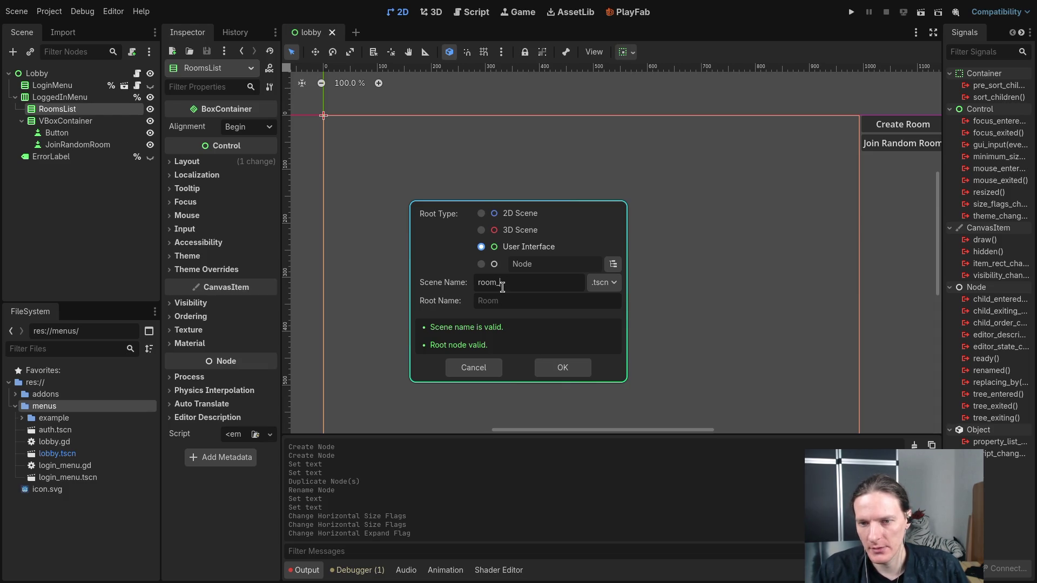
{"action": "type", "text": "e"}
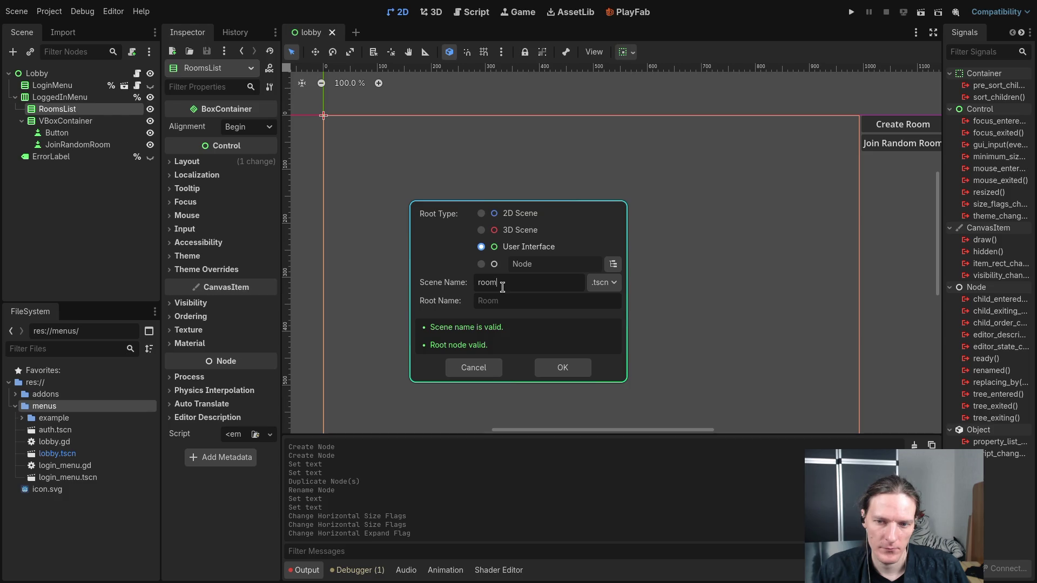
{"action": "type", "text": "_recor"}
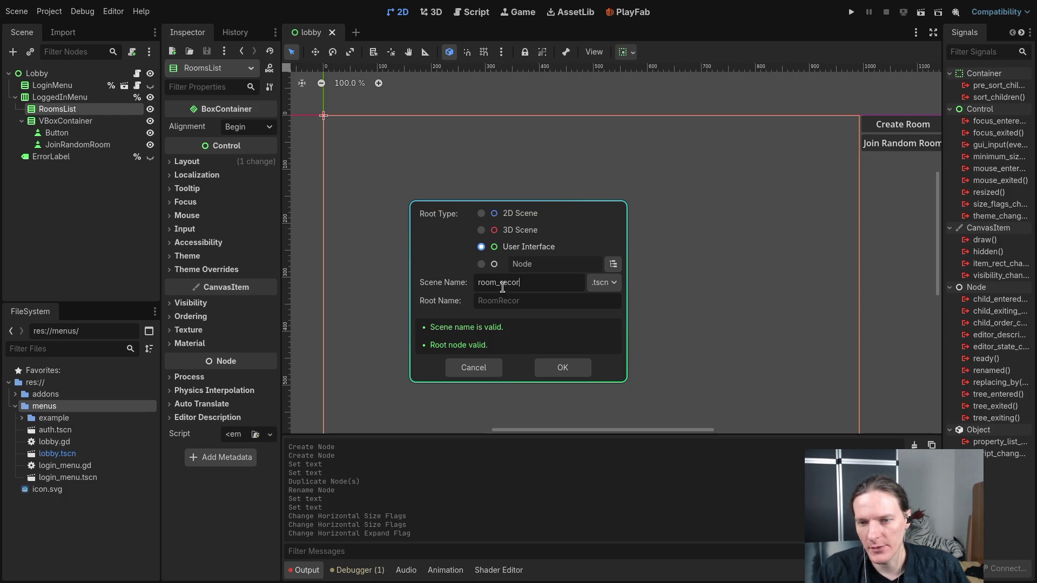
{"action": "key", "text": "BackSpace"}
{"action": "key", "text": "BackSpace"}
{"action": "key", "text": "BackSpace"}
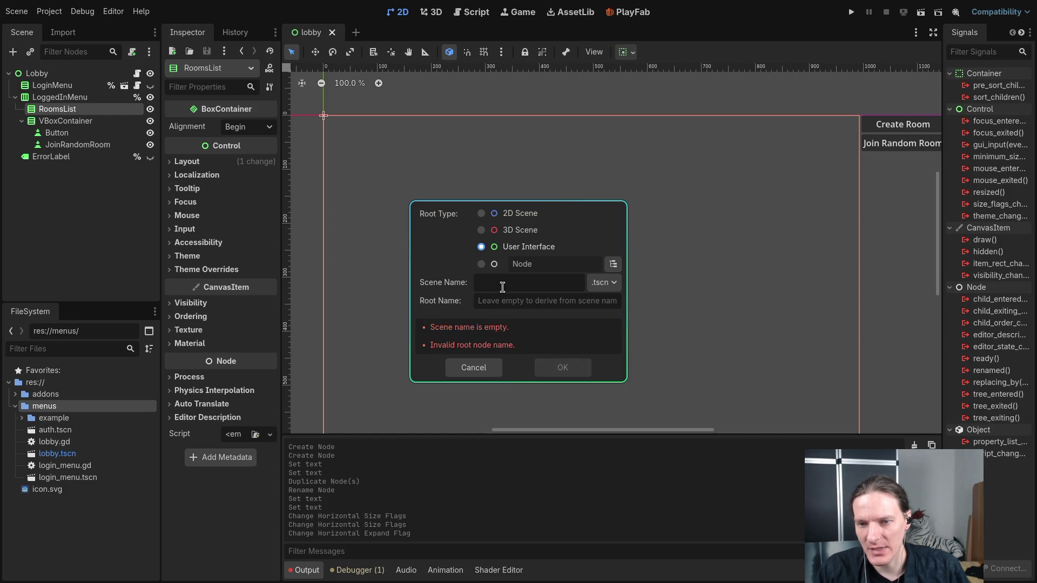
{"action": "type", "text": "room"}
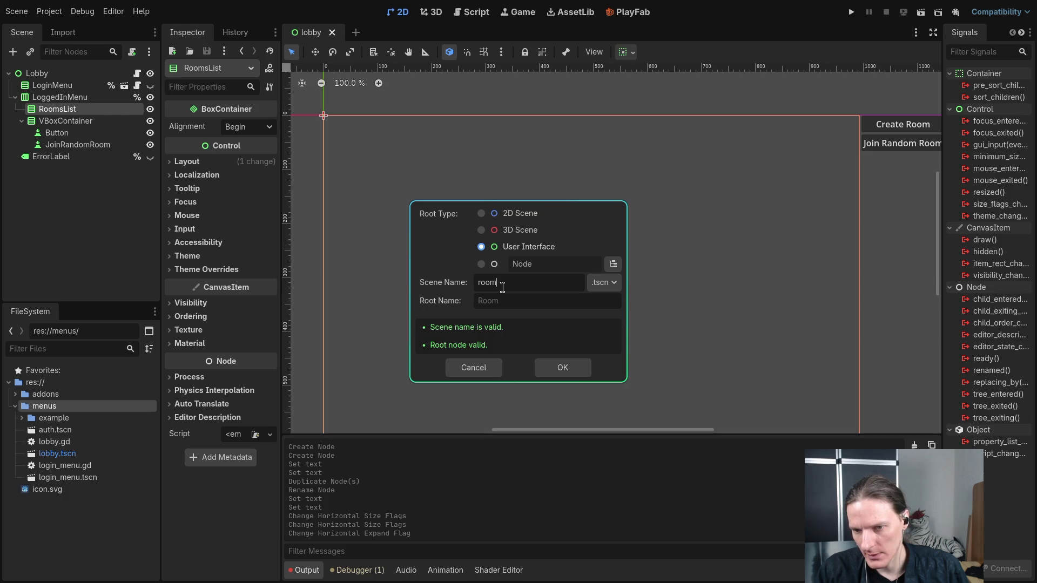
{"action": "type", "text": "_line"}
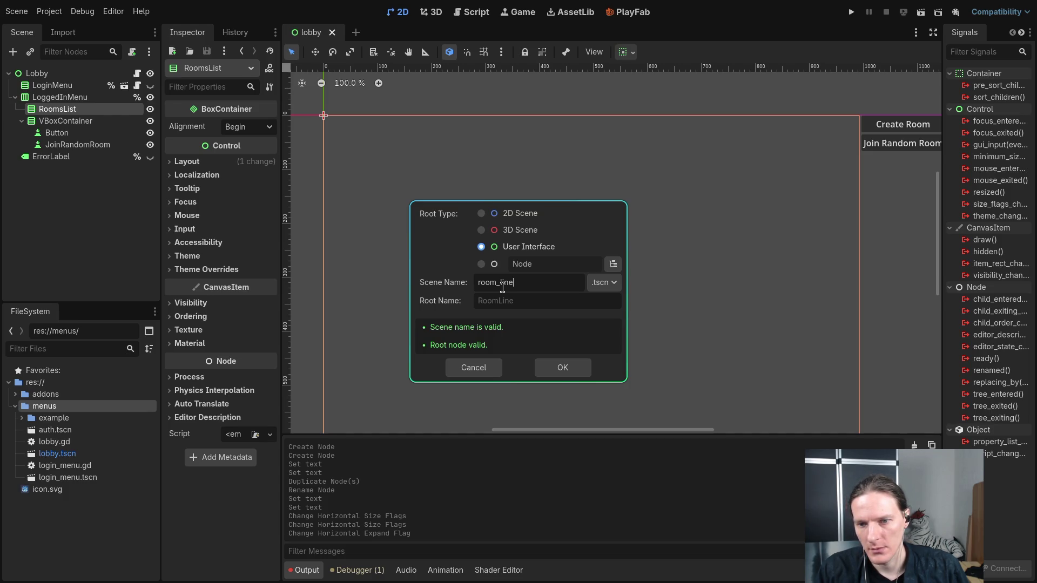
{"action": "key", "text": "Return"}
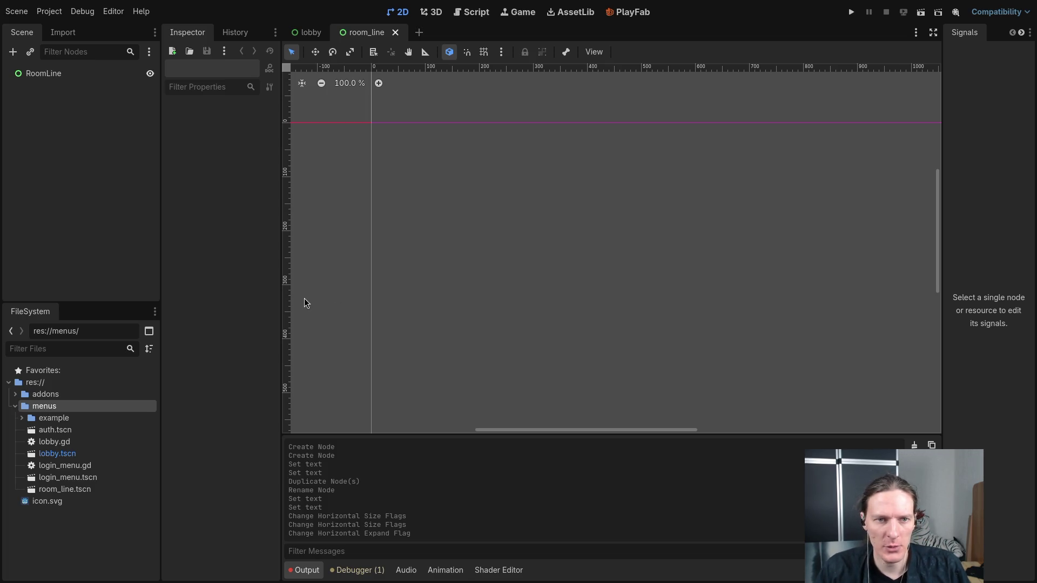
{"action": "key", "text": "ctrl+s"}
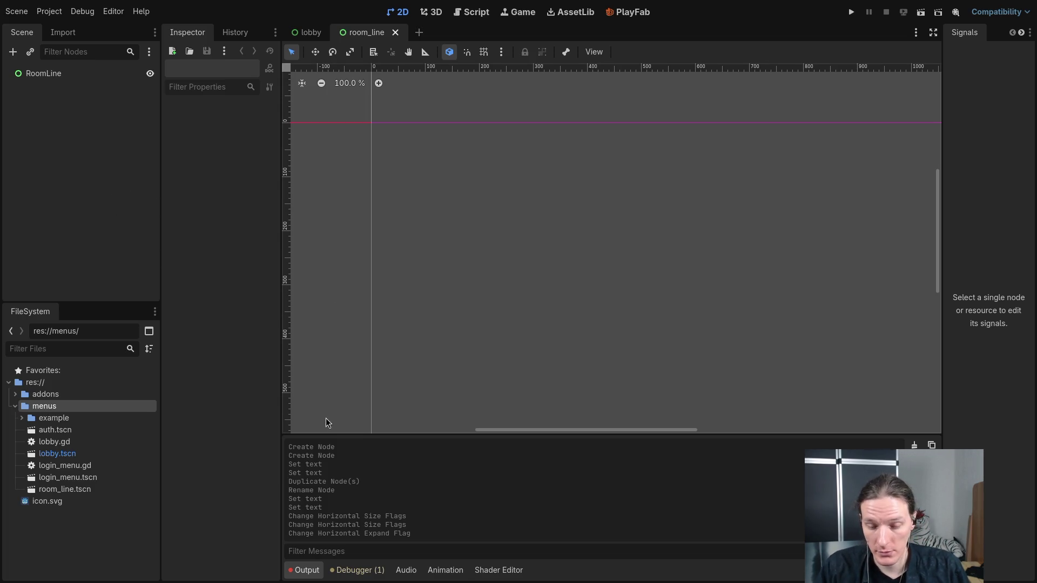
Switch back to the output log and change the RoomLine root's type to VBoxContainer
{"action": "left_click", "coordinate": [344, 572]}
{"action": "left_click", "coordinate": [304, 570]}
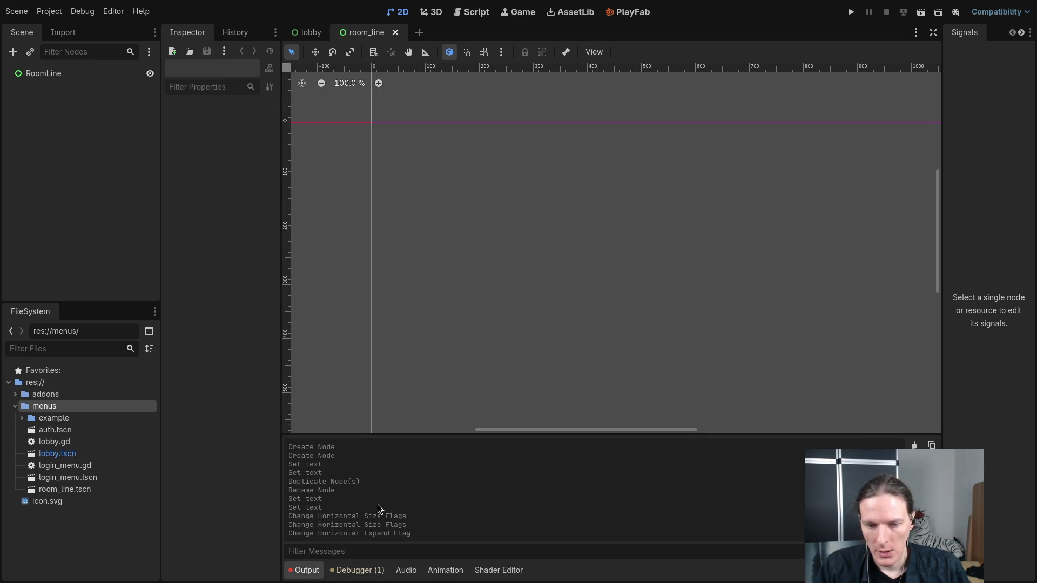
{"action": "left_click", "coordinate": [59, 74]}
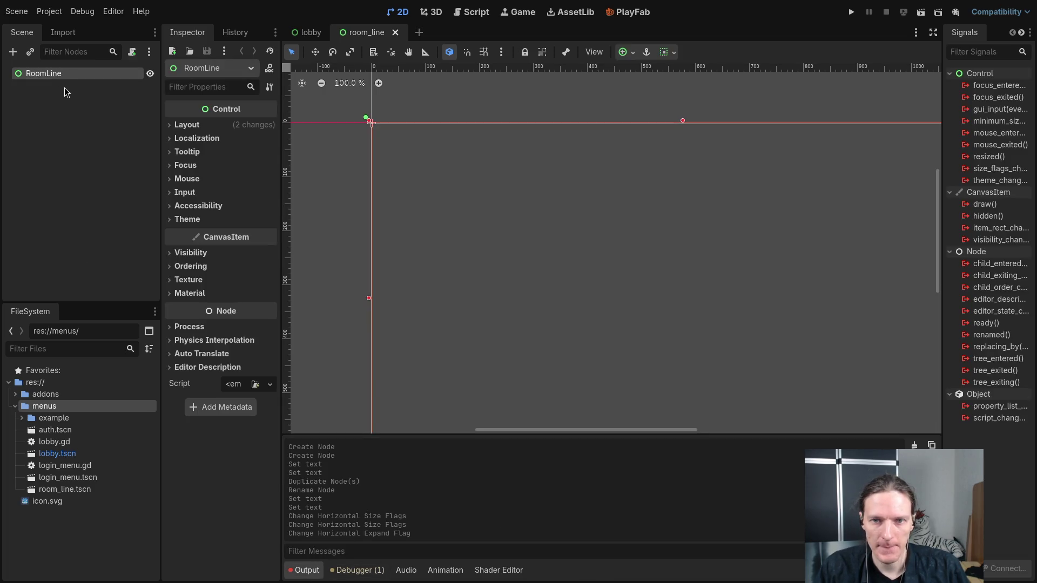
{"action": "right_click", "coordinate": [52, 77]}
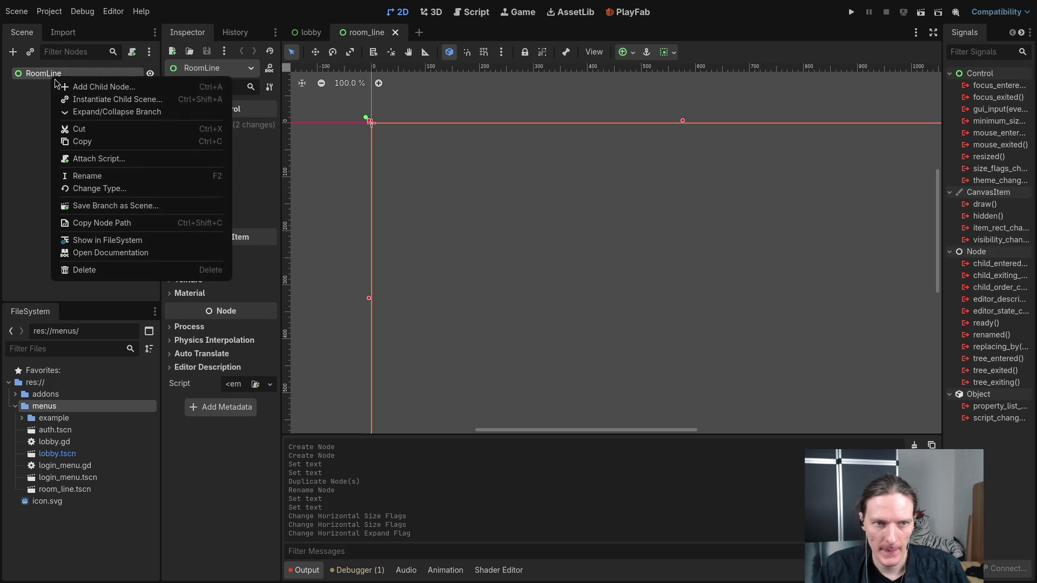
{"action": "left_click", "coordinate": [83, 91]}
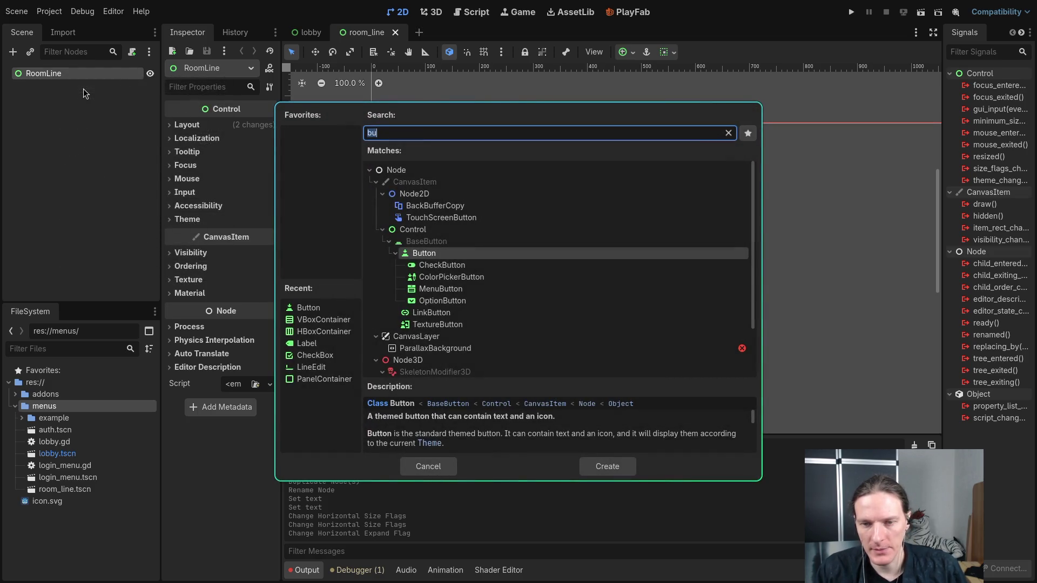
{"action": "key", "text": "Escape"}
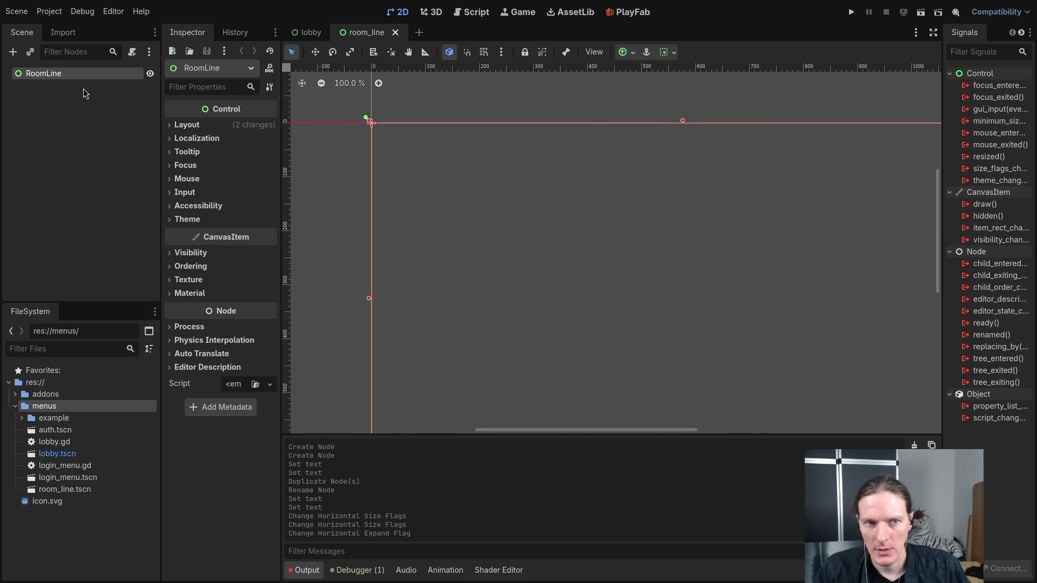
{"action": "left_click", "coordinate": [83, 93]}
{"action": "left_click", "coordinate": [63, 76]}
{"action": "right_click", "coordinate": [62, 77]}
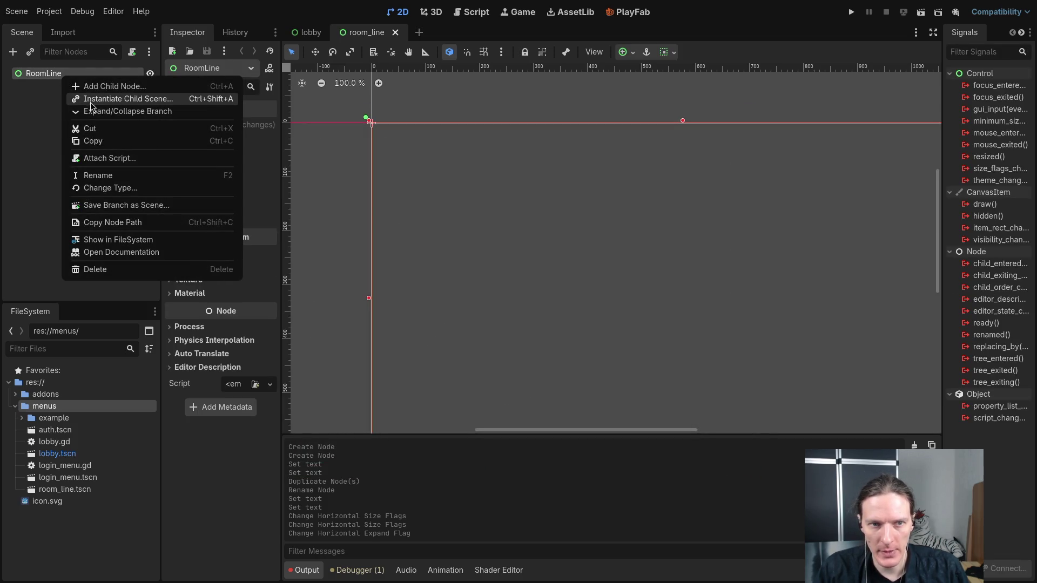
{"action": "left_click", "coordinate": [103, 188]}
{"action": "type", "text": "vb"}
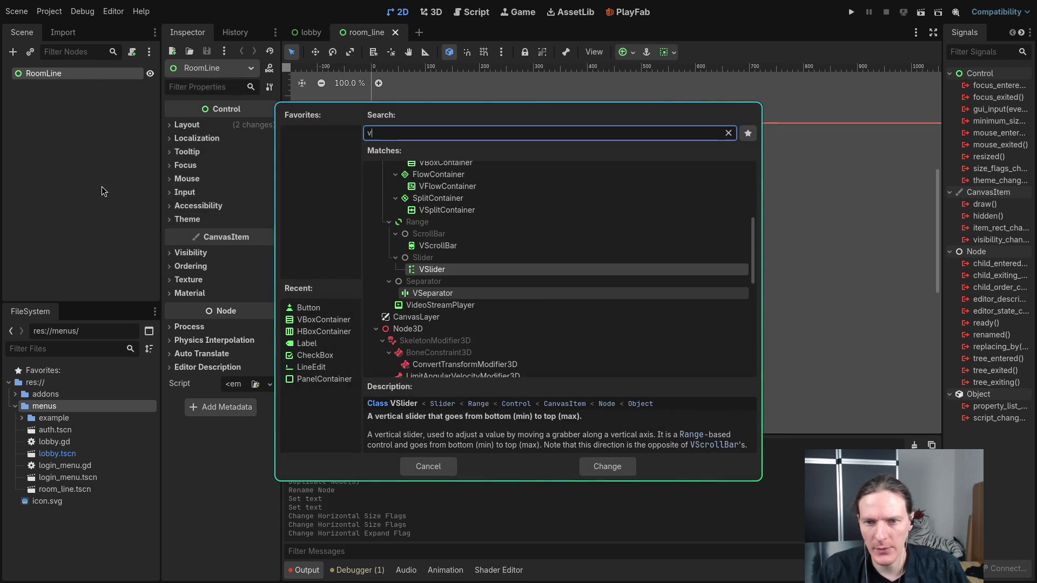
{"action": "key", "text": "Return"}
Add a Label child node under RoomLine
{"action": "right_click", "coordinate": [54, 77]}
{"action": "left_click", "coordinate": [76, 85]}
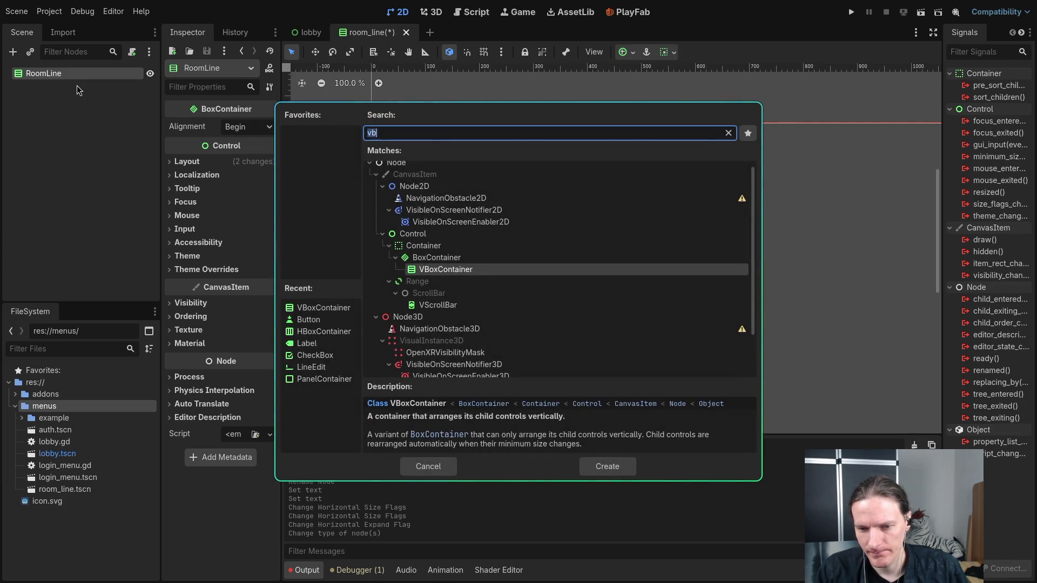
{"action": "type", "text": "lab"}
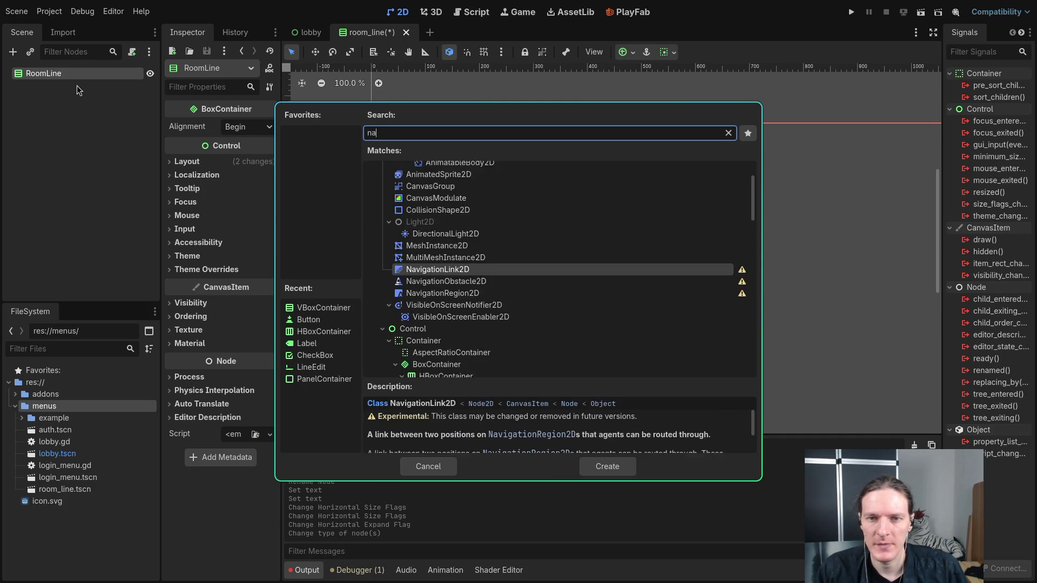
{"action": "key", "text": "Return"}
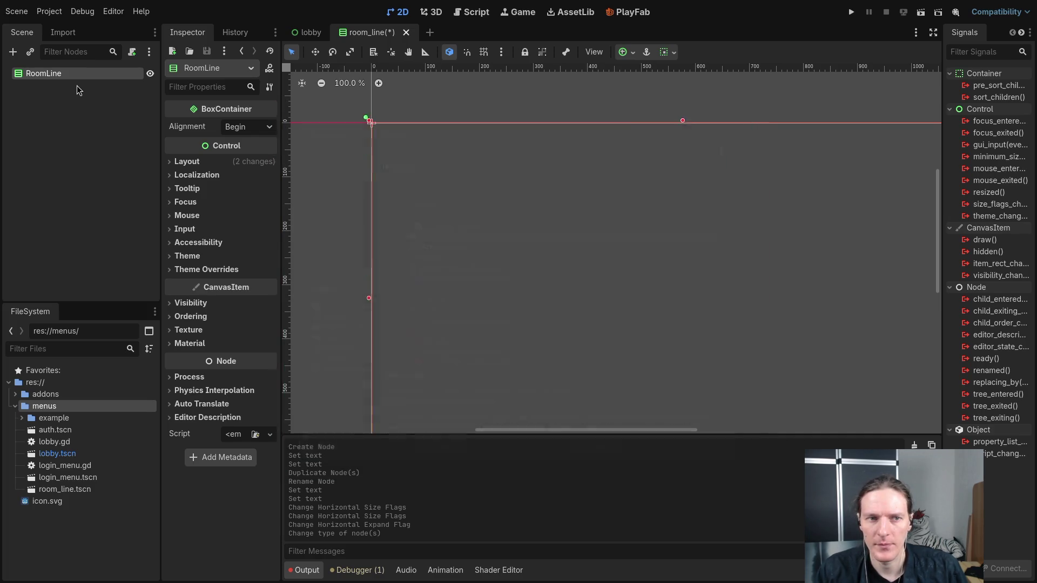
Rename the new Label node to NameLabel and save the scene
{"action": "double_click", "coordinate": [73, 89]}
{"action": "key", "text": "Home"}
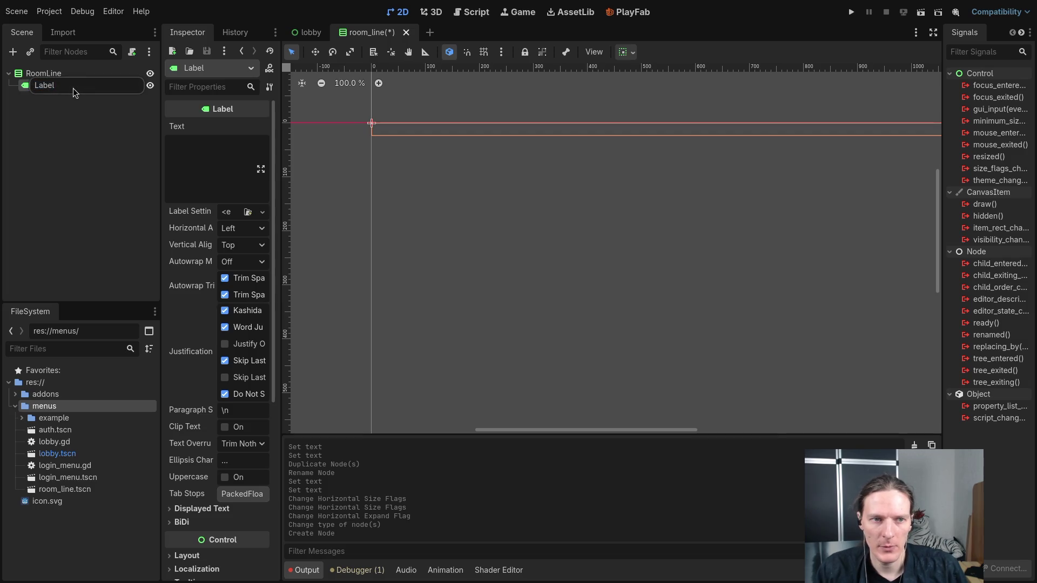
{"action": "type", "text": "Name"}
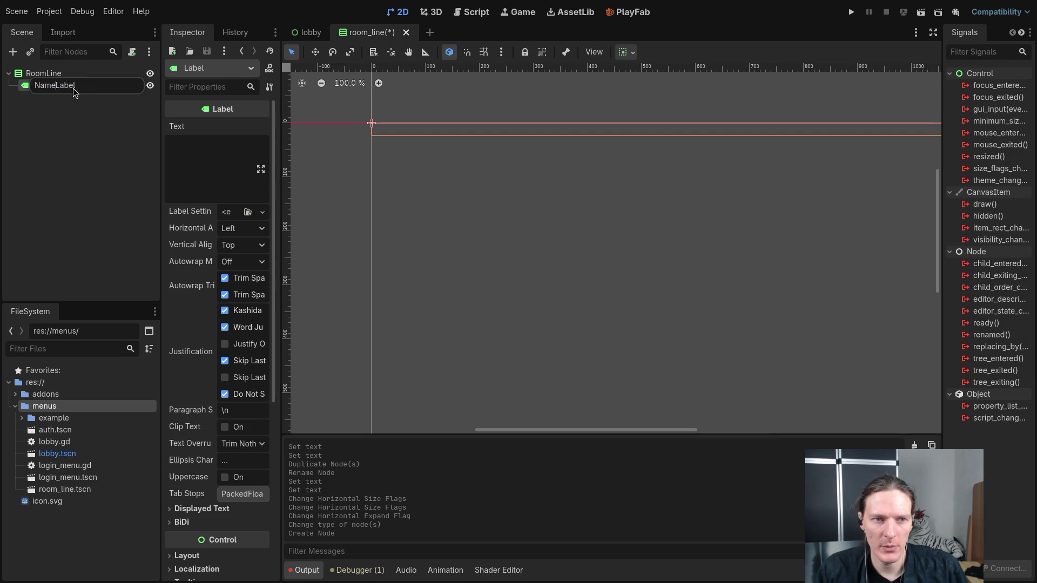
{"action": "key", "text": "Return"}
{"action": "key", "text": "ctrl+s"}
Duplicate NameLabel and rename the copy to PlayerCountLabel
{"action": "left_click", "coordinate": [69, 125]}
{"action": "left_click", "coordinate": [62, 89]}
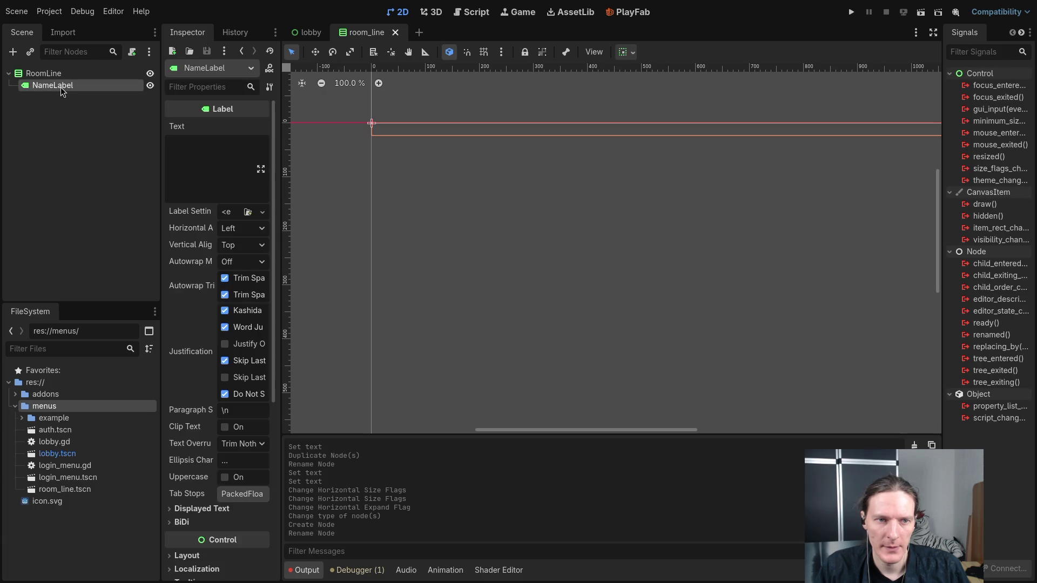
{"action": "key", "text": "ctrl+d"}
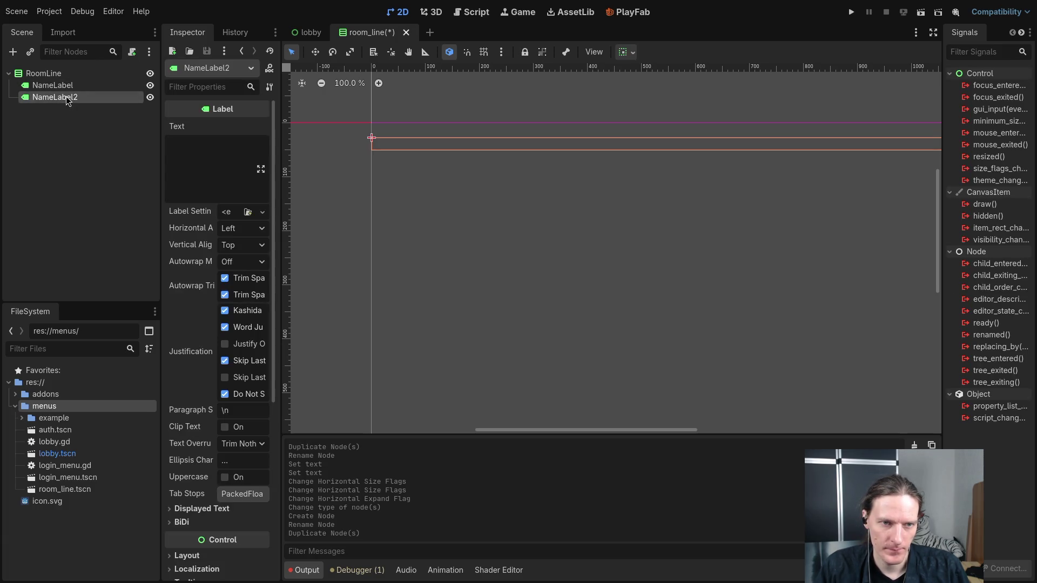
{"action": "double_click", "coordinate": [66, 98]}
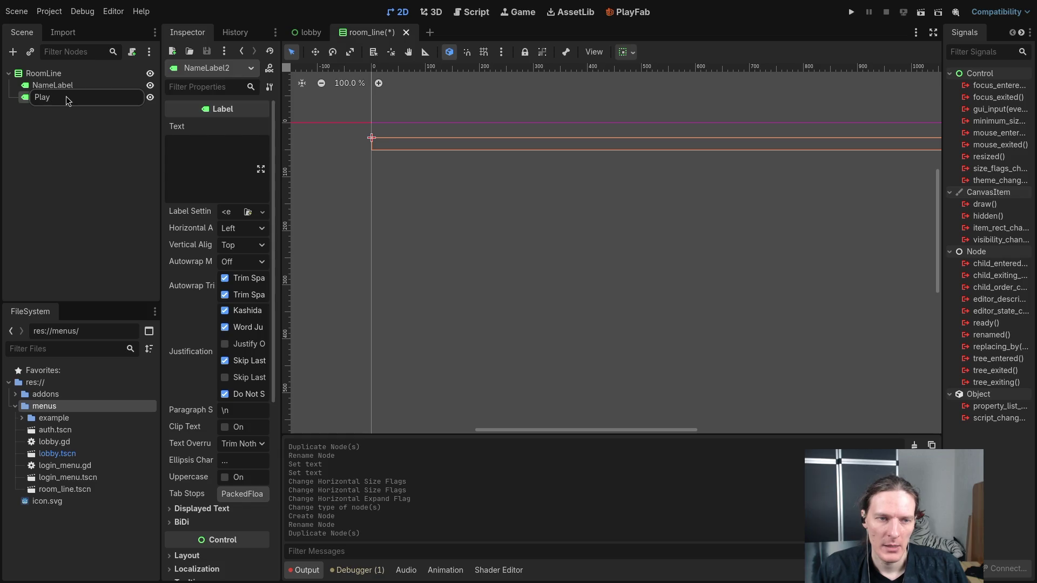
{"action": "type", "text": "PlayerCount"}
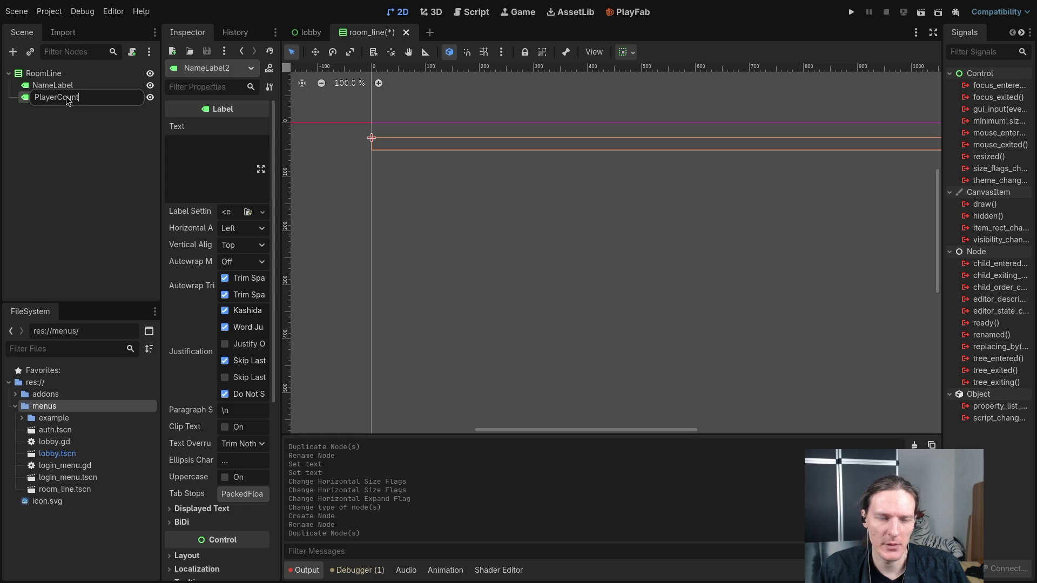
{"action": "type", "text": "Label"}
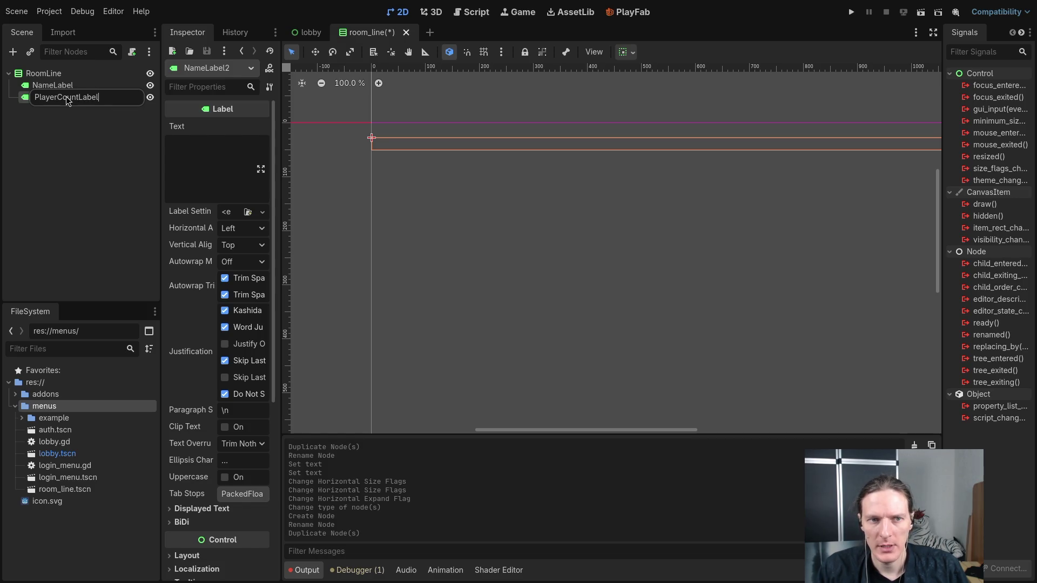
{"action": "key", "text": "Return"}
{"action": "key", "text": "ctrl+s"}
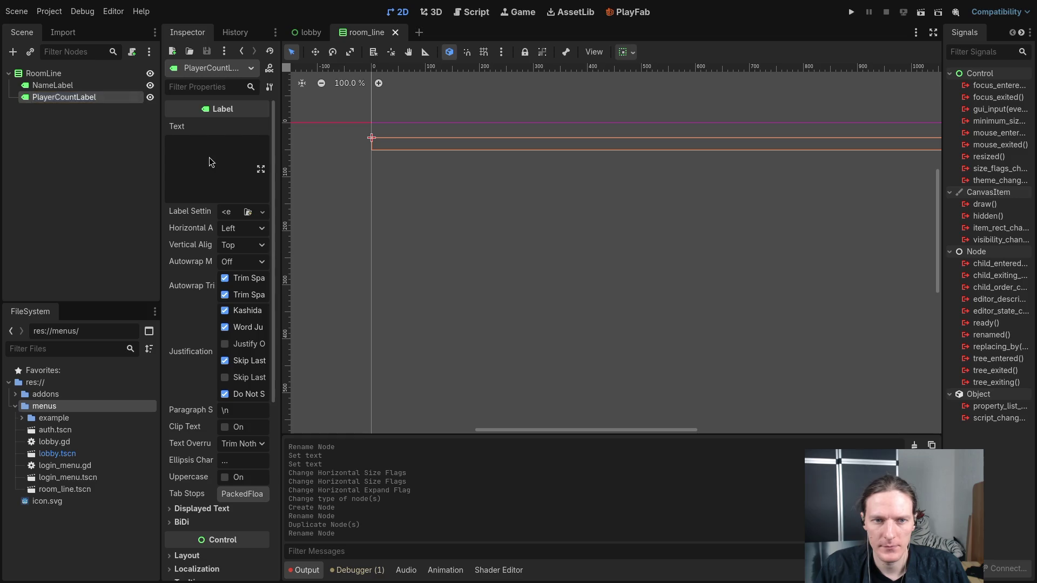
Set PlayerCountLabel's text to 0/2 in the Inspector
{"action": "left_click", "coordinate": [197, 149]}
{"action": "type", "text": "0/"}
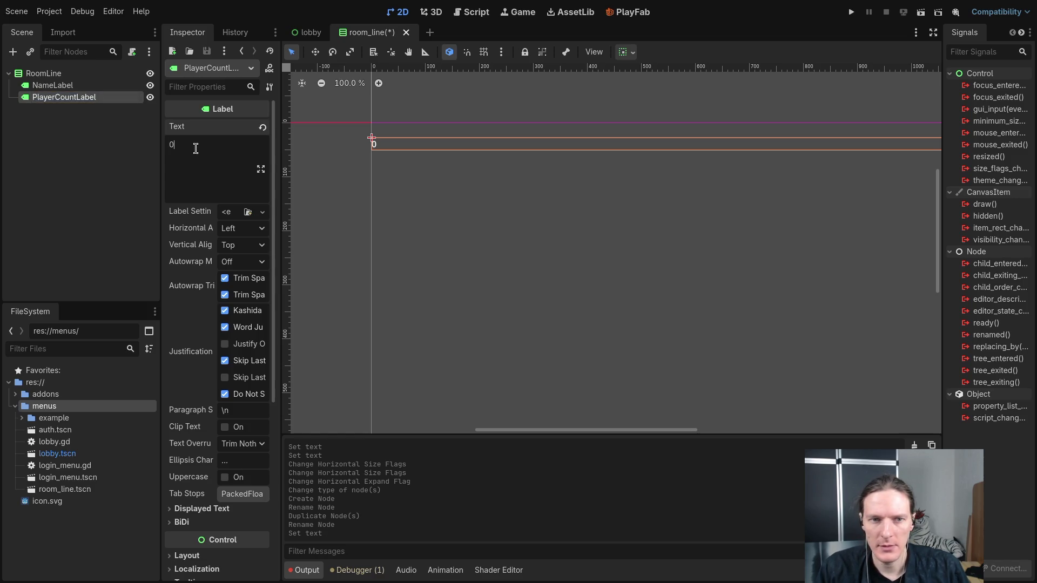
{"action": "type", "text": "2"}
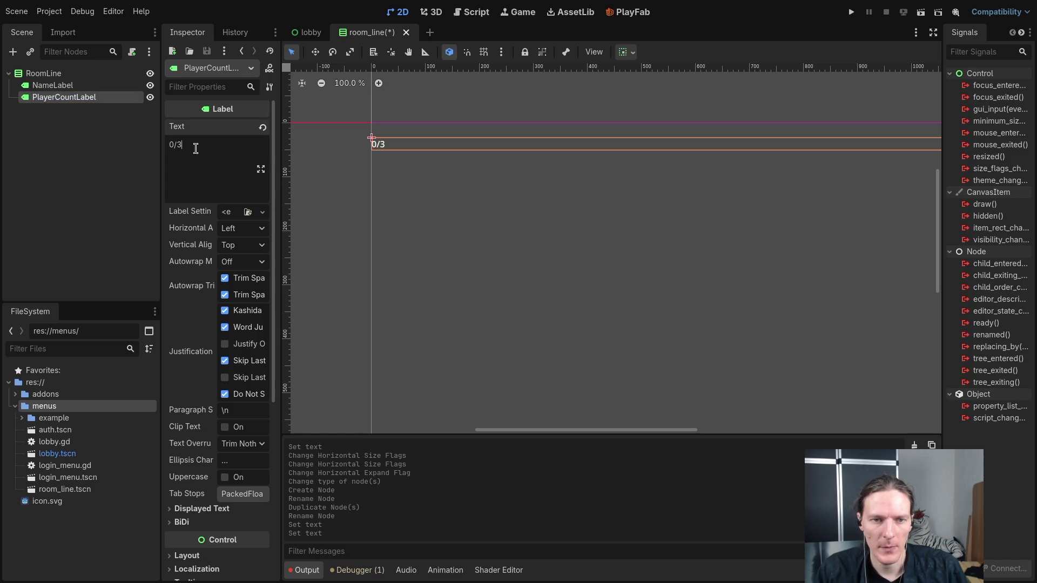
{"action": "key", "text": "Return"}
{"action": "key", "text": "BackSpace"}
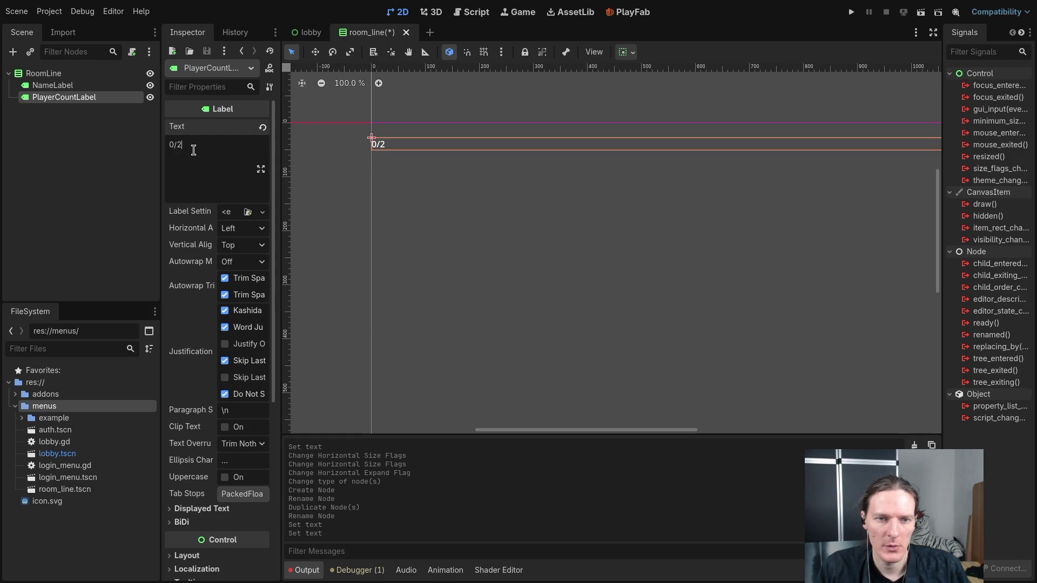
Set NameLabel's text to Room X and save the room_line scene
{"action": "left_click", "coordinate": [38, 139]}
{"action": "left_click", "coordinate": [53, 85]}
{"action": "left_click", "coordinate": [185, 147]}
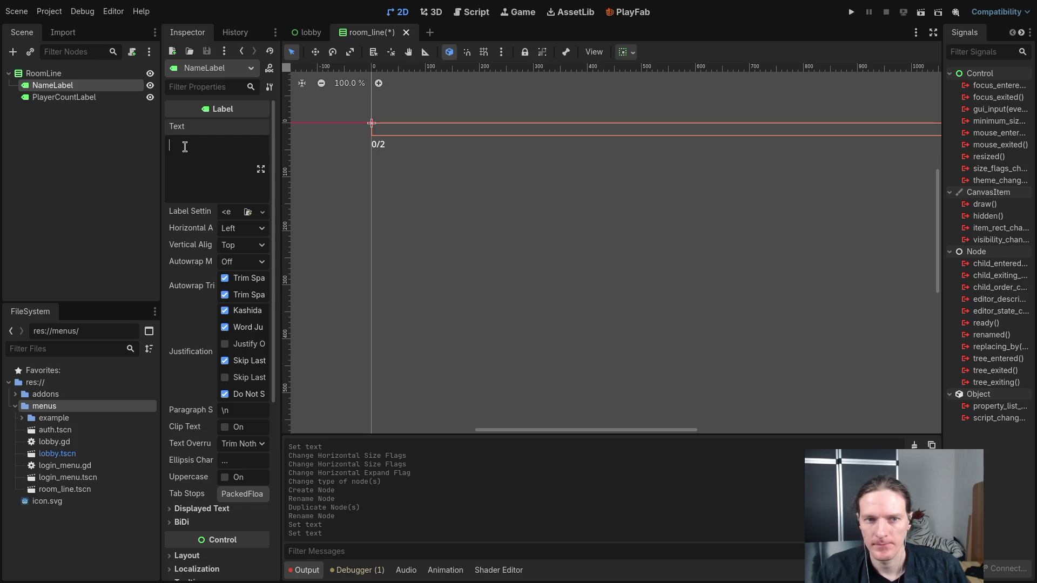
{"action": "type", "text": "Unknow"}
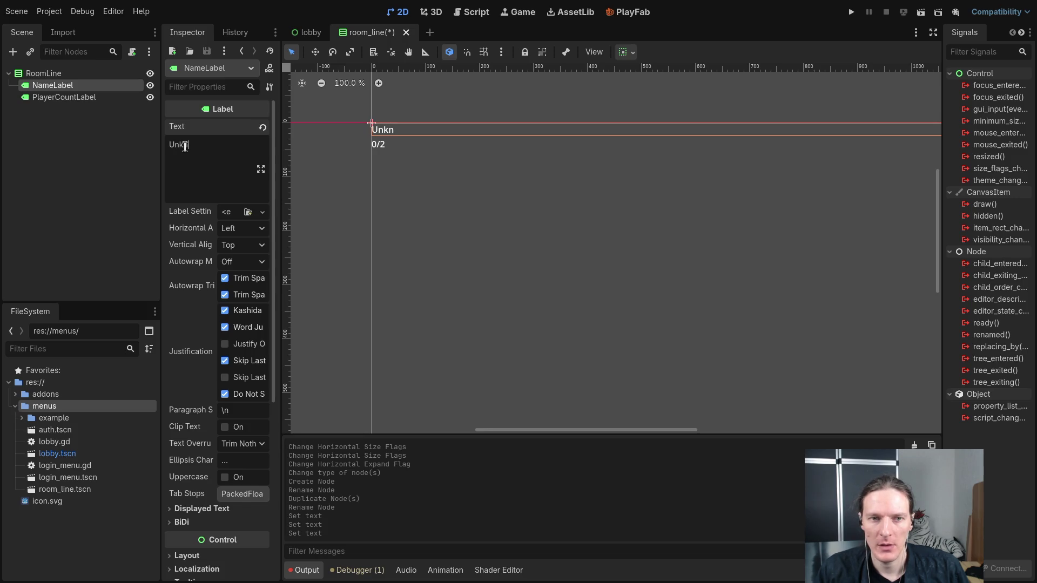
{"action": "key", "text": "BackSpace"}
{"action": "key", "text": "BackSpace"}
{"action": "key", "text": "BackSpace"}
{"action": "type", "text": "Room"}
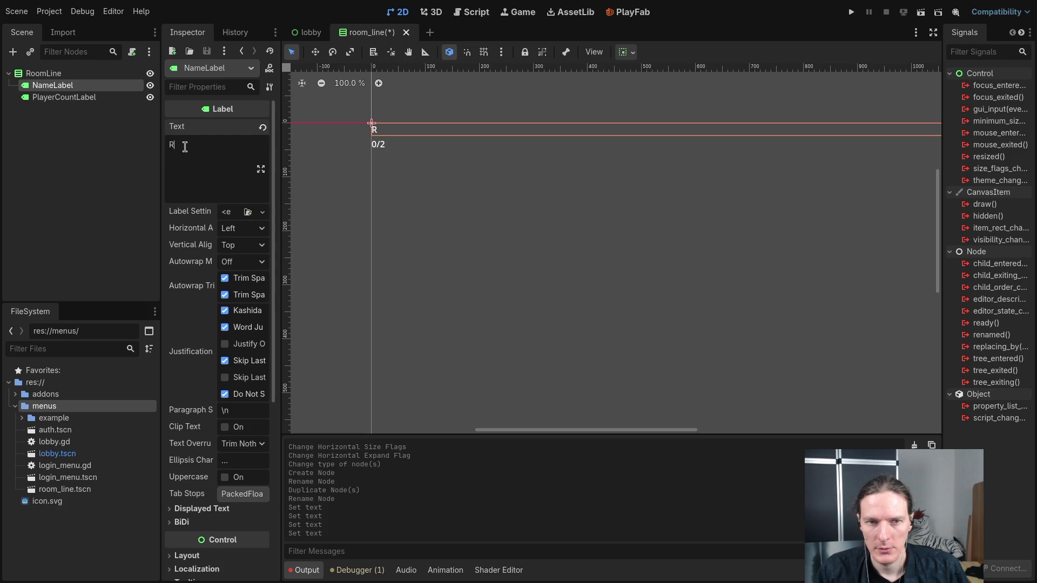
{"action": "type", "text": " X"}
{"action": "left_click", "coordinate": [116, 155]}
{"action": "key", "text": "ctrl+s"}
{"action": "left_click", "coordinate": [53, 75]}
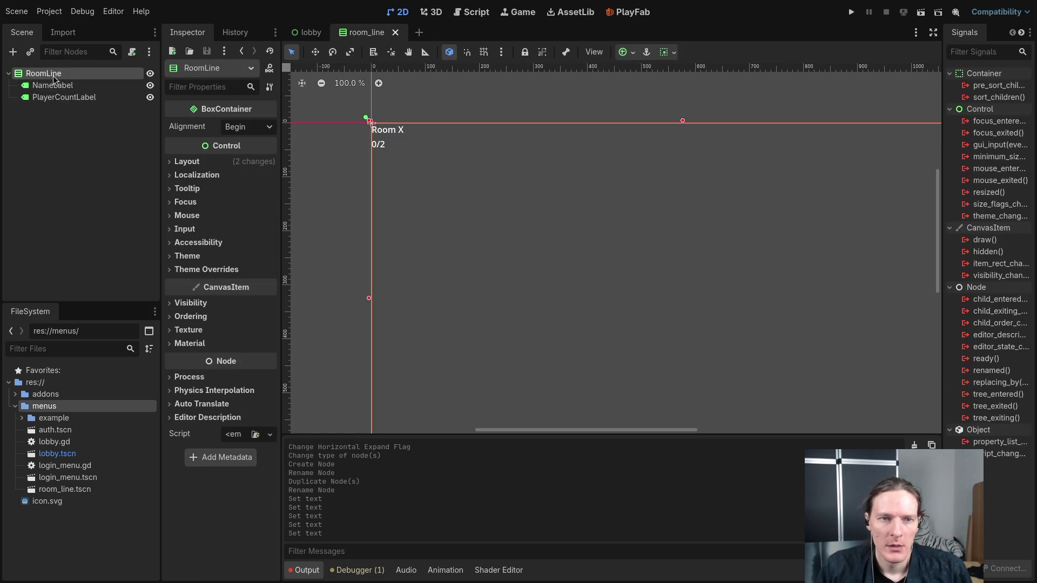
Change the RoomLine root's type to HBoxContainer and save room_line
{"action": "right_click", "coordinate": [49, 77]}
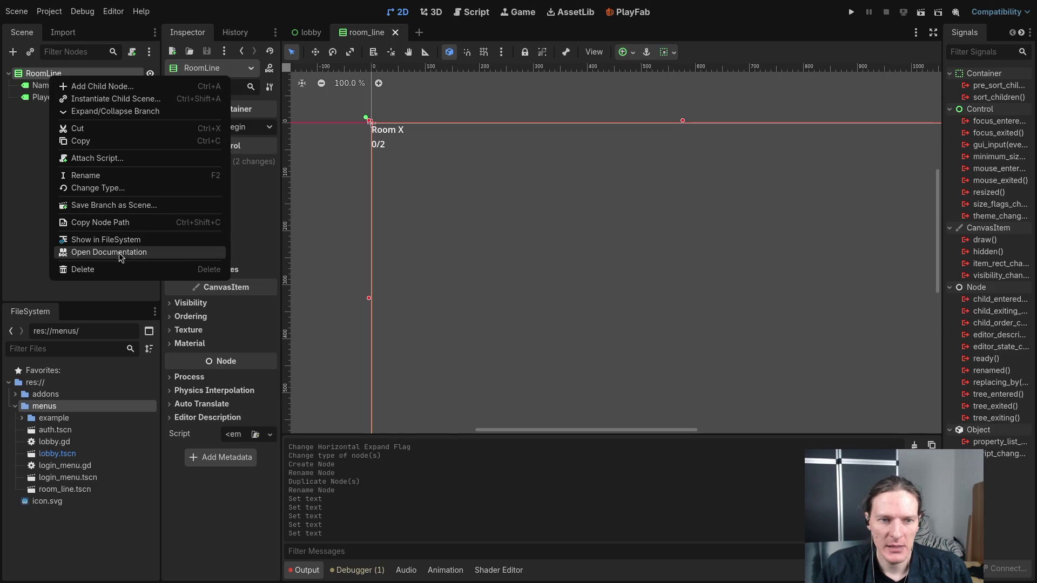
{"action": "left_click", "coordinate": [88, 189]}
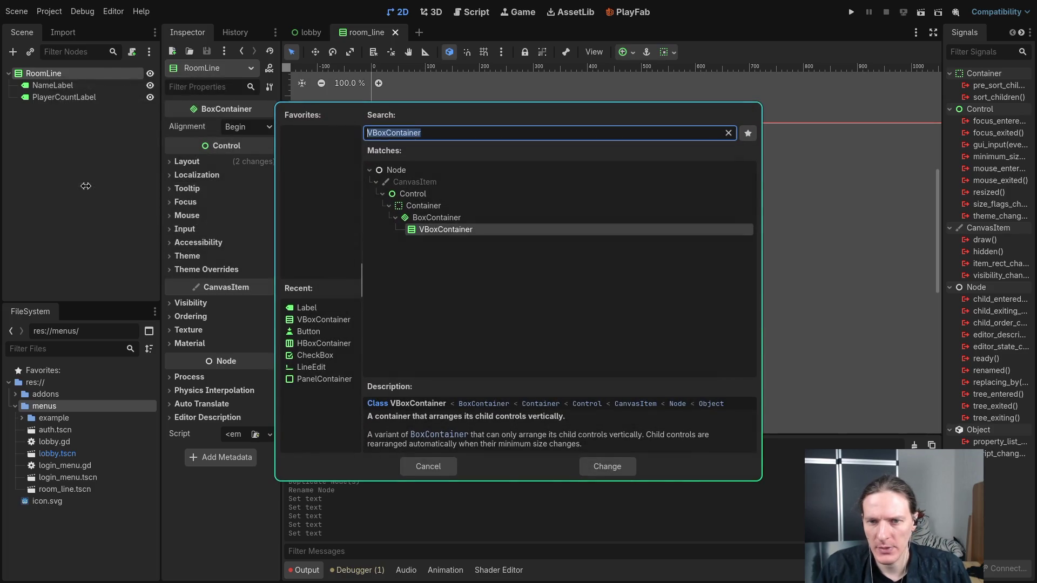
{"action": "type", "text": "hbox"}
{"action": "key", "text": "Return"}
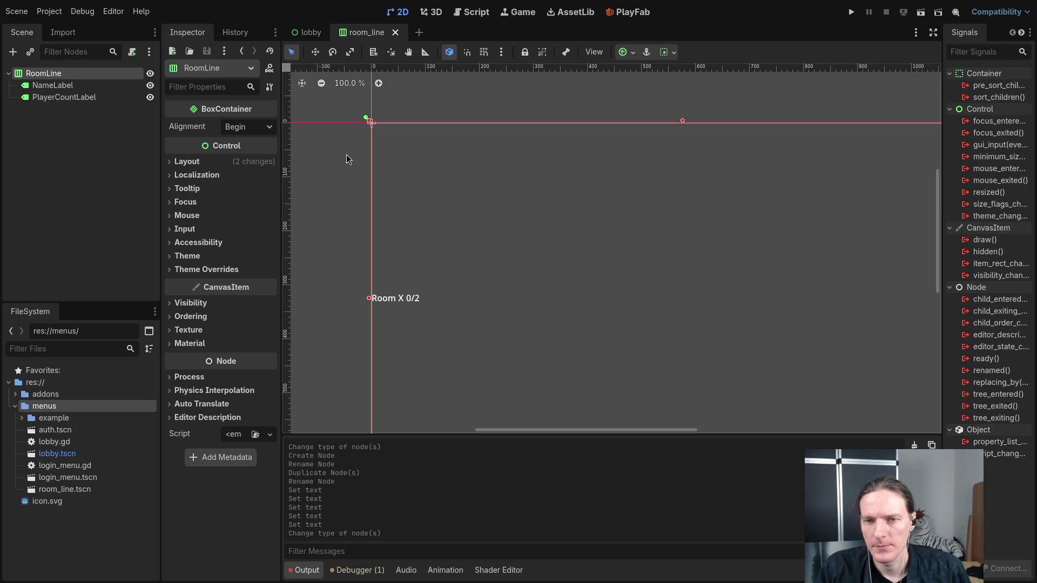
{"action": "scroll", "coordinate": [546, 186], "scroll_direction": "down", "scroll_amount": 1}
{"action": "scroll", "coordinate": [554, 183], "scroll_direction": "down", "scroll_amount": 4}
{"action": "key", "text": "ctrl+s"}
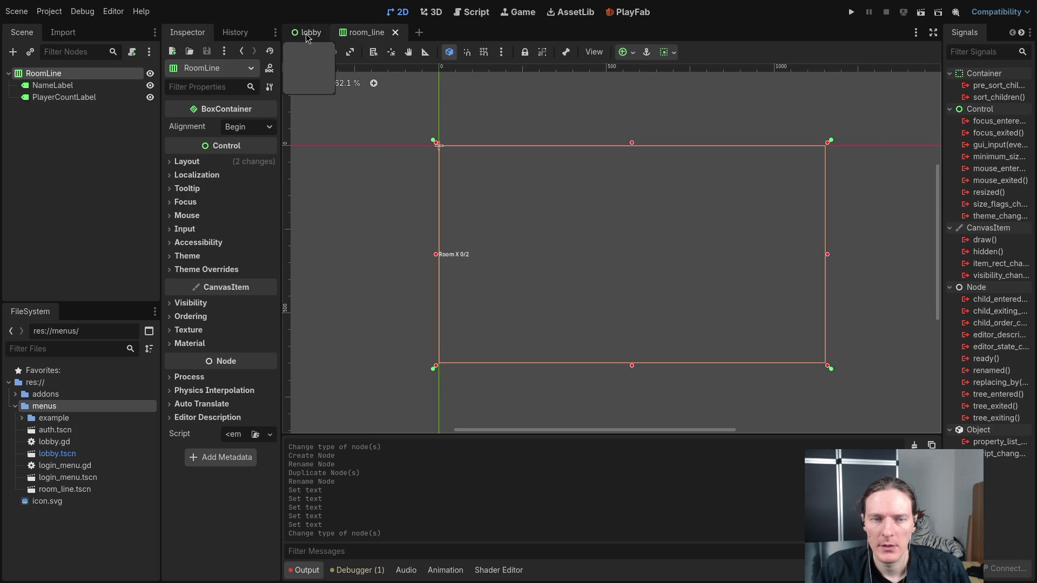
Instance room_line.tscn as a child of RoomsList in the lobby scene
{"action": "left_click", "coordinate": [306, 33]}
{"action": "right_click", "coordinate": [53, 111]}
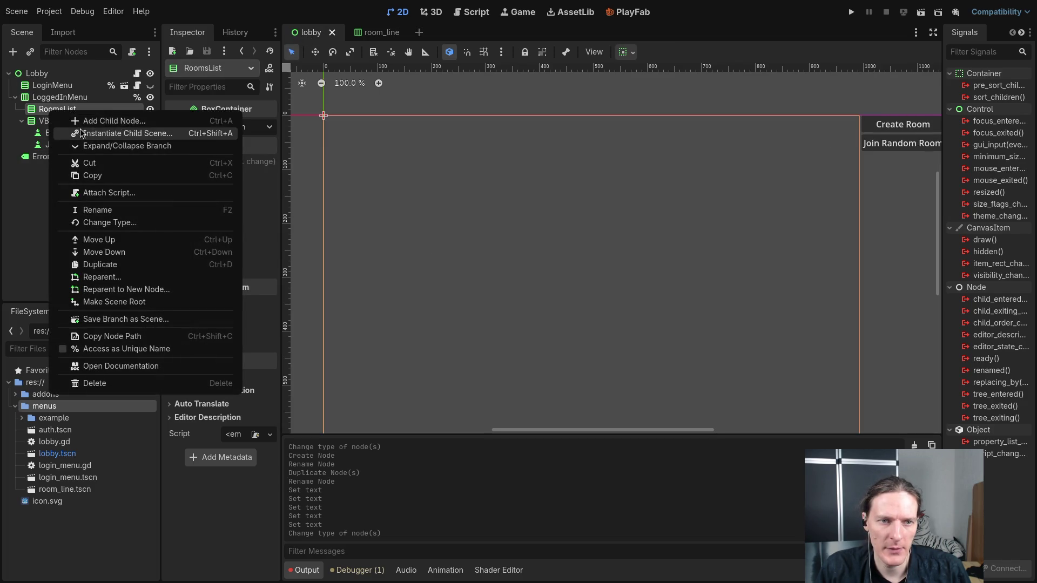
{"action": "key", "text": "ctrl+shift+a"}
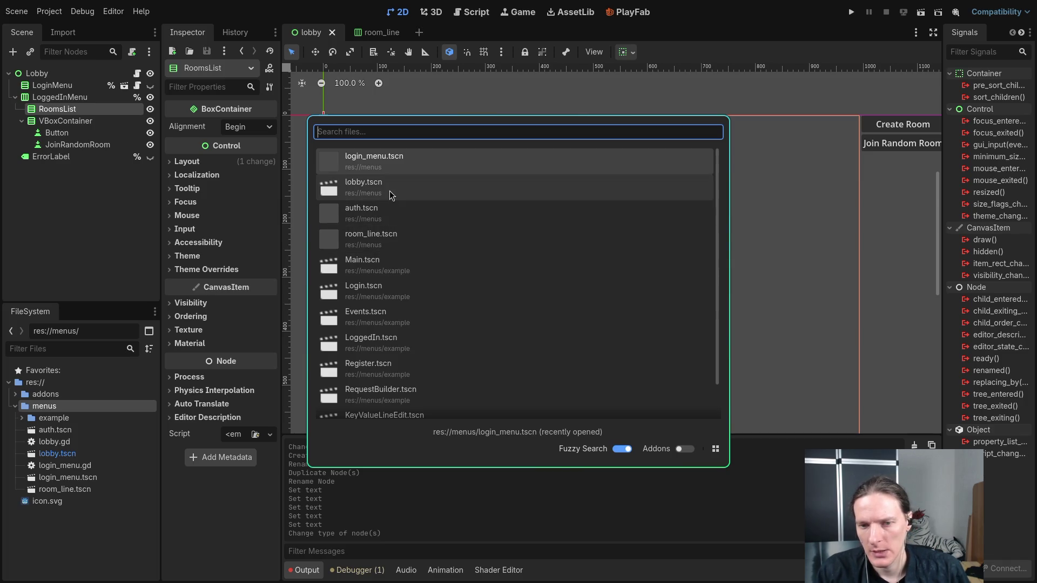
{"action": "type", "text": "room"}
{"action": "key", "text": "Return"}
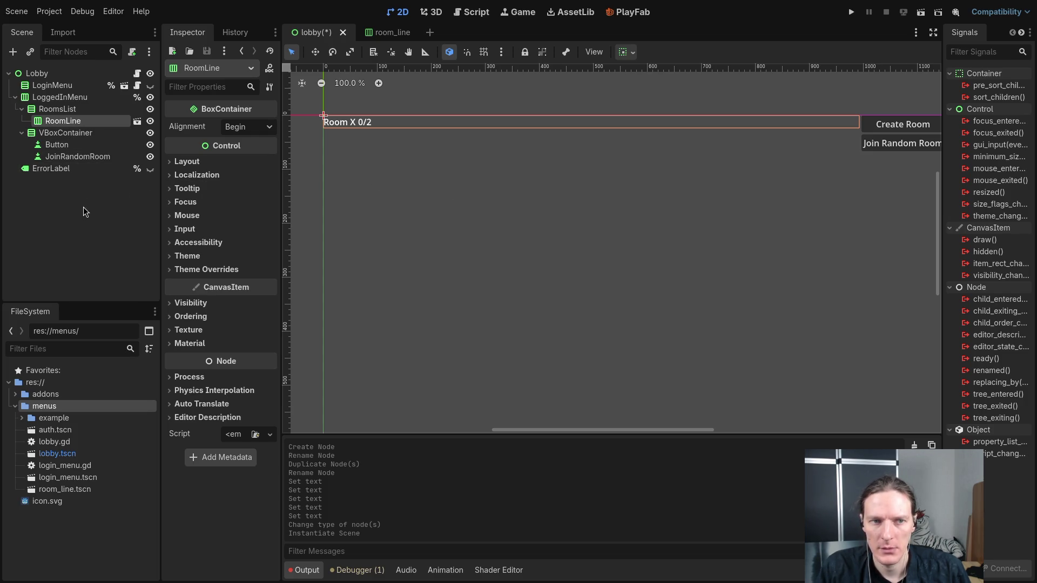
{"action": "left_click", "coordinate": [387, 32]}
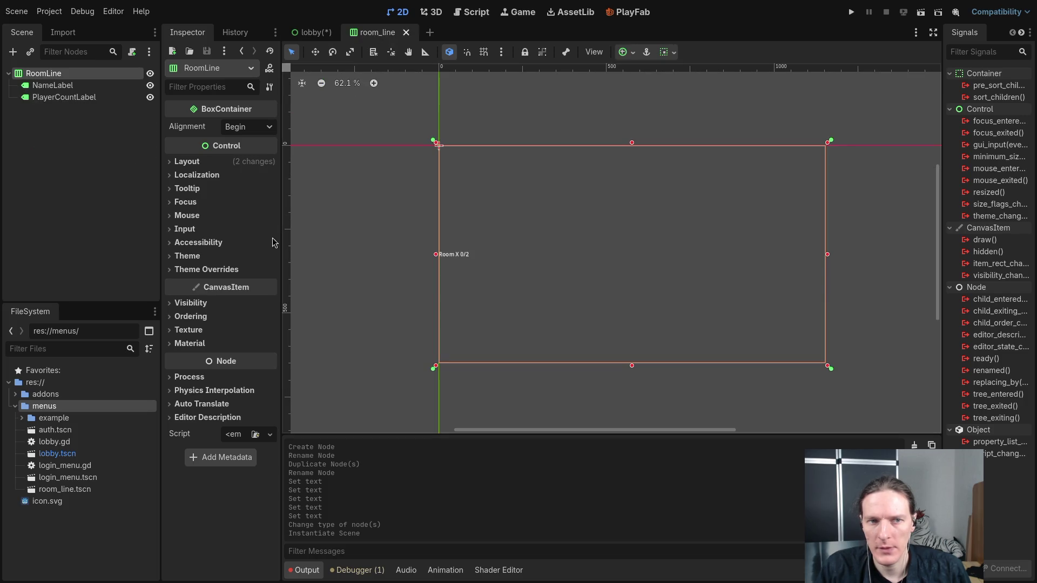
Give NameLabel horizontal Fill and Expand sizing and save room_line
{"action": "left_click", "coordinate": [48, 88]}
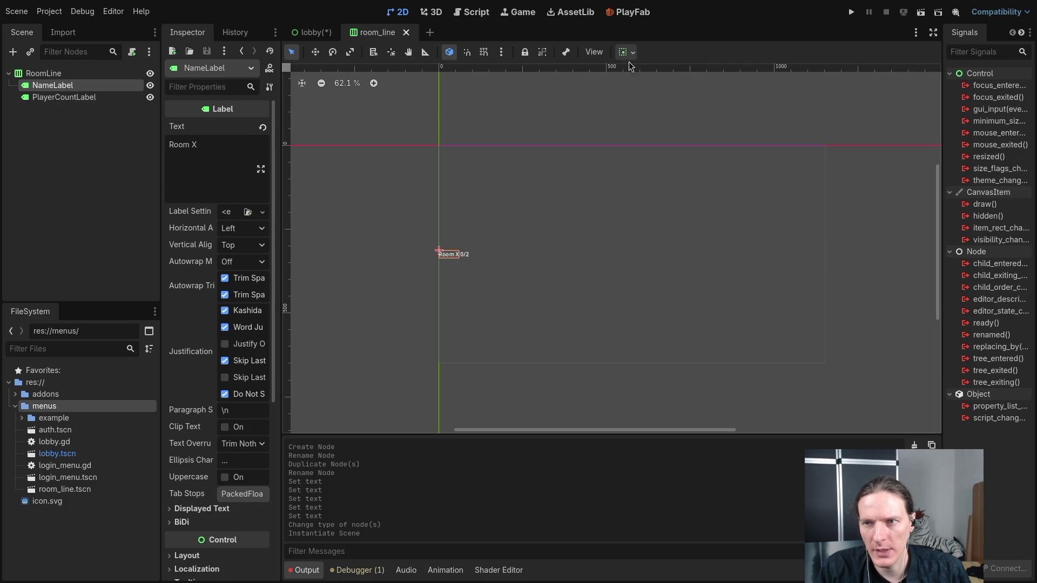
{"action": "right_click", "coordinate": [66, 89]}
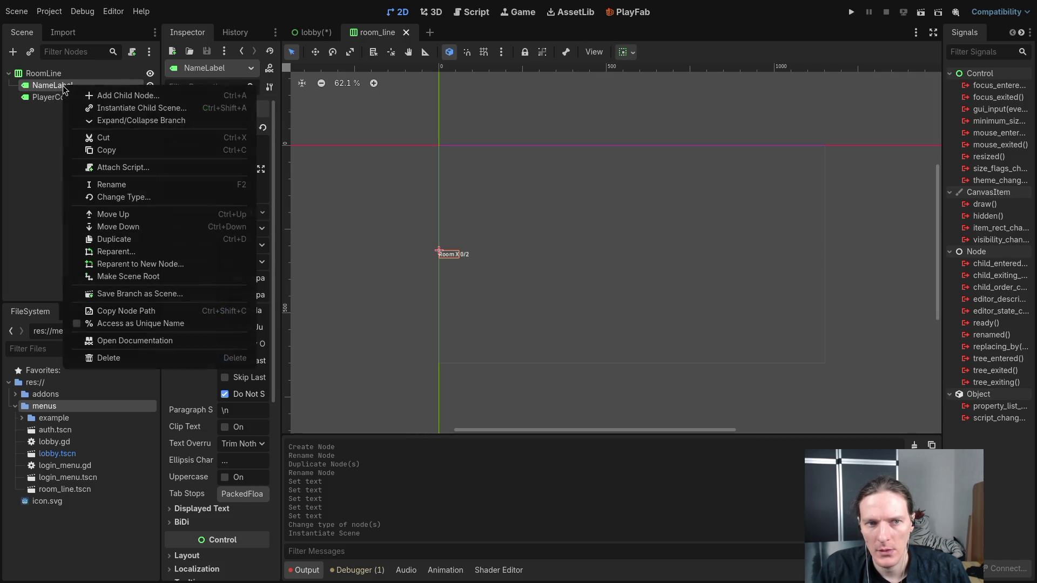
{"action": "left_click", "coordinate": [39, 110]}
{"action": "left_click", "coordinate": [633, 53]}
{"action": "left_click", "coordinate": [690, 92]}
{"action": "left_click", "coordinate": [689, 113]}
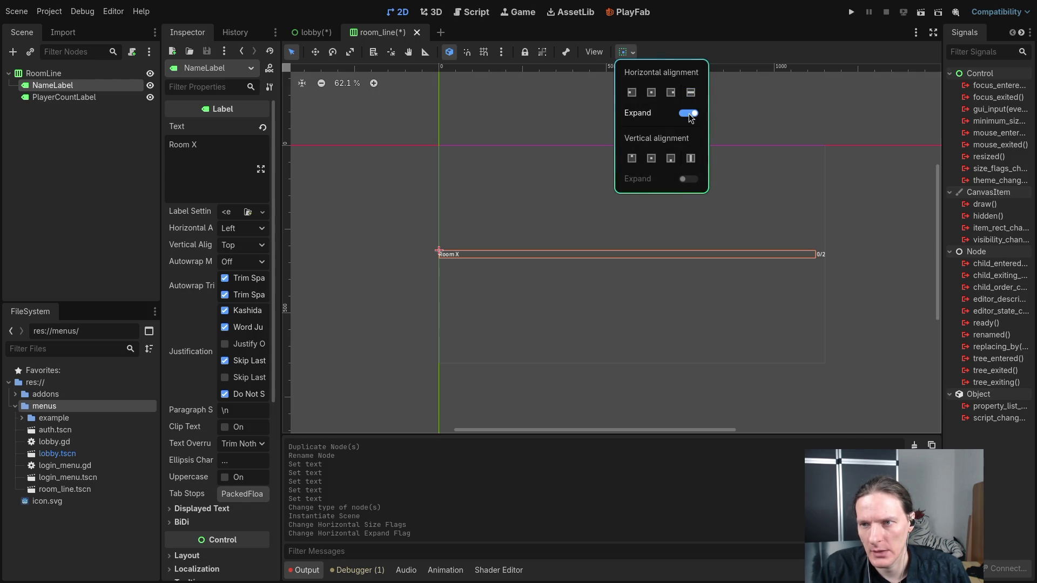
{"action": "left_click", "coordinate": [77, 171]}
{"action": "key", "text": "ctrl+s"}
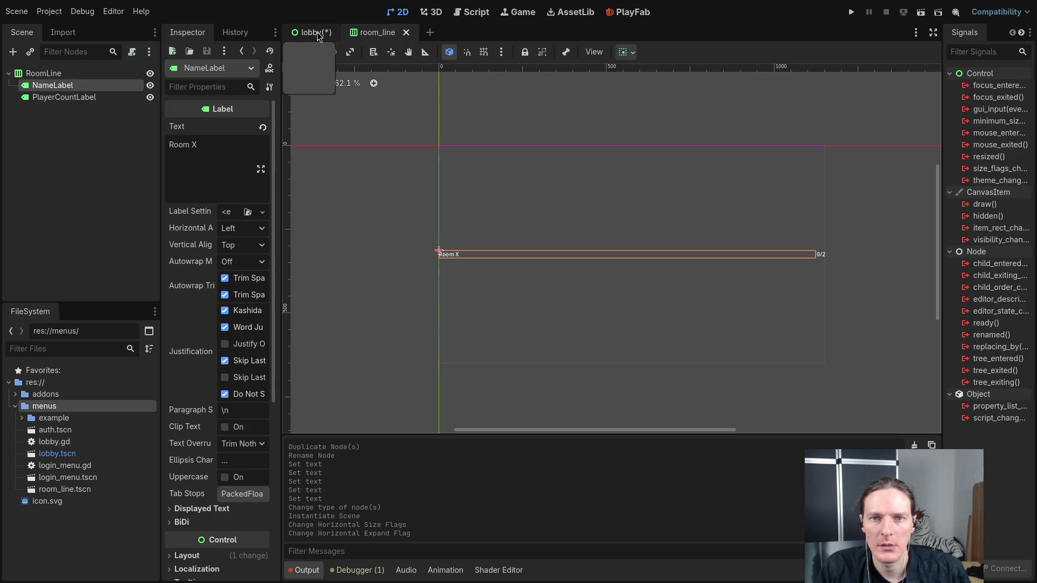
Delete the RoomLine instance from the lobby's RoomsList
{"action": "left_click", "coordinate": [311, 32]}
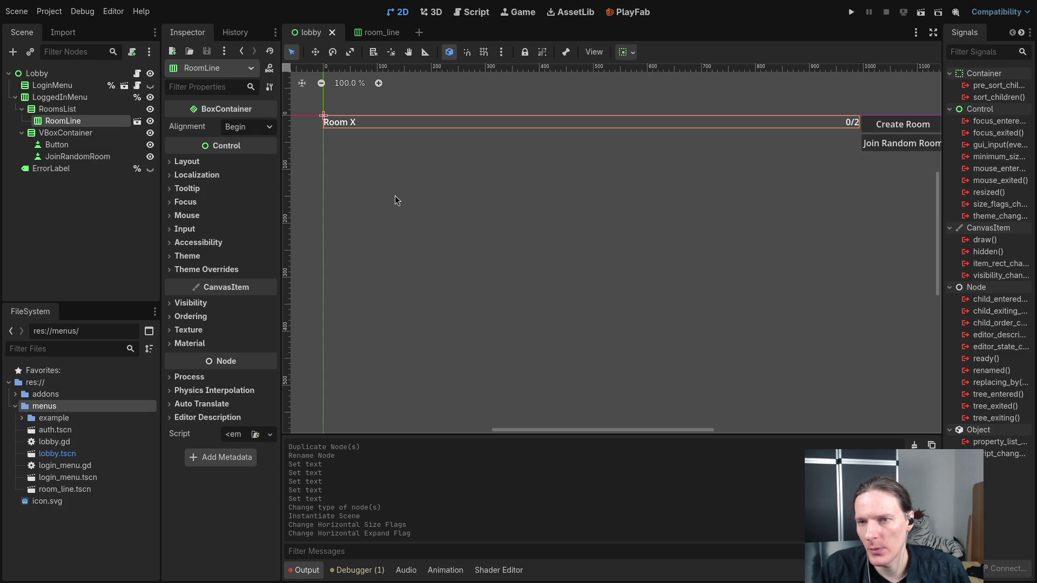
{"action": "left_click", "coordinate": [64, 112]}
{"action": "left_click", "coordinate": [64, 120]}
{"action": "right_click", "coordinate": [64, 120]}
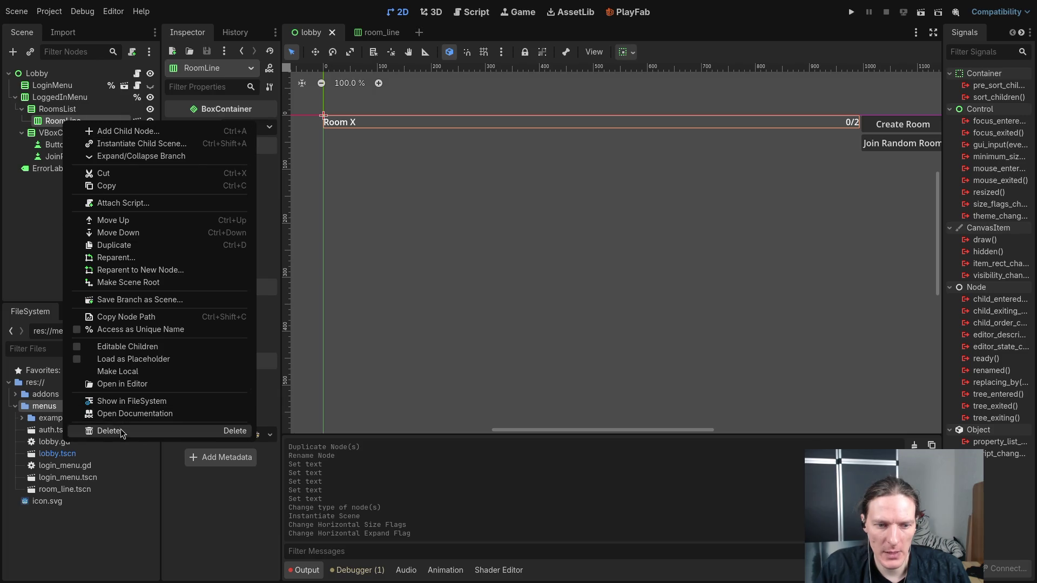
{"action": "left_click", "coordinate": [104, 432]}
{"action": "left_click", "coordinate": [535, 302]}
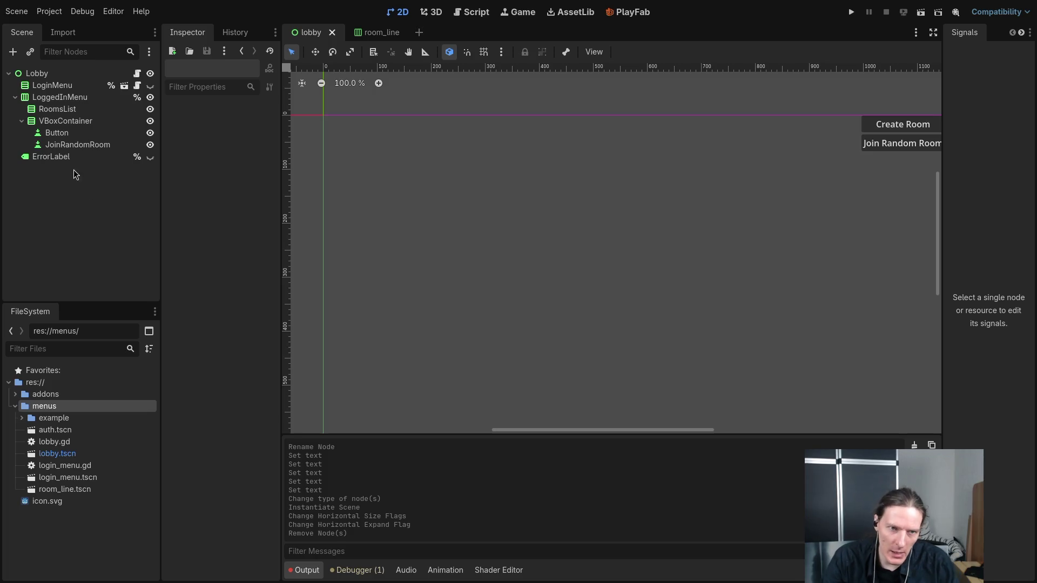
{"action": "left_click", "coordinate": [54, 97]}
Add a VBoxContainer under LoggedInMenu, move it above RoomsList, and name it InfoContainer
{"action": "right_click", "coordinate": [50, 98]}
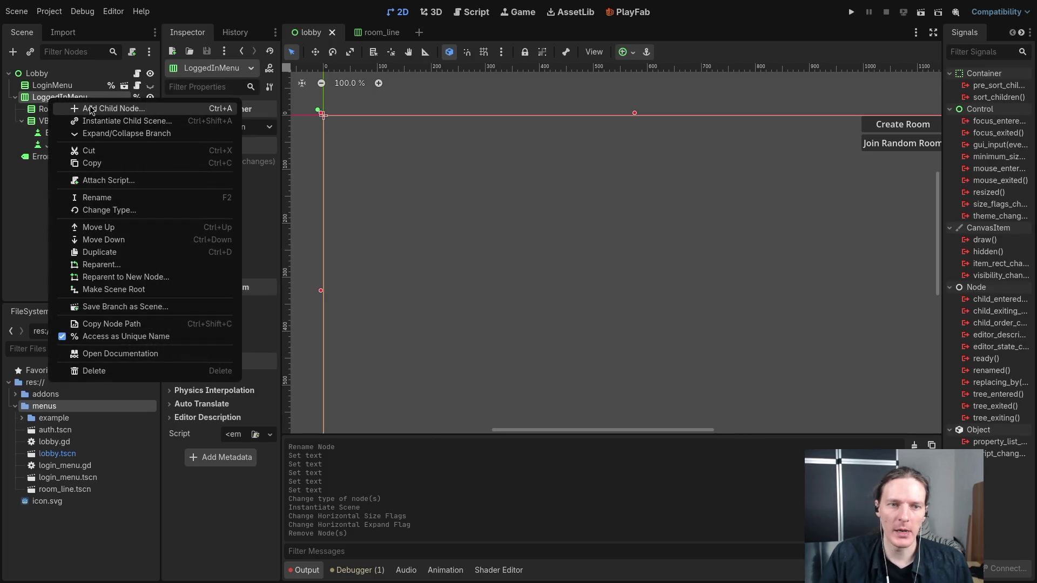
{"action": "left_click", "coordinate": [90, 106]}
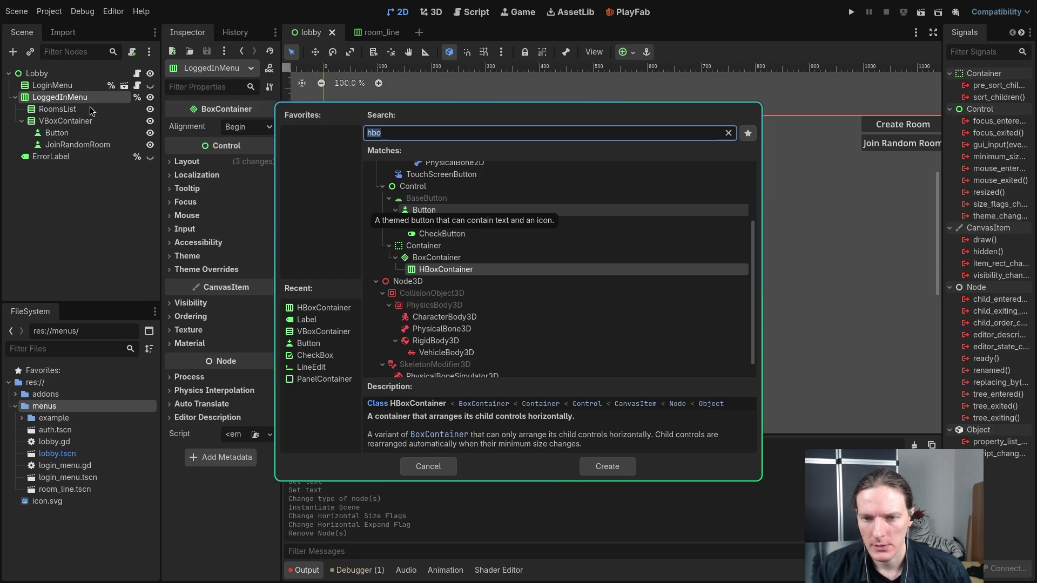
{"action": "type", "text": "v"}
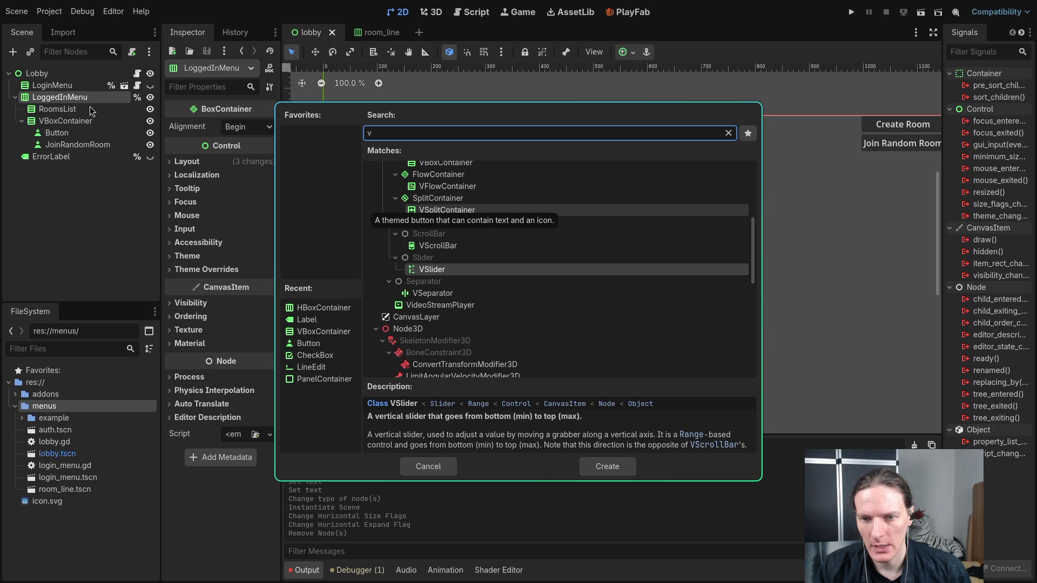
{"action": "type", "text": "bo"}
{"action": "key", "text": "Return"}
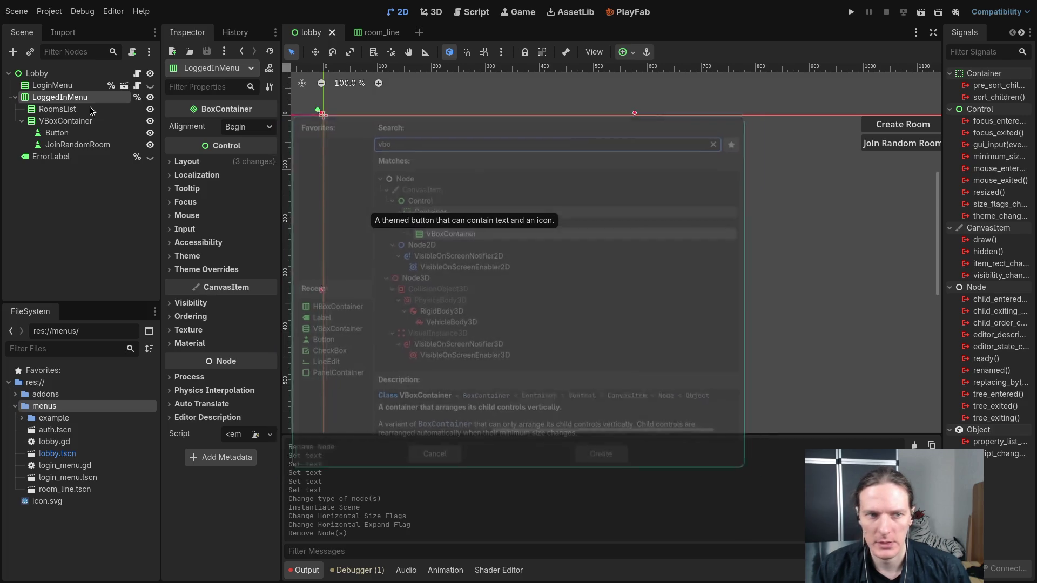
{"action": "left_click_drag", "start_coordinate": [68, 160], "coordinate": [69, 112]}
{"action": "left_click", "coordinate": [69, 112]}
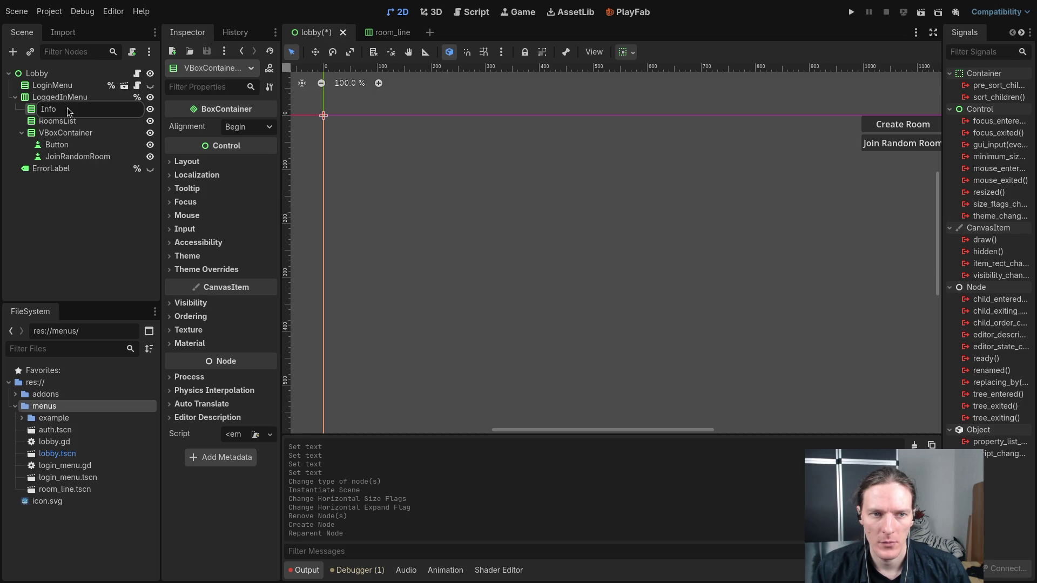
{"action": "type", "text": "Contained"}
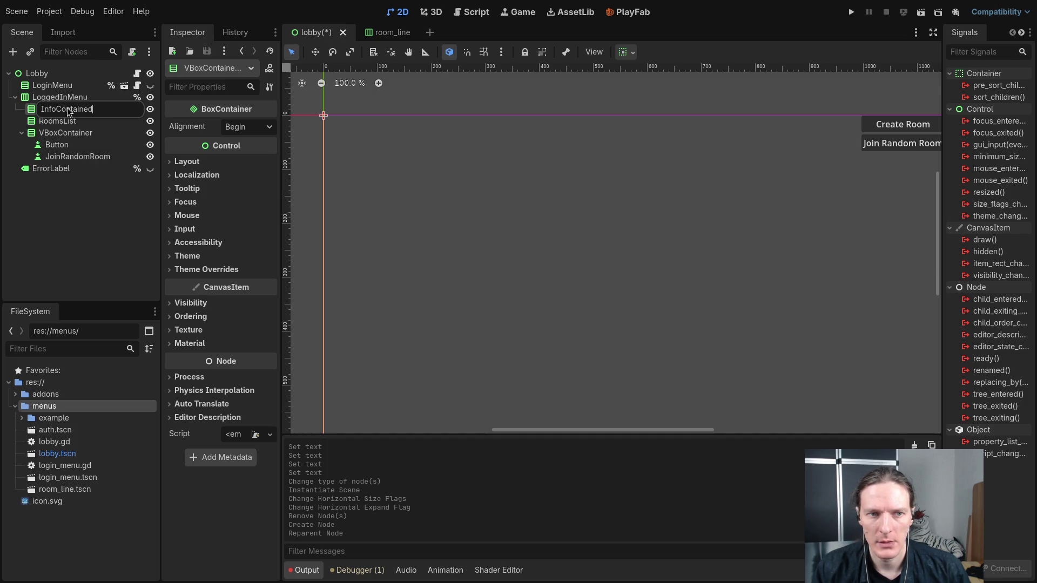
{"action": "type", "text": "r"}
{"action": "key", "text": "Return"}
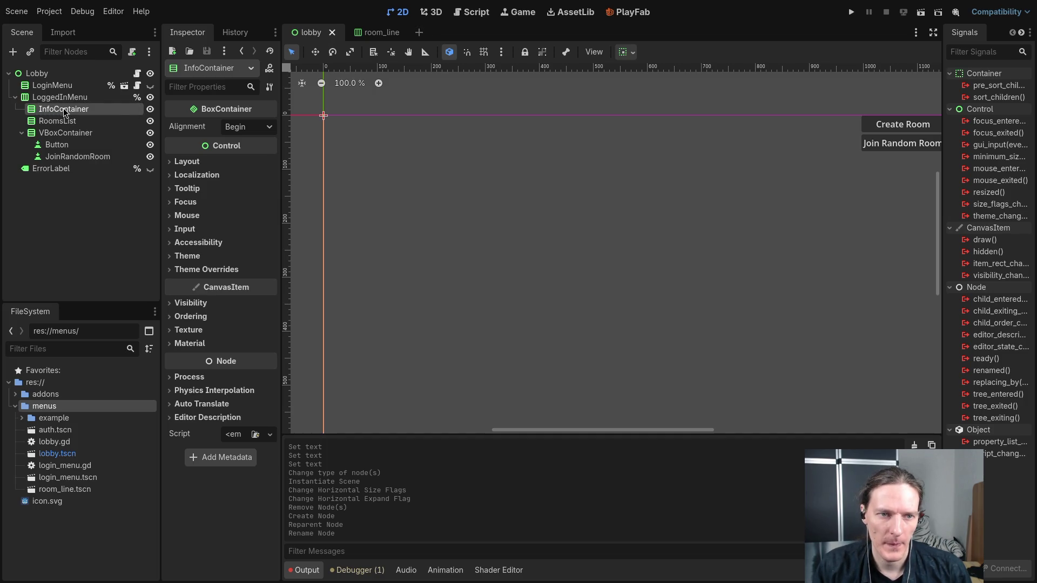
Add a Label named TitleLabel inside InfoContainer and save the lobby scene
{"action": "right_click", "coordinate": [64, 110]}
{"action": "left_click", "coordinate": [108, 120]}
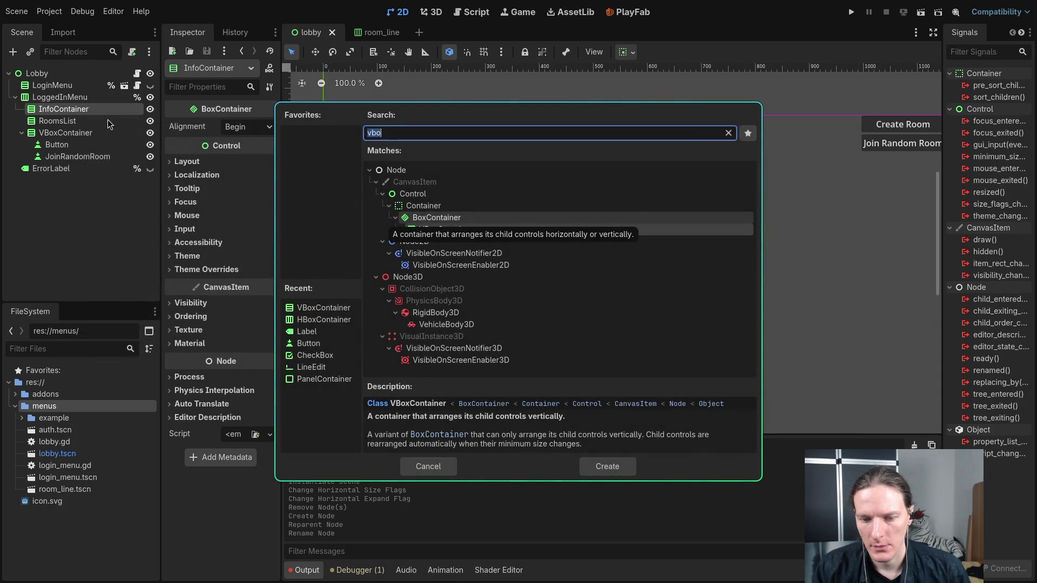
{"action": "type", "text": "lab"}
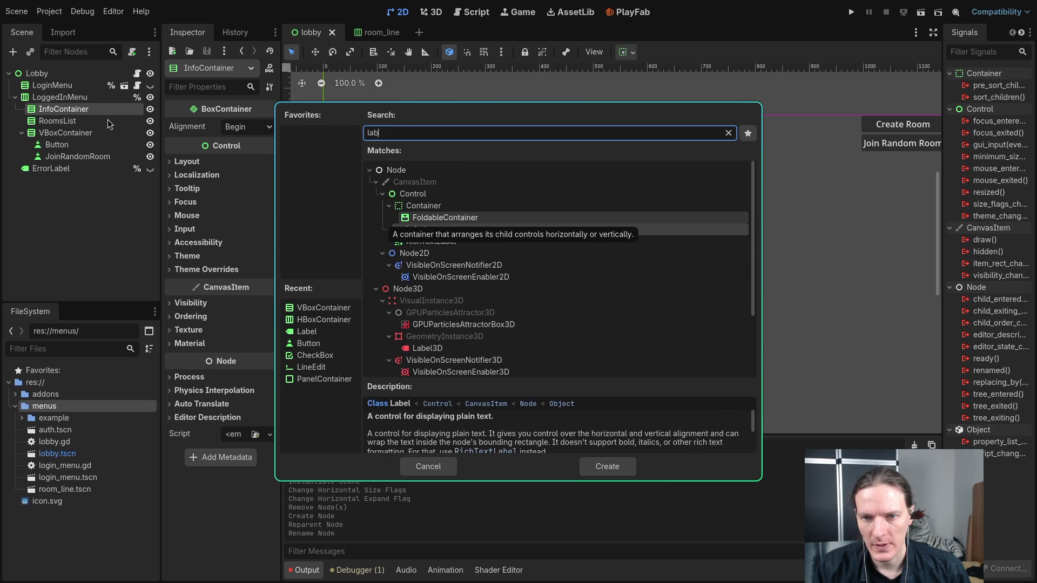
{"action": "type", "text": "e"}
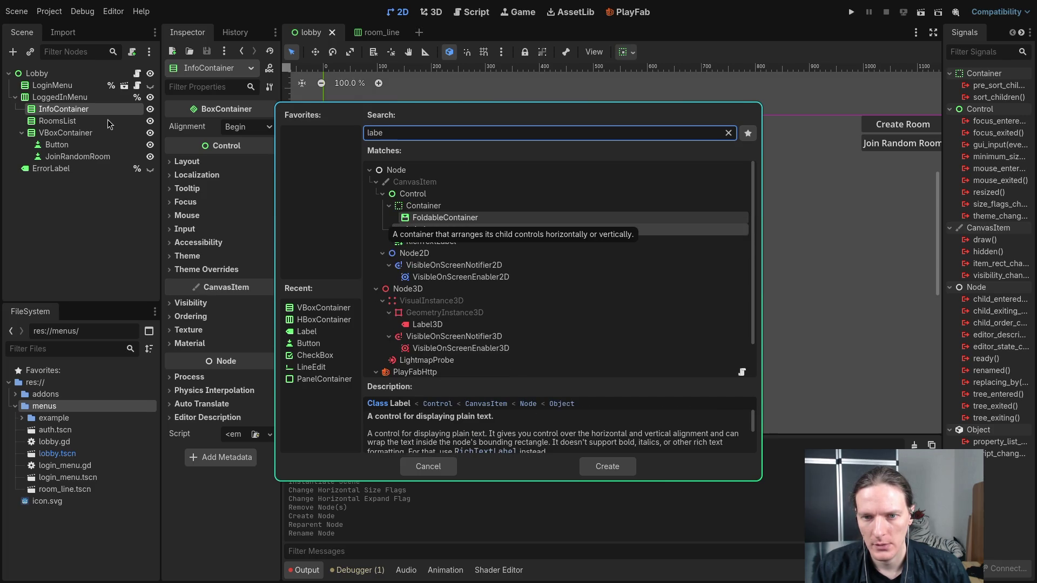
{"action": "key", "text": "Return"}
{"action": "double_click", "coordinate": [61, 122]}
{"action": "type", "text": "R"}
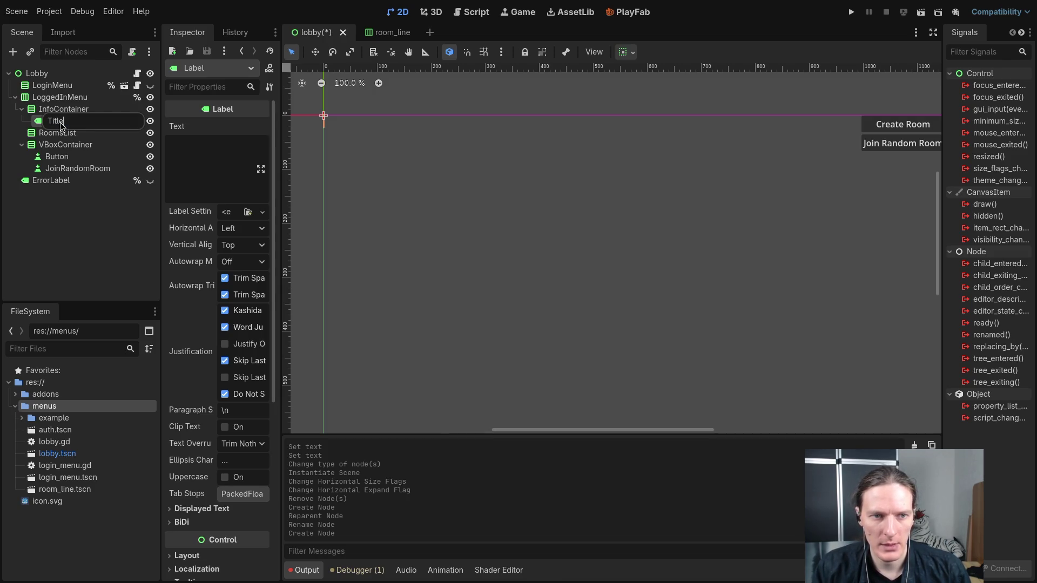
{"action": "type", "text": "bel"}
{"action": "key", "text": "Return"}
{"action": "key", "text": "ctrl+s"}
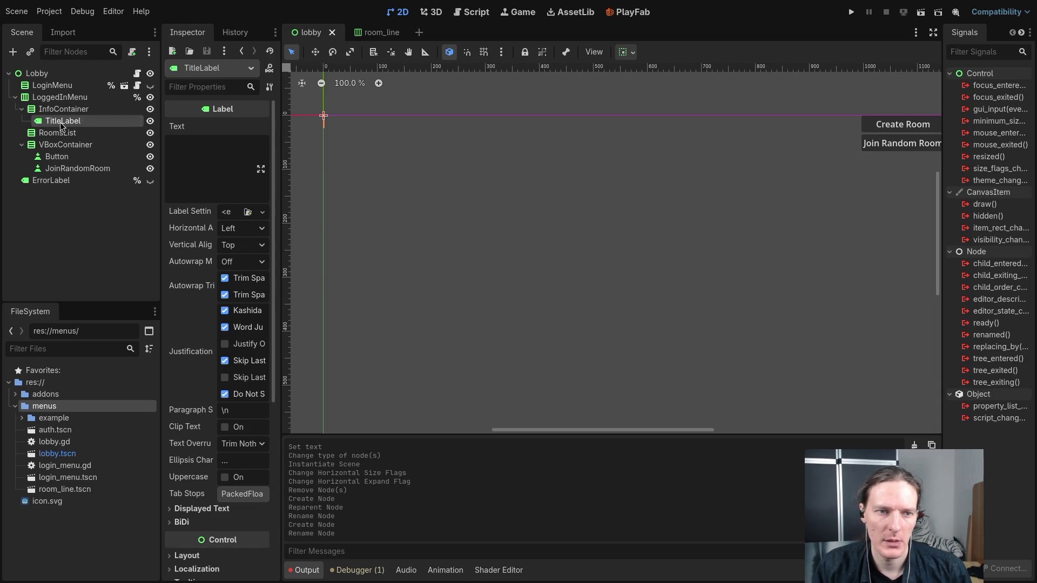
Add a second Label node under InfoContainer
{"action": "right_click", "coordinate": [116, 109]}
{"action": "left_click", "coordinate": [133, 112]}
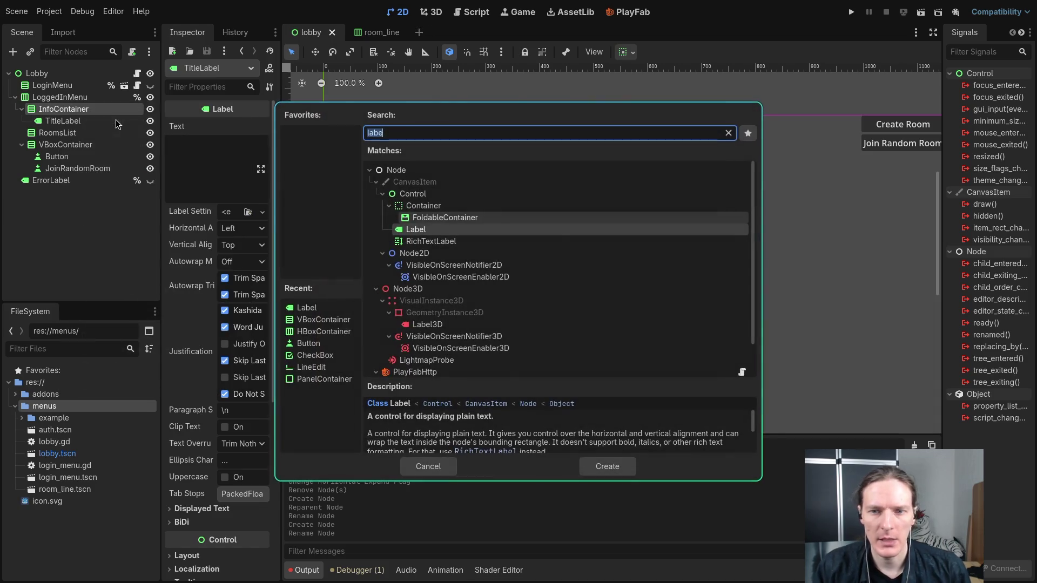
{"action": "key", "text": "BackSpace"}
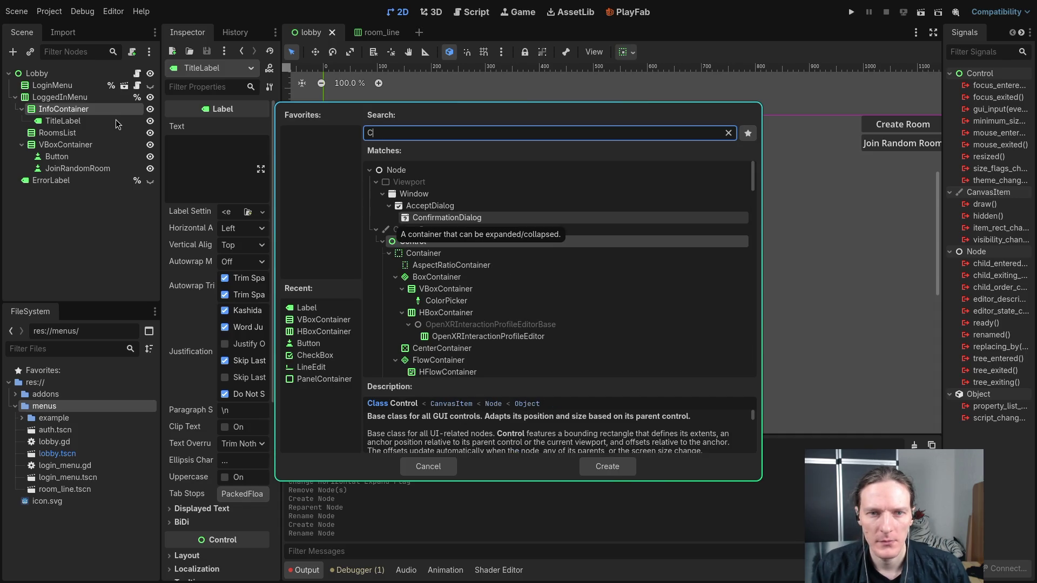
{"action": "type", "text": "Play"}
{"action": "key", "text": "BackSpace"}
{"action": "key", "text": "BackSpace"}
{"action": "key", "text": "BackSpace"}
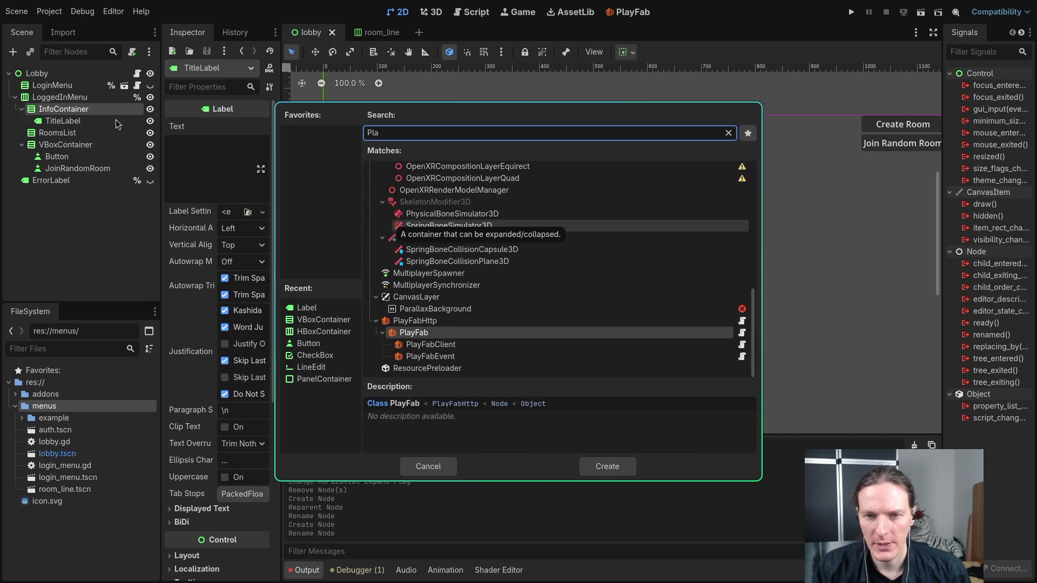
{"action": "type", "text": "Curs"}
{"action": "key", "text": "BackSpace"}
{"action": "key", "text": "BackSpace"}
{"action": "key", "text": "BackSpace"}
{"action": "type", "text": "Ch"}
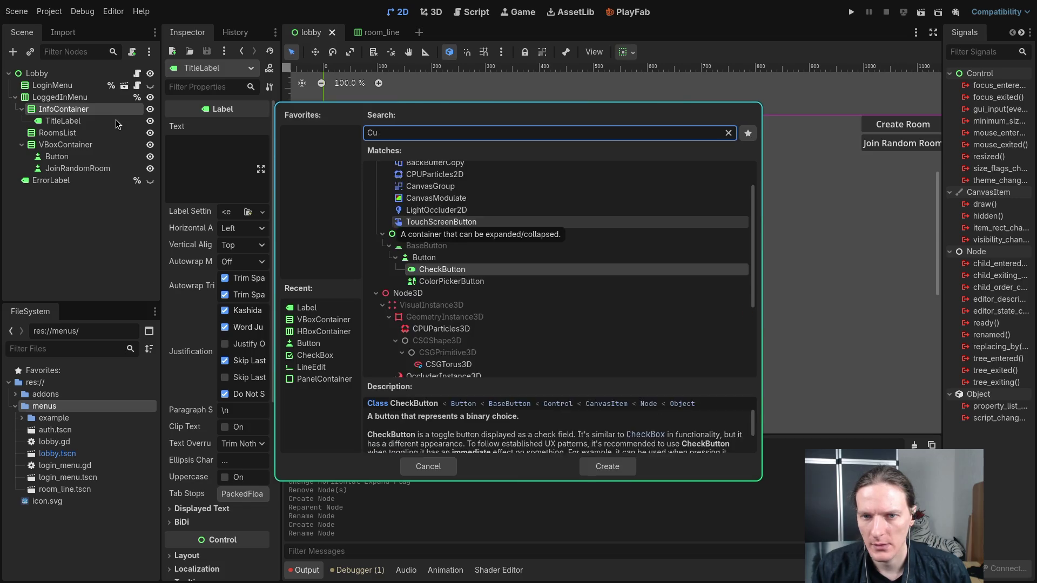
{"action": "key", "text": "BackSpace"}
{"action": "key", "text": "BackSpace"}
{"action": "type", "text": "la"}
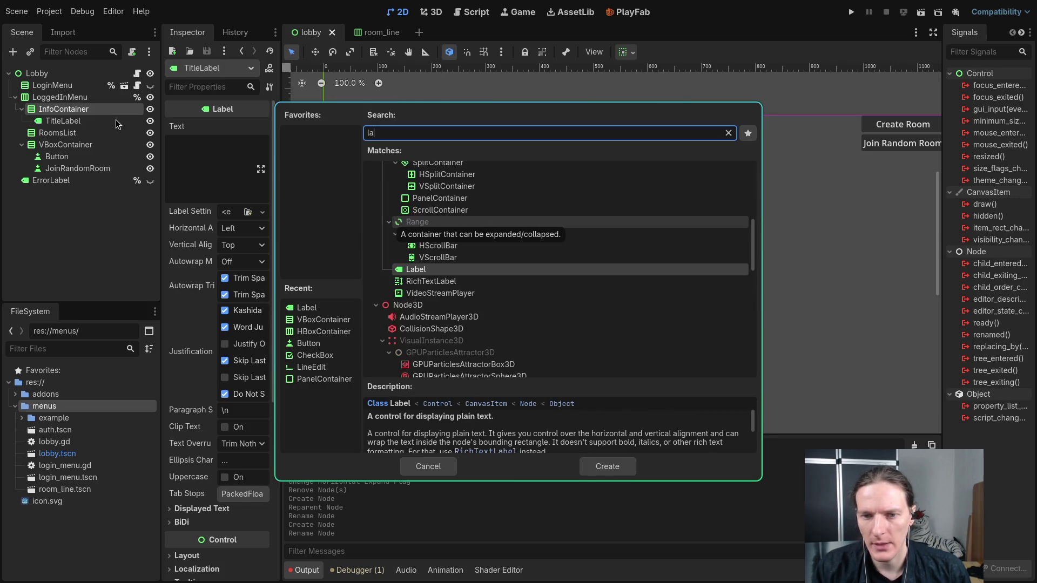
{"action": "key", "text": "Return"}
Rename the second label to PlayerCountLabel and save
{"action": "left_click", "coordinate": [79, 135]}
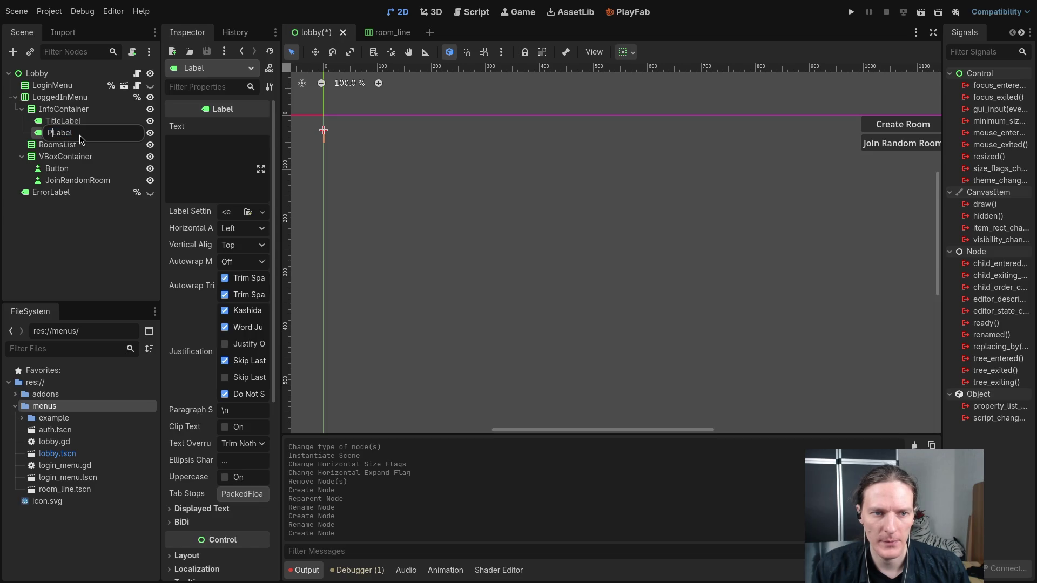
{"action": "type", "text": "ayer"}
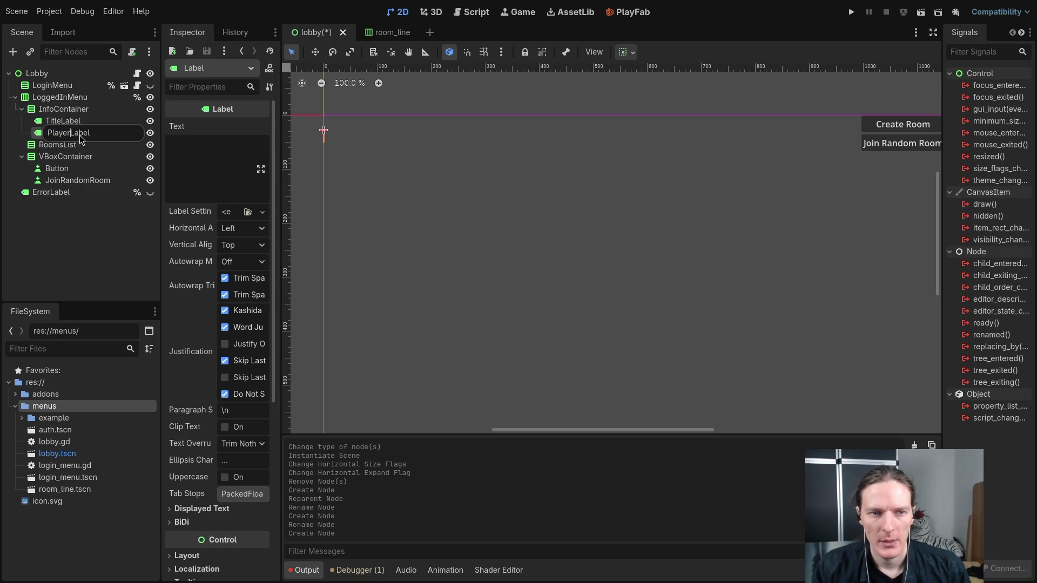
{"action": "type", "text": "Count"}
{"action": "key", "text": "Escape"}
{"action": "key", "text": "ctrl+s"}
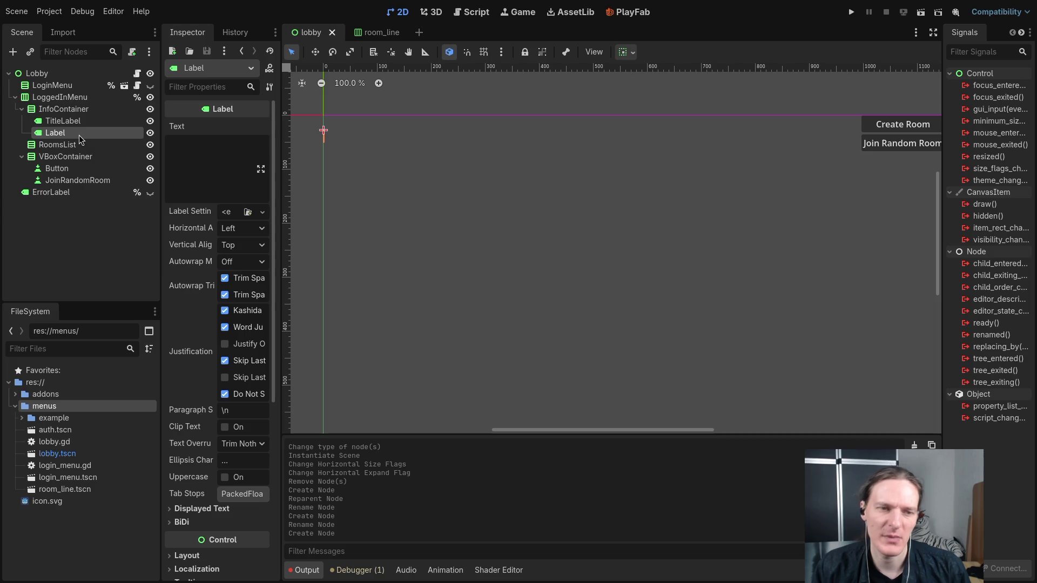
{"action": "double_click", "coordinate": [79, 135]}
{"action": "key", "text": "Home"}
{"action": "type", "text": "PlayerCount"}
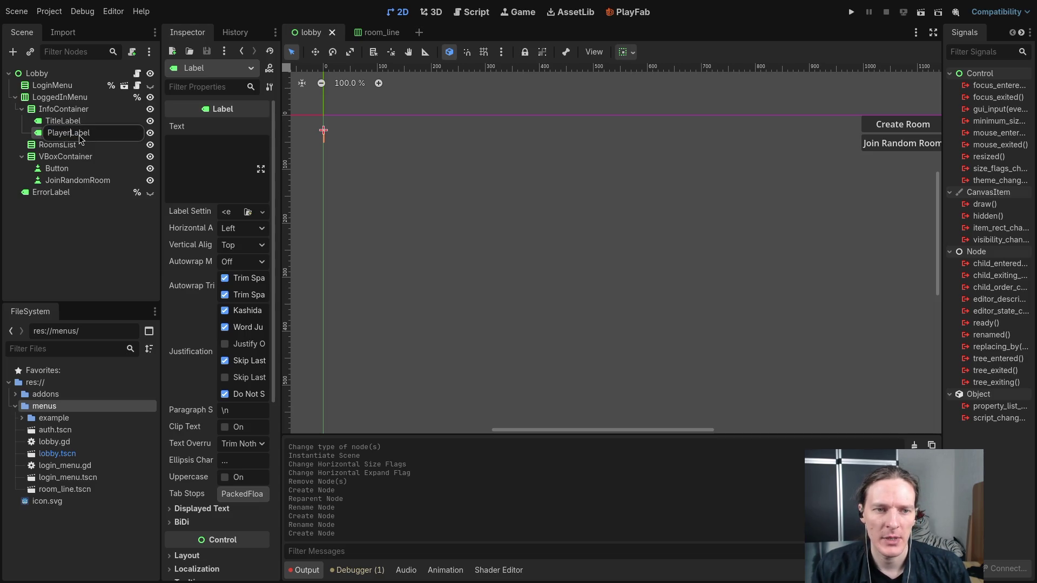
{"action": "key", "text": "Return"}
{"action": "key", "text": "ctrl+s"}
Set PlayerCountLabel's text to 0 and TitleLabel's text to Unknown Title, then save
{"action": "left_click", "coordinate": [177, 143]}
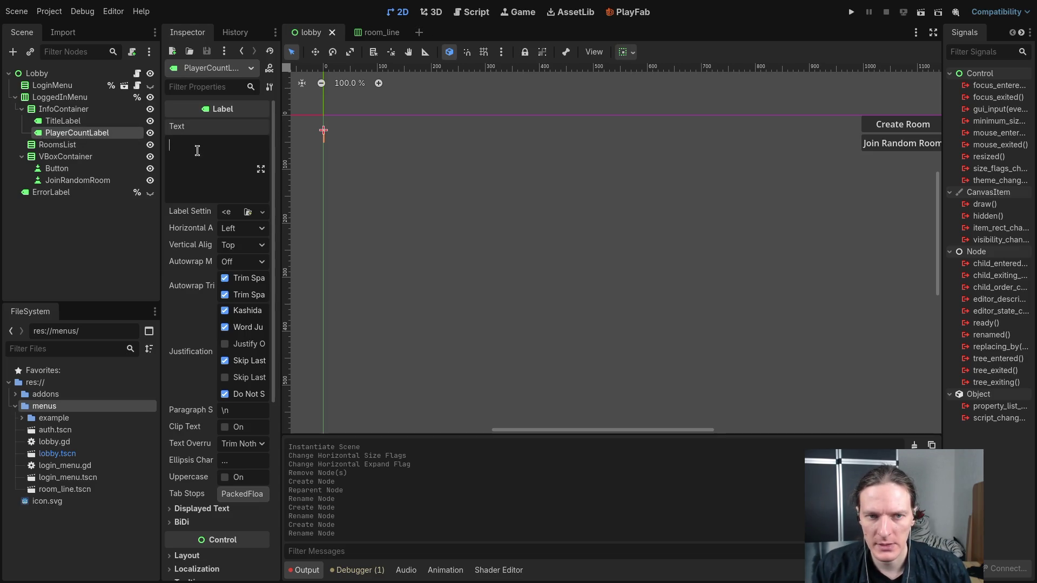
{"action": "type", "text": "0"}
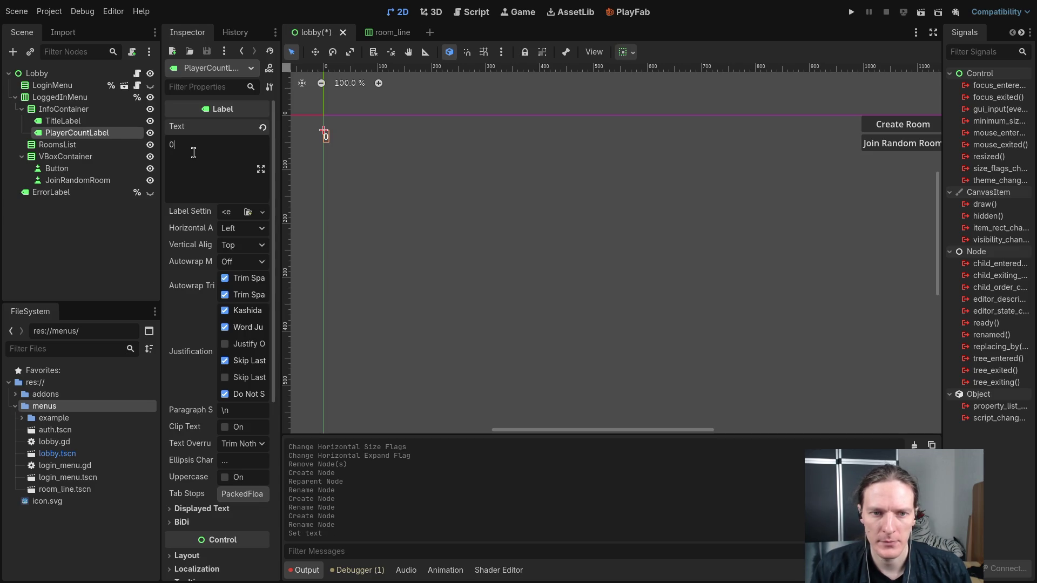
{"action": "left_click", "coordinate": [100, 237]}
{"action": "key", "text": "ctrl+s"}
{"action": "left_click", "coordinate": [71, 122]}
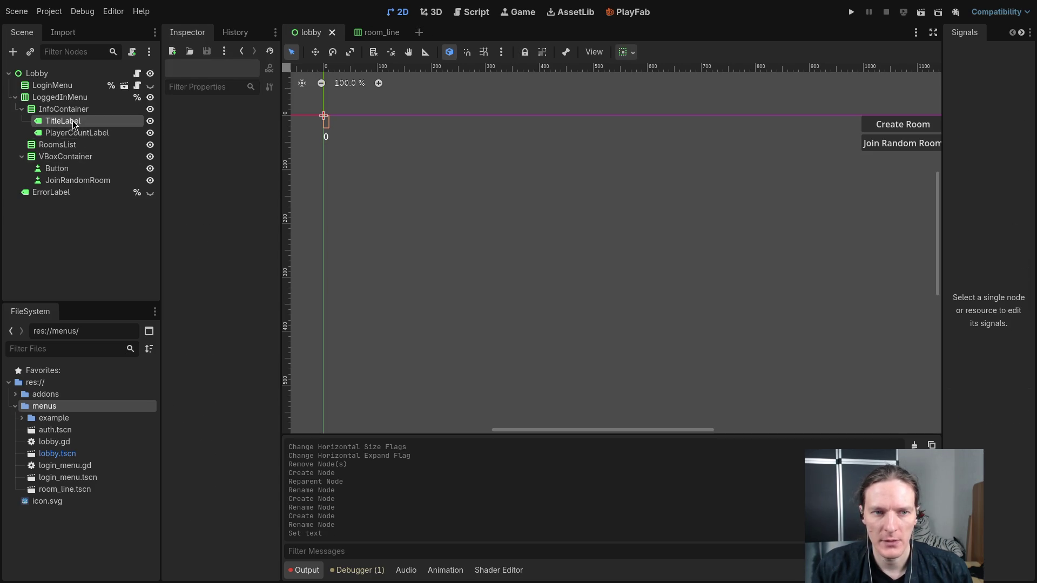
{"action": "left_click", "coordinate": [211, 155]}
{"action": "type", "text": "Un"}
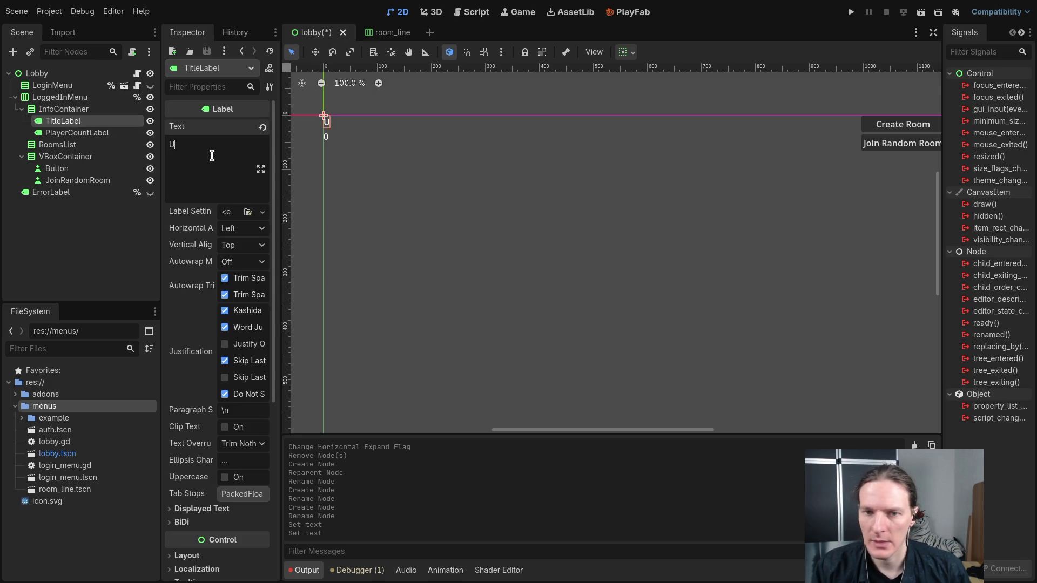
{"action": "type", "text": "known "}
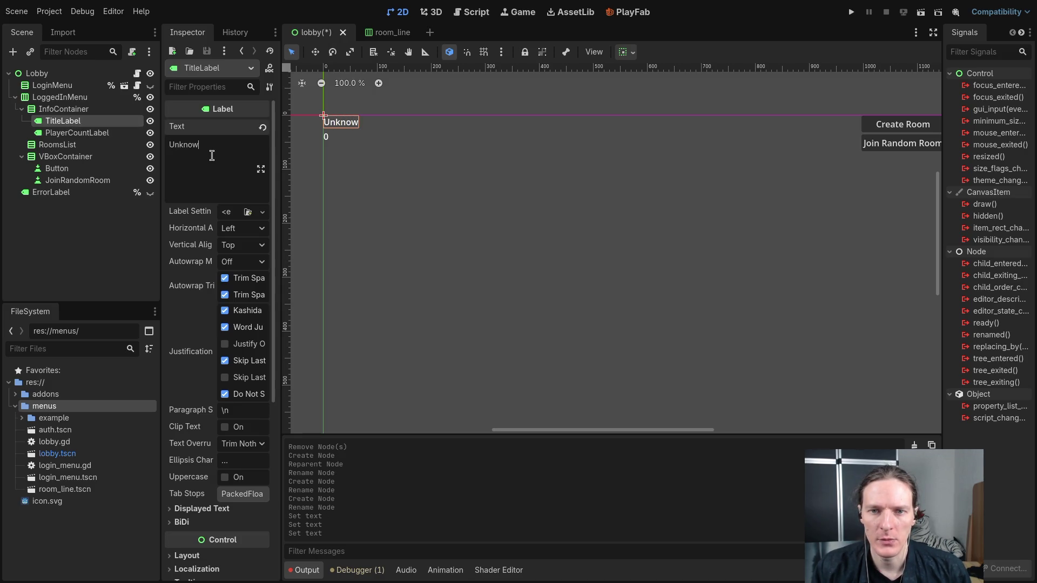
{"action": "type", "text": "Title"}
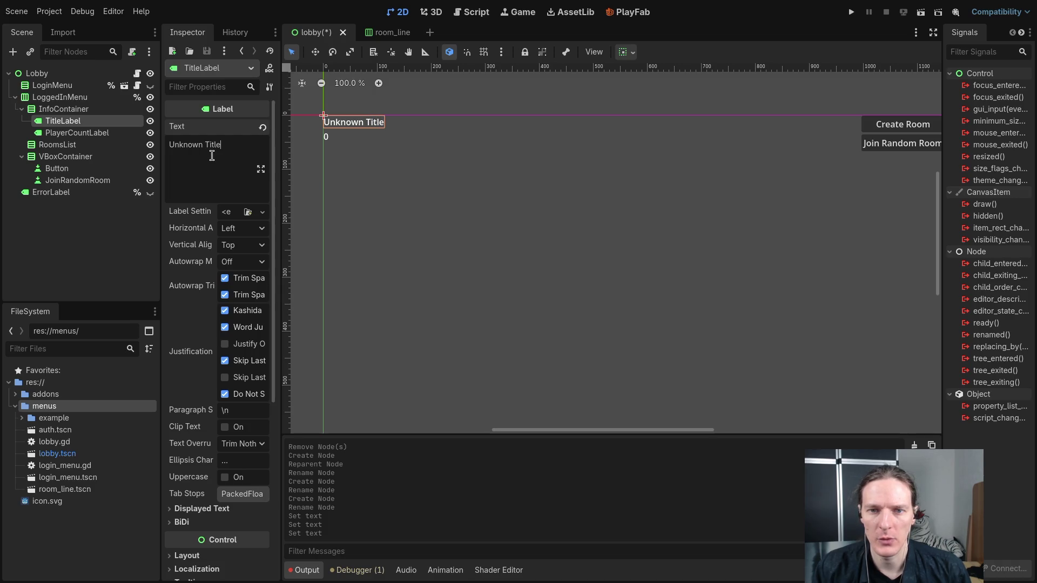
{"action": "left_click", "coordinate": [100, 231]}
{"action": "key", "text": "ctrl+s"}
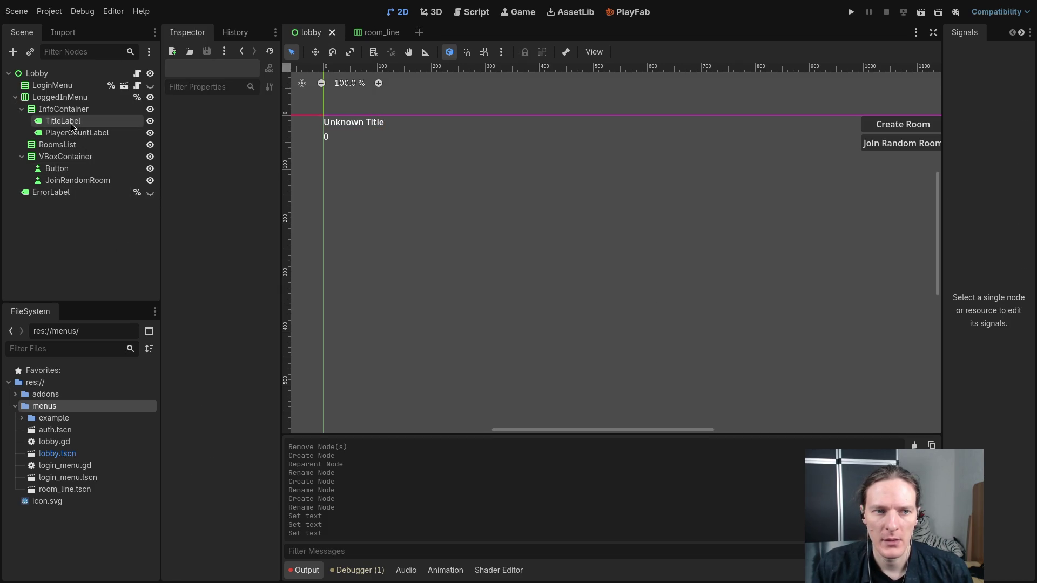
Change InfoContainer's type to HBoxContainer
{"action": "right_click", "coordinate": [66, 111]}
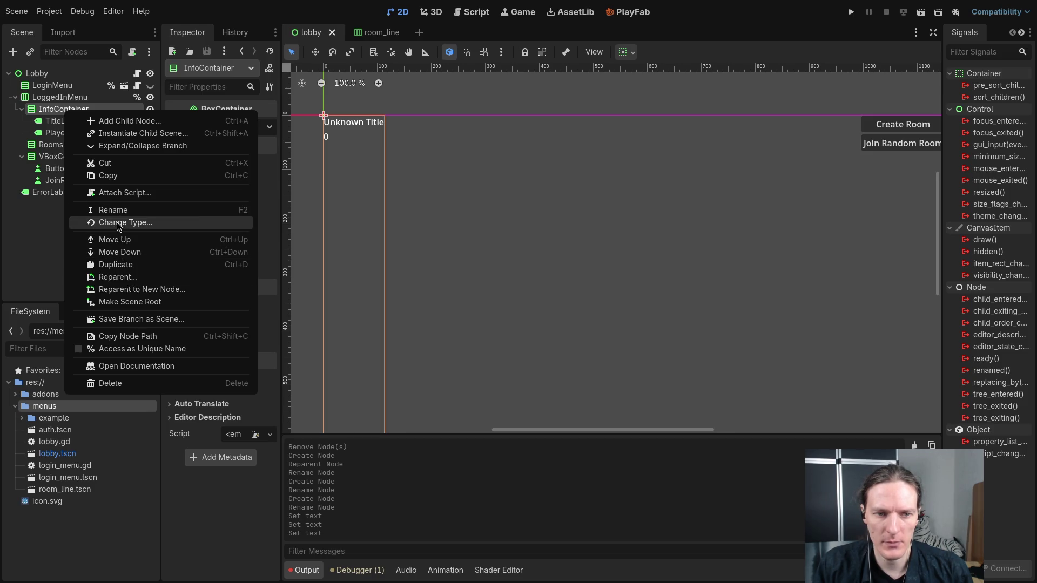
{"action": "left_click", "coordinate": [116, 222]}
{"action": "type", "text": "hb"}
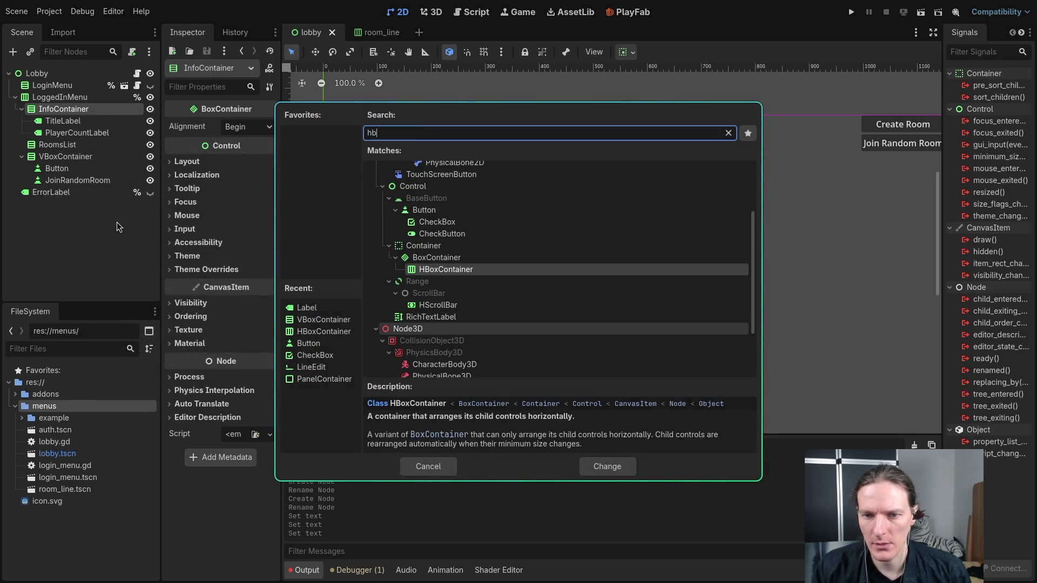
{"action": "key", "text": "Return"}
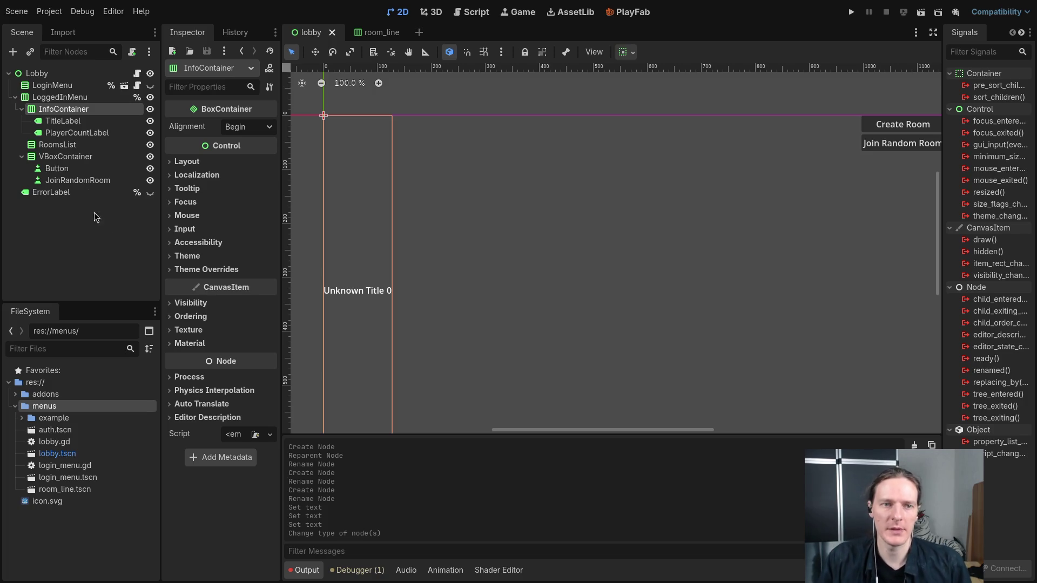
{"action": "scroll", "coordinate": [482, 246], "scroll_direction": "down", "scroll_amount": 4}
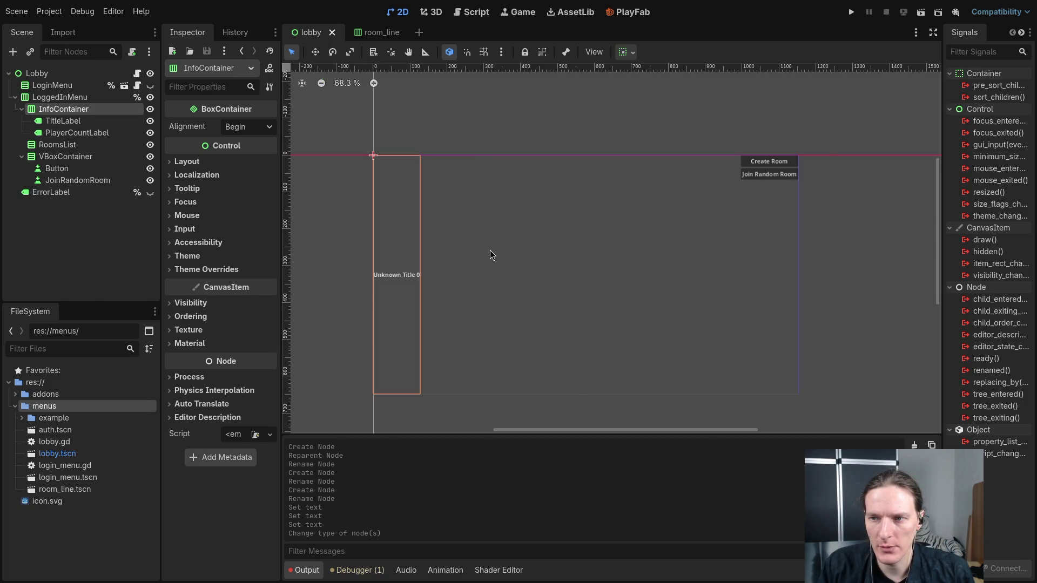
{"action": "scroll", "coordinate": [490, 254], "scroll_direction": "up", "scroll_amount": 1}
{"action": "left_click", "coordinate": [100, 121]}
{"action": "key", "text": "Up"}
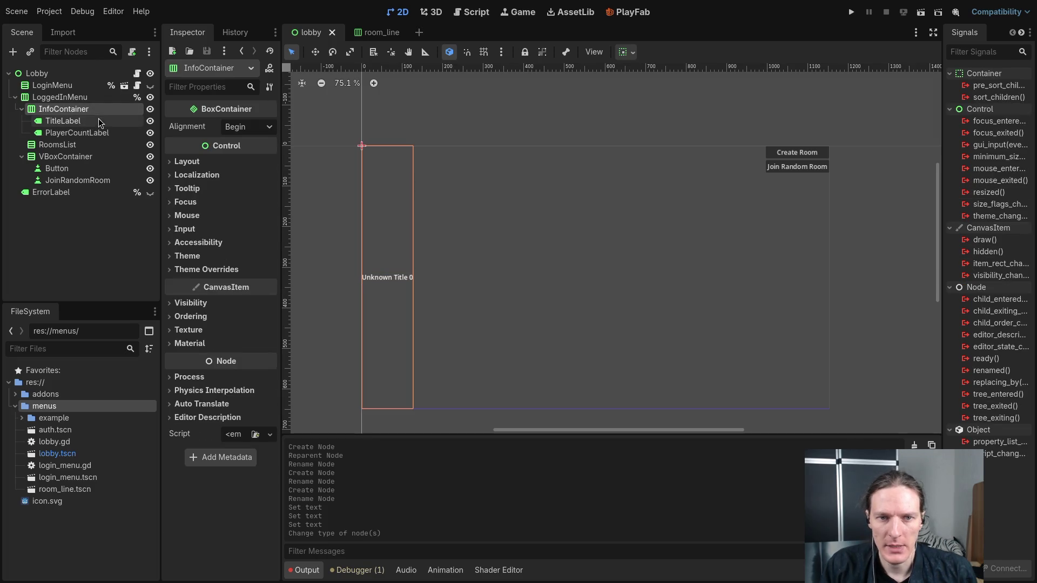
Toggle InfoContainer's horizontal Expand on and back off, then save the lobby scene
{"action": "left_click", "coordinate": [623, 52]}
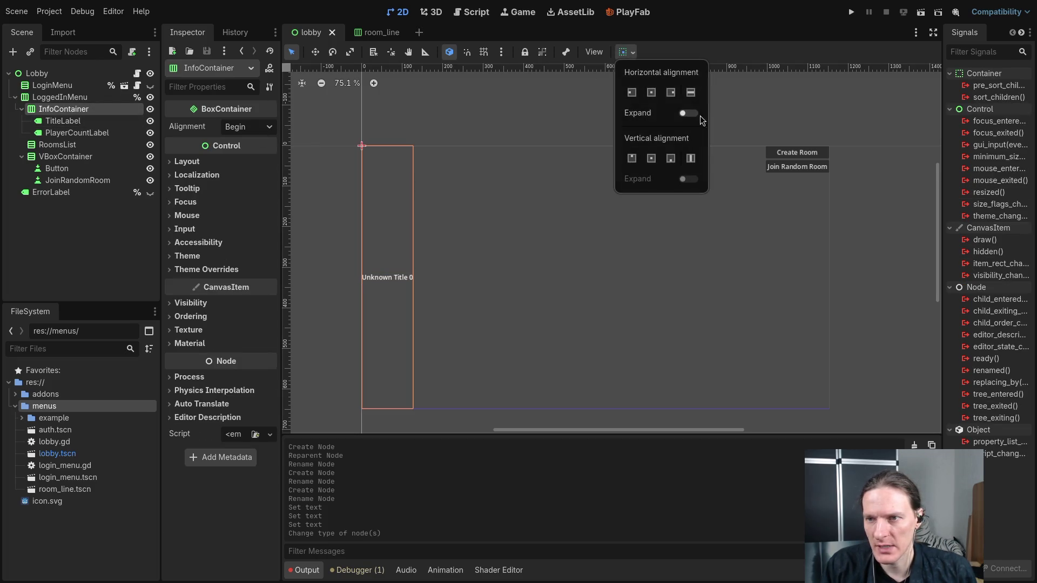
{"action": "left_click", "coordinate": [632, 93]}
{"action": "left_click", "coordinate": [670, 92]}
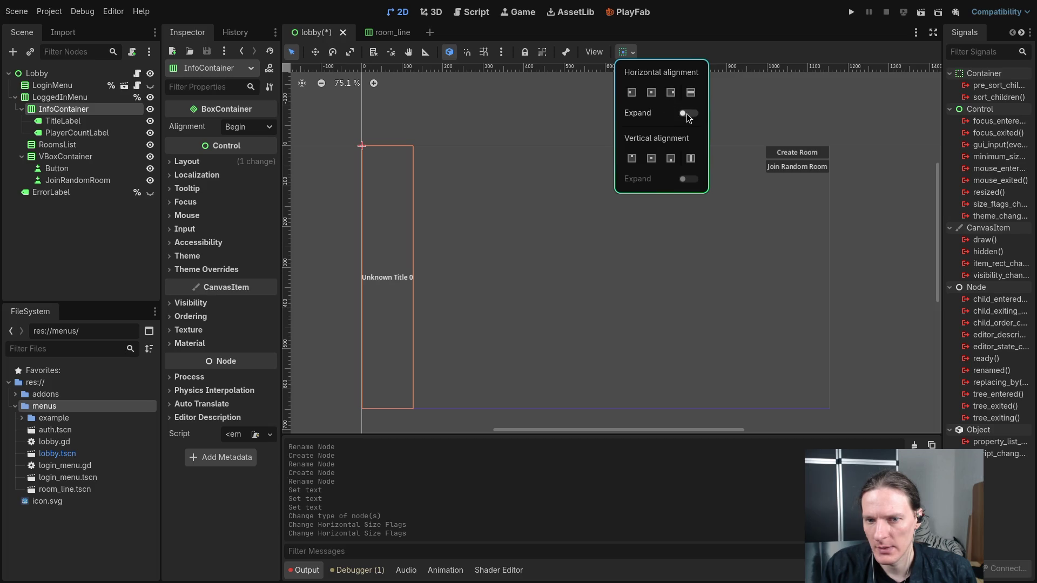
{"action": "left_click", "coordinate": [686, 114]}
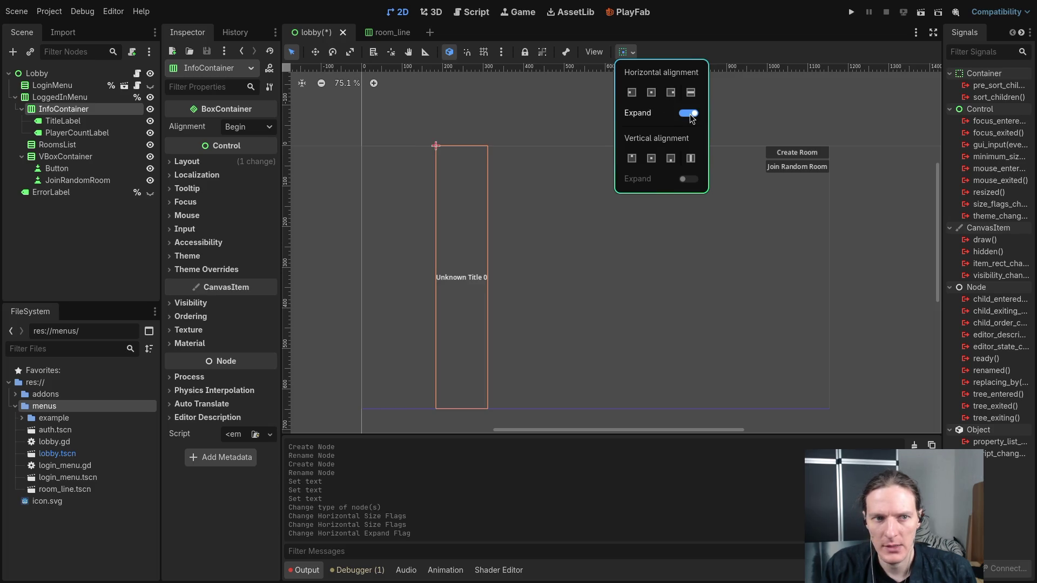
{"action": "left_click", "coordinate": [690, 114]}
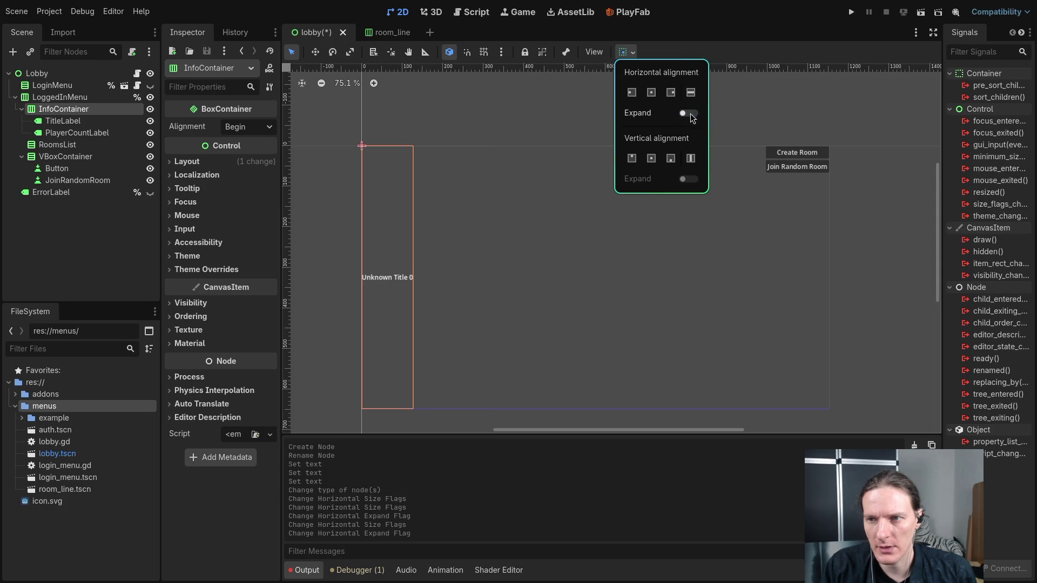
{"action": "key", "text": "ctrl+s"}
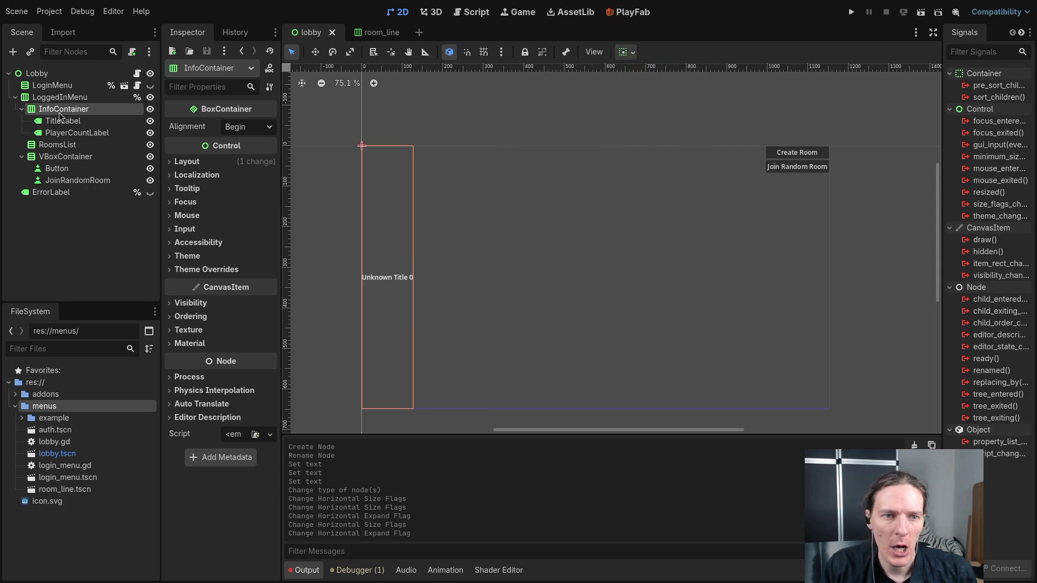
Drag InfoContainer out to sit above LoggedInMenu under the Lobby root
{"action": "left_click", "coordinate": [83, 122]}
{"action": "left_click", "coordinate": [64, 110]}
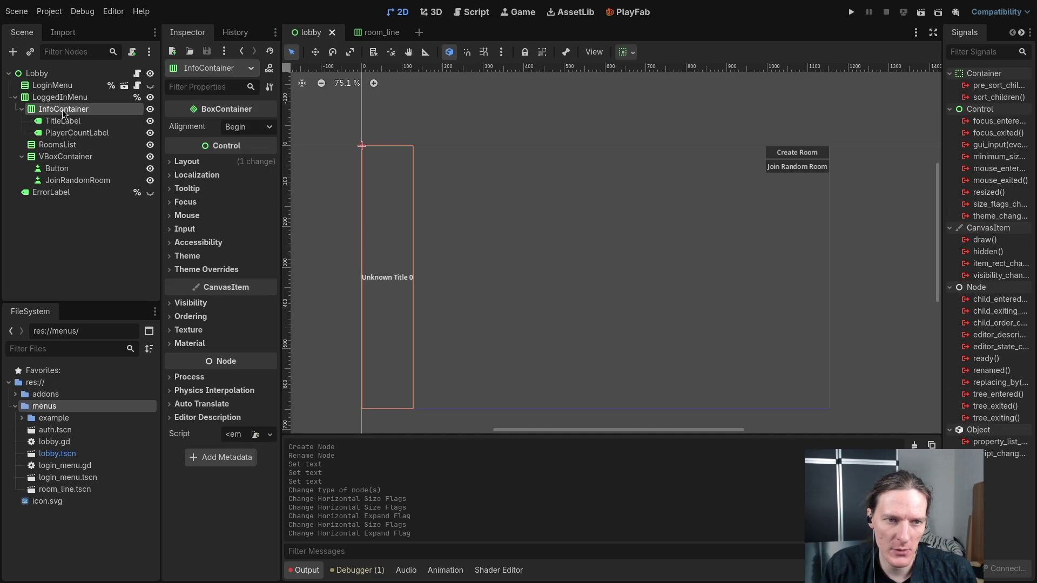
{"action": "left_click_drag", "start_coordinate": [63, 111], "coordinate": [59, 93]}
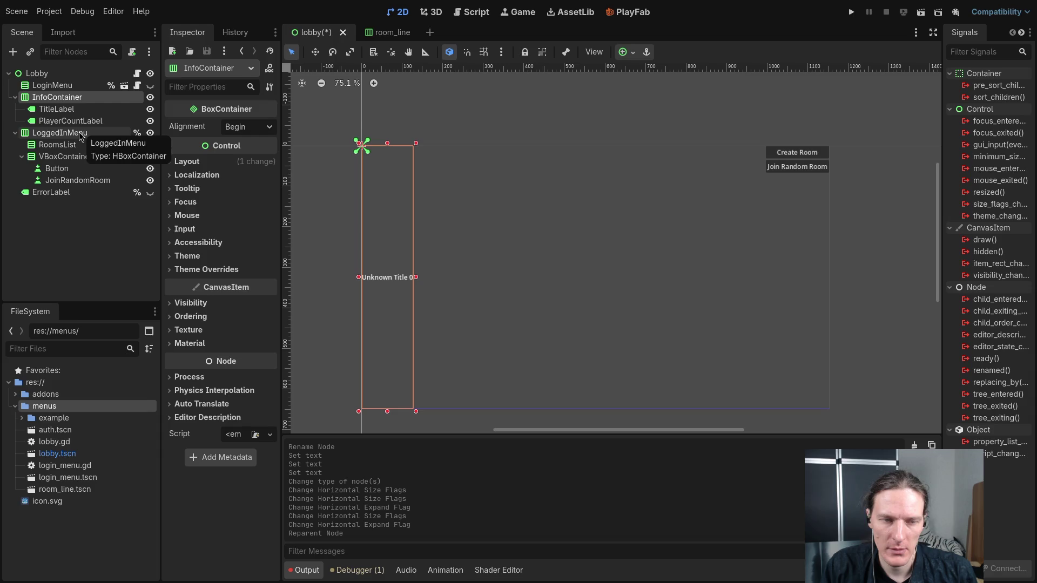
Change LoggedInMenu's type to a plain Control
{"action": "left_click", "coordinate": [57, 135]}
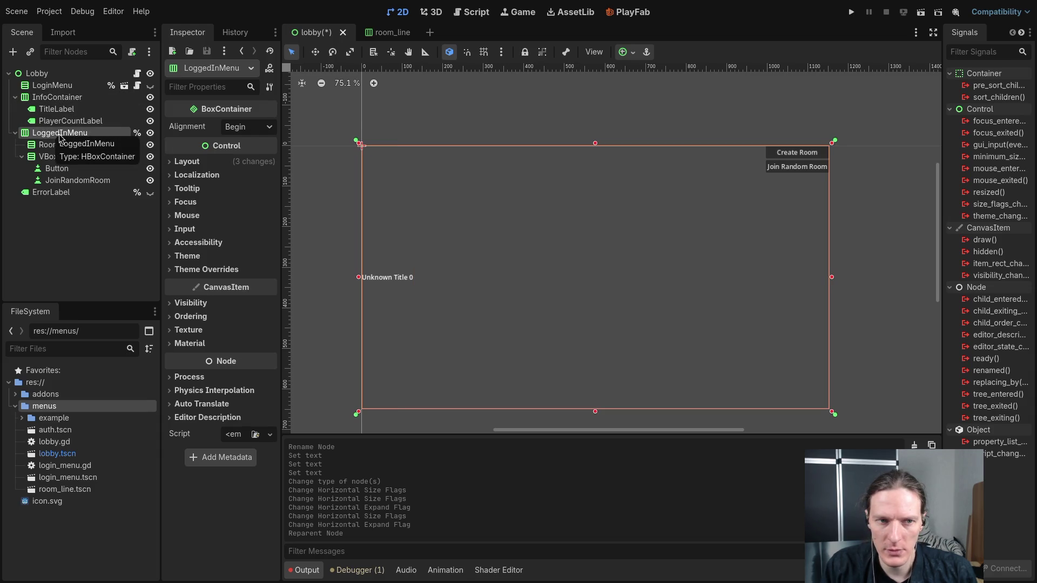
{"action": "right_click", "coordinate": [58, 137]}
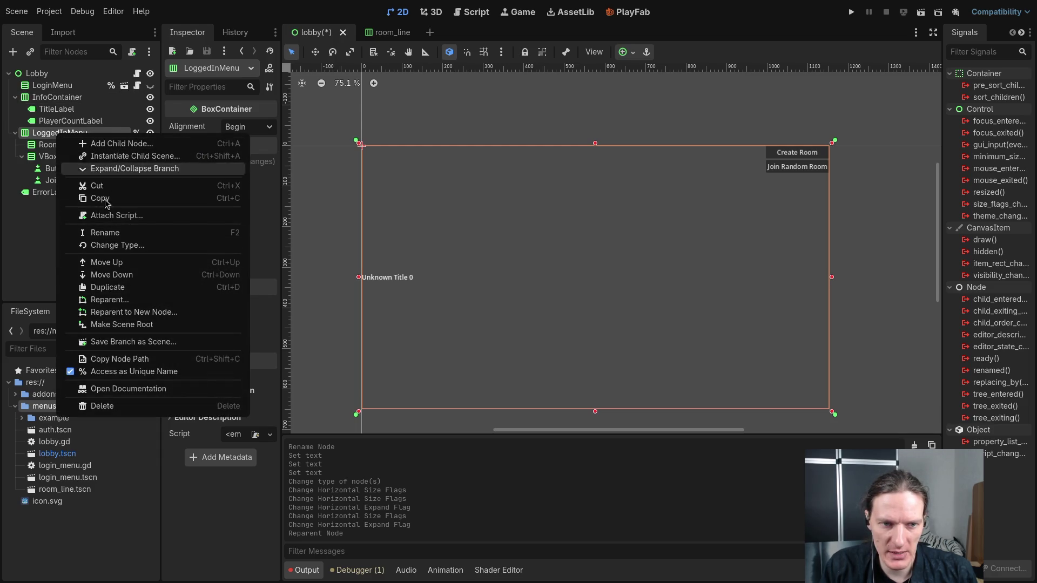
{"action": "left_click", "coordinate": [103, 245]}
{"action": "type", "text": "Con"}
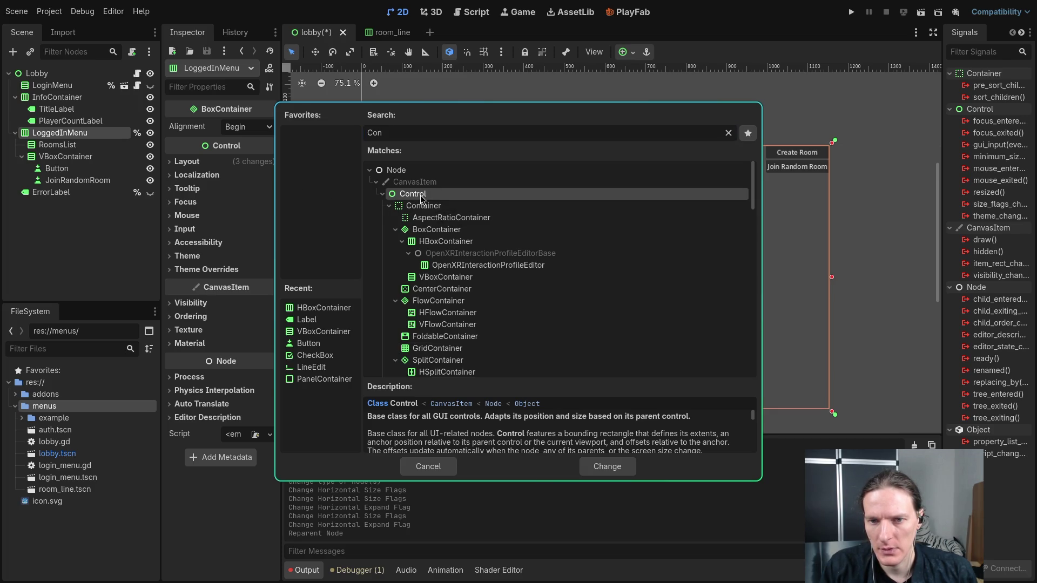
{"action": "double_click", "coordinate": [424, 194]}
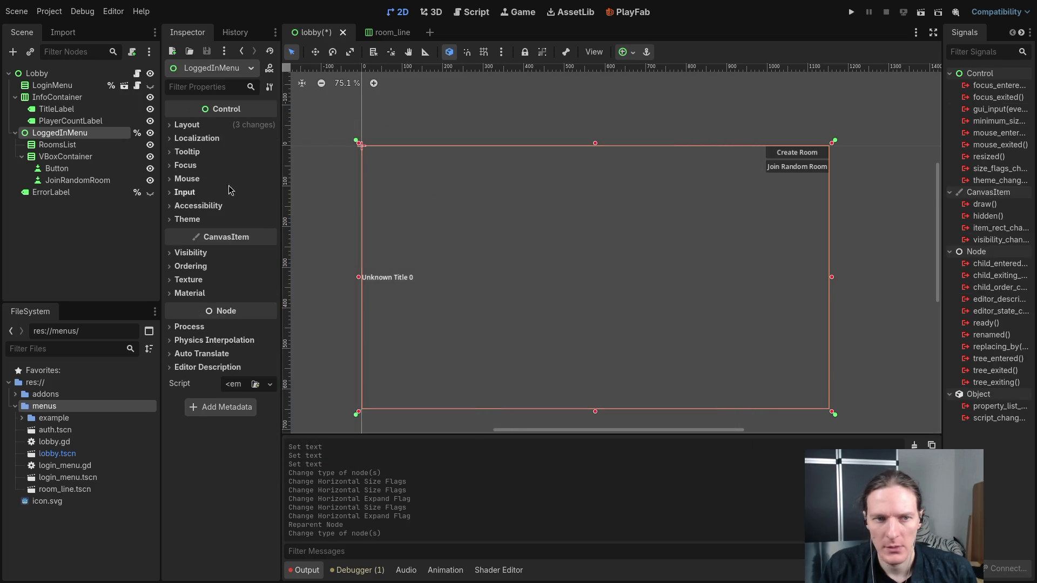
Make LoggedInMenu a VBoxContainer and move InfoContainer back inside it above RoomsList
{"action": "right_click", "coordinate": [61, 137]}
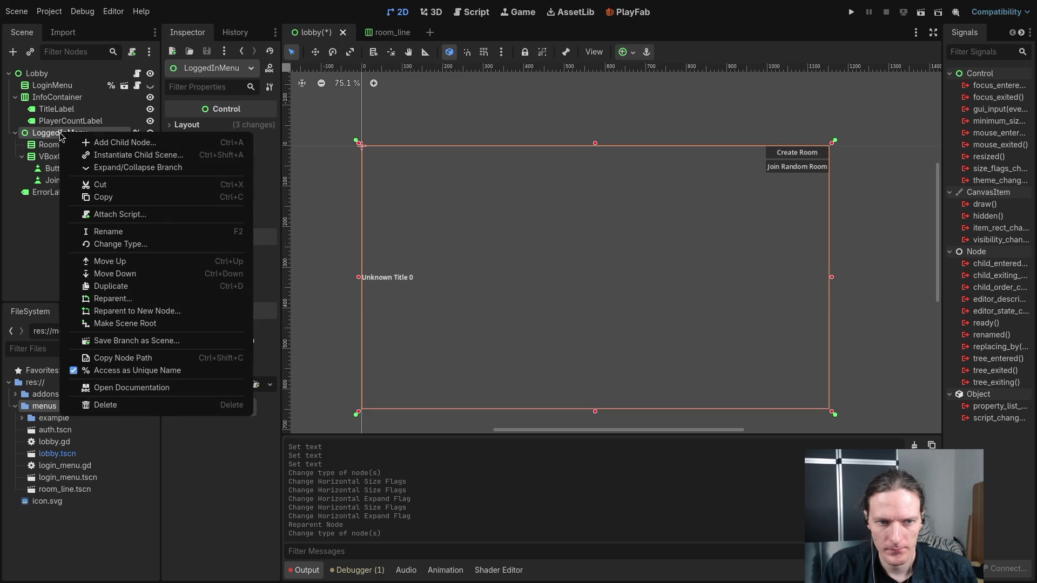
{"action": "left_click", "coordinate": [115, 245]}
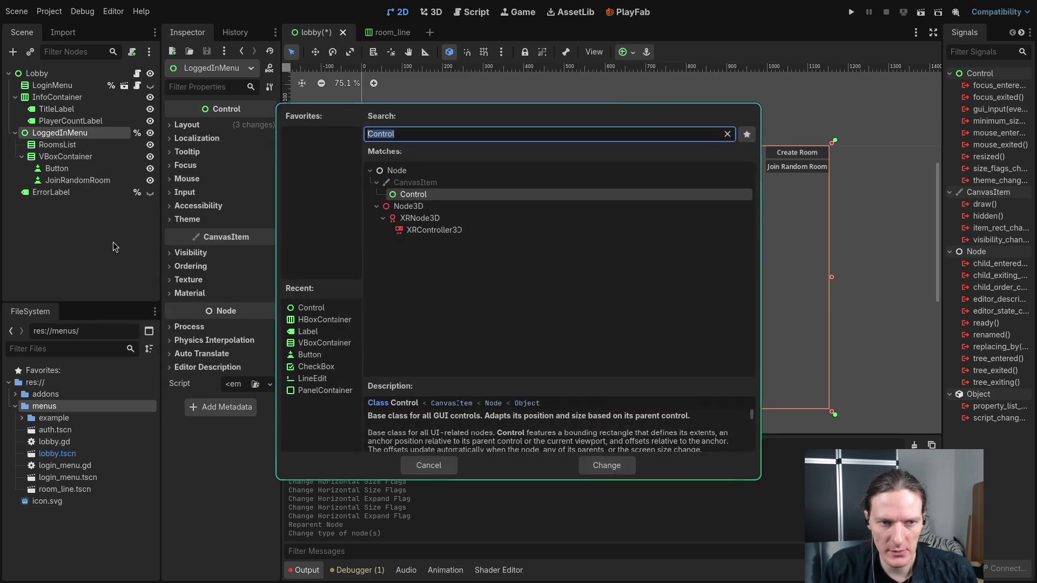
{"action": "type", "text": "vbo"}
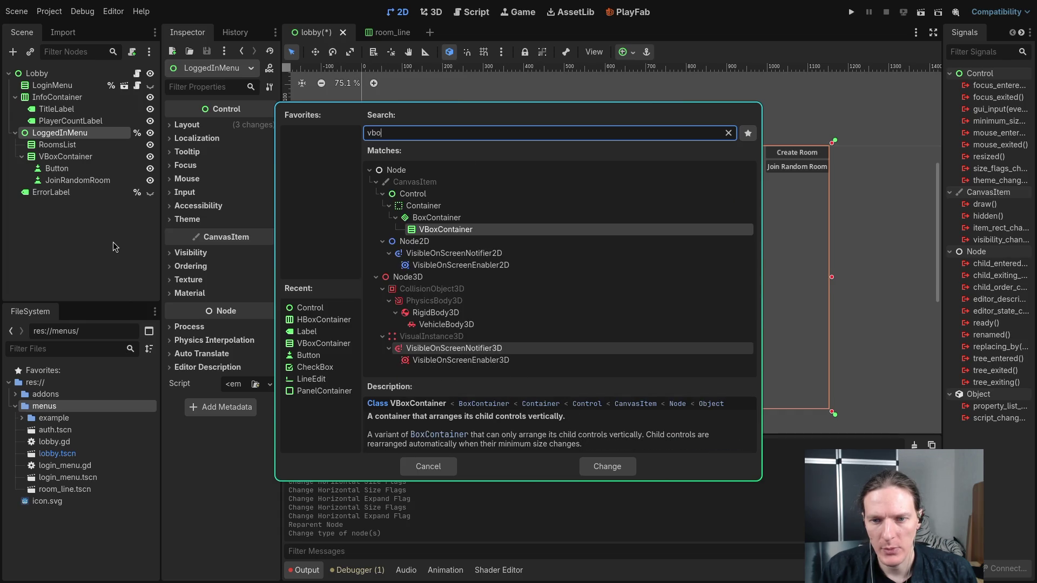
{"action": "key", "text": "Return"}
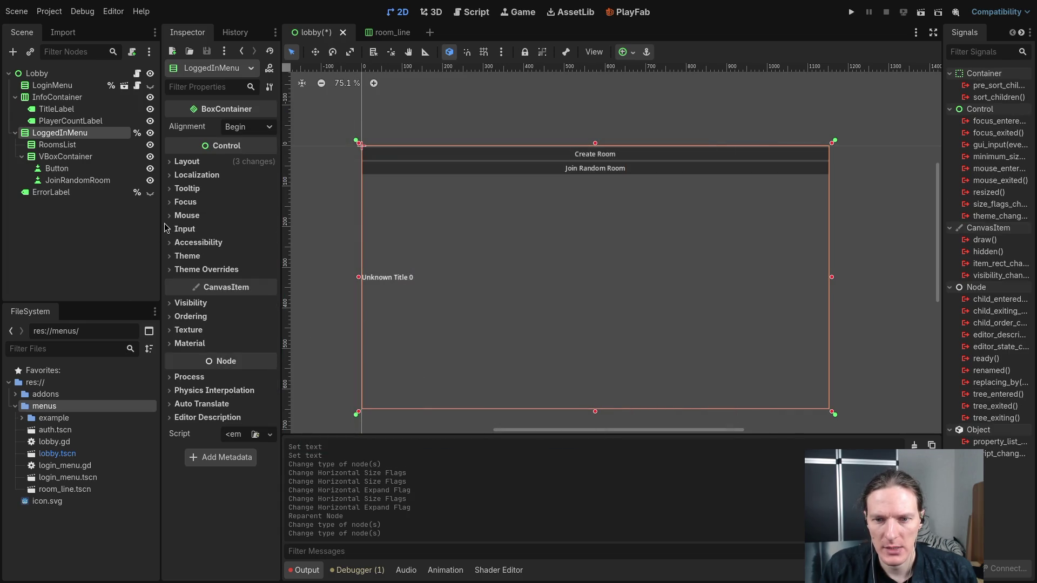
{"action": "left_click_drag", "start_coordinate": [59, 101], "coordinate": [65, 139]}
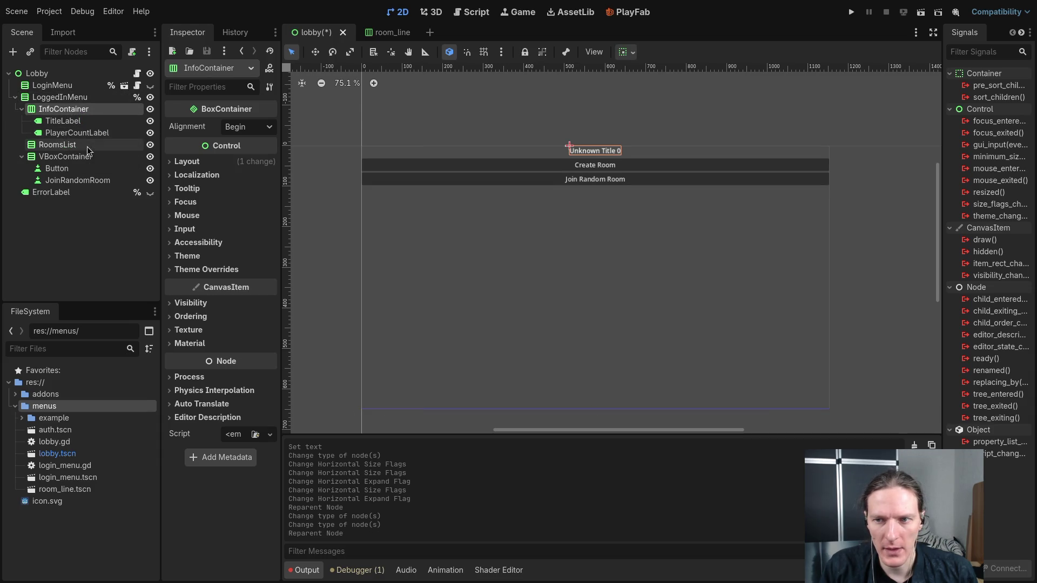
Set InfoContainer's Alignment to Center and save the lobby scene
{"action": "key", "text": "ctrl+s"}
{"action": "left_click", "coordinate": [129, 121]}
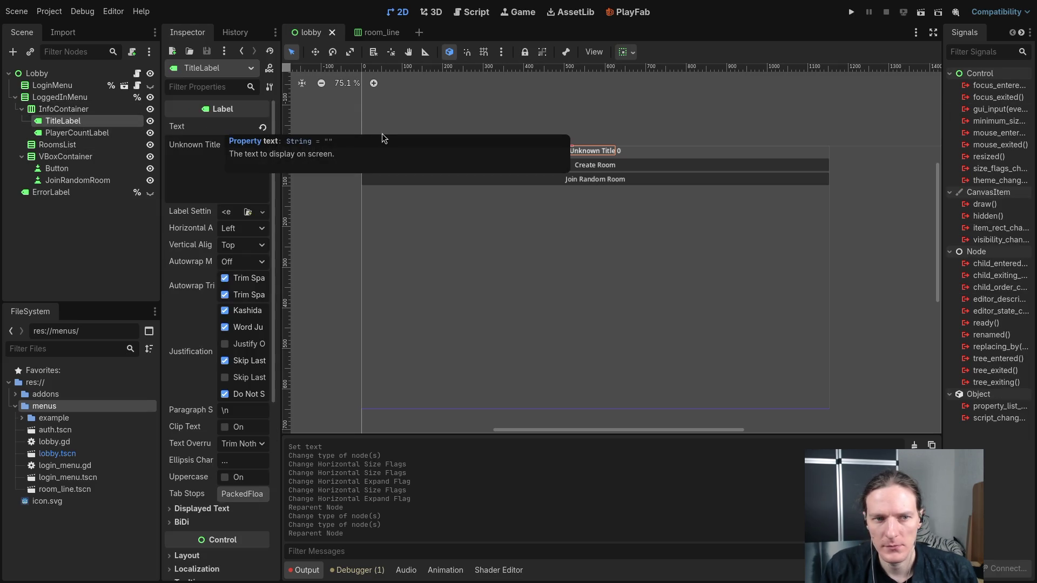
{"action": "left_click", "coordinate": [63, 108]}
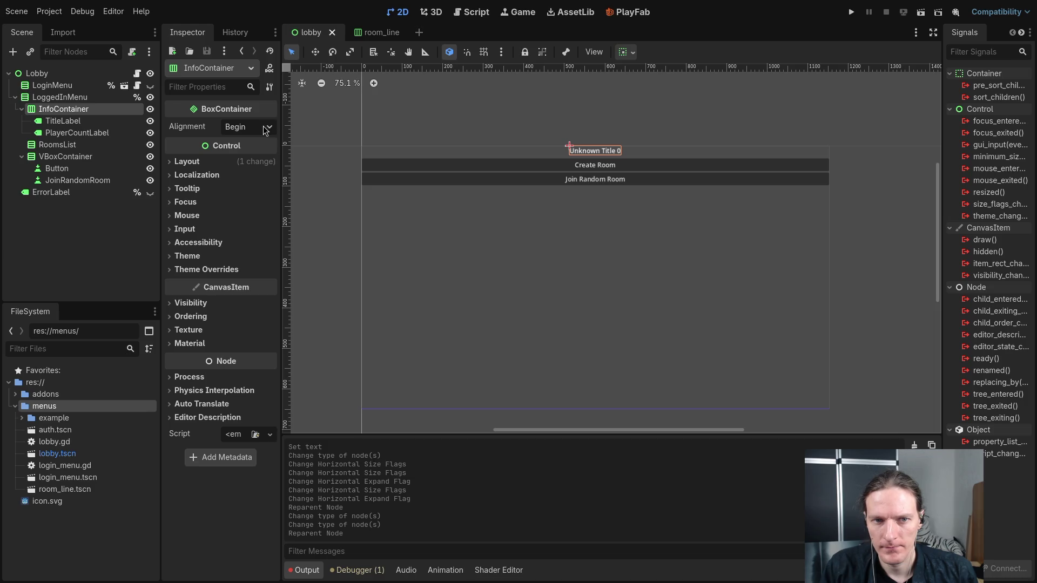
{"action": "left_click", "coordinate": [265, 127]}
{"action": "left_click", "coordinate": [249, 157]}
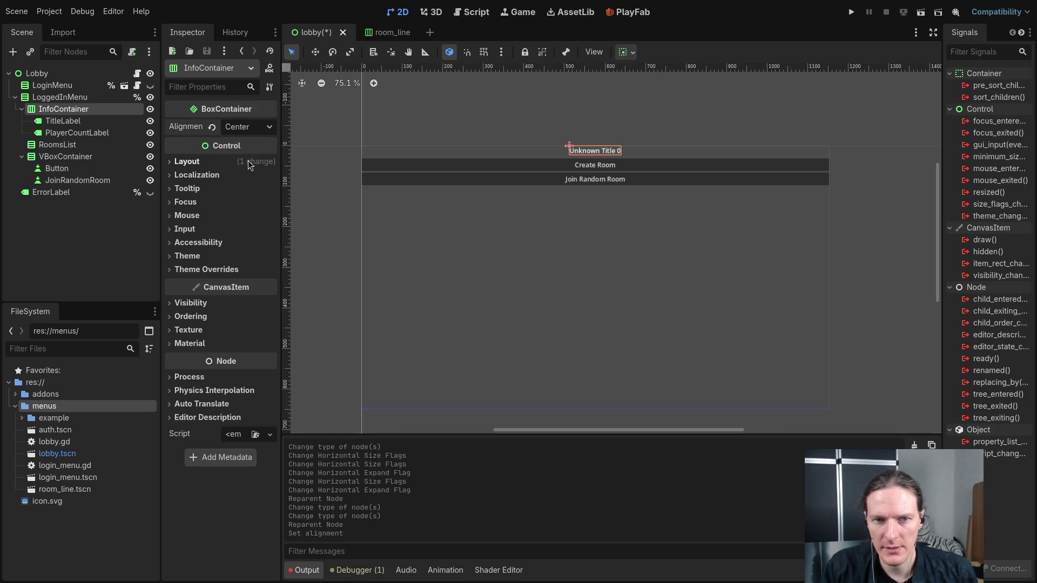
{"action": "key", "text": "ctrl+s"}
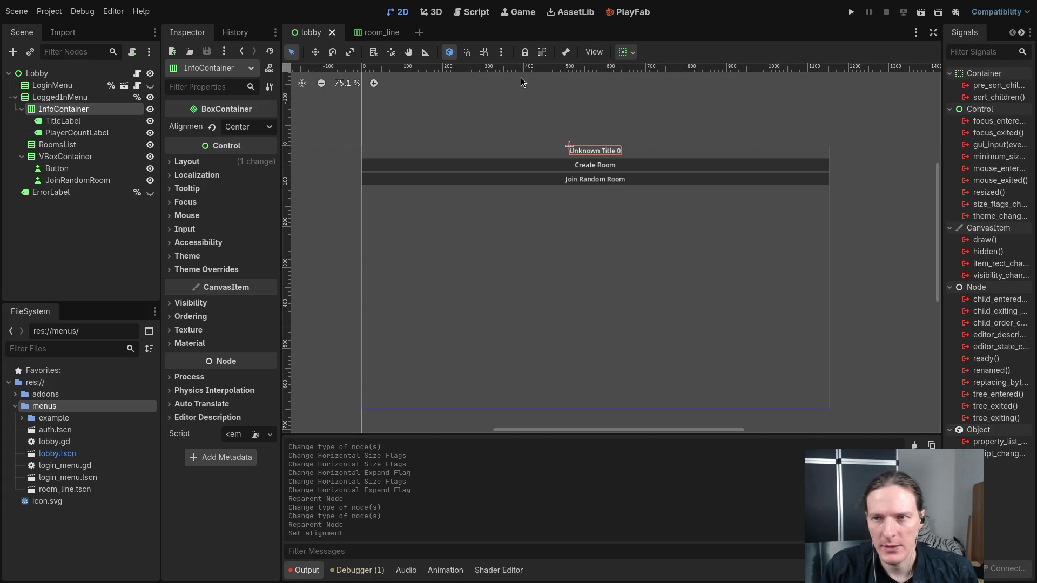
Make InfoContainer fill horizontally across the full width and save
{"action": "left_click", "coordinate": [629, 51]}
{"action": "left_click", "coordinate": [691, 93]}
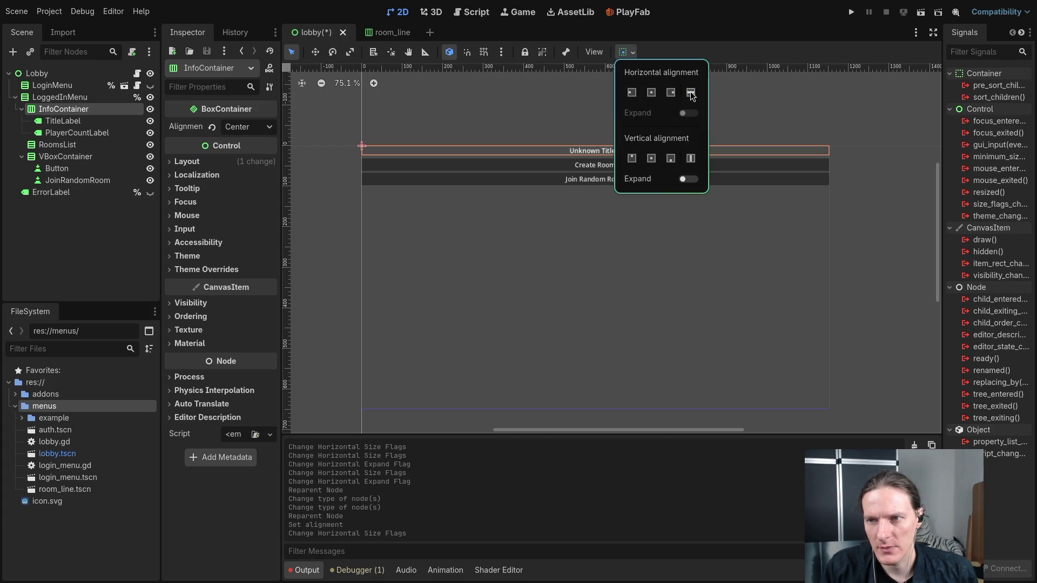
{"action": "left_click", "coordinate": [154, 231]}
{"action": "key", "text": "ctrl+s"}
{"action": "left_click", "coordinate": [64, 145]}
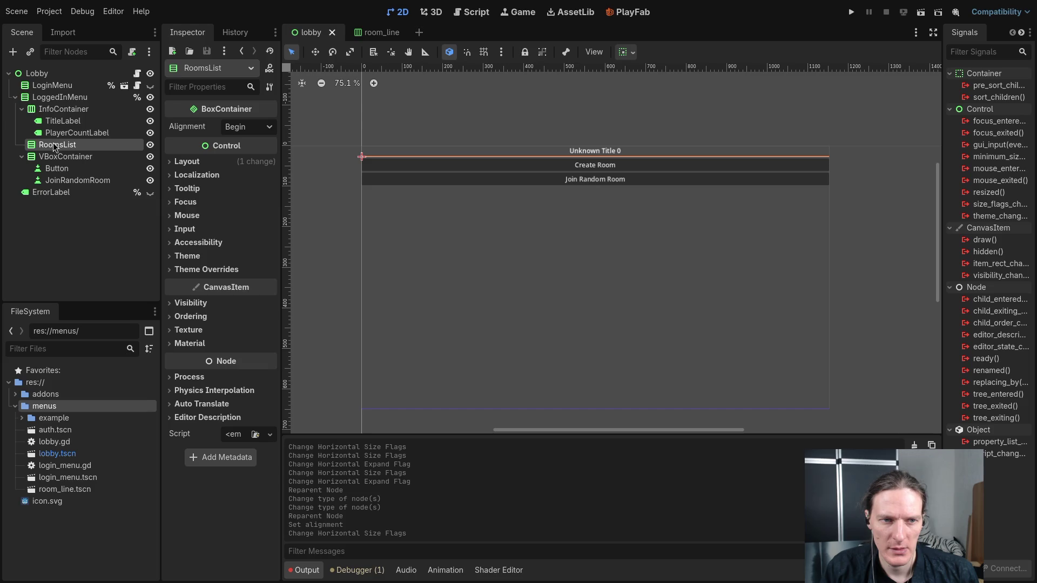
{"action": "left_click", "coordinate": [59, 98]}
Add a VBoxContainer under LoggedInMenu above RoomsList, nest RoomsList and the button column in it, and save
{"action": "right_click", "coordinate": [59, 100]}
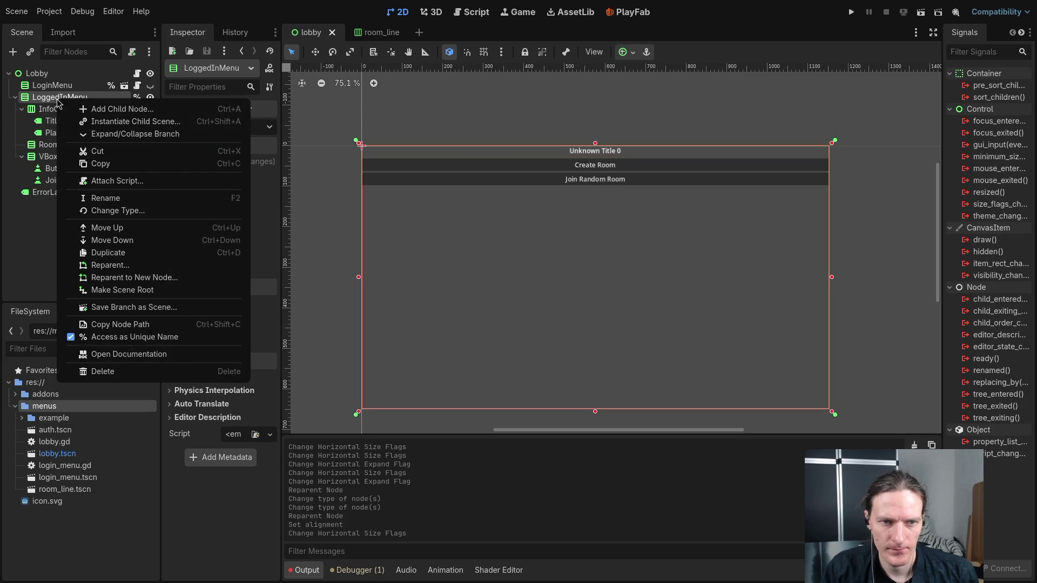
{"action": "left_click", "coordinate": [98, 109]}
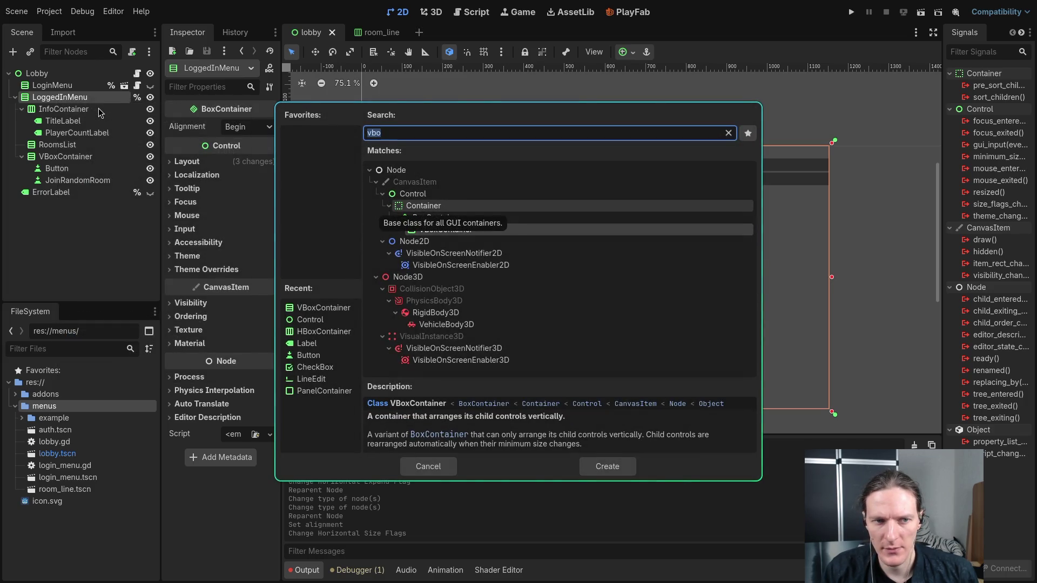
{"action": "key", "text": "Return"}
{"action": "left_click_drag", "start_coordinate": [58, 193], "coordinate": [59, 146]}
{"action": "left_click", "coordinate": [54, 156]}
{"action": "left_click", "coordinate": [54, 168], "text": "shift"}
{"action": "left_click", "coordinate": [85, 257]}
{"action": "key", "text": "ctrl+s"}
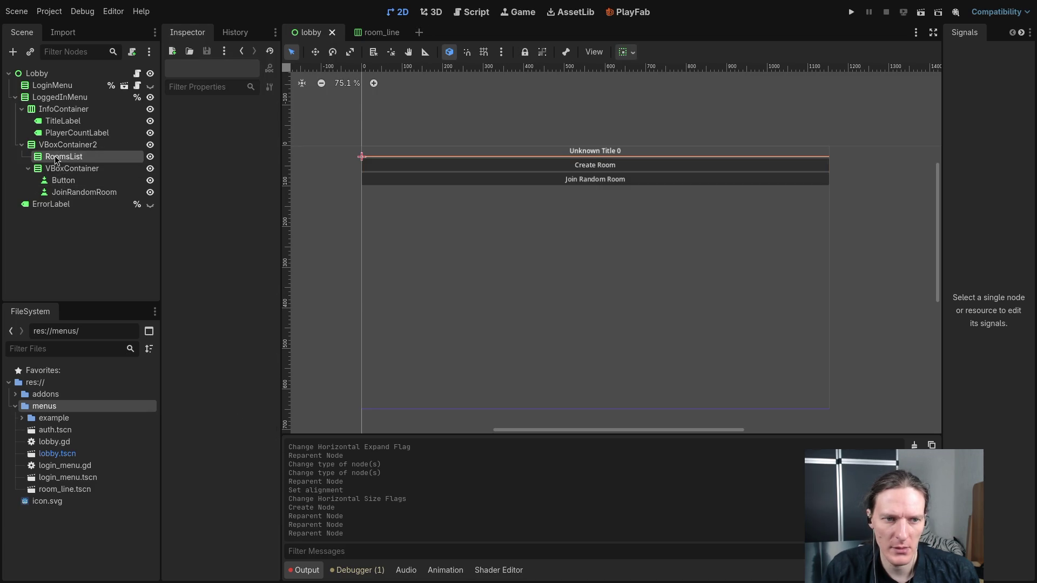
Change VBoxContainer2's type to HBoxContainer, keeping its name
{"action": "left_click", "coordinate": [56, 156]}
{"action": "left_click", "coordinate": [63, 144]}
{"action": "right_click", "coordinate": [63, 144]}
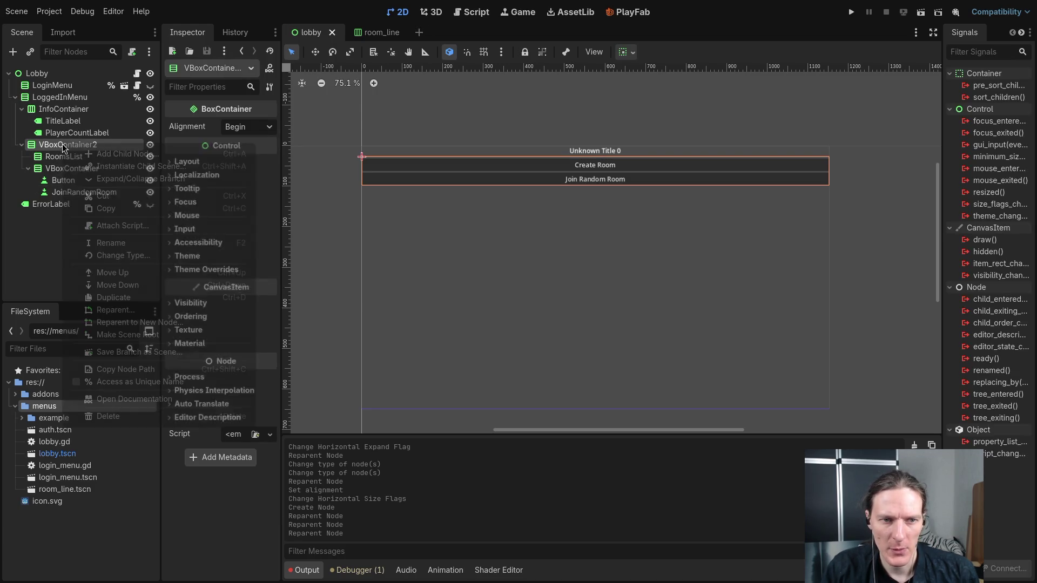
{"action": "left_click", "coordinate": [121, 255]}
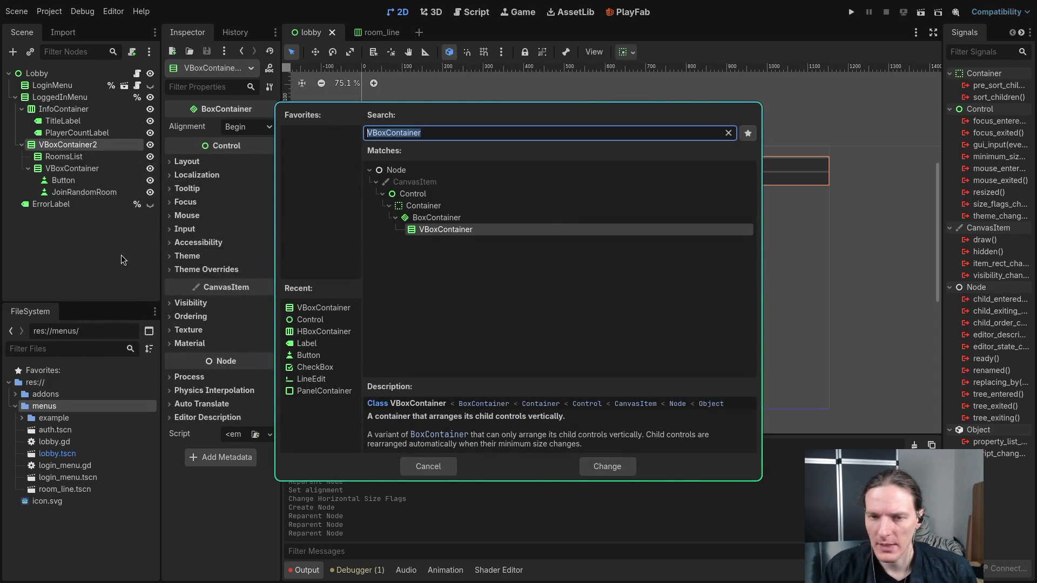
{"action": "type", "text": "h"}
{"action": "key", "text": "BackSpace"}
{"action": "type", "text": "hb"}
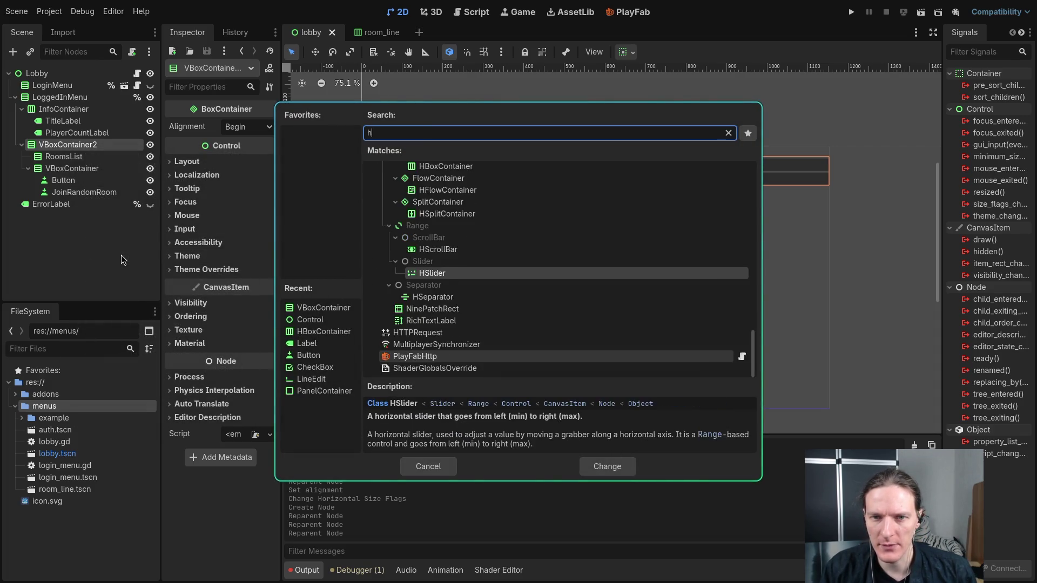
{"action": "key", "text": "Return"}
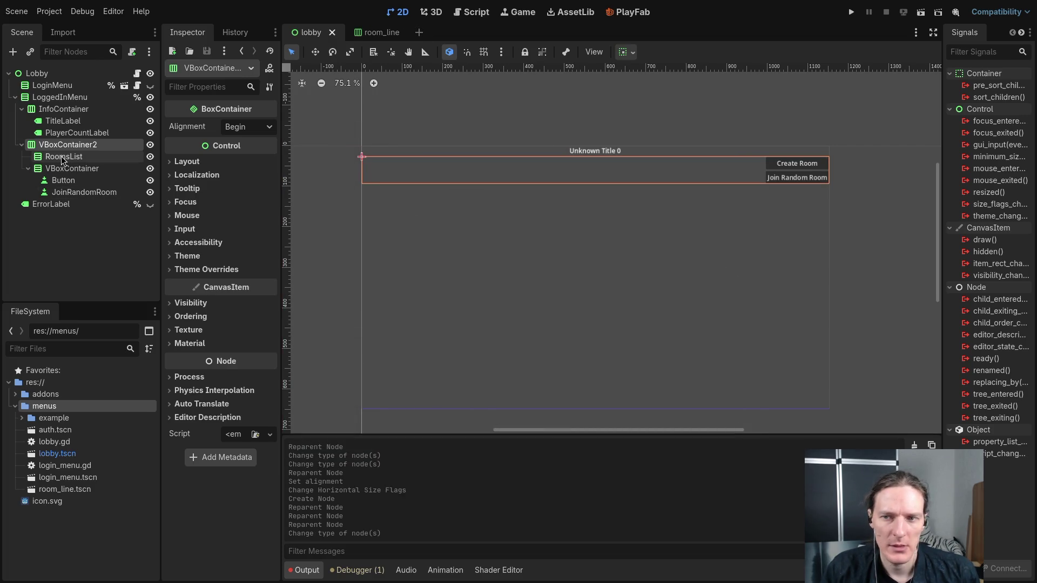
{"action": "double_click", "coordinate": [64, 145]}
{"action": "key", "text": "Escape"}
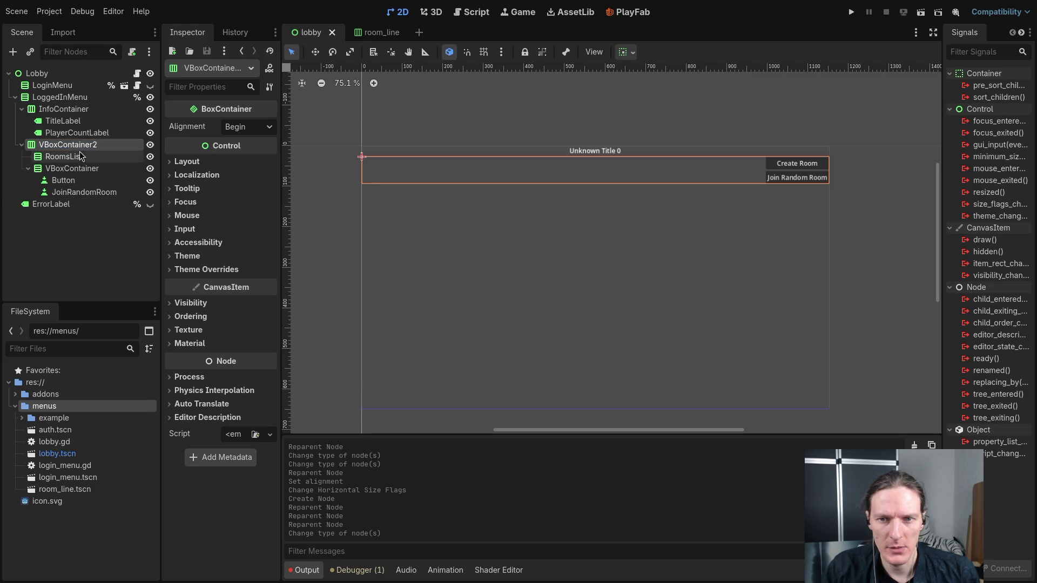
Set VBoxContainer2 to fill and expand vertically, then save the lobby scene
{"action": "left_click", "coordinate": [633, 52]}
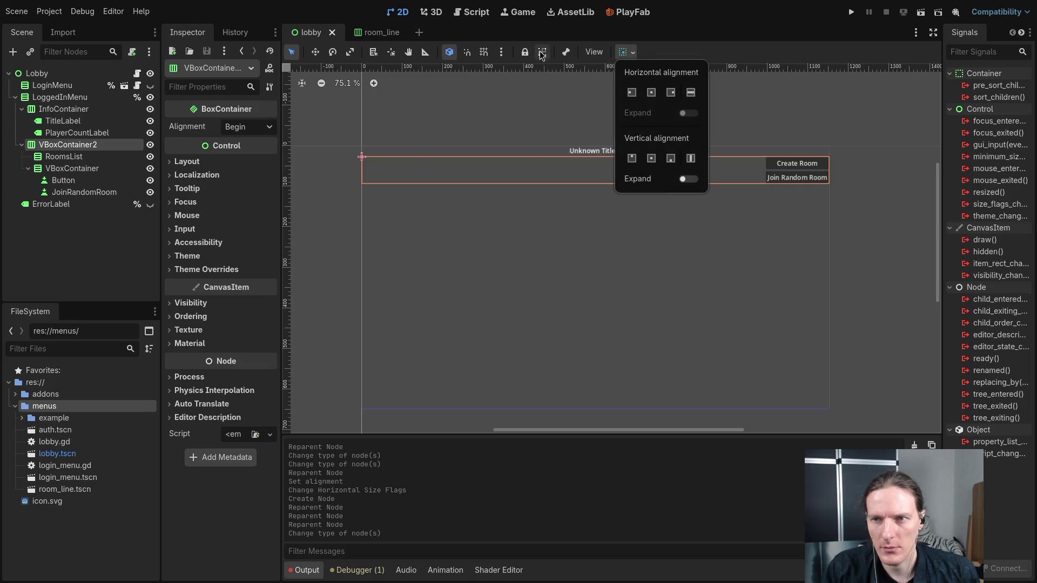
{"action": "left_click", "coordinate": [687, 159]}
{"action": "left_click", "coordinate": [688, 179]}
{"action": "key", "text": "ctrl+s"}
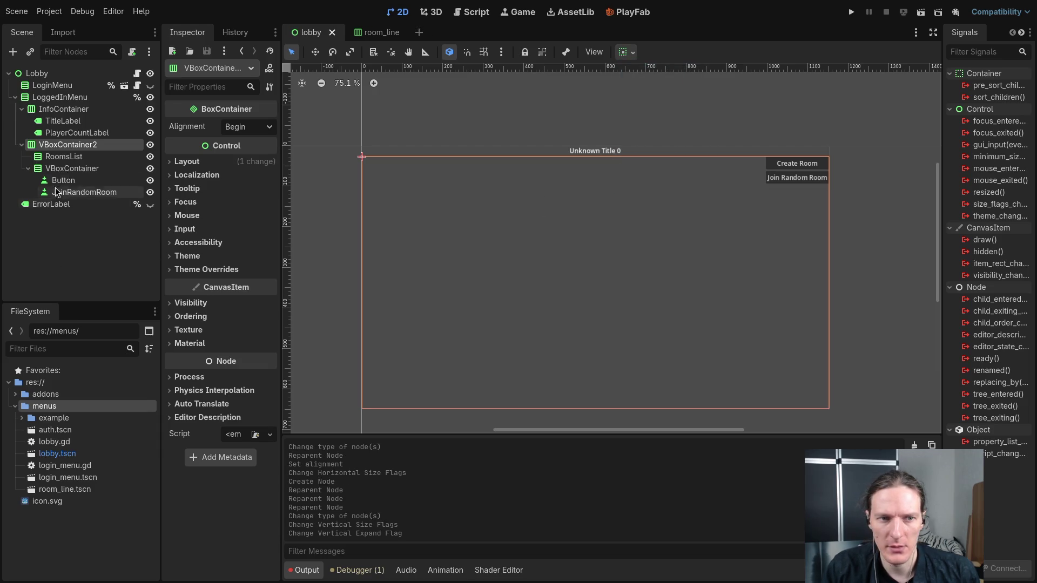
Set the button column's Alignment to End so Create Room and Join Random Room sit bottom-right, and save
{"action": "left_click", "coordinate": [57, 156]}
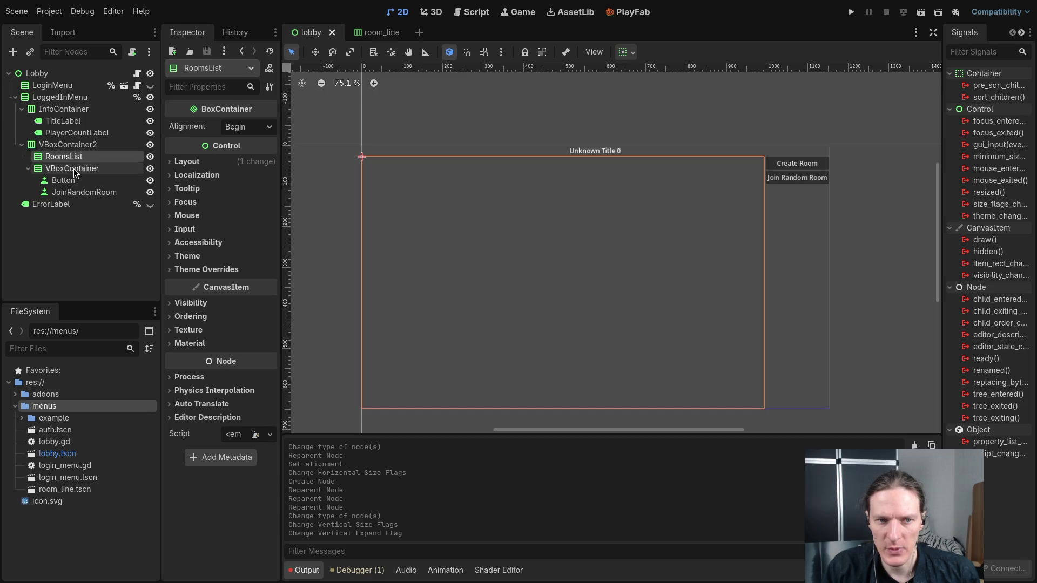
{"action": "left_click", "coordinate": [73, 170]}
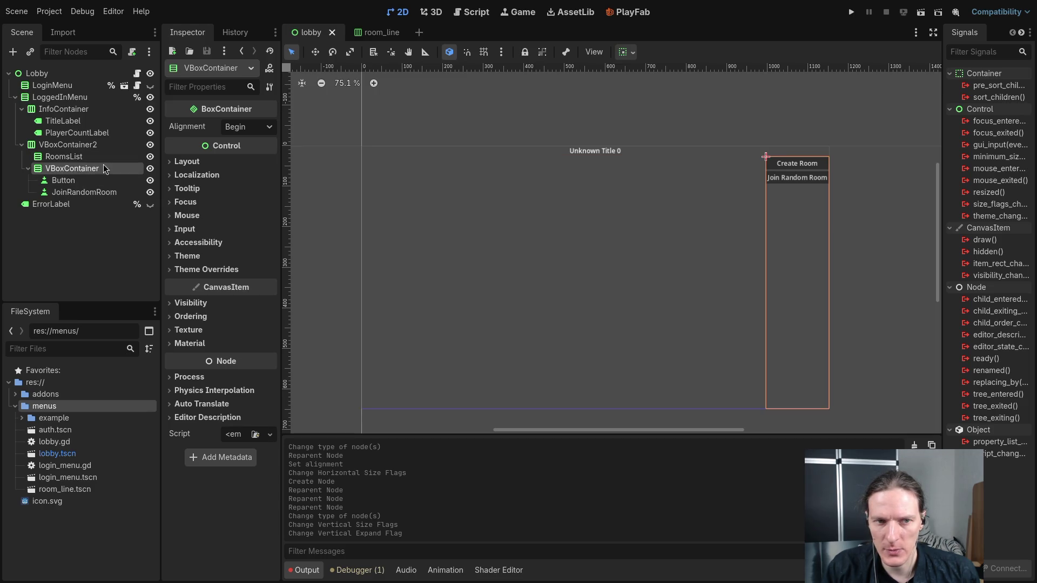
{"action": "left_click", "coordinate": [261, 132]}
{"action": "left_click", "coordinate": [240, 155]}
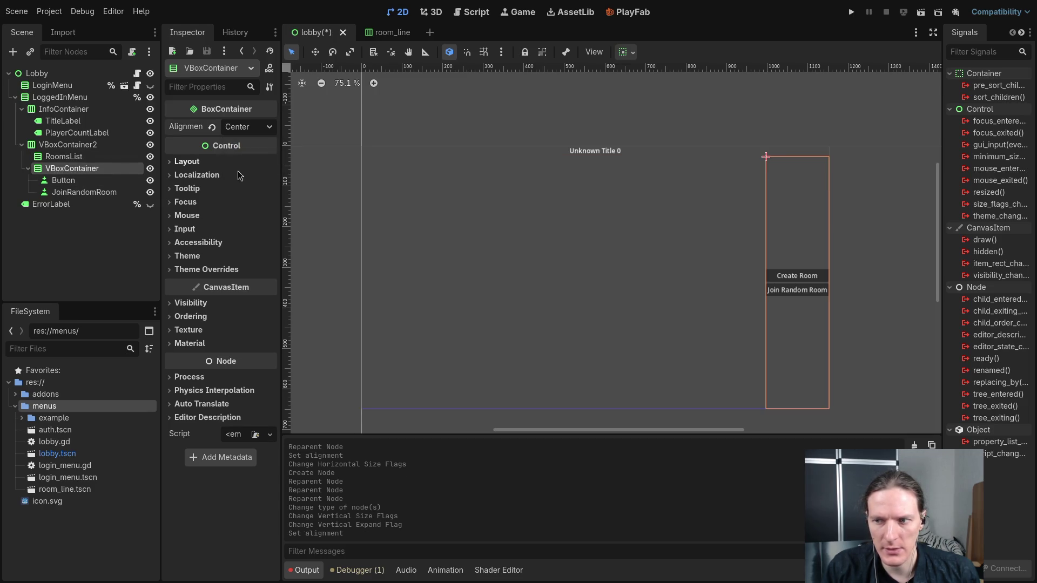
{"action": "left_click", "coordinate": [88, 253]}
{"action": "key", "text": "ctrl+s"}
{"action": "left_click", "coordinate": [71, 169]}
{"action": "left_click", "coordinate": [248, 126]}
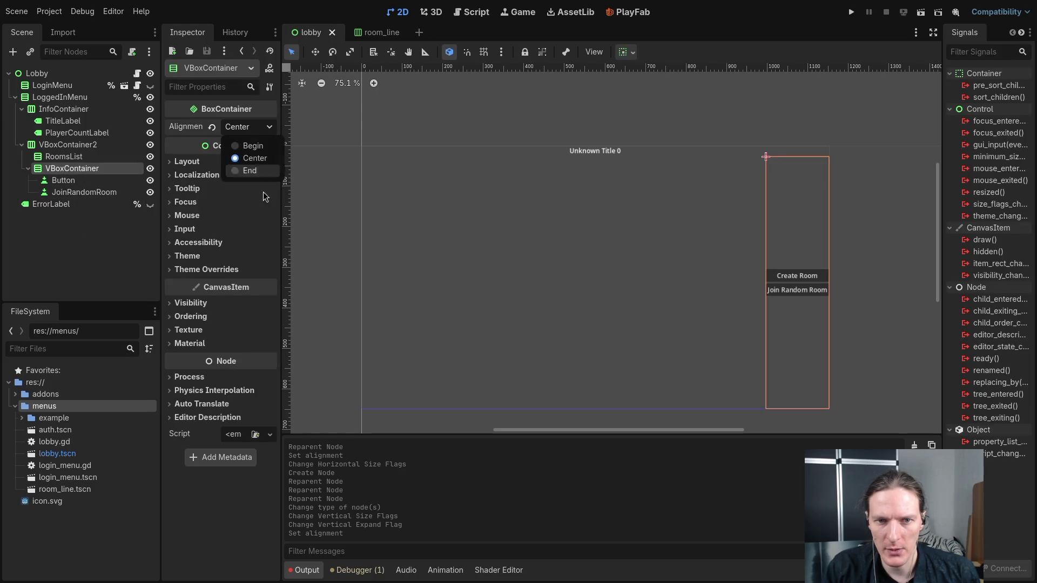
{"action": "left_click", "coordinate": [249, 170]}
{"action": "left_click", "coordinate": [67, 273]}
{"action": "key", "text": "ctrl+s"}
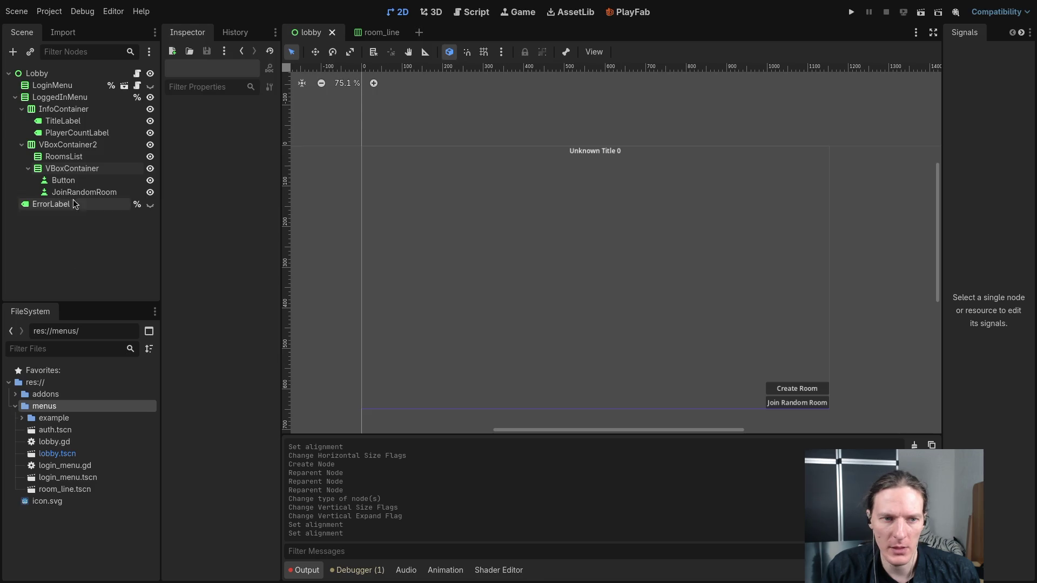
{"action": "left_click", "coordinate": [64, 192]}
{"action": "left_click", "coordinate": [70, 169]}
{"action": "left_click", "coordinate": [64, 180]}
Rename Button to CreateRoom, make CreateRoom and JoinRandomRoom unique-name accessible, and save
{"action": "double_click", "coordinate": [64, 180]}
{"action": "type", "text": "CreateRoo"}
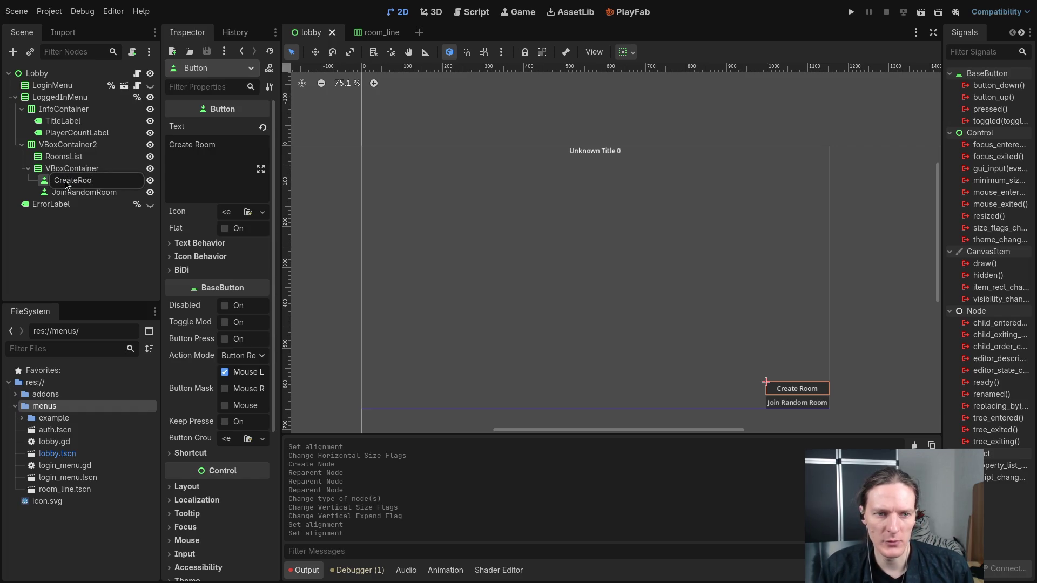
{"action": "type", "text": "m"}
{"action": "key", "text": "Return"}
{"action": "right_click", "coordinate": [64, 181]}
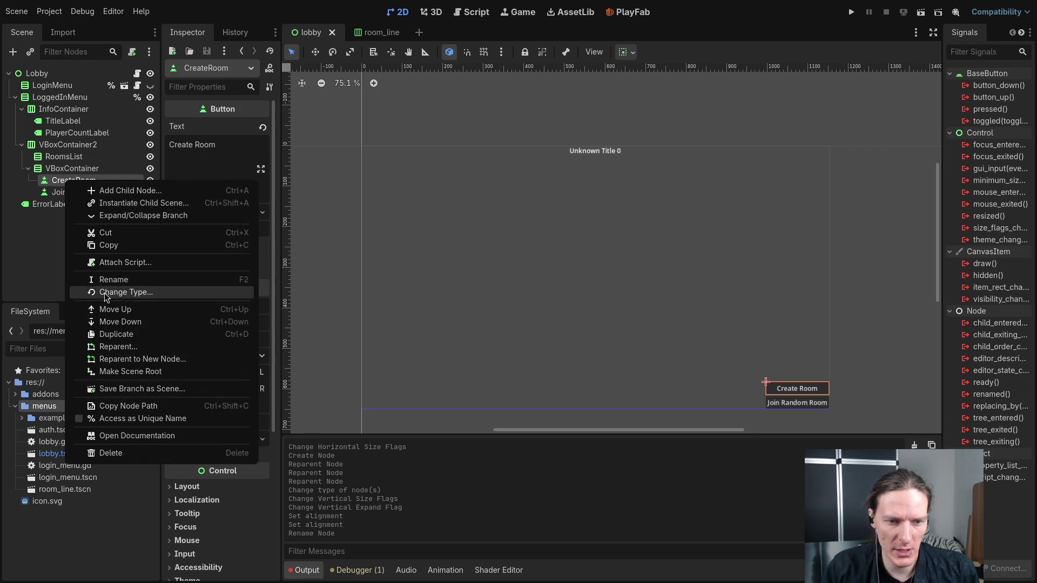
{"action": "left_click", "coordinate": [115, 416]}
{"action": "left_click", "coordinate": [70, 193]}
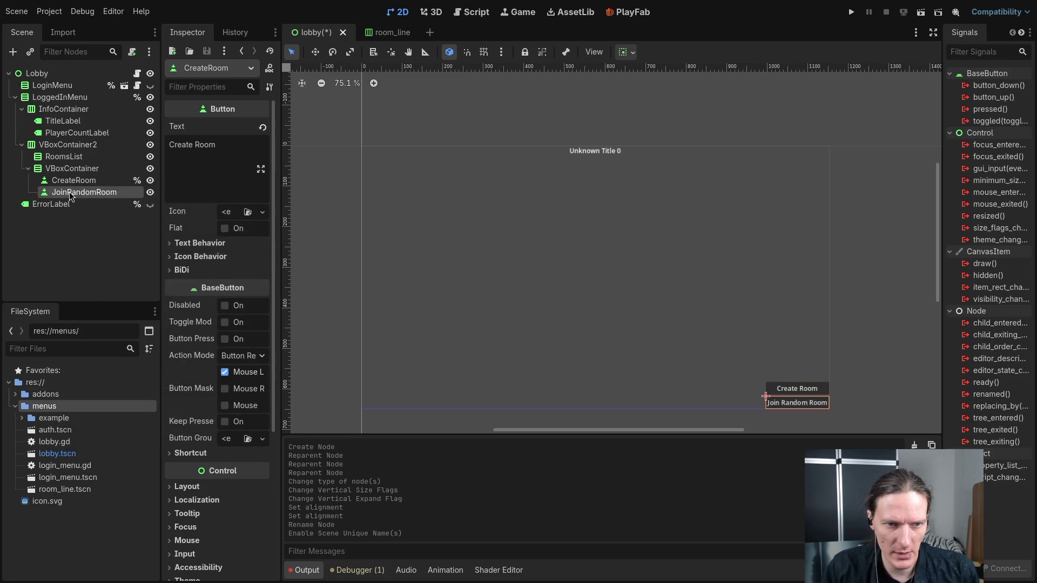
{"action": "right_click", "coordinate": [70, 194]}
{"action": "left_click", "coordinate": [114, 432]}
{"action": "key", "text": "ctrl+s"}
Make RoomsList, PlayerCountLabel and TitleLabel accessible by unique name, and save
{"action": "left_click", "coordinate": [59, 158]}
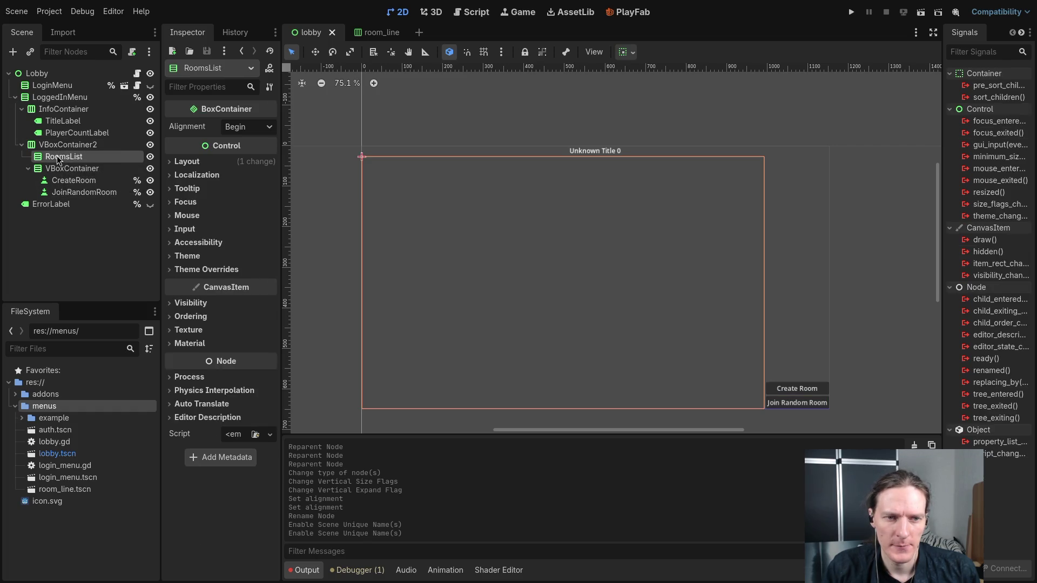
{"action": "right_click", "coordinate": [59, 157]}
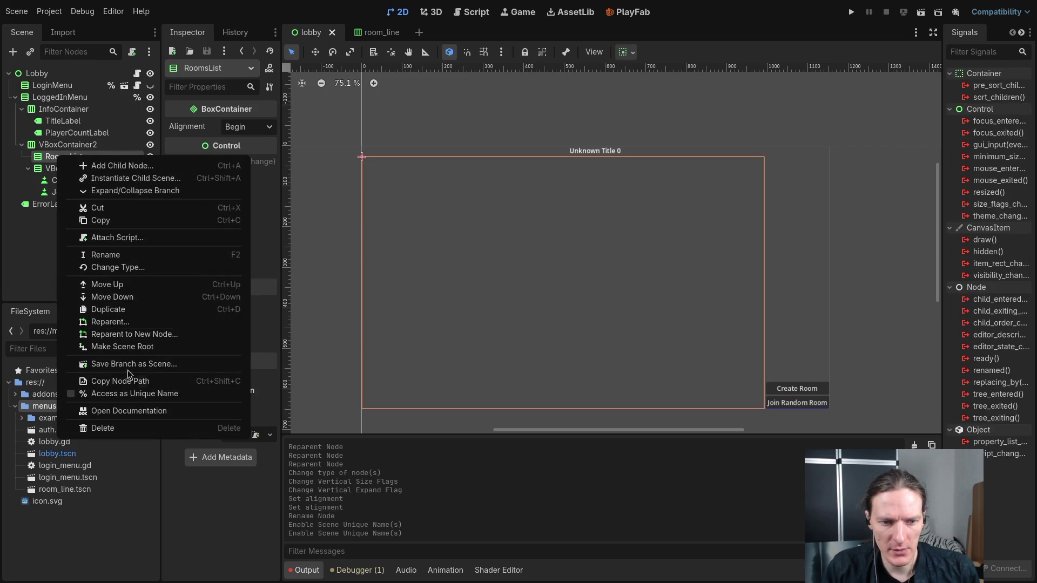
{"action": "left_click", "coordinate": [123, 399]}
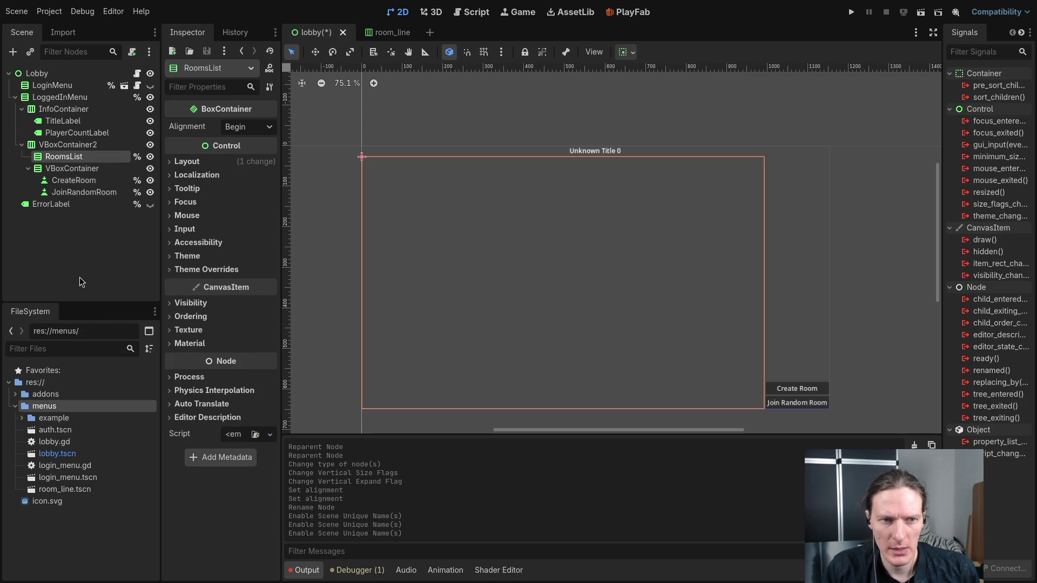
{"action": "right_click", "coordinate": [63, 132]}
{"action": "left_click", "coordinate": [125, 368]}
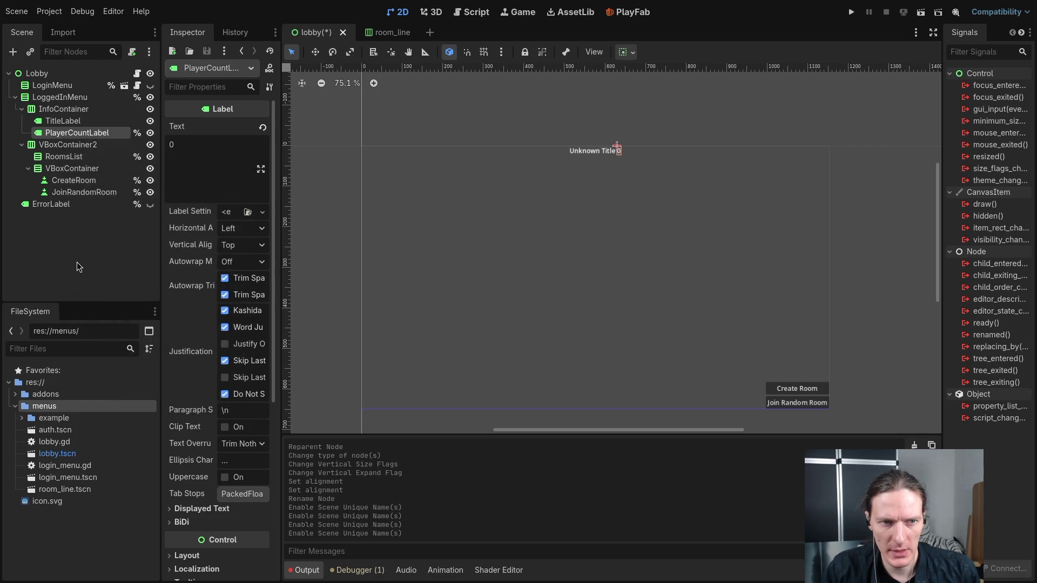
{"action": "right_click", "coordinate": [67, 121]}
{"action": "left_click", "coordinate": [110, 360]}
{"action": "key", "text": "ctrl+s"}
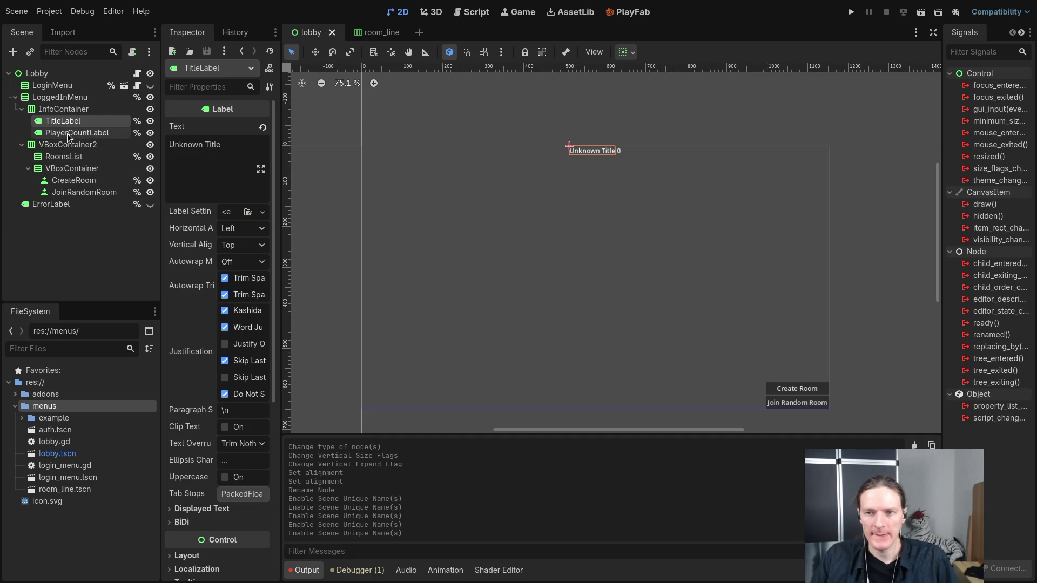
Add a Label under InfoContainer above TitleLabel with the text 'Unknown Player'
{"action": "right_click", "coordinate": [62, 111]}
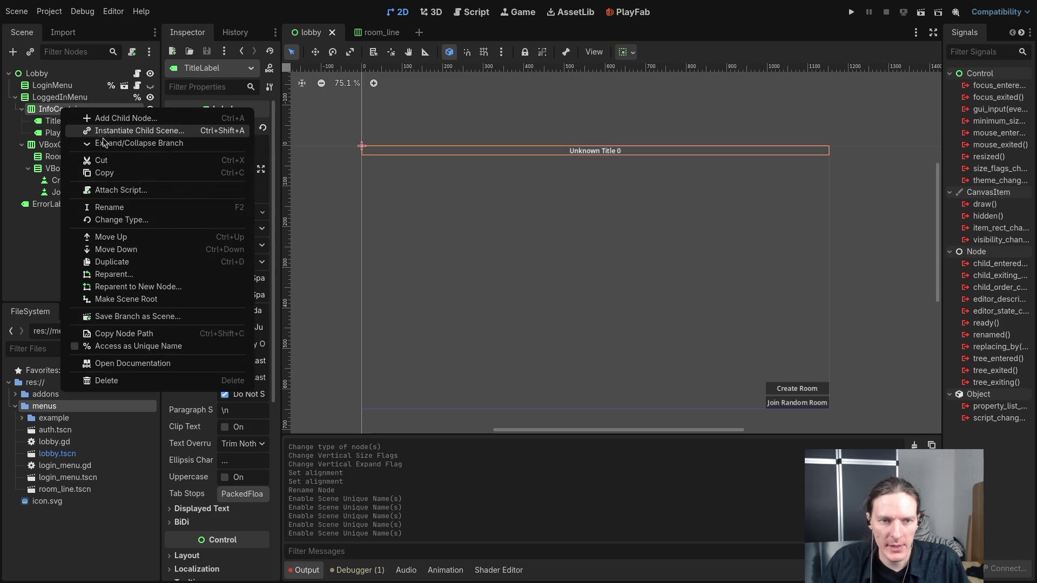
{"action": "left_click", "coordinate": [104, 119]}
{"action": "type", "text": "labe"}
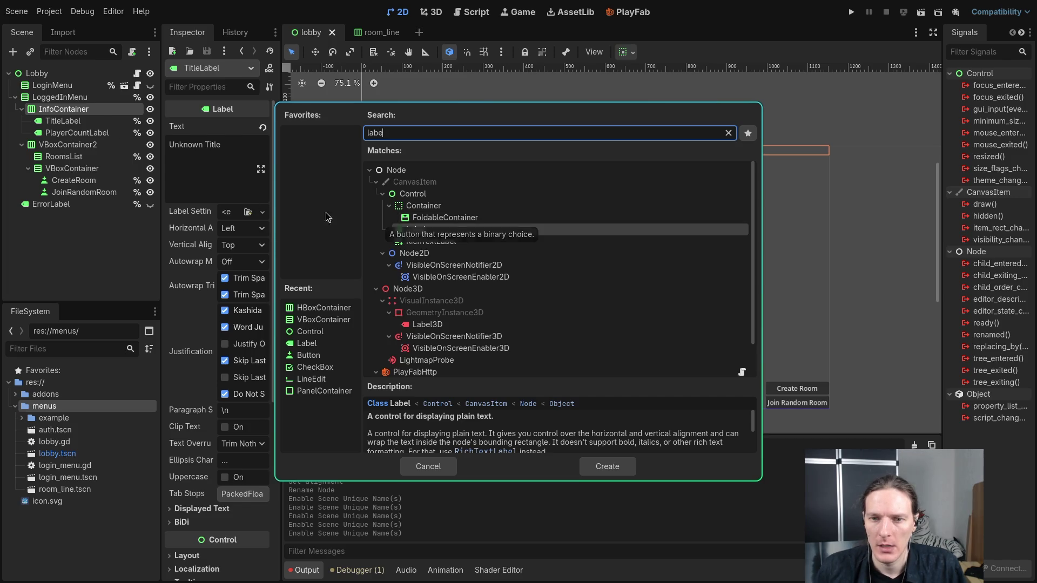
{"action": "key", "text": "Return"}
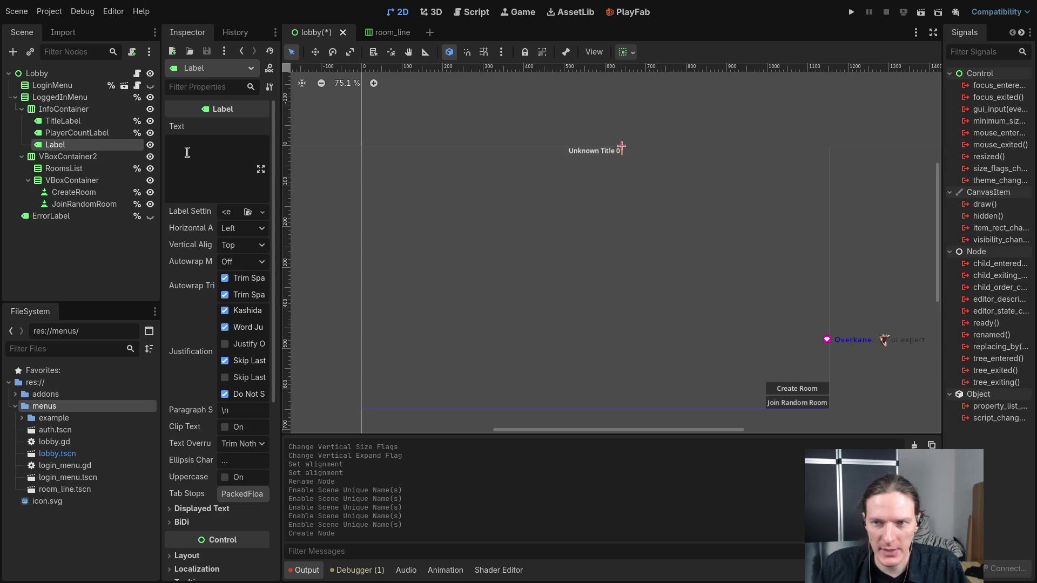
{"action": "left_click_drag", "start_coordinate": [70, 145], "coordinate": [59, 117]}
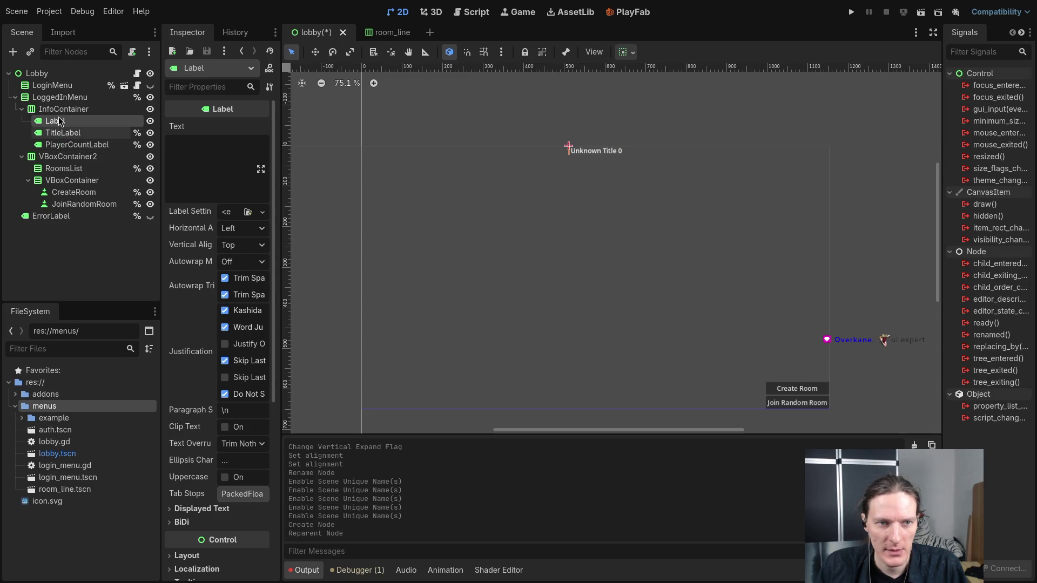
{"action": "left_click", "coordinate": [203, 161]}
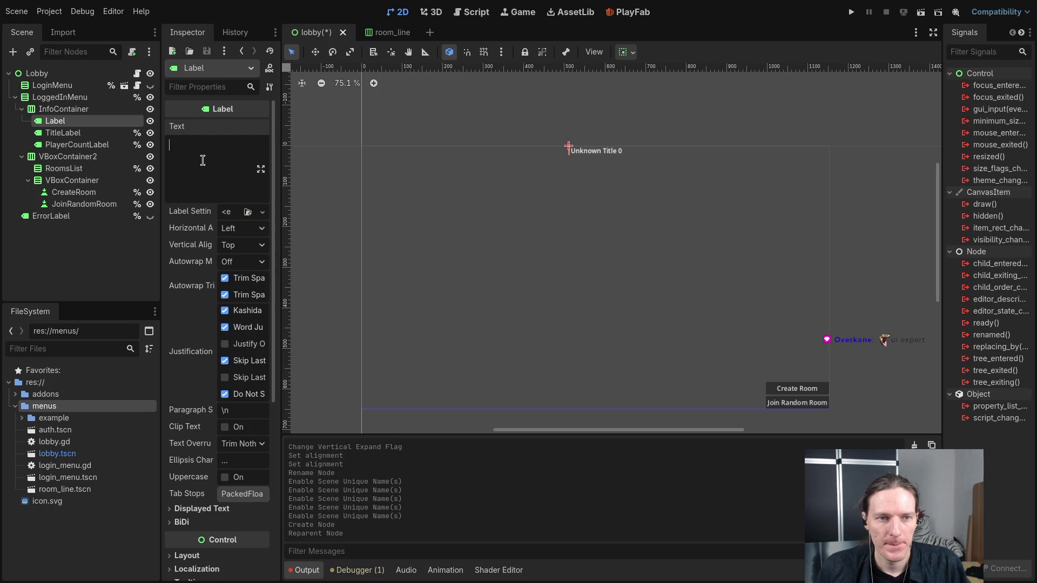
{"action": "type", "text": "Unkn"}
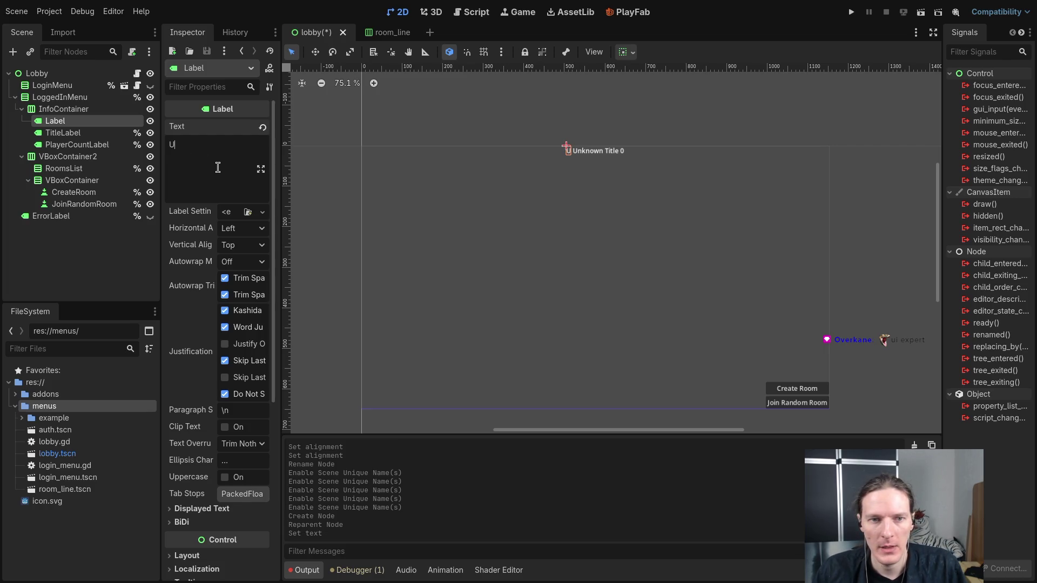
{"action": "type", "text": "own "}
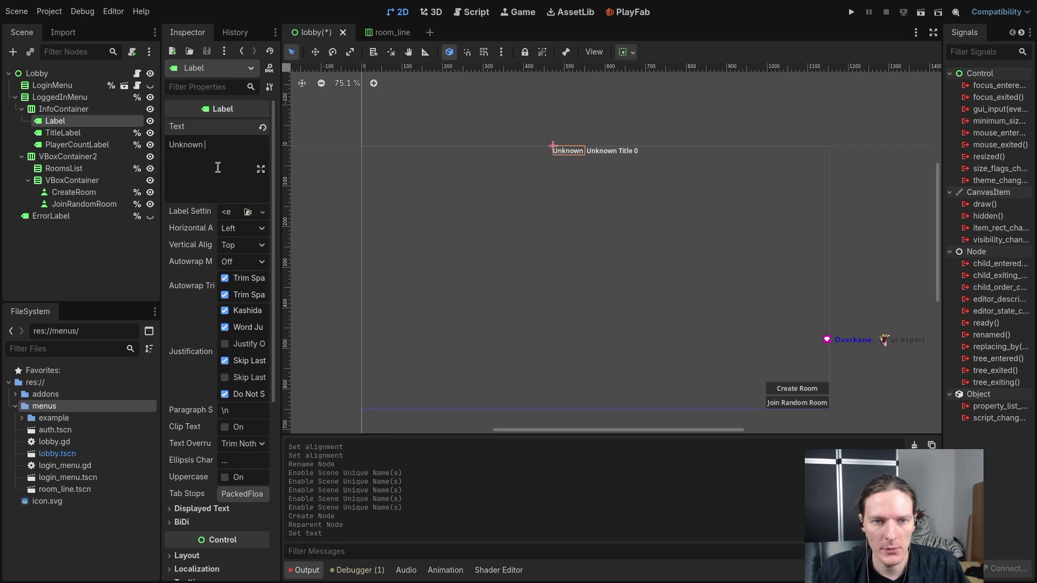
{"action": "type", "text": "Player"}
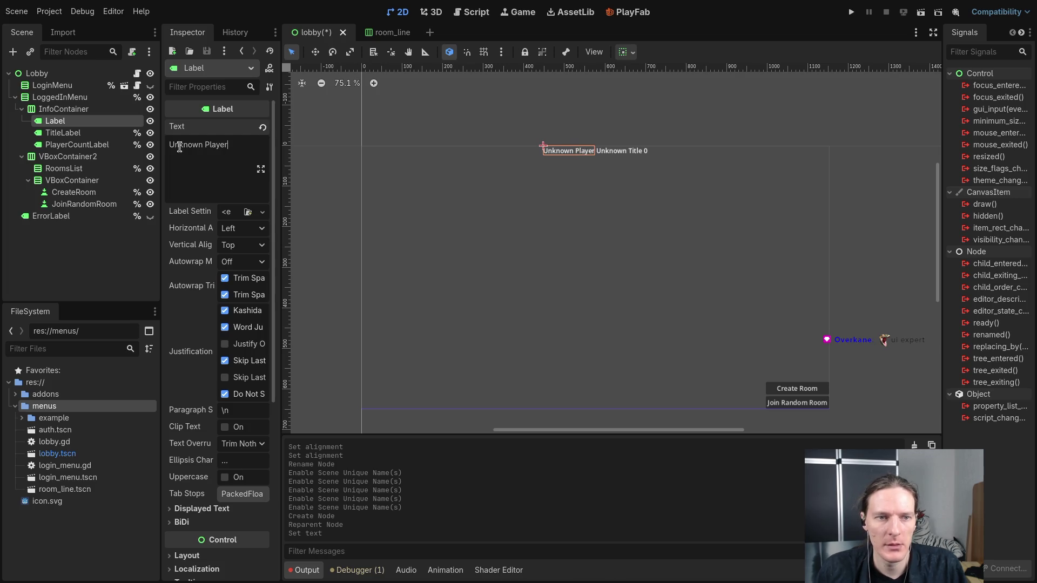
Rename the new Label to PlayerNameLabel and save the lobby scene
{"action": "double_click", "coordinate": [84, 121]}
{"action": "key", "text": "Home"}
{"action": "type", "text": "Player"}
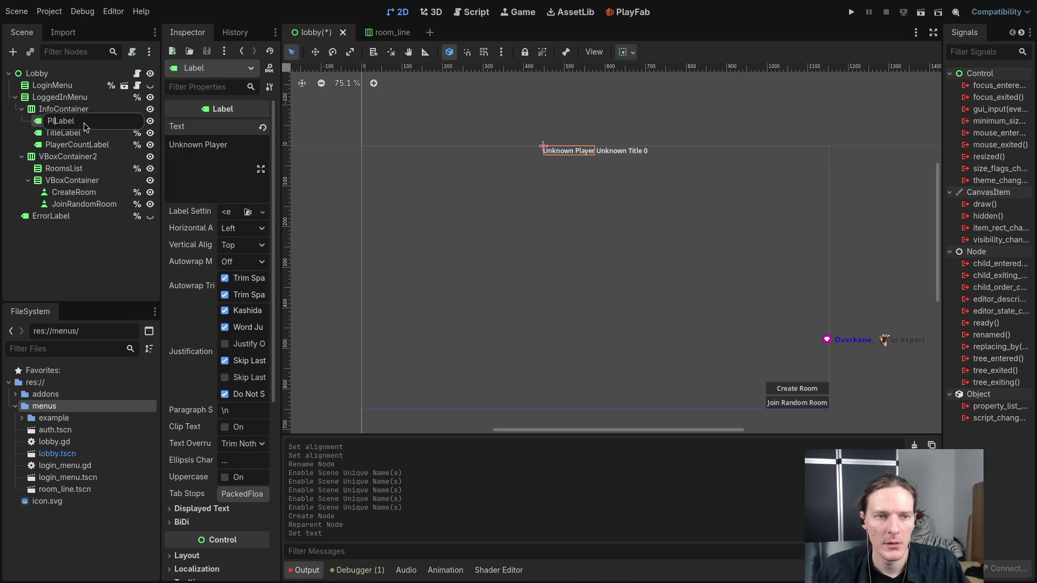
{"action": "type", "text": "Name"}
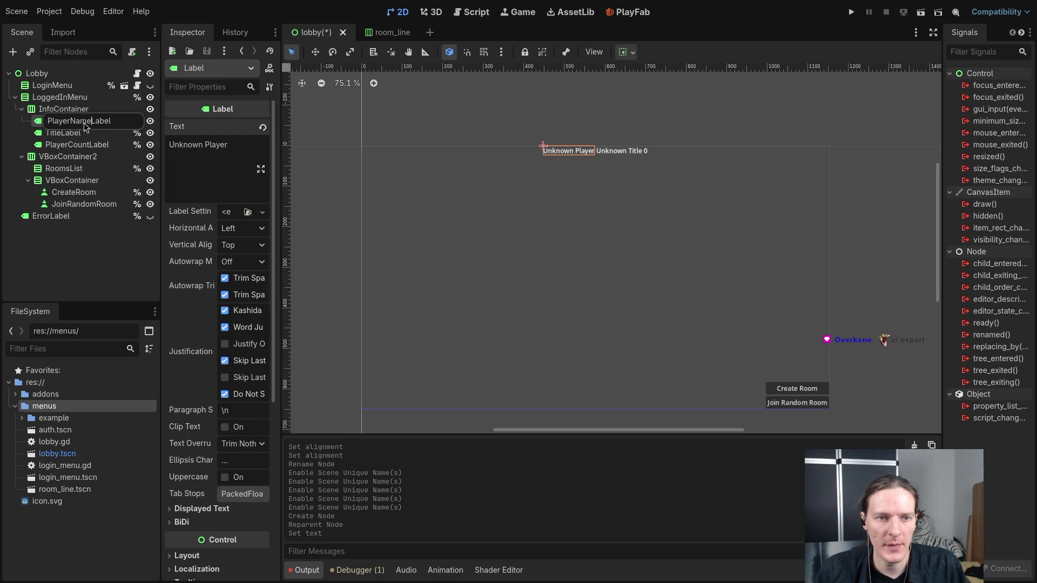
{"action": "key", "text": "Escape"}
{"action": "key", "text": "ctrl+s"}
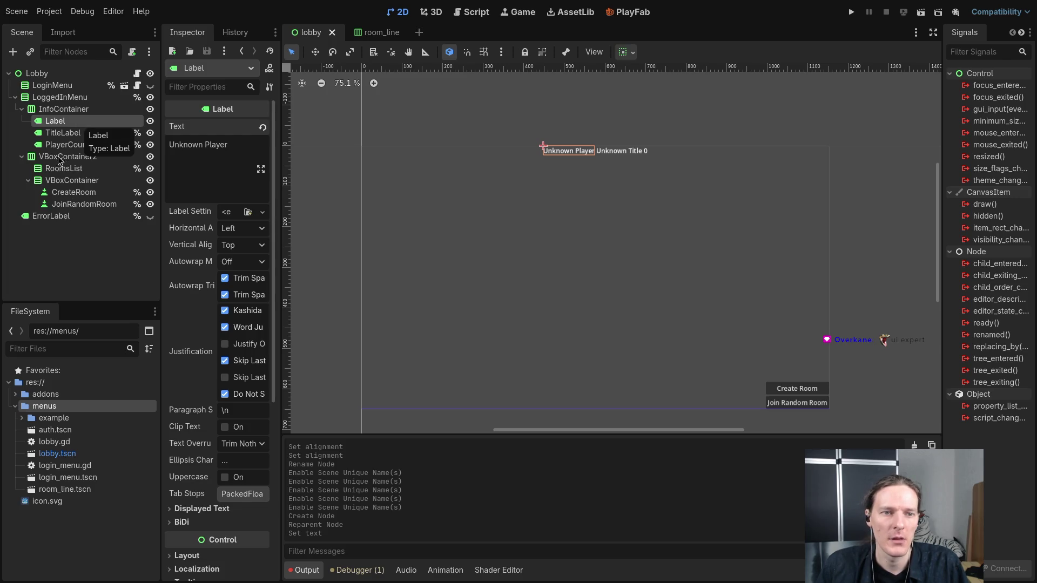
{"action": "left_click", "coordinate": [60, 158]}
{"action": "left_click", "coordinate": [66, 121]}
{"action": "key", "text": "F2"}
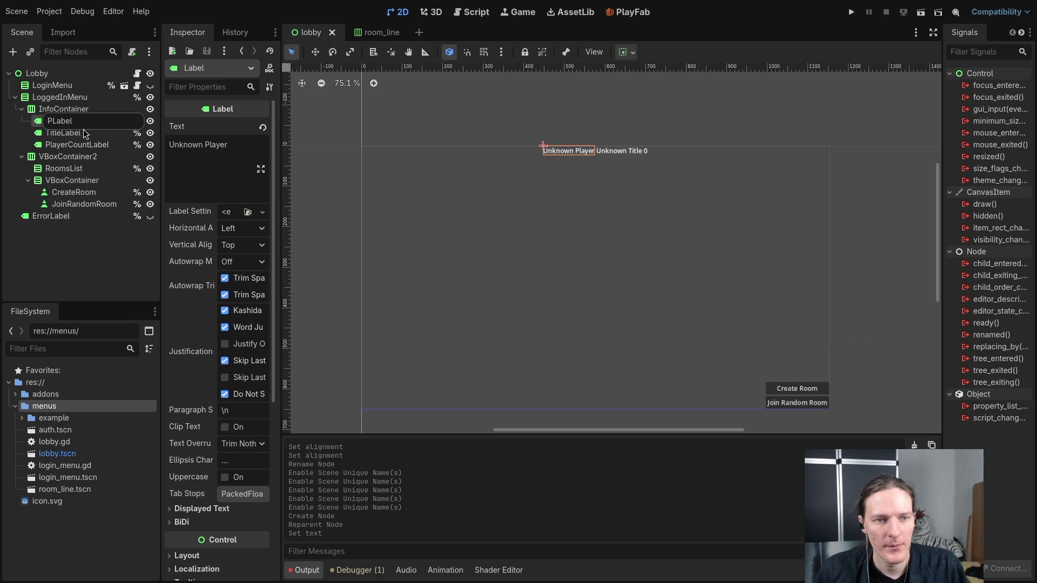
{"action": "type", "text": "Name"}
{"action": "key", "text": "Return"}
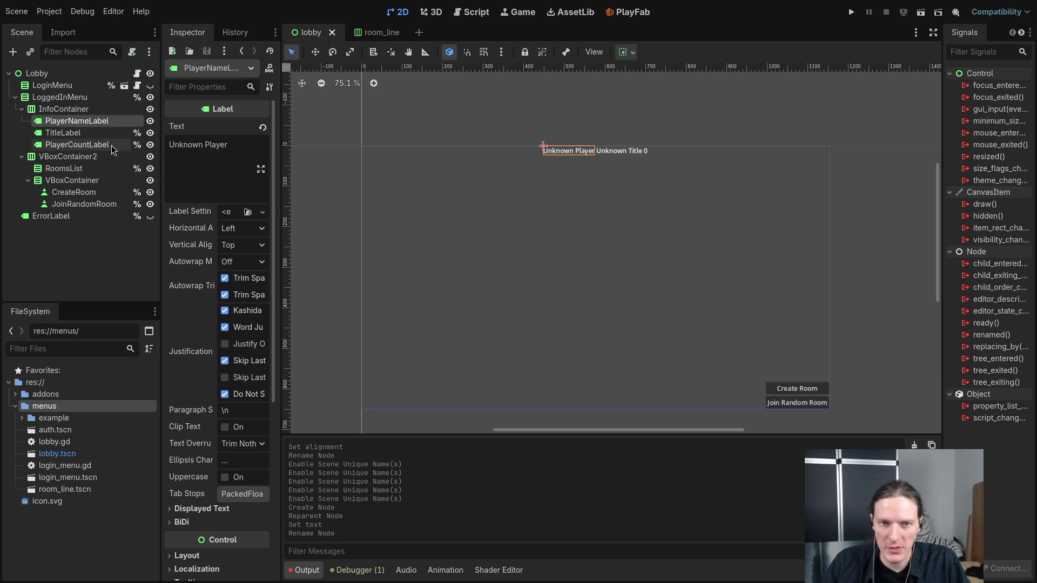
{"action": "left_click", "coordinate": [216, 144]}
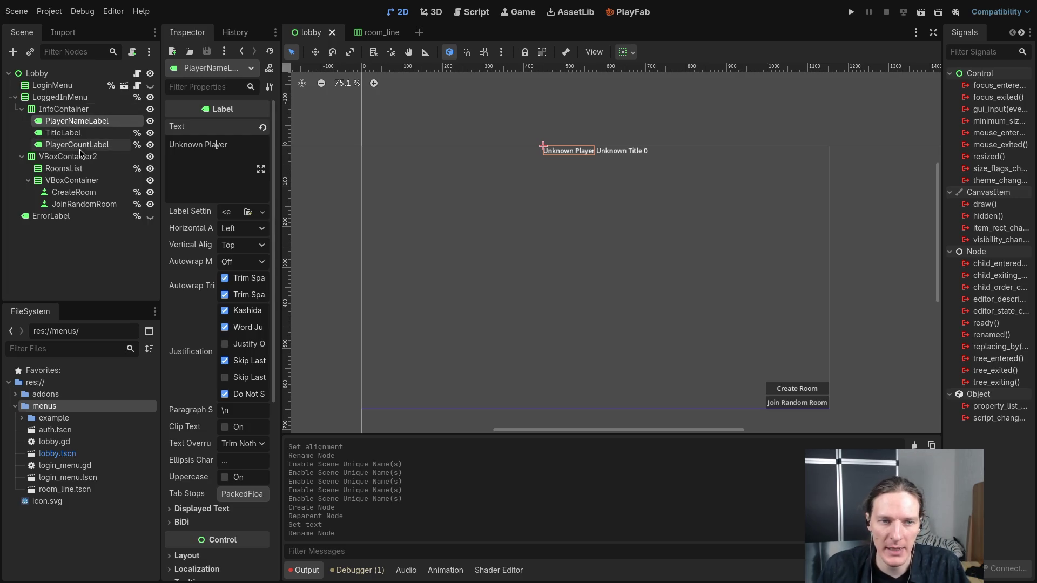
{"action": "left_click", "coordinate": [53, 256]}
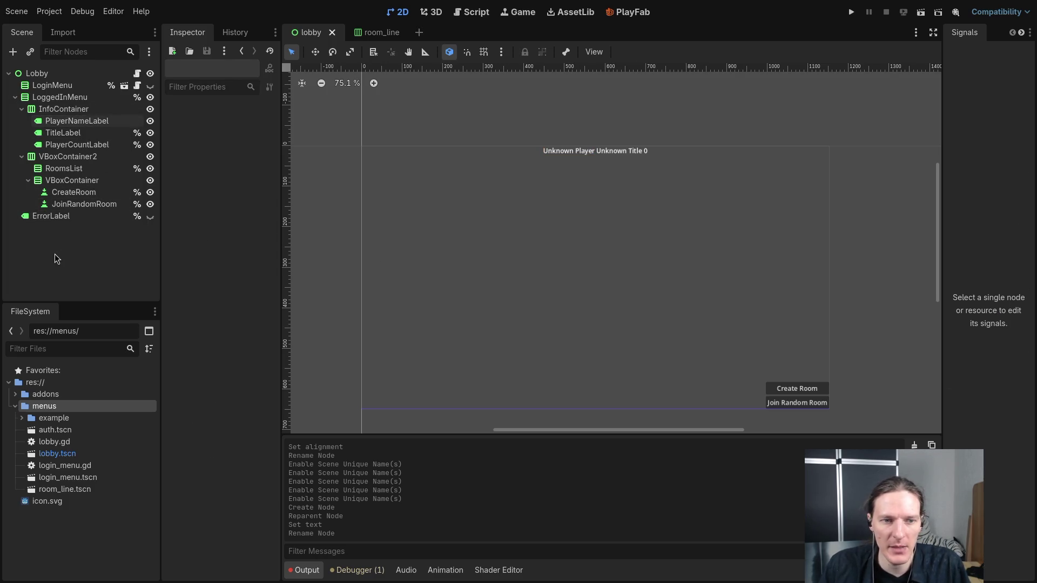
Set PlayerNameLabel to fill and expand horizontally, then save the lobby scene
{"action": "left_click", "coordinate": [55, 121]}
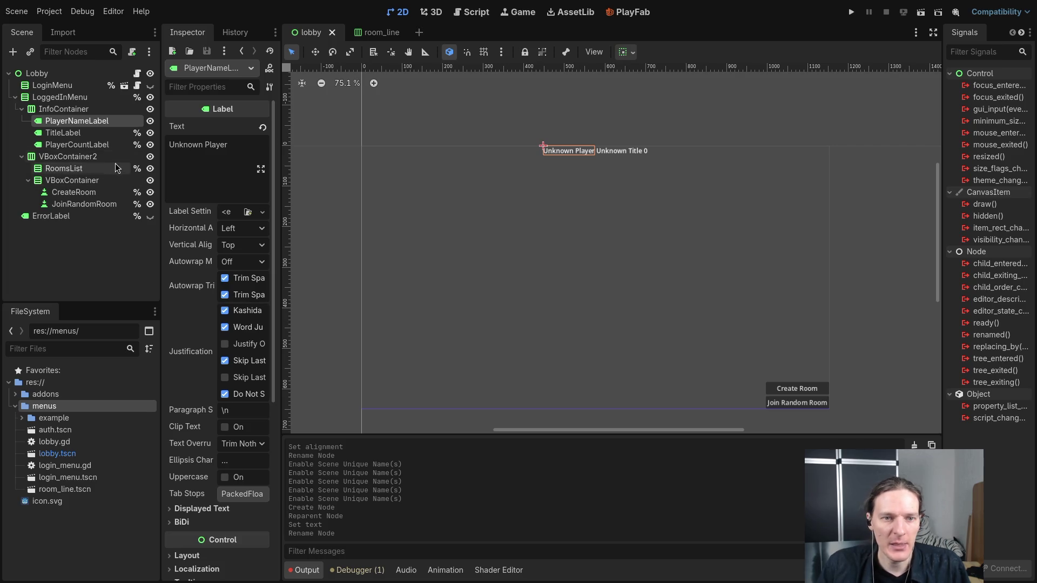
{"action": "left_click", "coordinate": [631, 53]}
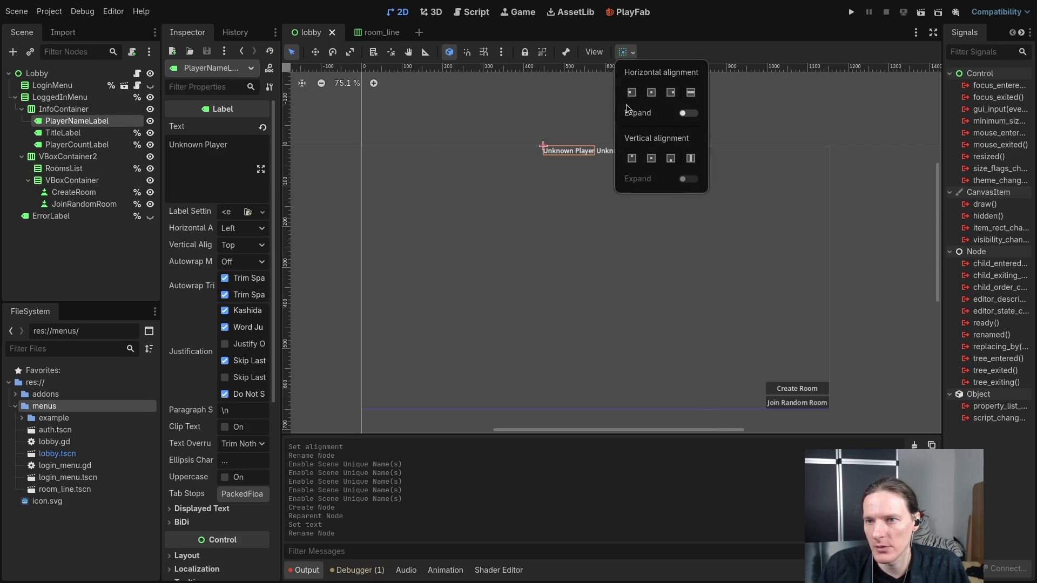
{"action": "left_click", "coordinate": [691, 92]}
{"action": "left_click", "coordinate": [688, 113]}
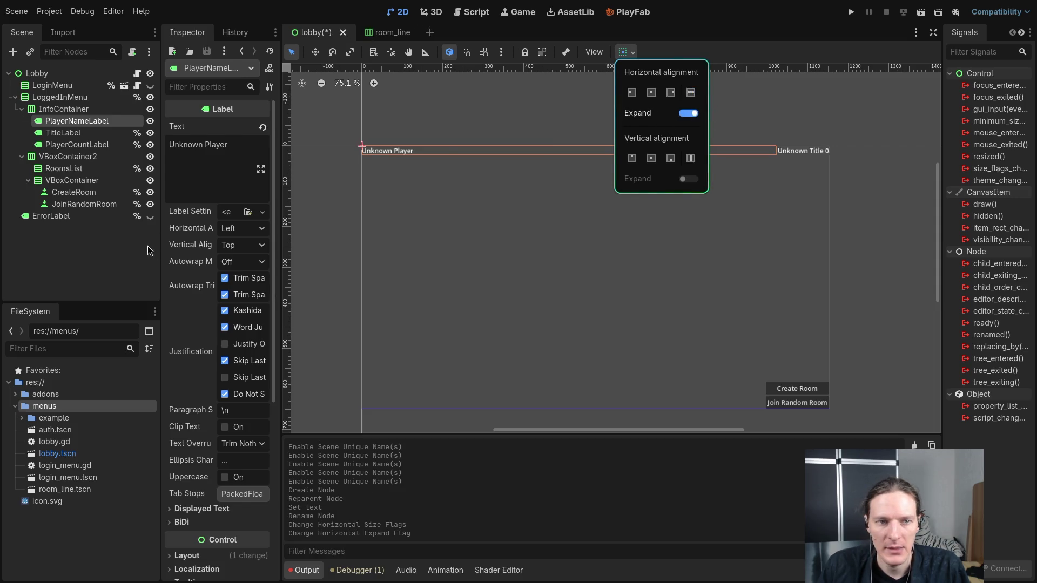
{"action": "left_click", "coordinate": [120, 254]}
{"action": "key", "text": "ctrl+s"}
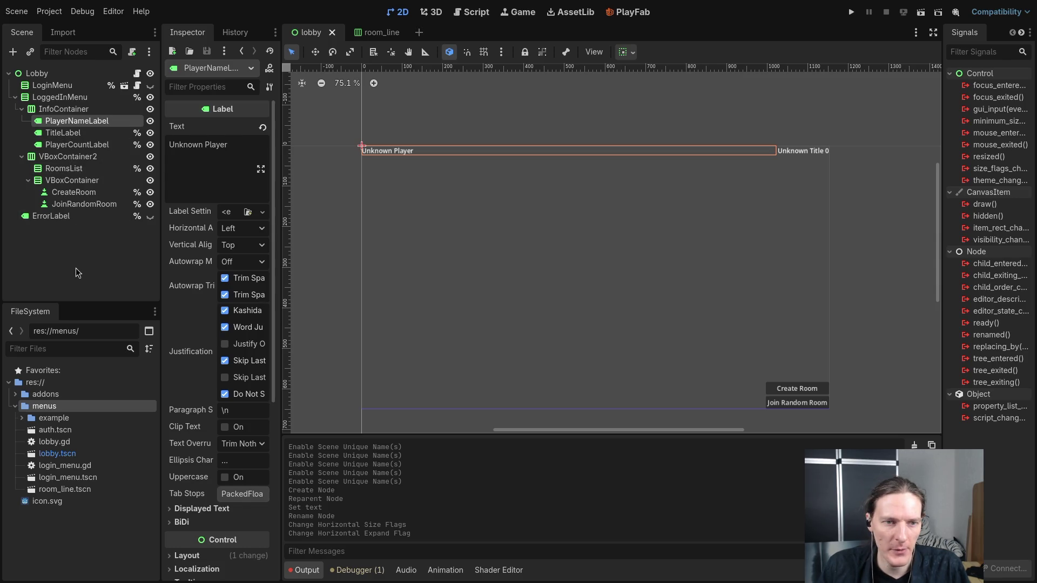
Make PlayerNameLabel accessible by unique name and return to lobby.gd in Neovim
{"action": "right_click", "coordinate": [61, 122]}
{"action": "left_click", "coordinate": [119, 365]}
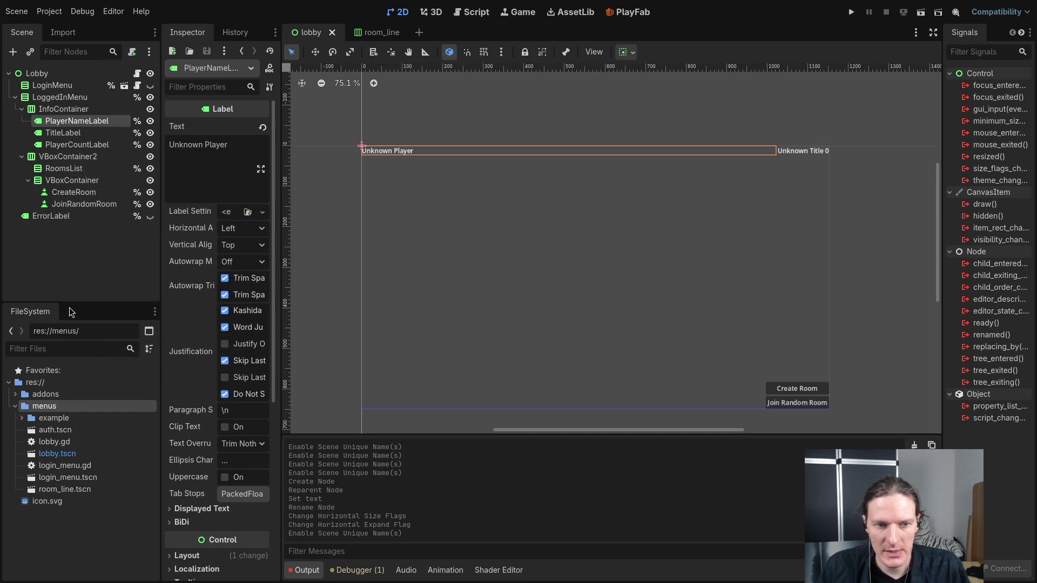
{"action": "key", "text": "alt+Tab"}
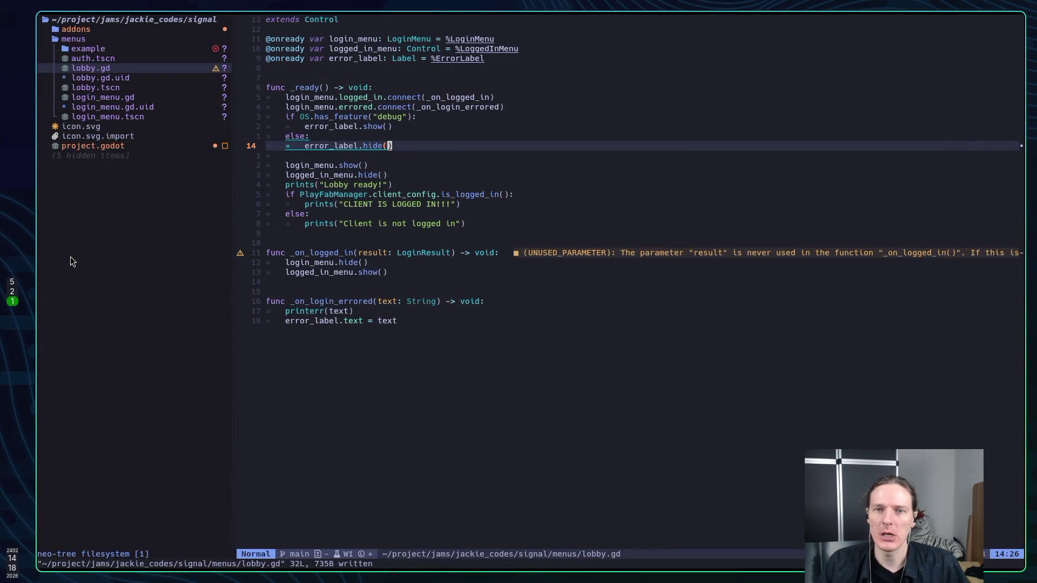
Save all buffers with :wa from the _ready function in lobby.gd
{"action": "key", "text": "k"}
{"action": "key", "text": "k"}
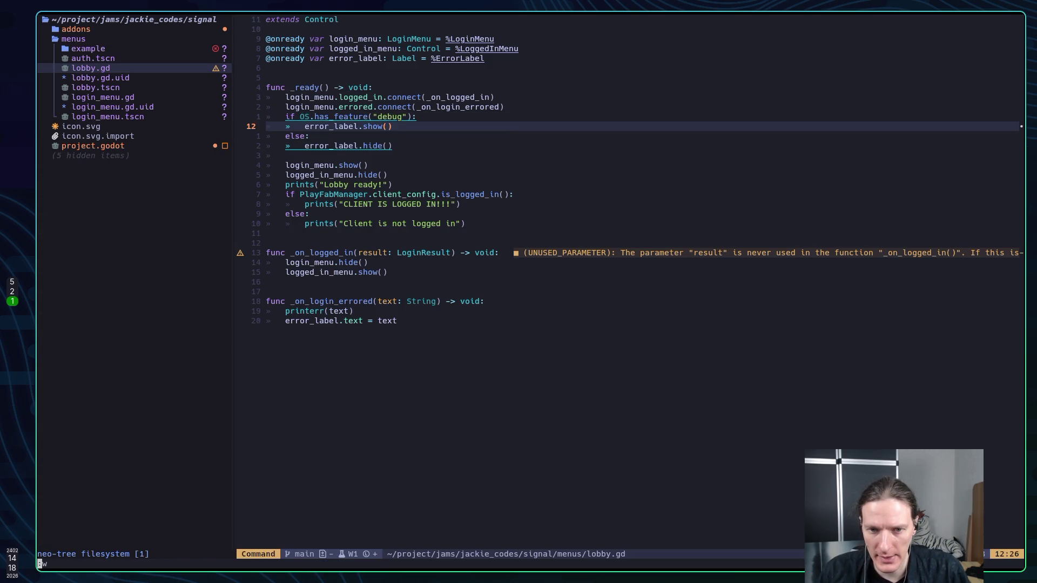
{"action": "key", "text": "j"}
{"action": "key", "text": "j"}
{"action": "key", "text": "j"}
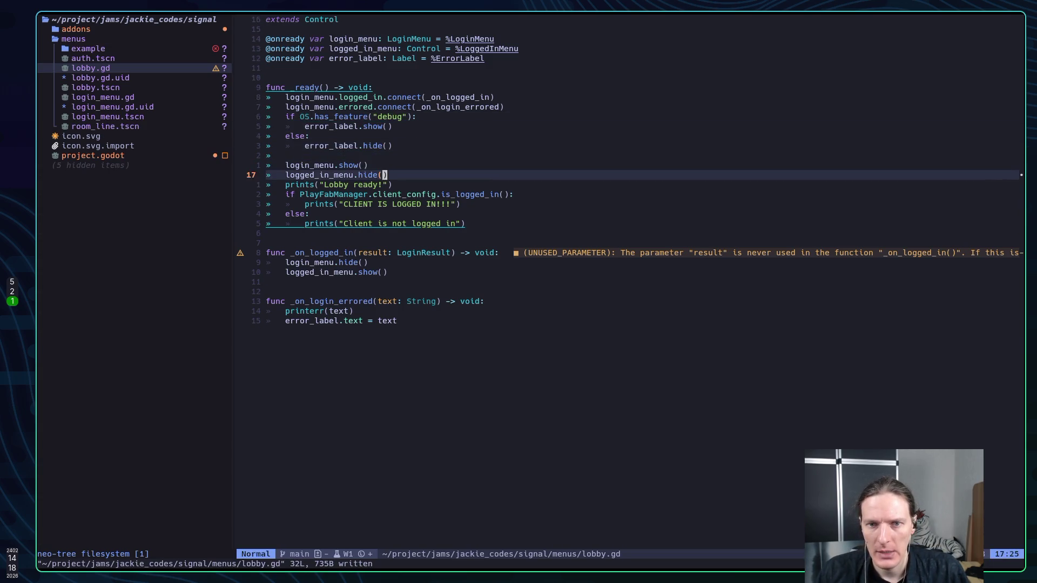
{"action": "type", "text": ":wa"}
{"action": "key", "text": "Return"}
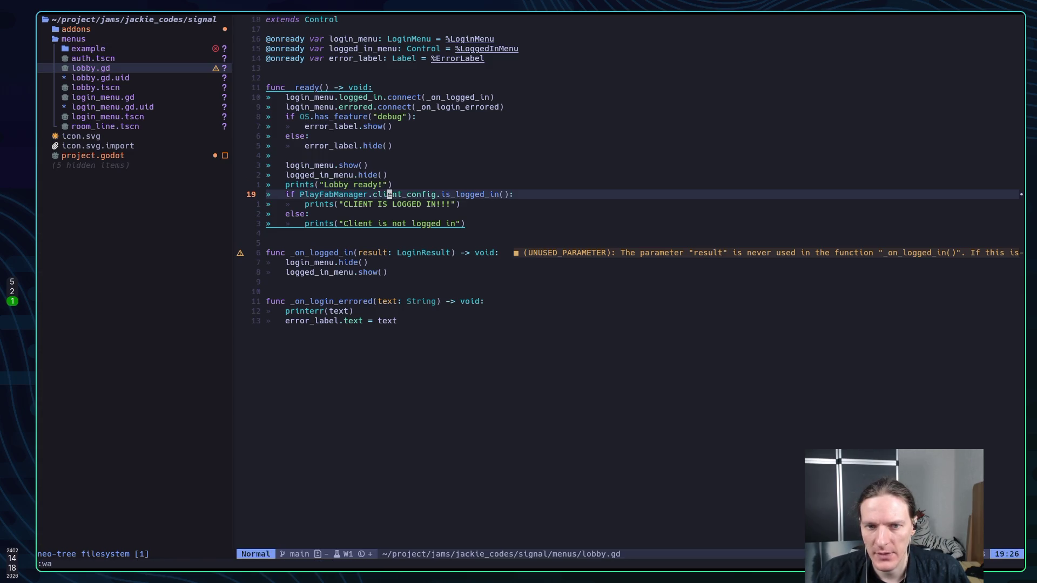
Rewrite the CLIENT IS LOGGED IN message in lowercase ending 'logged in', and save lobby.gd
{"action": "key", "text": "j"}
{"action": "key", "text": "j"}
{"action": "key", "text": "k"}
{"action": "key", "text": "h"}
{"action": "key", "text": "h"}
{"action": "key", "text": "h"}
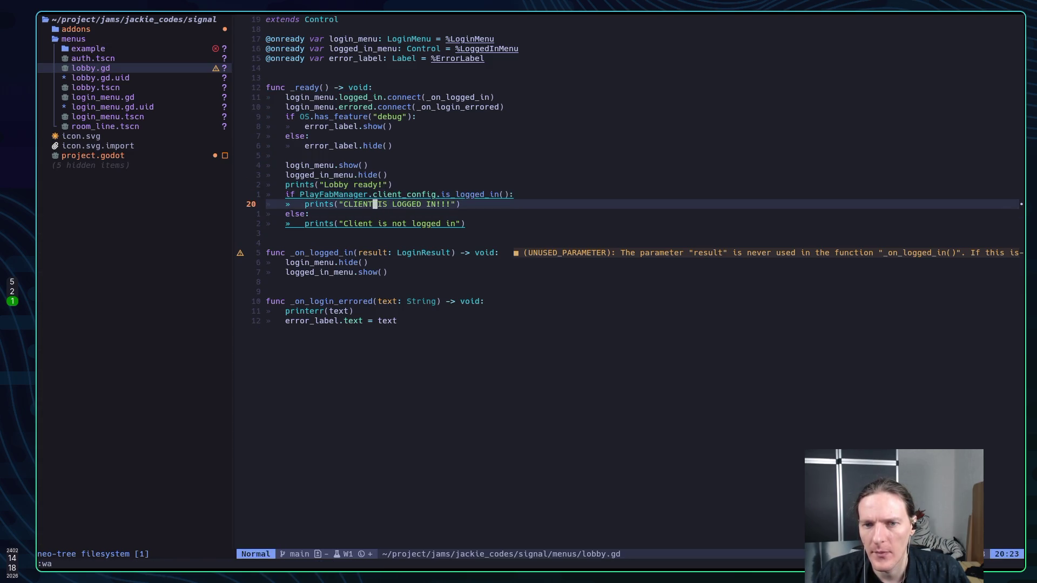
{"action": "key", "text": "h"}
{"action": "key", "text": "h"}
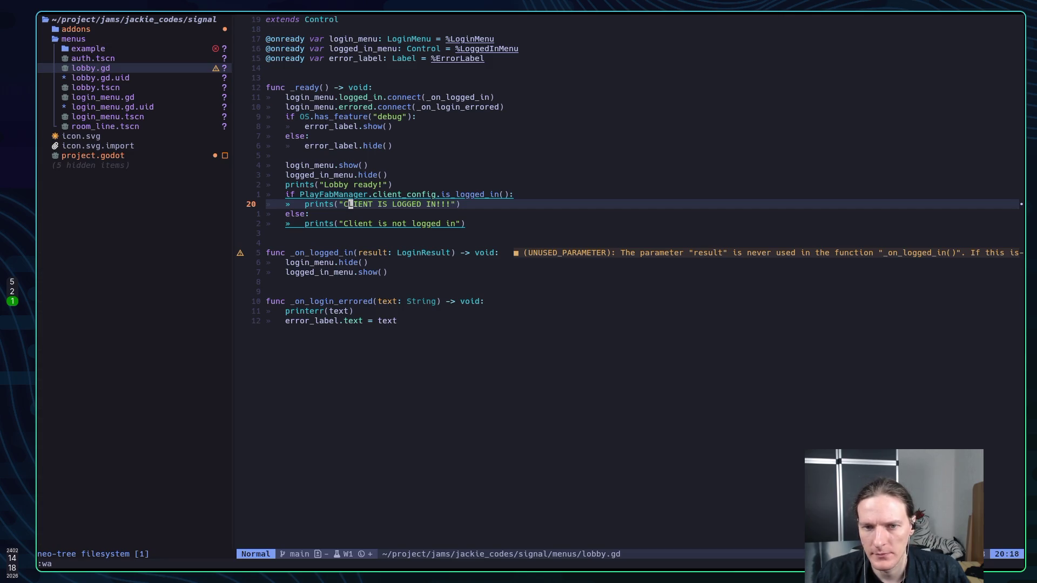
{"action": "type", "text": "cw"}
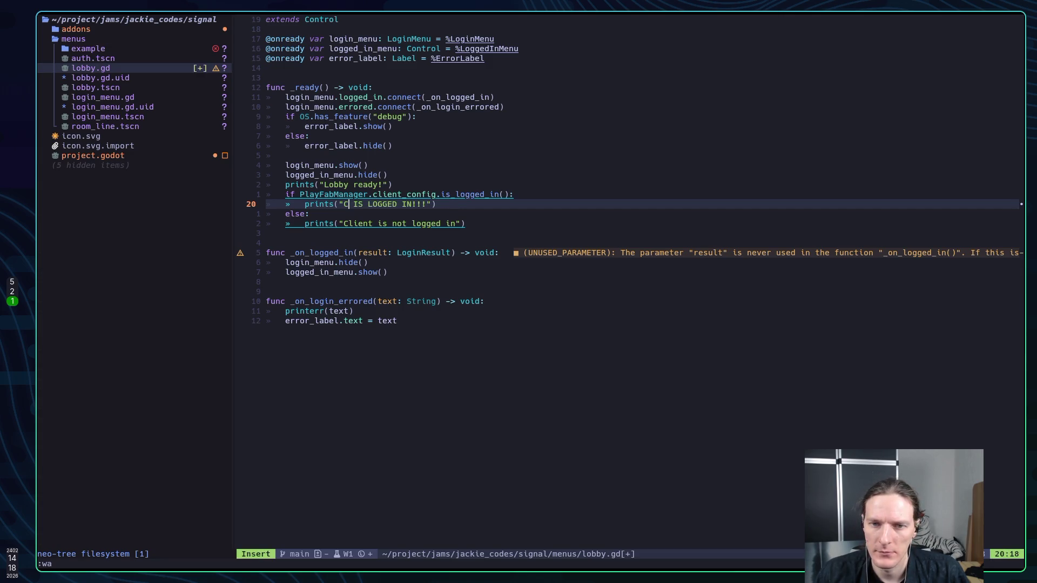
{"action": "type", "text": "line"}
{"action": "key", "text": "BackSpace"}
{"action": "key", "text": "BackSpace"}
{"action": "type", "text": "is"}
{"action": "key", "text": "BackSpace"}
{"action": "key", "text": "Delete"}
{"action": "key", "text": "Delete"}
{"action": "key", "text": "Delete"}
{"action": "type", "text": "logge"}
{"action": "type", "text": "d in"}
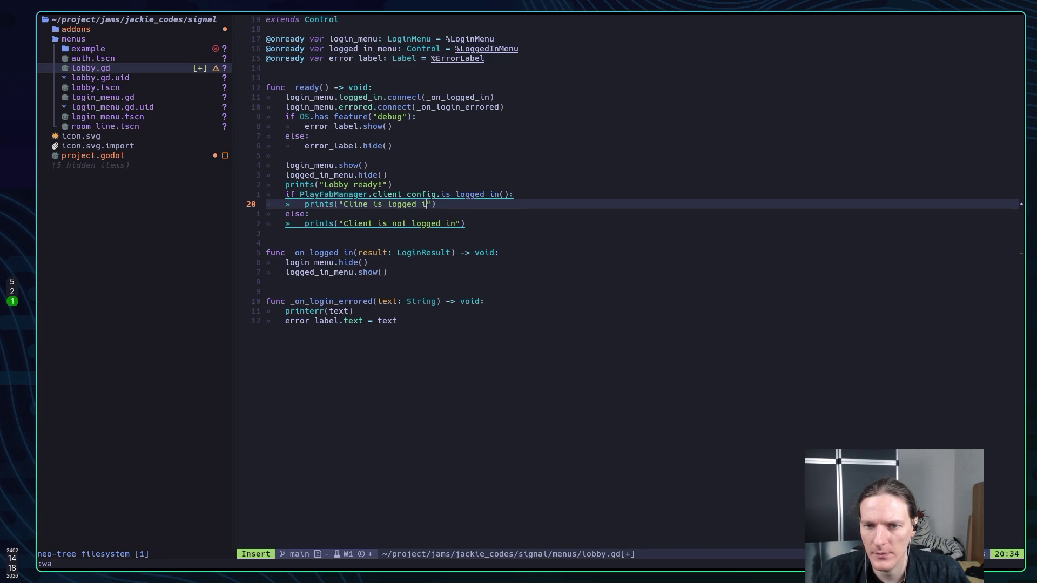
{"action": "key", "text": "Escape"}
{"action": "type", "text": ":w"}
{"action": "key", "text": "Return"}
Add an exclamation mark to the logged-in and not-logged-in messages, saving each time
{"action": "type", "text": "a!"}
{"action": "key", "text": "Escape"}
{"action": "type", "text": ":w"}
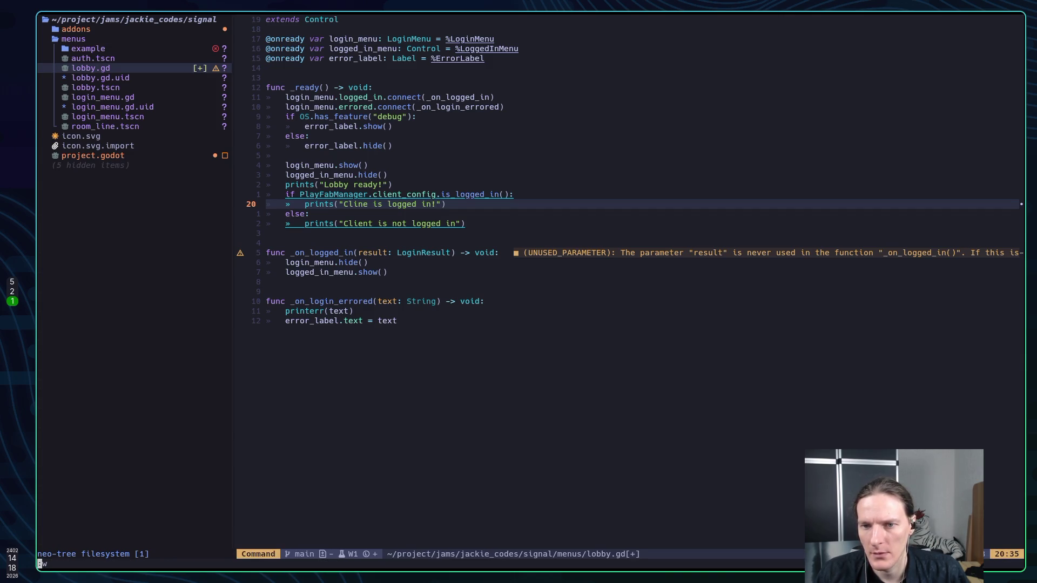
{"action": "key", "text": "Return"}
{"action": "key", "text": "j"}
{"action": "key", "text": "j"}
{"action": "key", "text": "l"}
{"action": "key", "text": "l"}
{"action": "key", "text": "l"}
{"action": "type", "text": "in!"}
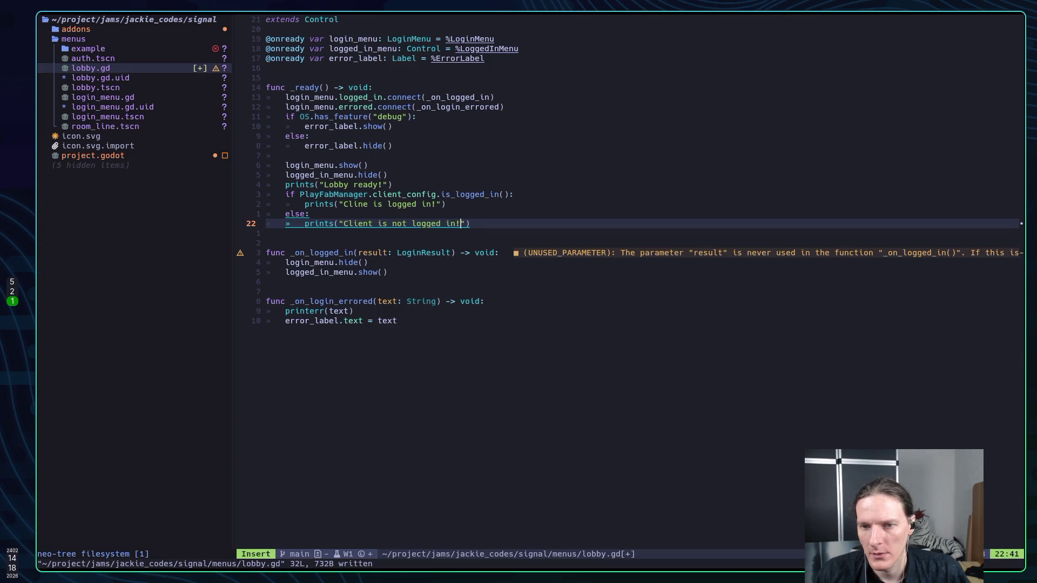
{"action": "key", "text": "Escape"}
{"action": "type", "text": ":w"}
{"action": "key", "text": "Return"}
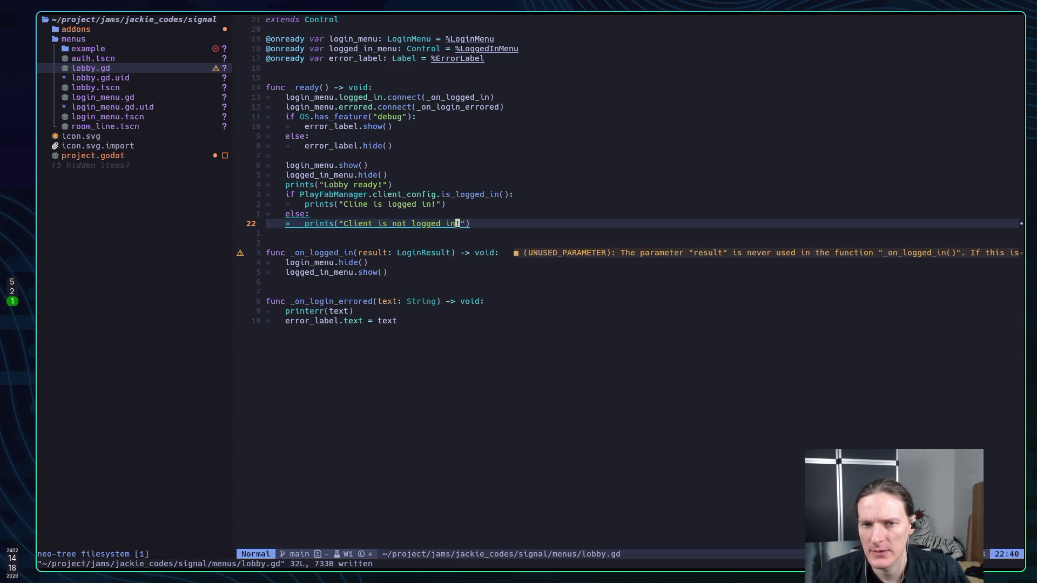
Review the else branch and Lobby ready print, then save lobby.gd again
{"action": "left_click", "coordinate": [306, 214]}
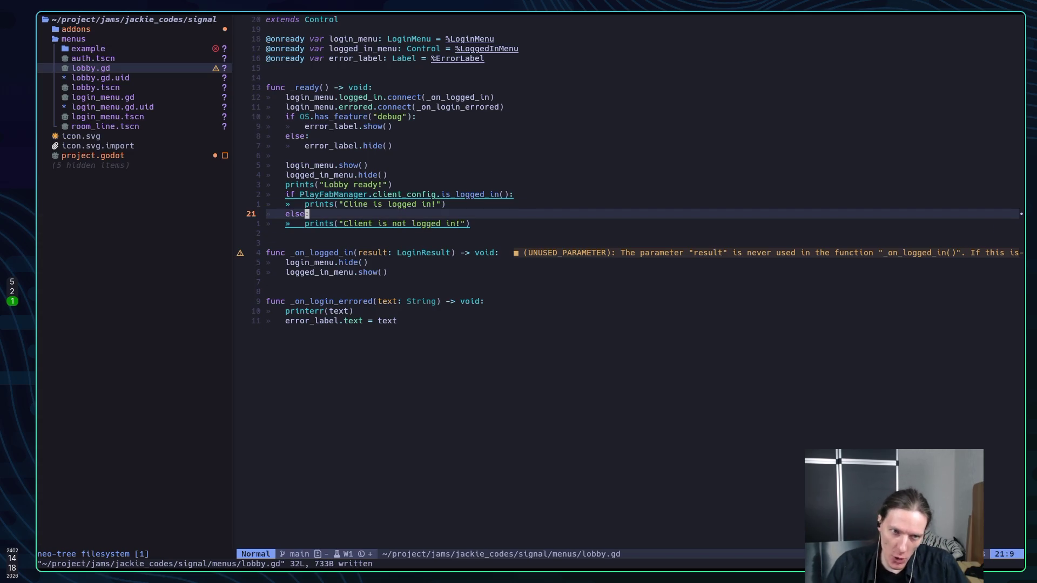
{"action": "key", "text": "j"}
{"action": "key", "text": "k"}
{"action": "key", "text": "k"}
{"action": "key", "text": "k"}
{"action": "key", "text": "j"}
{"action": "key", "text": "j"}
{"action": "key", "text": "k"}
{"action": "key", "text": "k"}
{"action": "key", "text": "k"}
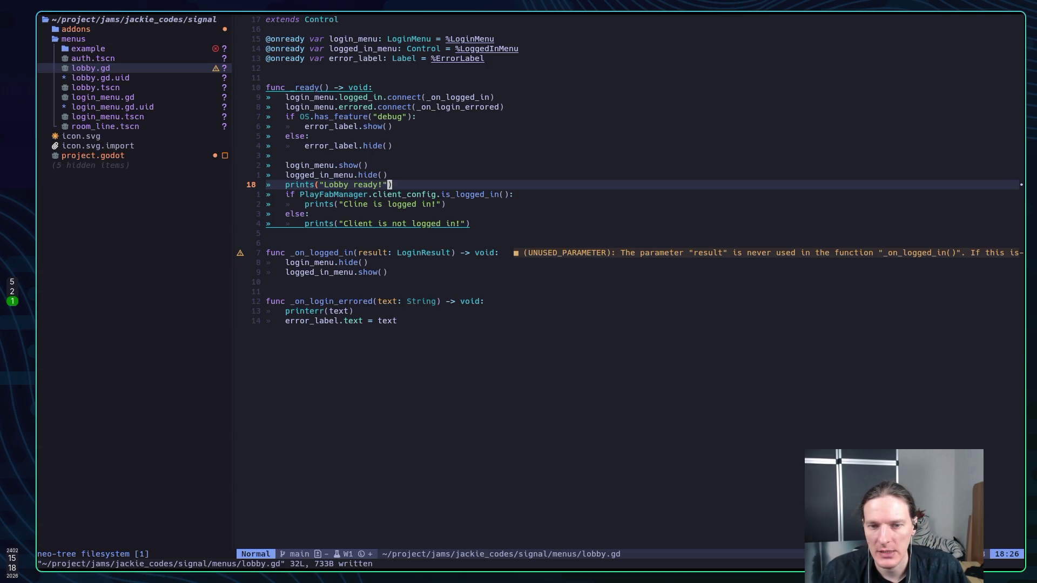
{"action": "type", "text": ":w"}
{"action": "key", "text": "Return"}
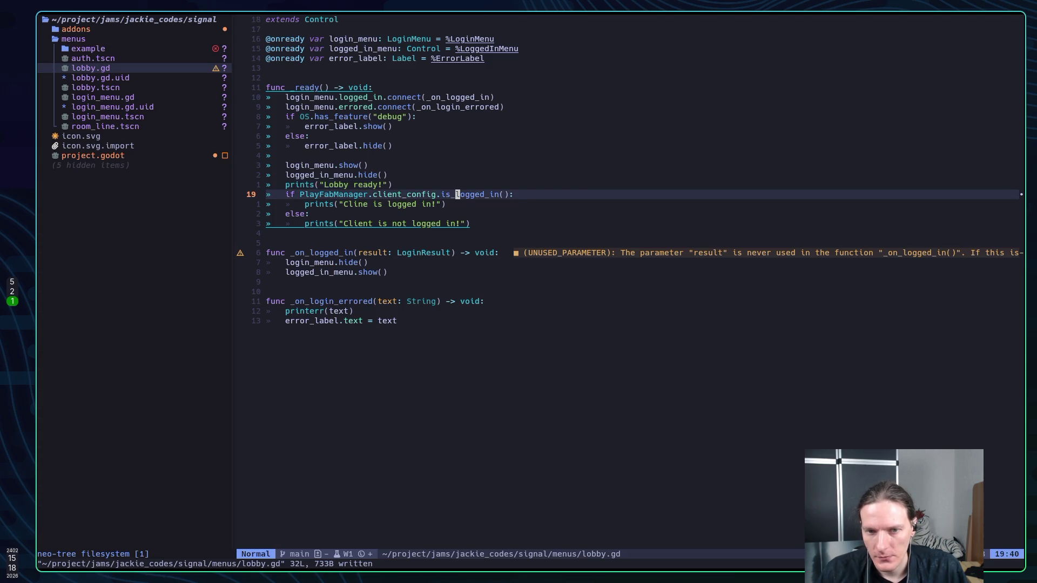
Go to the LoginResult definition from _on_logged_in's parameter type with gd
{"action": "left_click", "coordinate": [267, 243]}
{"action": "left_click", "coordinate": [443, 252]}
{"action": "key", "text": "g"}
{"action": "key", "text": "d"}
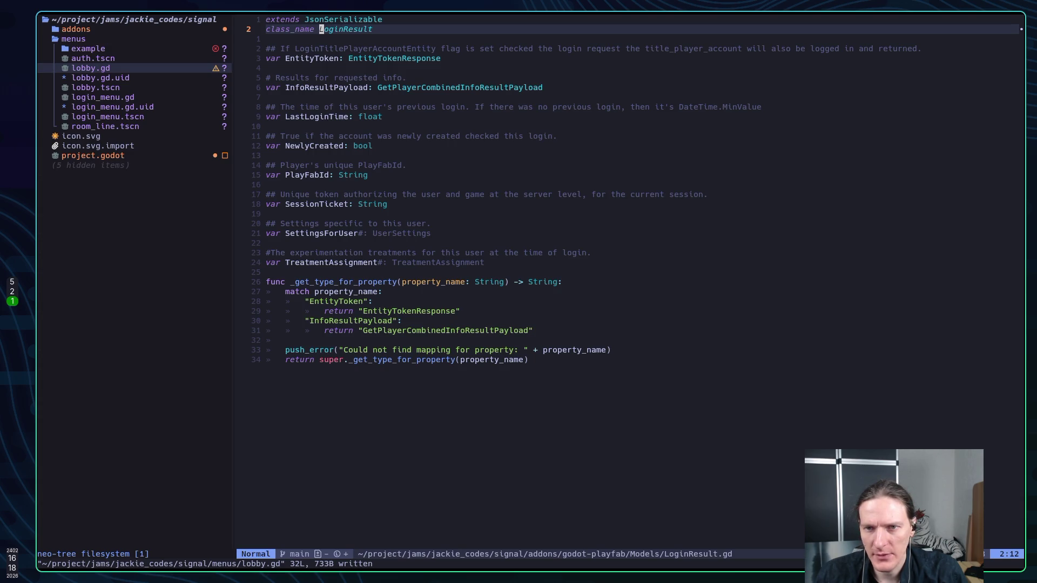
Jump to the GetPlayerCombinedInfoResultPayload definition from InfoResultPayload's type and view TitleData
{"action": "key", "text": "j"}
{"action": "key", "text": "j"}
{"action": "key", "text": "j"}
{"action": "key", "text": "l"}
{"action": "key", "text": "l"}
{"action": "key", "text": "l"}
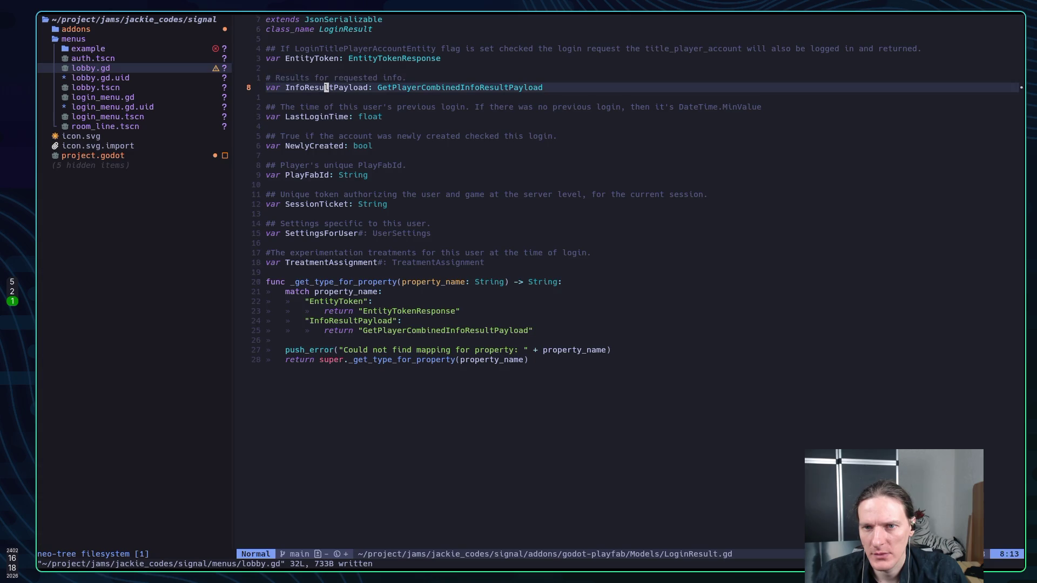
{"action": "key", "text": "space"}
{"action": "key", "text": "D"}
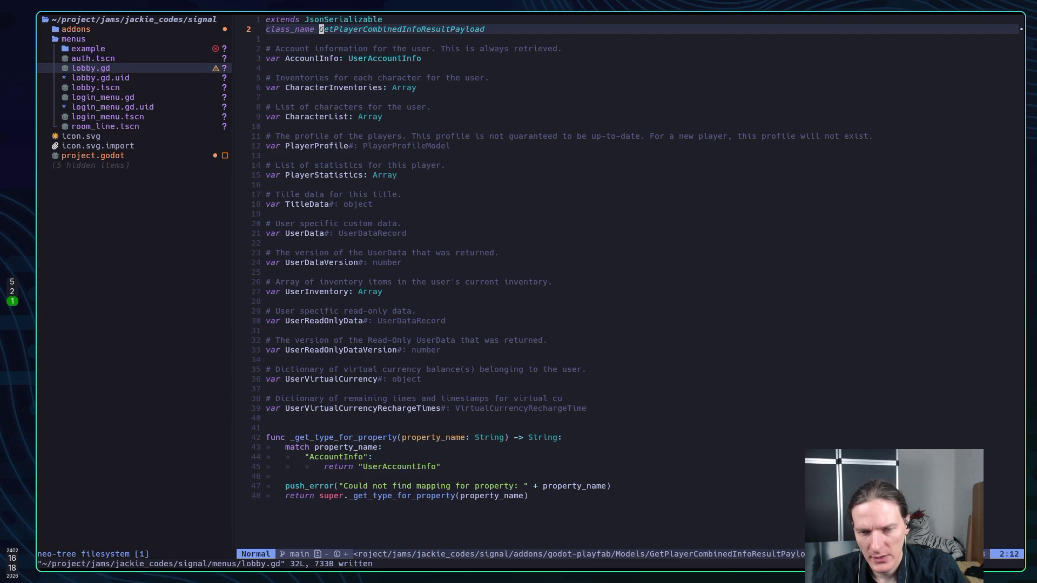
{"action": "key", "text": "j"}
{"action": "key", "text": "j"}
{"action": "key", "text": "j"}
{"action": "key", "text": "j"}
Search project files for 'title', return to LoginResult.gd, and bring up the open-buffers picker
{"action": "key", "text": "k"}
{"action": "key", "text": "space"}
{"action": "key", "text": "f"}
{"action": "key", "text": "f"}
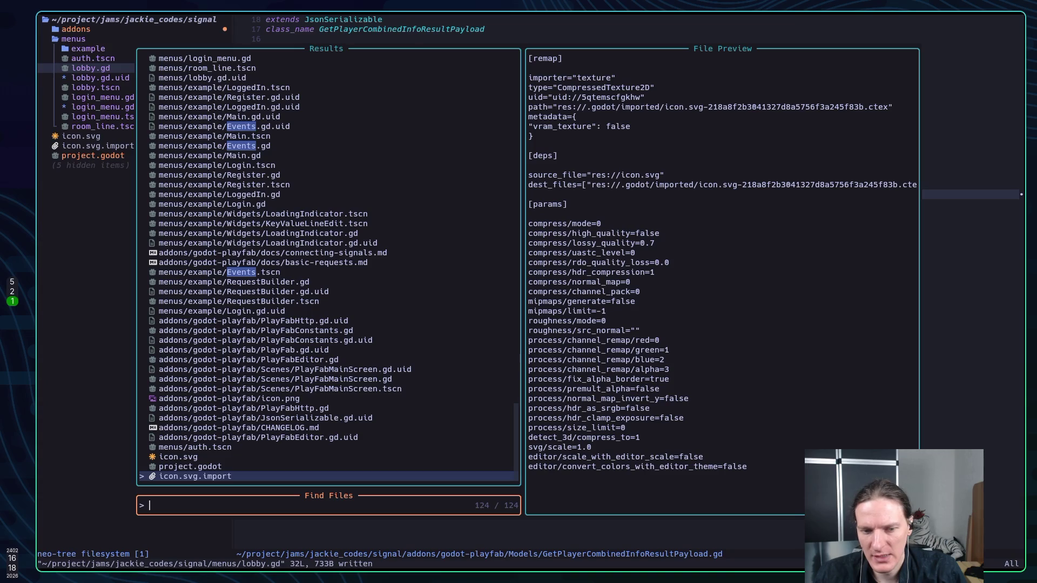
{"action": "type", "text": "title"}
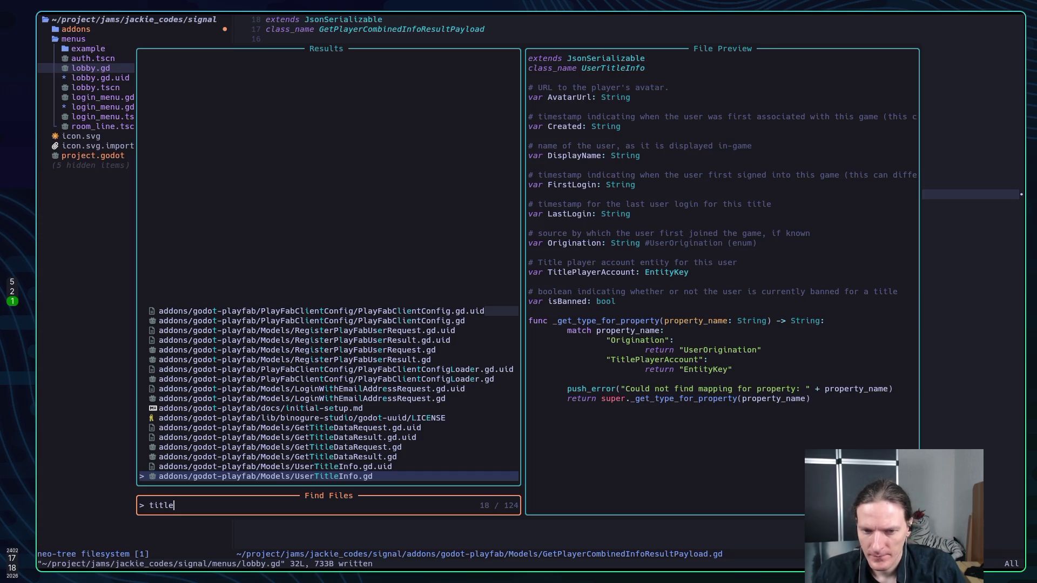
{"action": "key", "text": "Escape"}
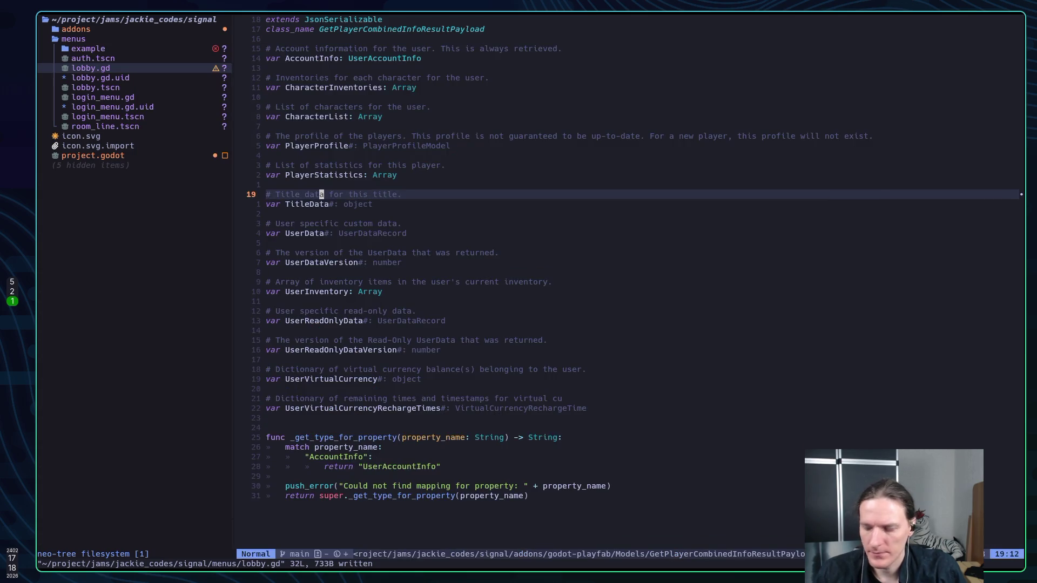
{"action": "key", "text": "ctrl+o"}
{"action": "key", "text": "j"}
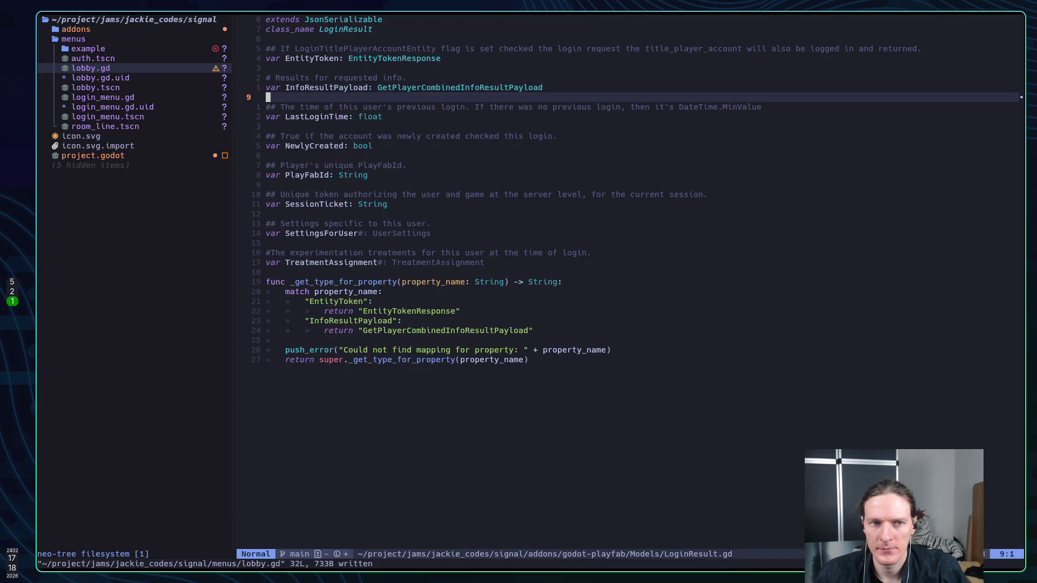
{"action": "key", "text": "space"}
Switch back to the lobby.gd buffer with the fblo picker search and save it
{"action": "type", "text": "fblo"}
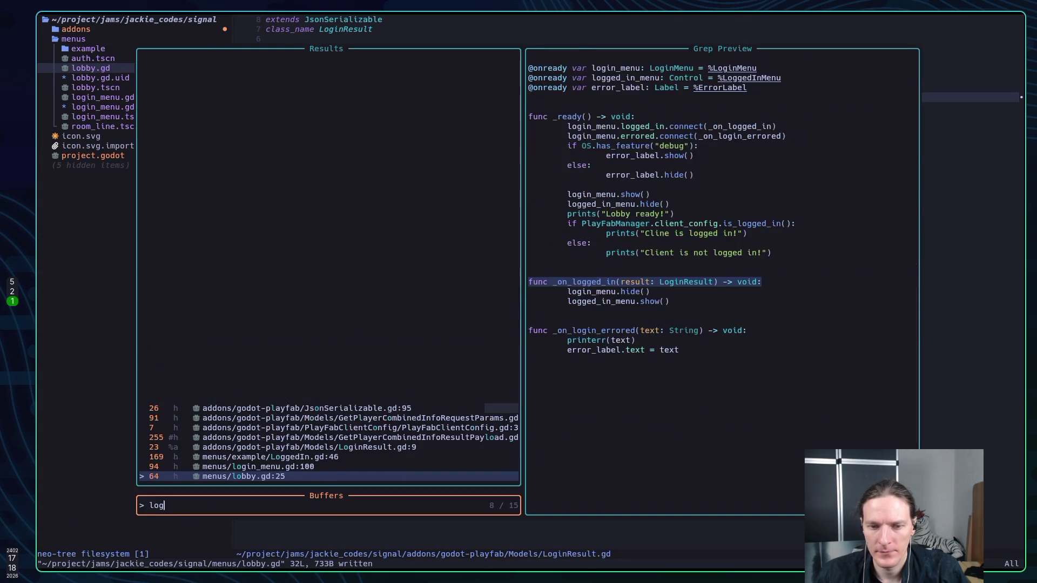
{"action": "key", "text": "Return"}
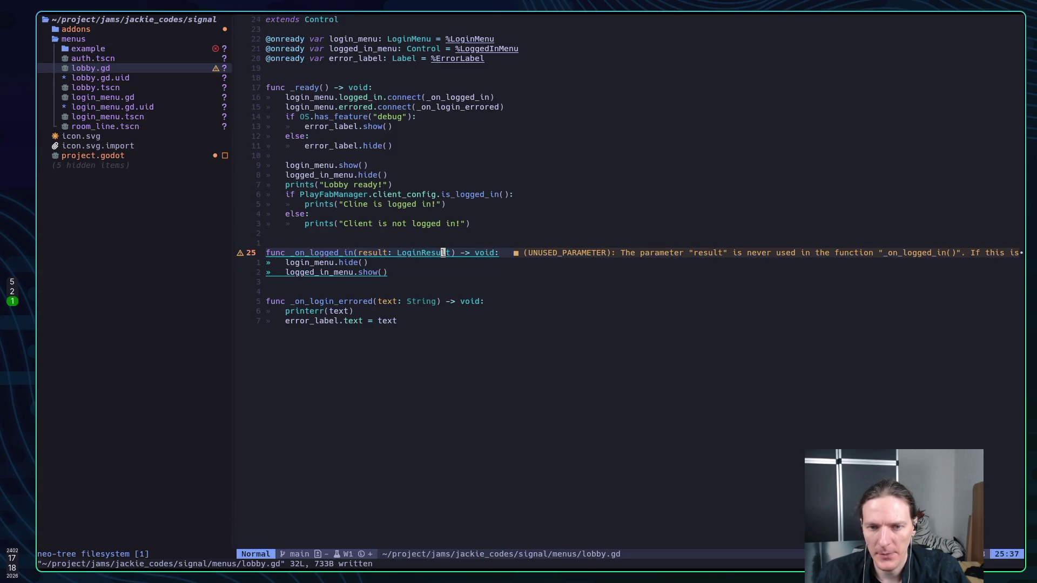
{"action": "type", "text": ":w"}
{"action": "key", "text": "Return"}
Append a 'func update_info() -> void:' stub containing pass to lobby.gd and save
{"action": "key", "text": "j"}
{"action": "key", "text": "j"}
{"action": "key", "text": "j"}
{"action": "key", "text": "o"}
{"action": "key", "text": "Return"}
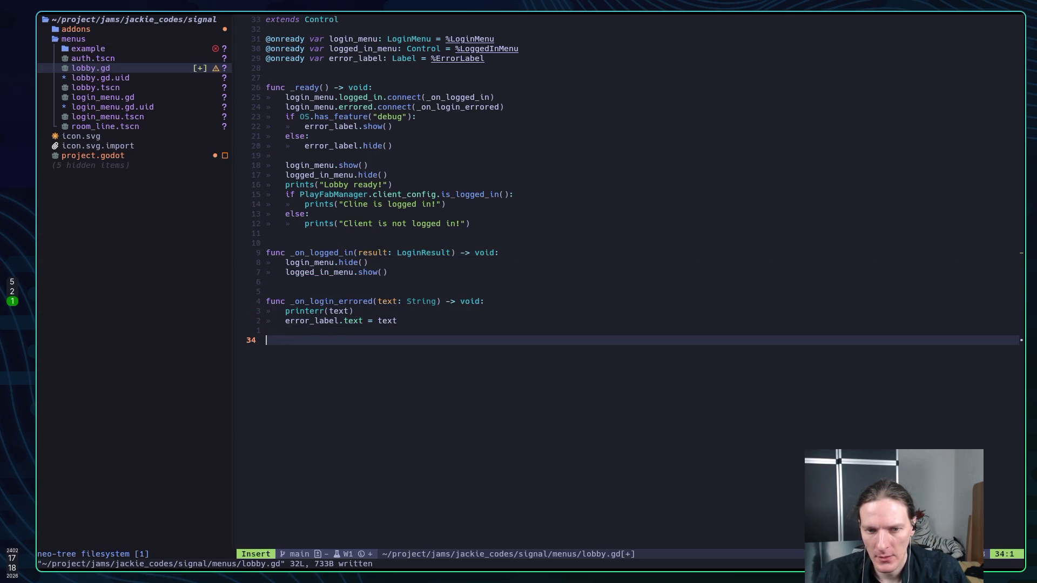
{"action": "type", "text": "func"}
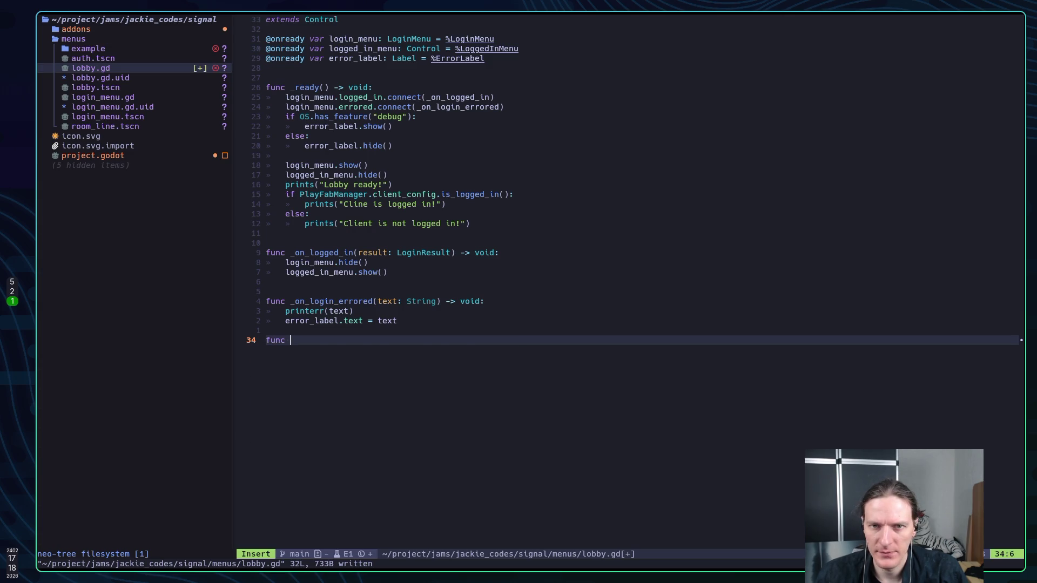
{"action": "key", "text": "Escape"}
{"action": "key", "text": "a"}
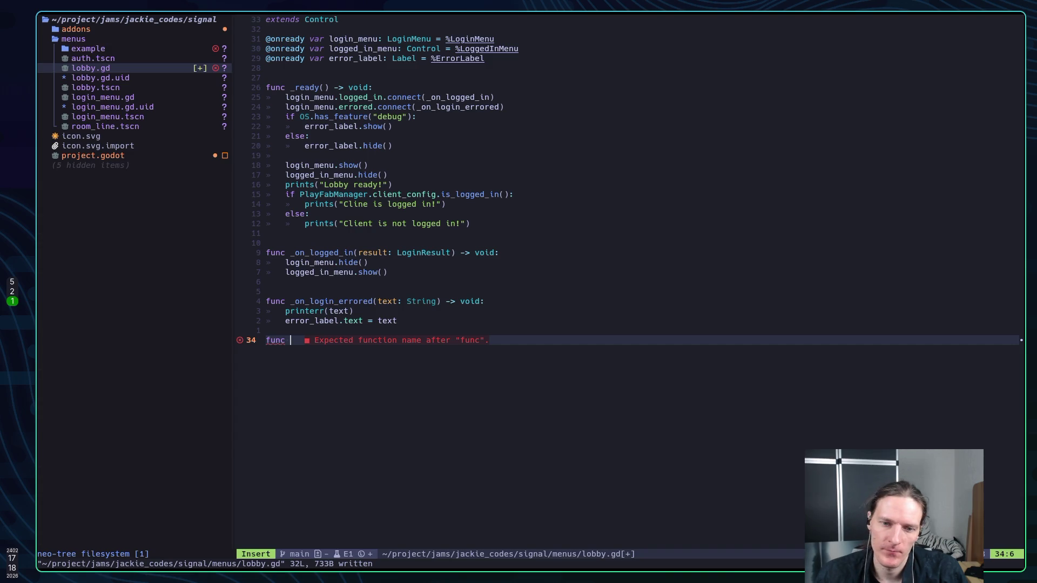
{"action": "type", "text": "update_info"}
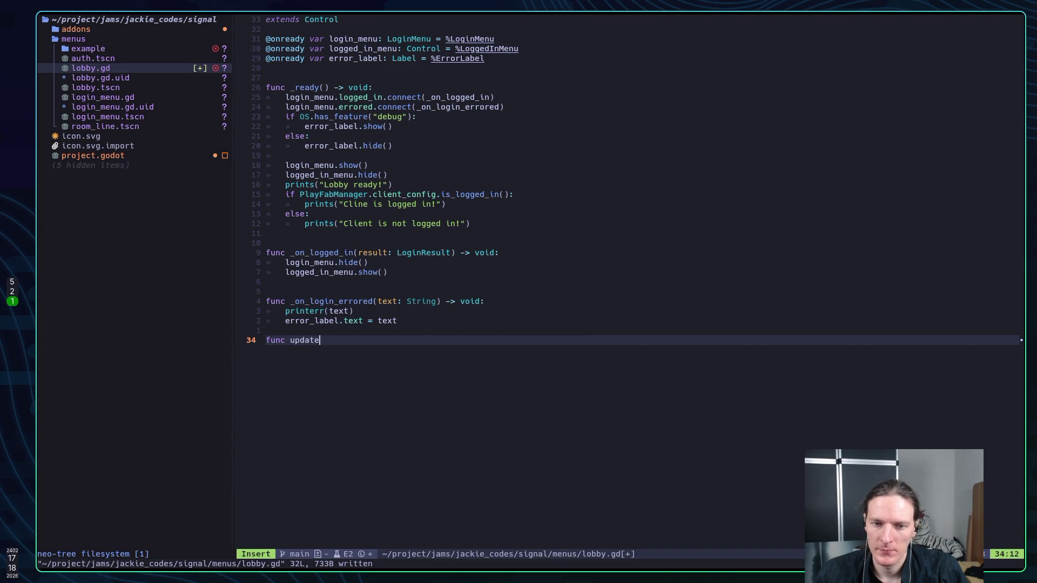
{"action": "type", "text": "() -> void:"}
{"action": "key", "text": "Return"}
{"action": "type", "text": "pa"}
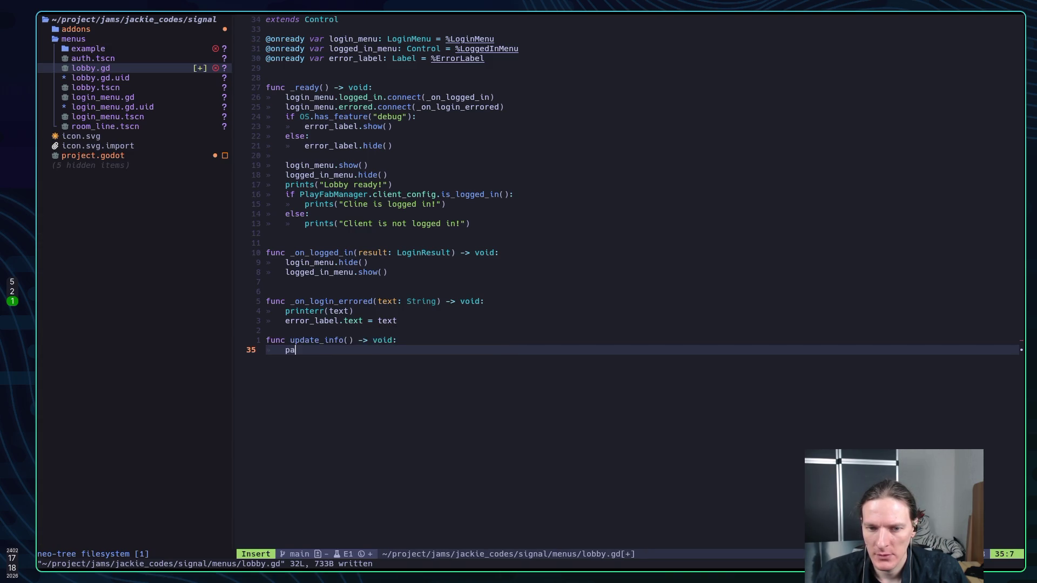
{"action": "type", "text": "ss"}
{"action": "key", "text": "Escape"}
{"action": "type", "text": ":w"}
{"action": "key", "text": "Return"}
{"action": "key", "text": "6"}
{"action": "key", "text": "k"}
{"action": "key", "text": "2"}
{"action": "key", "text": "5"}
{"action": "key", "text": "k"}
{"action": "key", "text": "o"}
{"action": "key", "text": "Escape"}
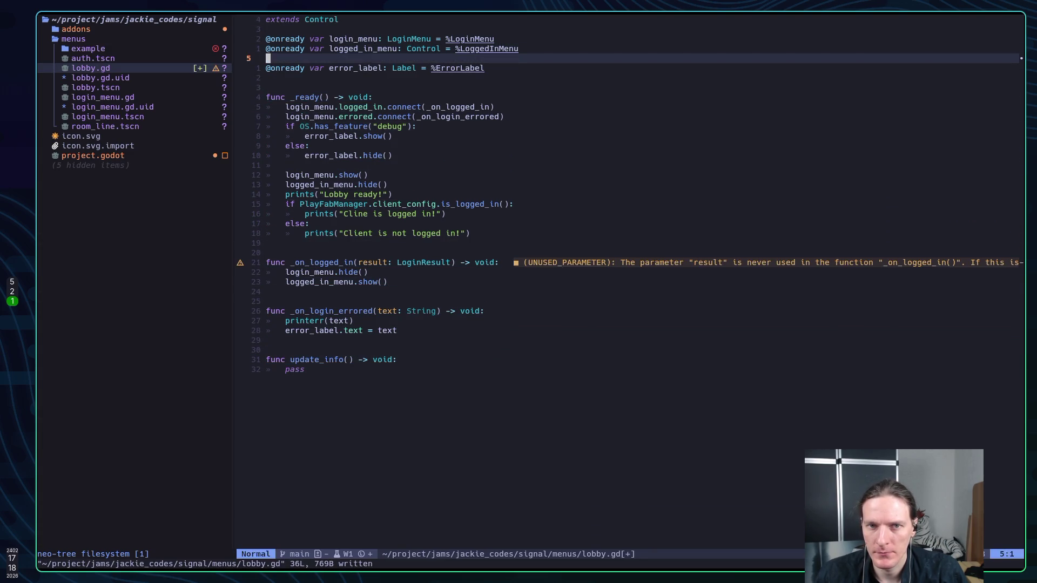
{"action": "key", "text": "u"}
{"action": "key", "text": "j"}
{"action": "key", "text": "o"}
{"action": "key", "text": "Return"}
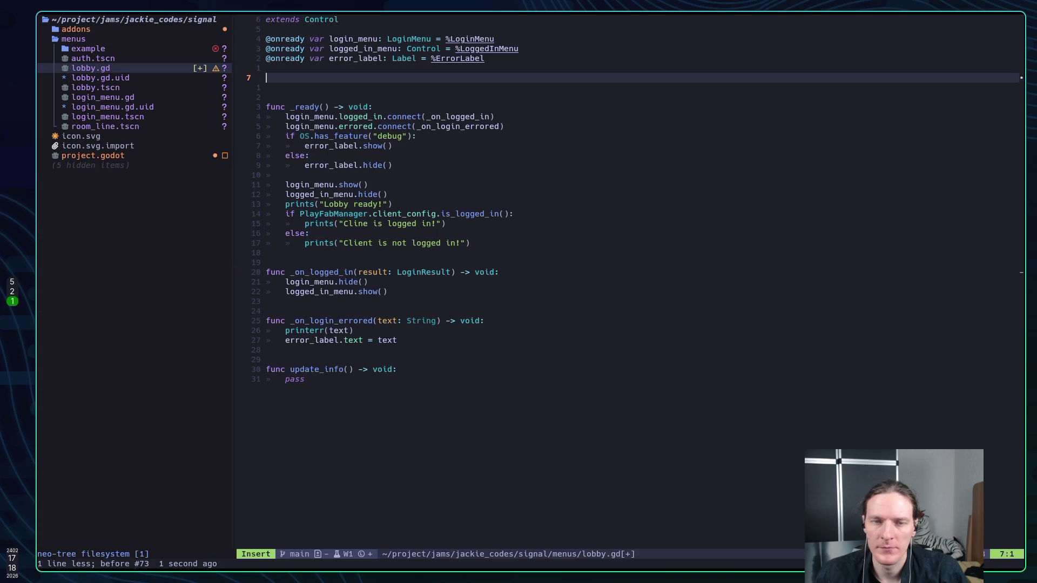
{"action": "type", "text": "@onrea"}
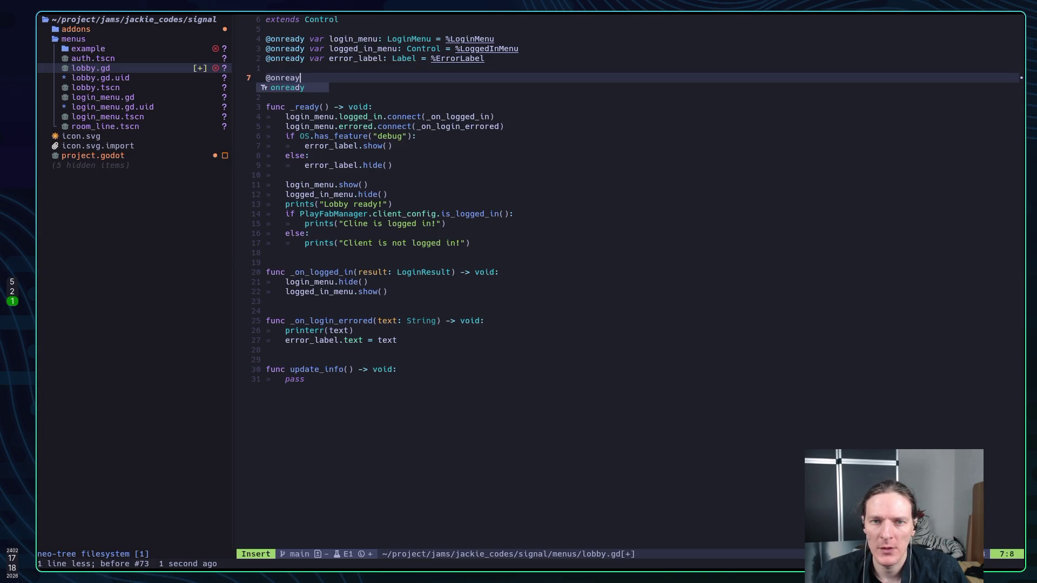
{"action": "type", "text": "dy var "}
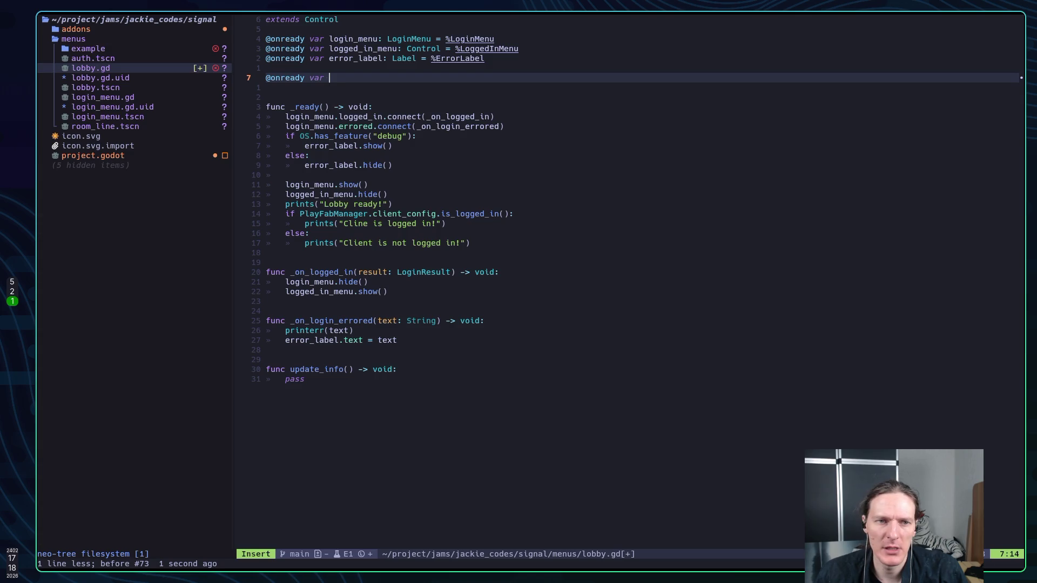
{"action": "type", "text": "player_name"}
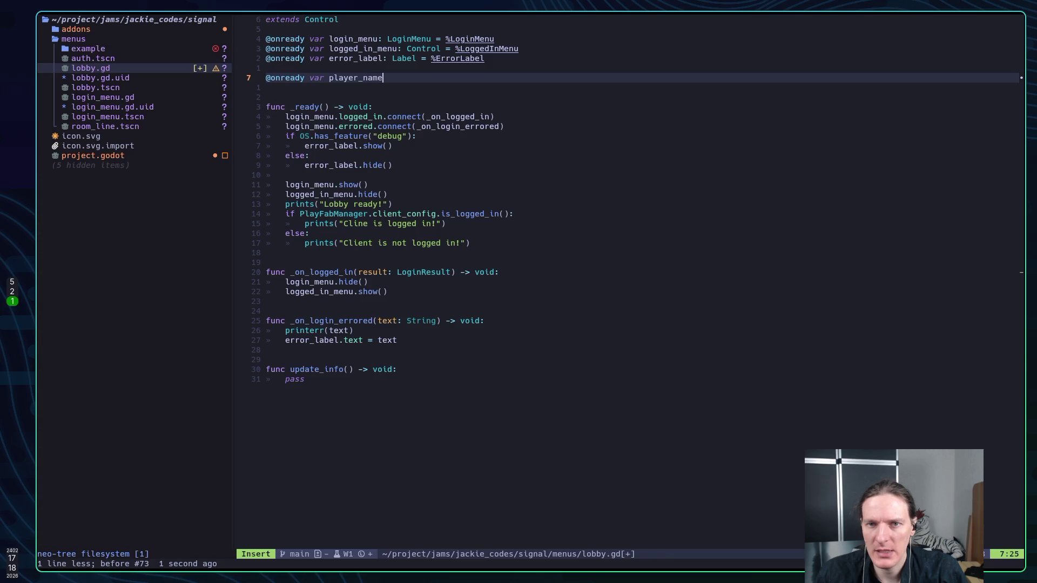
{"action": "type", "text": ": Label ="}
Complete the player_name declaration with %PlayerNameLabel from completion, save, and open lines below
{"action": "key", "text": "Escape"}
{"action": "key", "text": "shift+o"}
{"action": "type", "text": "["}
{"action": "key", "text": "BackSpace"}
{"action": "key", "text": "Escape"}
{"action": "type", "text": "jA"}
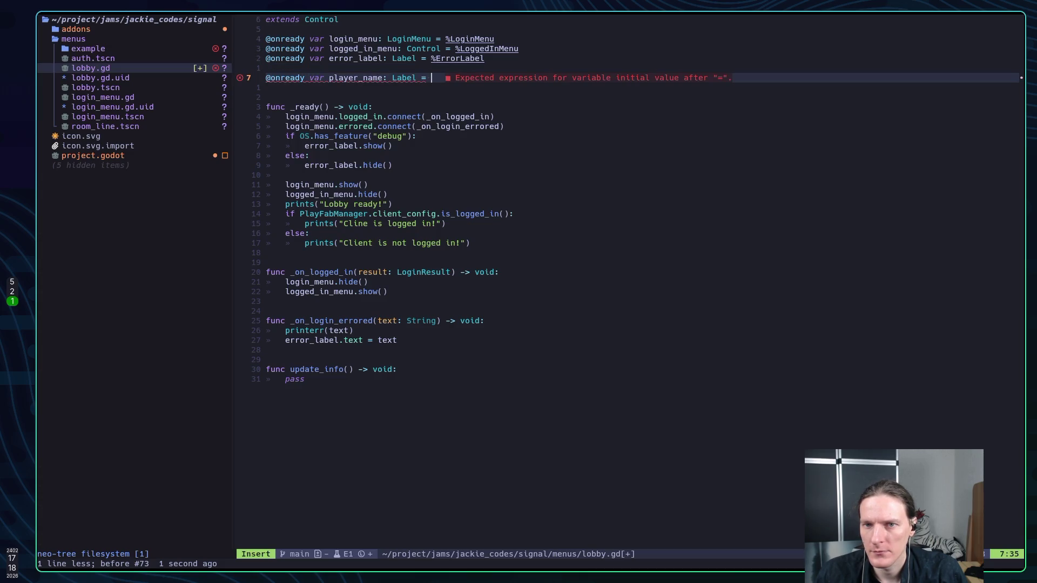
{"action": "type", "text": "%"}
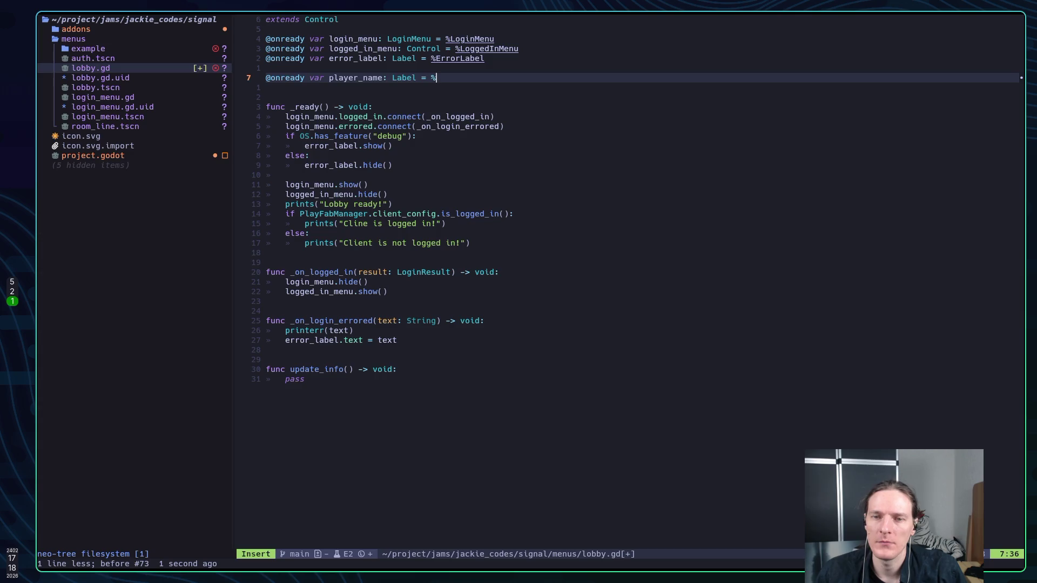
{"action": "type", "text": "Pla"}
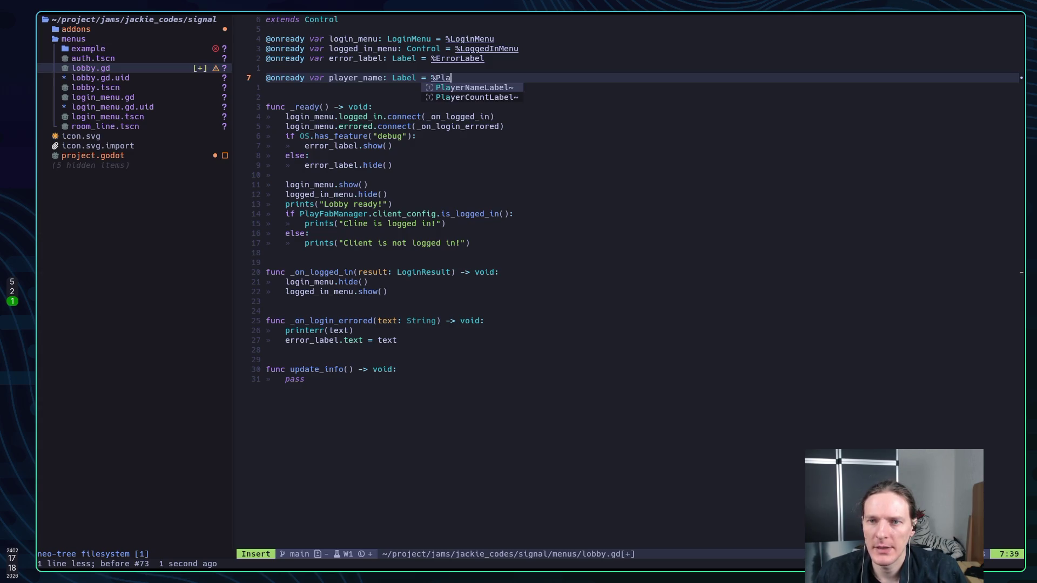
{"action": "key", "text": "Return"}
{"action": "key", "text": "Escape"}
{"action": "type", "text": ":w"}
{"action": "key", "text": "Return"}
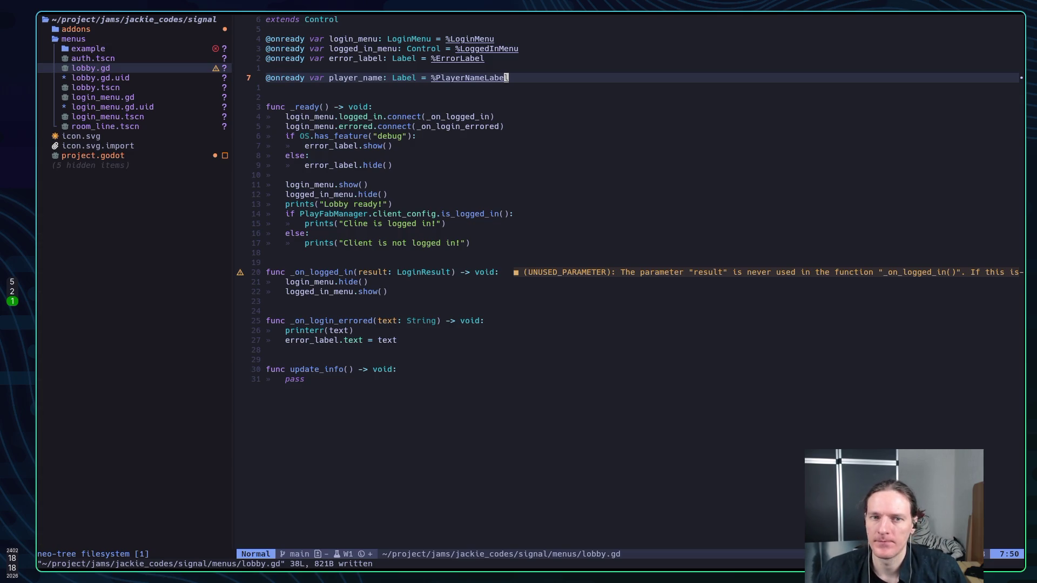
{"action": "key", "text": "o"}
{"action": "key", "text": "Return"}
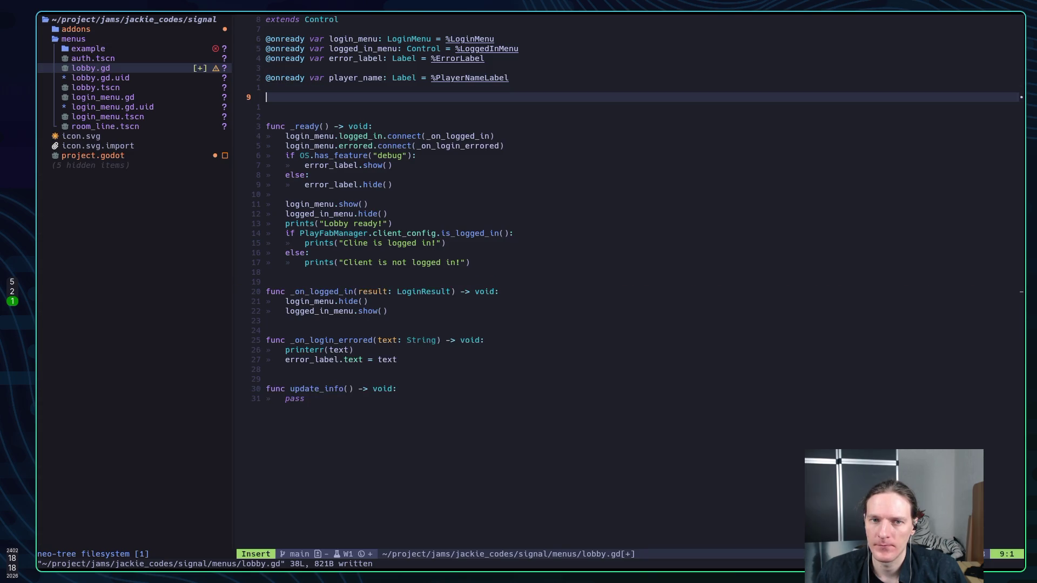
Declare 'var _rooms: Control' below the onready labels and save lobby.gd
{"action": "type", "text": "var _rooms"}
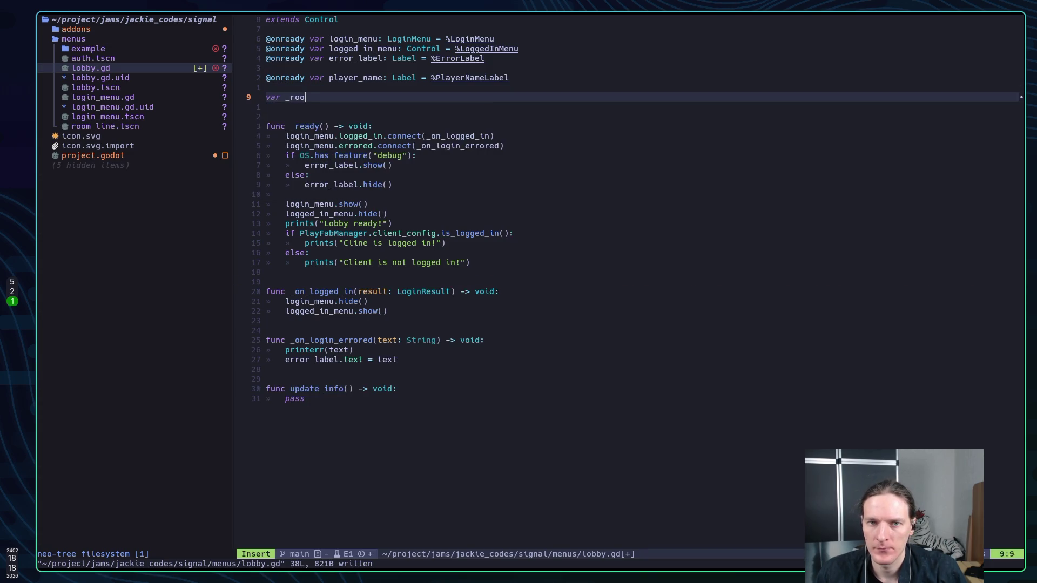
{"action": "type", "text": ": "}
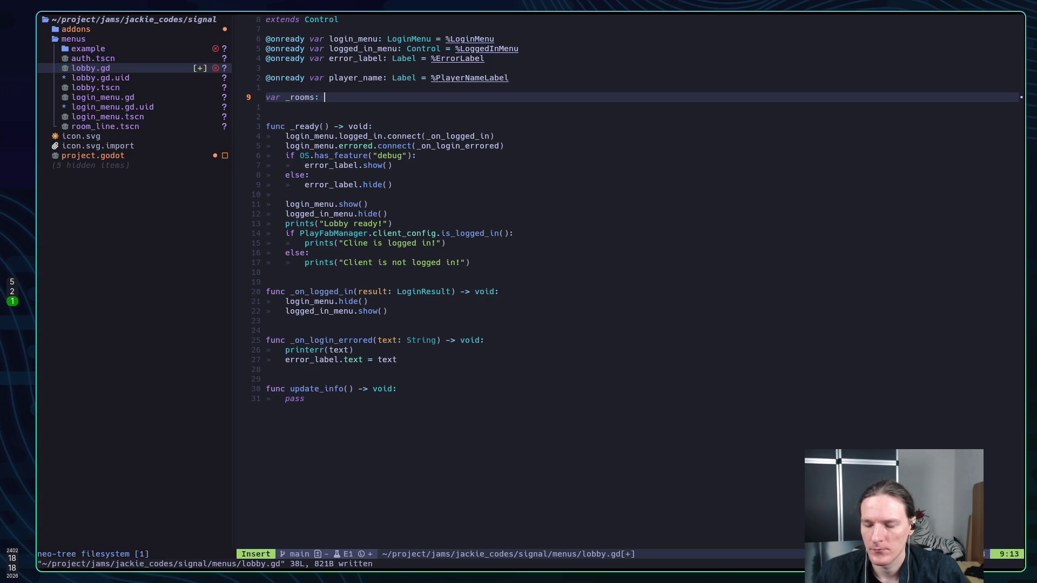
{"action": "type", "text": "Control"}
{"action": "key", "text": "Escape"}
{"action": "type", "text": ":w"}
{"action": "key", "text": "Return"}
Start a const line below extends Control, discard it, and save lobby.gd
{"action": "key", "text": "k"}
{"action": "key", "text": "k"}
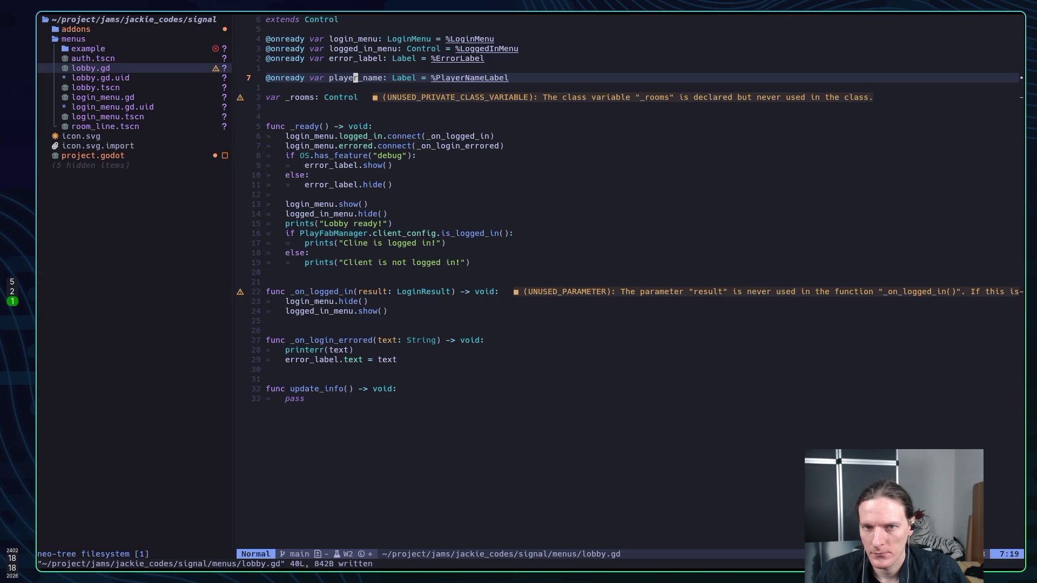
{"action": "key", "text": "k"}
{"action": "key", "text": "k"}
{"action": "key", "text": "k"}
{"action": "key", "text": "O"}
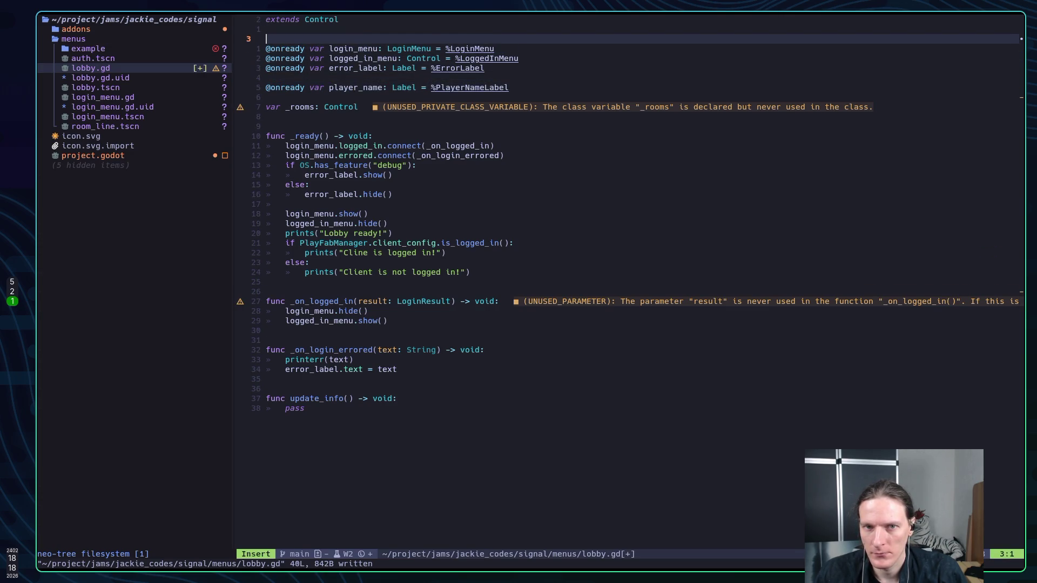
{"action": "key", "text": "Return"}
{"action": "key", "text": "Up"}
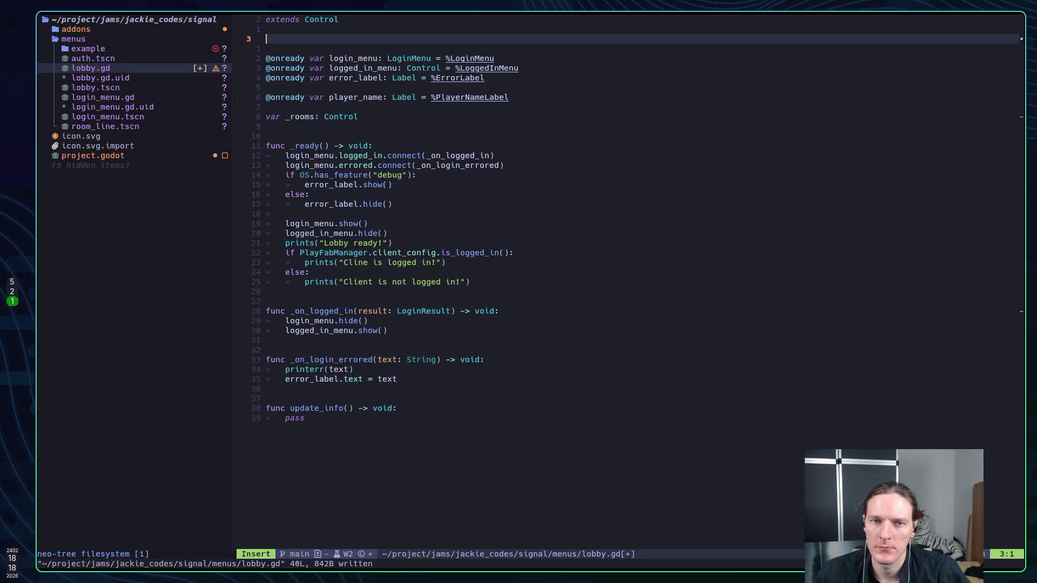
{"action": "type", "text": "const"}
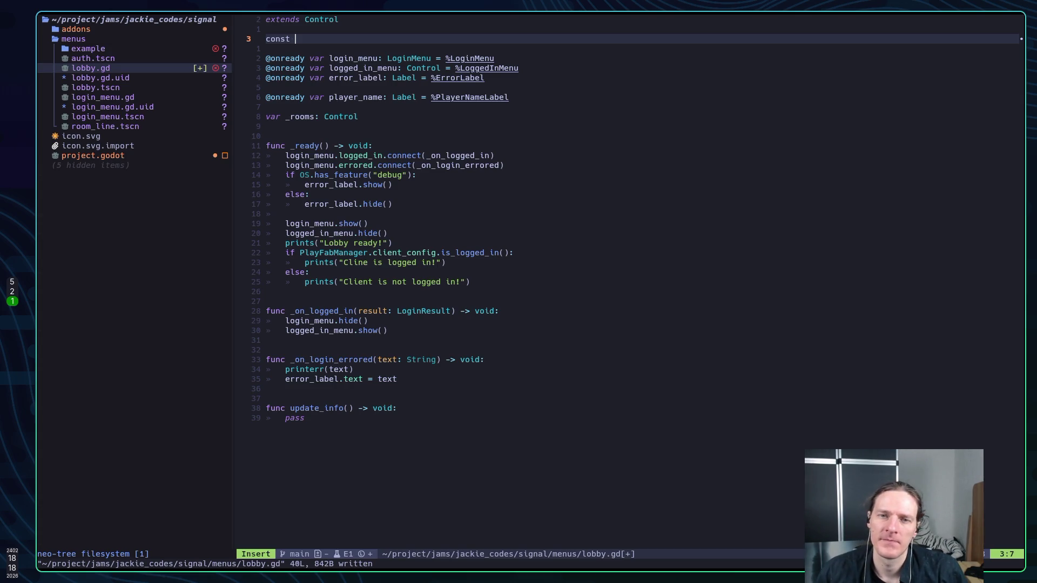
{"action": "key", "text": "BackSpace"}
{"action": "key", "text": "BackSpace"}
{"action": "key", "text": "BackSpace"}
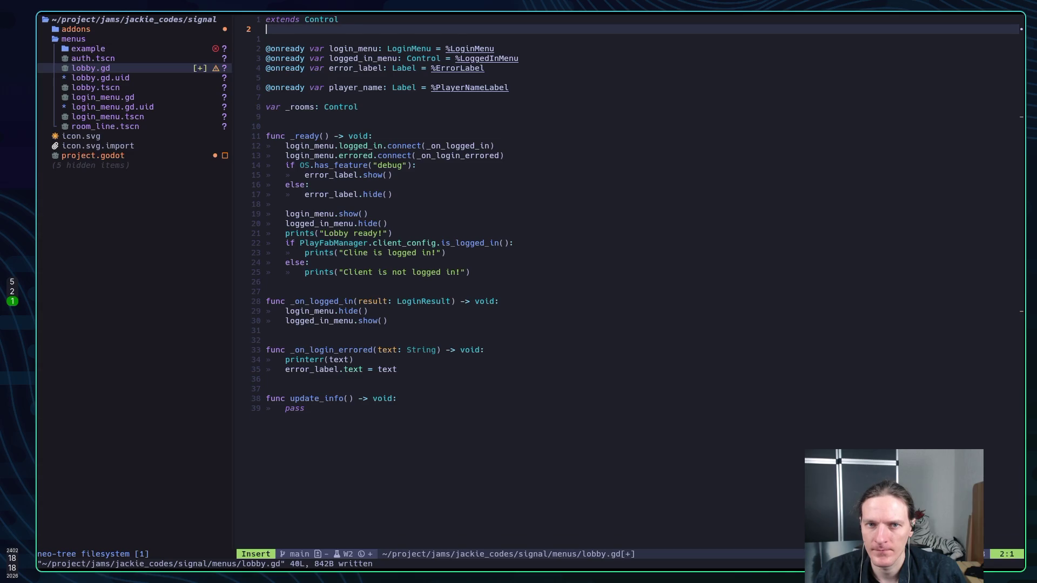
{"action": "key", "text": "Escape"}
{"action": "type", "text": ":w"}
{"action": "key", "text": "Return"}
{"action": "key", "text": "j"}
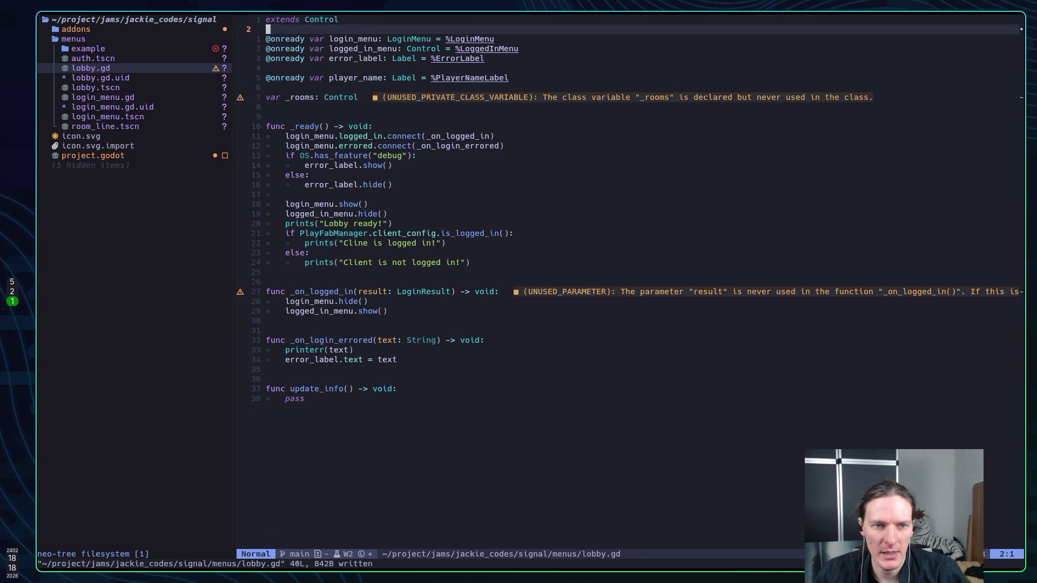
{"action": "key", "text": "j"}
{"action": "key", "text": "j"}
{"action": "key", "text": "j"}
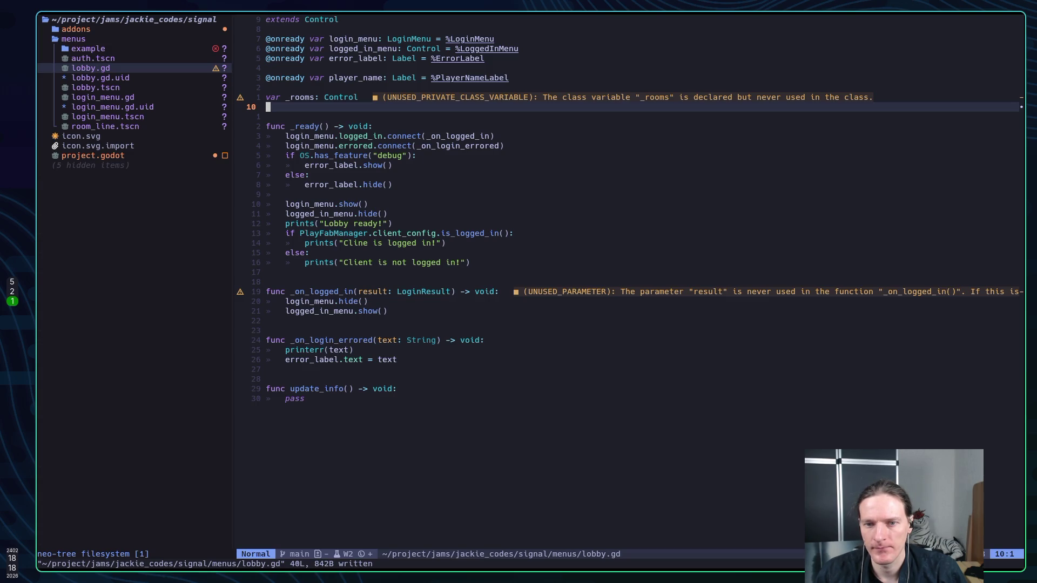
In update_info, start a var line above pass, then discard it
{"action": "key", "text": "j"}
{"action": "key", "text": "j"}
{"action": "key", "text": "j"}
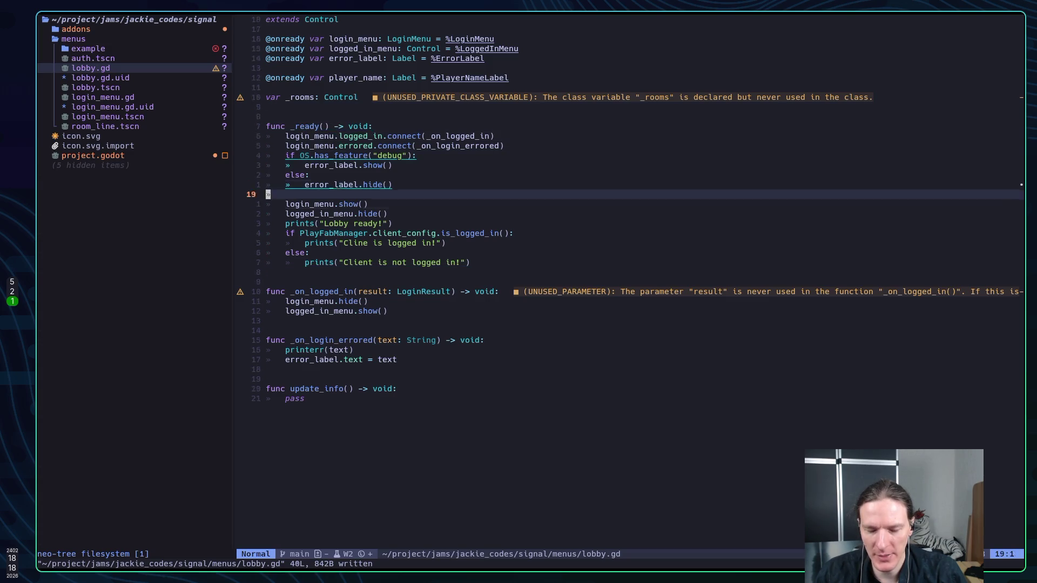
{"action": "key", "text": "e"}
{"action": "key", "text": "j"}
{"action": "key", "text": "j"}
{"action": "key", "text": "j"}
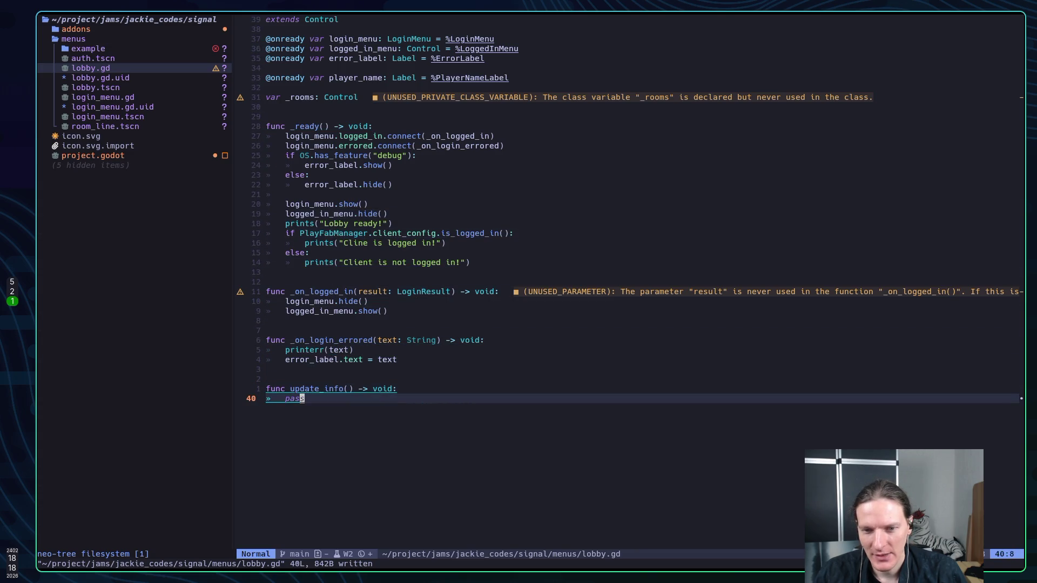
{"action": "key", "text": "h"}
{"action": "key", "text": "h"}
{"action": "key", "text": "h"}
{"action": "key", "text": "O"}
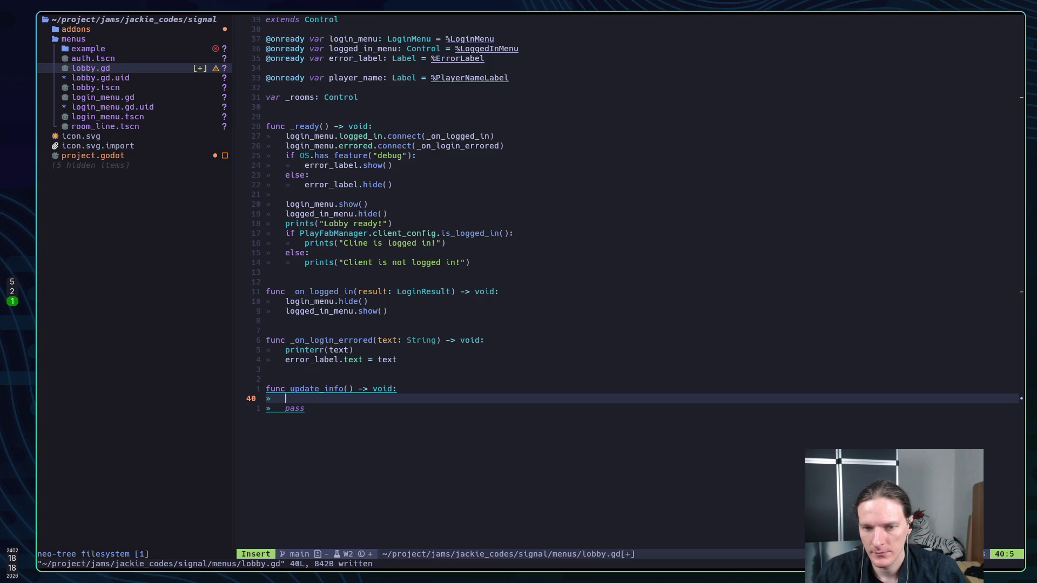
{"action": "type", "text": "var"}
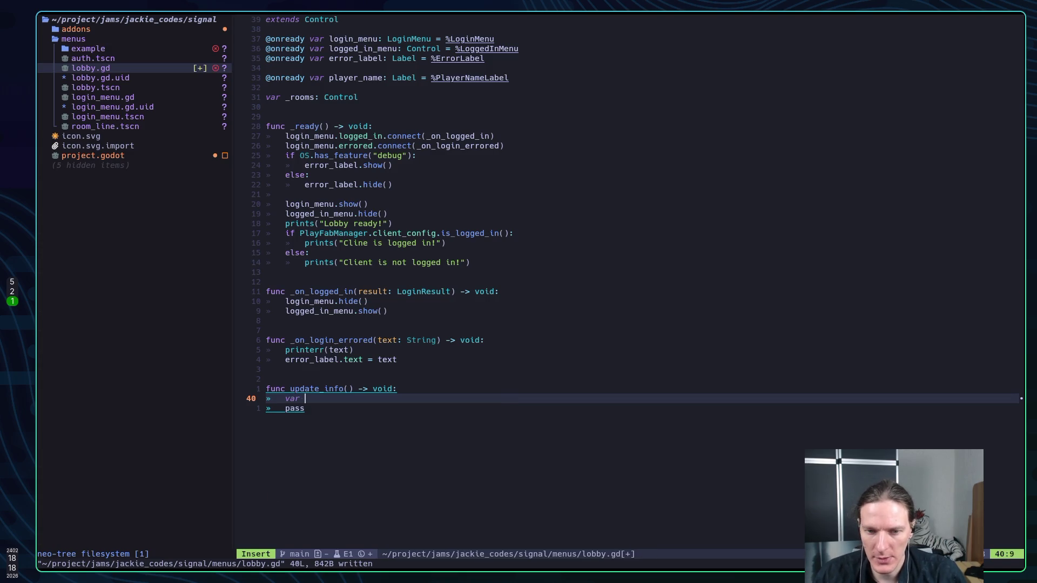
{"action": "key", "text": "BackSpace"}
{"action": "key", "text": "BackSpace"}
{"action": "key", "text": "BackSpace"}
{"action": "key", "text": "Escape"}
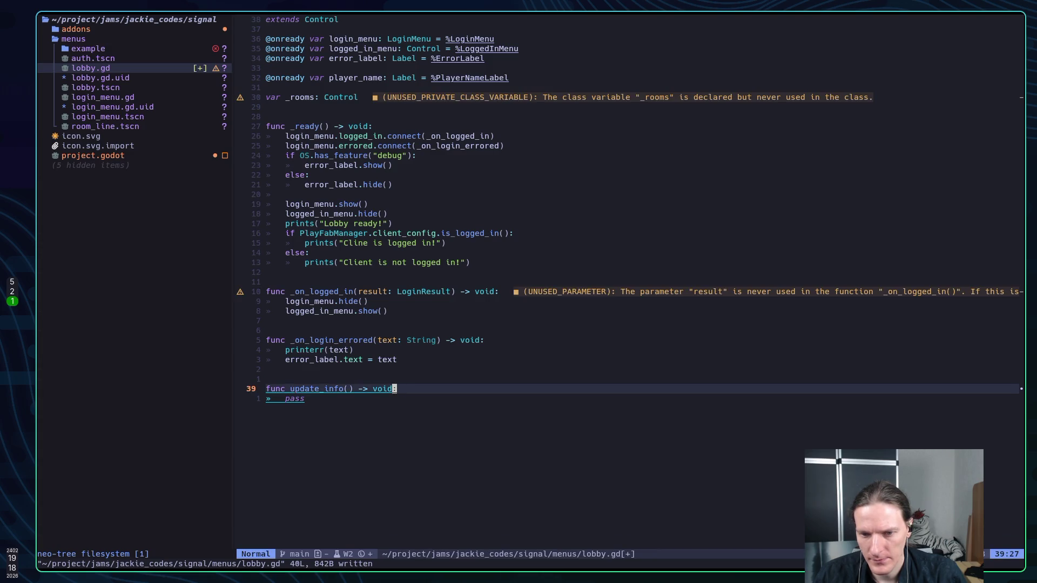
Change update_info's signature to (login_result: LoginResult = null) and save
{"action": "key", "text": "b"}
{"action": "key", "text": "b"}
{"action": "key", "text": "h"}
{"action": "key", "text": "h"}
{"action": "key", "text": "i"}
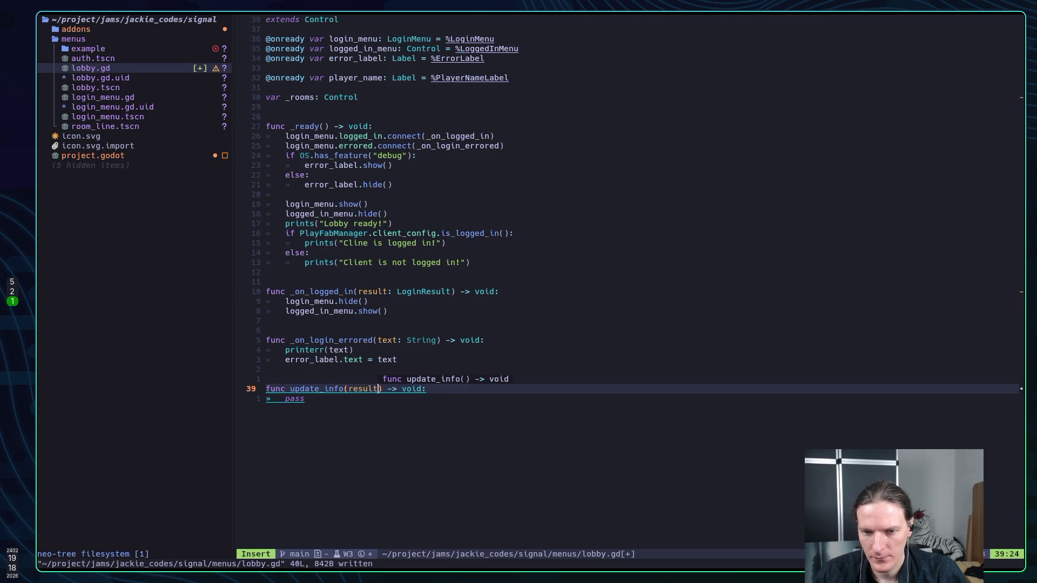
{"action": "type", "text": "login_resul"}
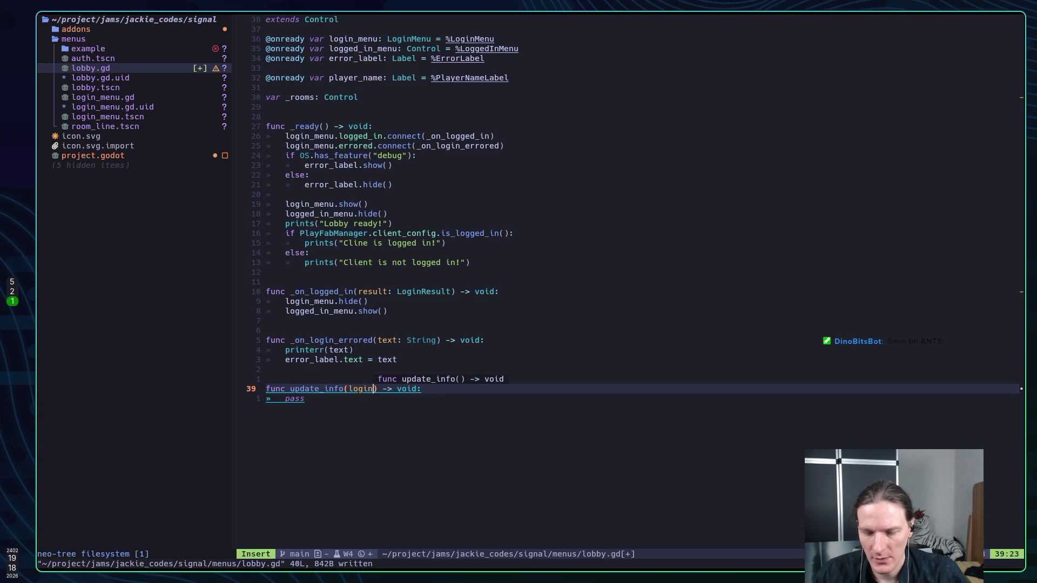
{"action": "type", "text": "t: Log"}
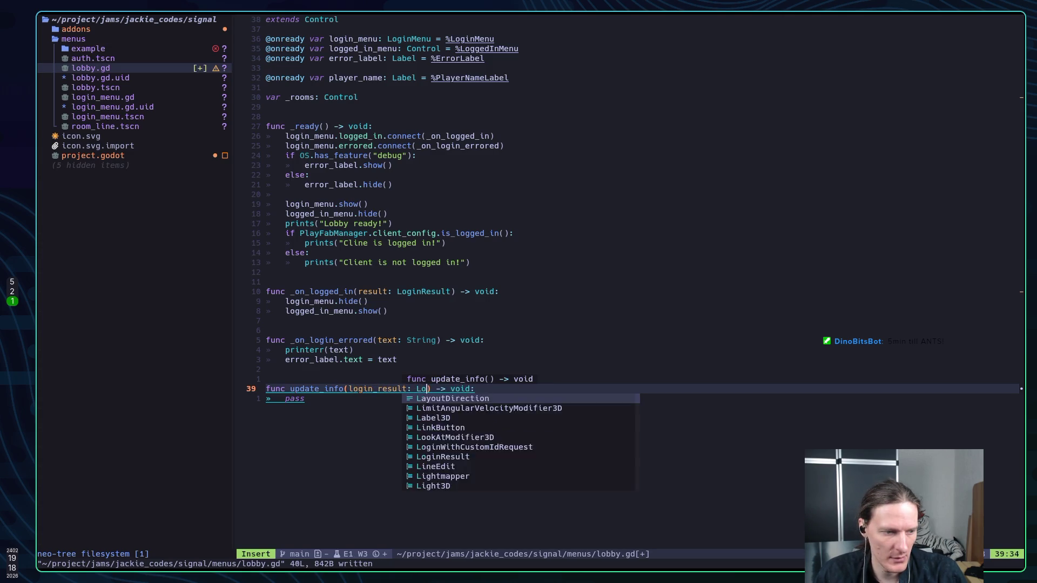
{"action": "type", "text": "inResult"}
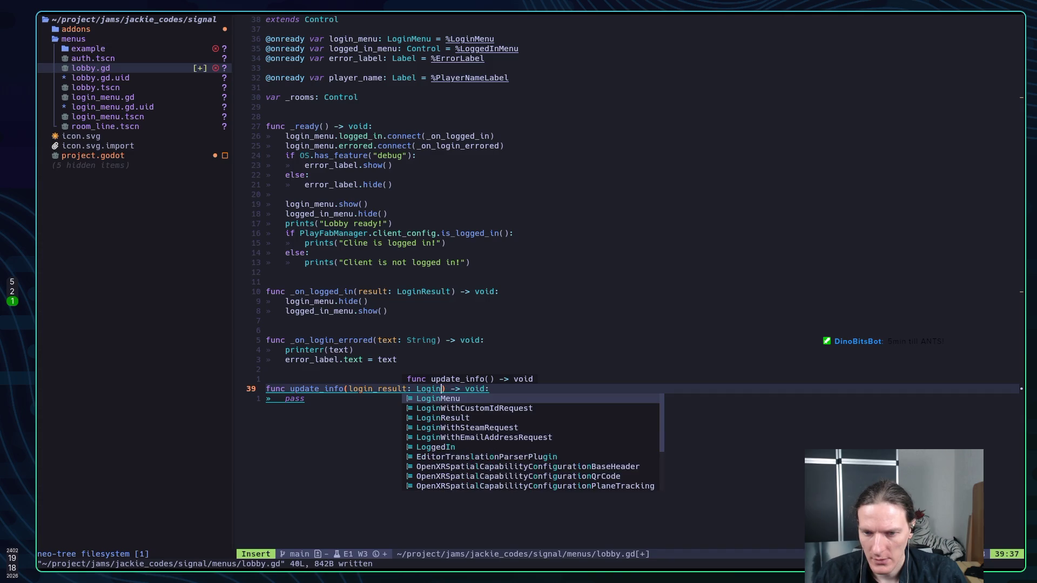
{"action": "key", "text": "Escape"}
{"action": "type", "text": ":w"}
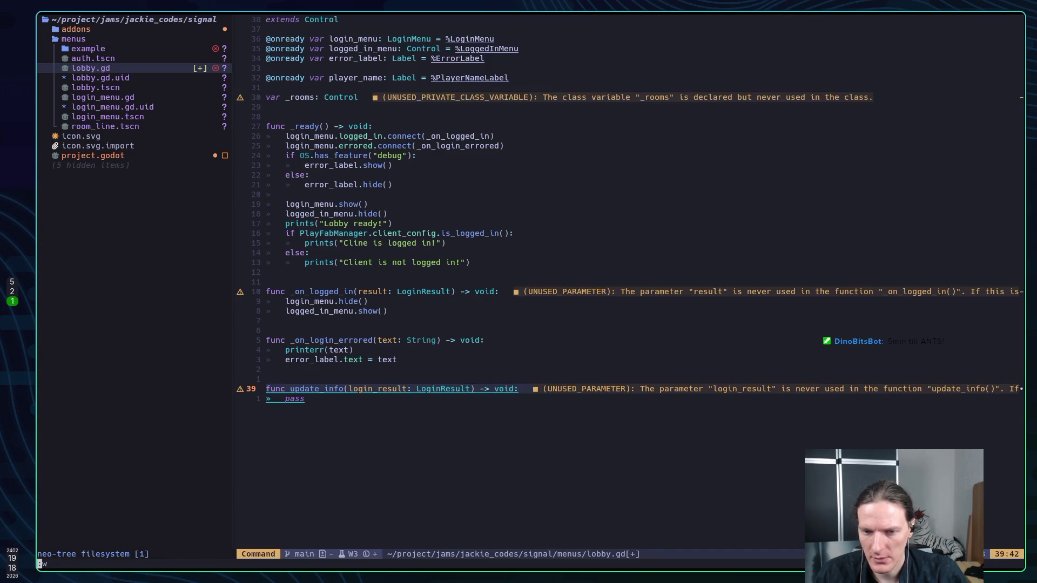
{"action": "key", "text": "Return"}
{"action": "type", "text": "a = nu"}
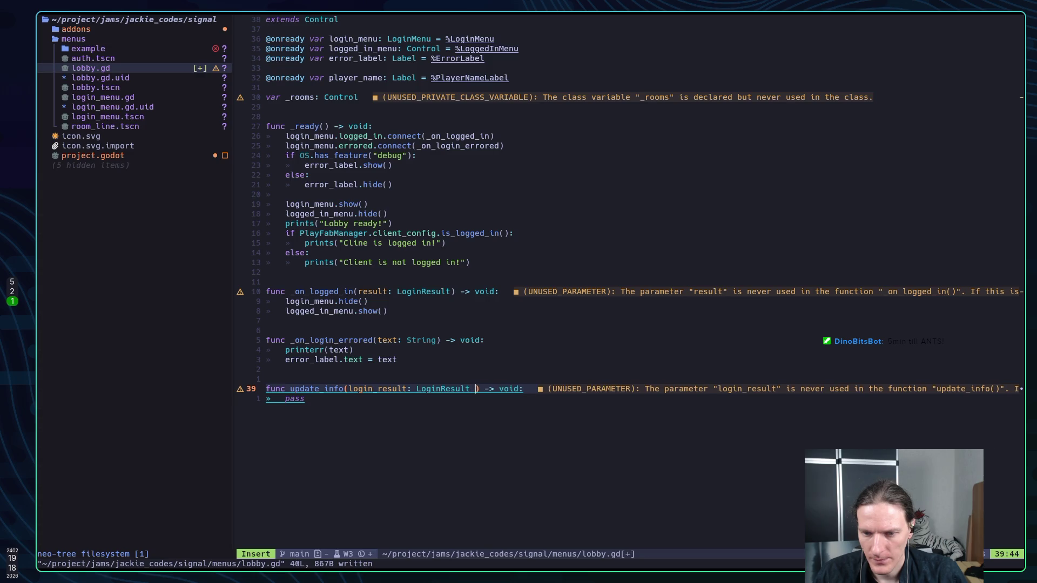
{"action": "type", "text": "ll"}
{"action": "key", "text": "Escape"}
{"action": "type", "text": ":w"}
{"action": "key", "text": "Return"}
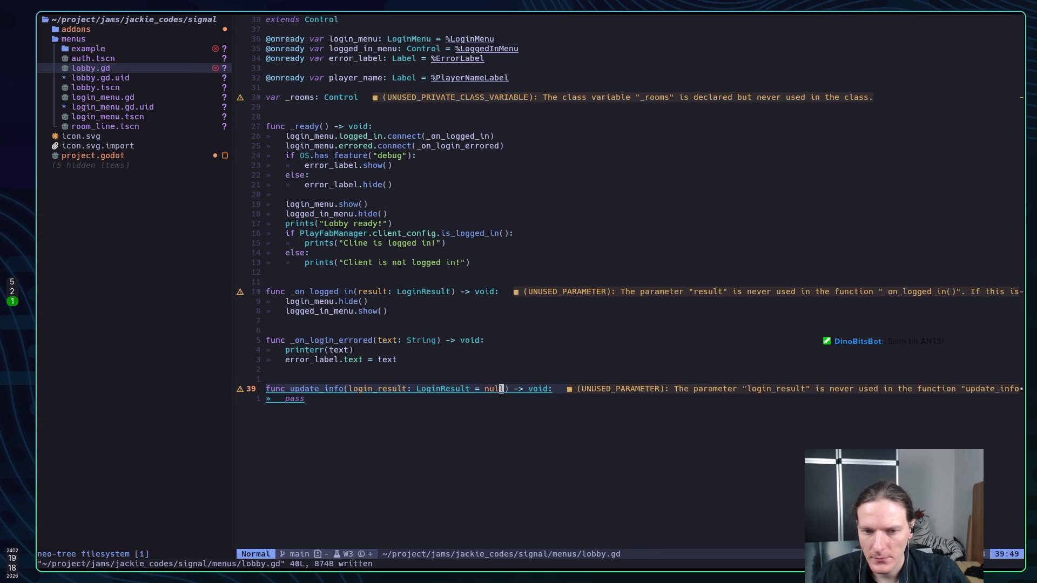
Call update_info(result) at the top of _on_logged_in and save
{"action": "key", "text": "k"}
{"action": "key", "text": "k"}
{"action": "key", "text": "k"}
{"action": "key", "text": "k"}
{"action": "key", "text": "k"}
{"action": "key", "text": "k"}
{"action": "key", "text": "o"}
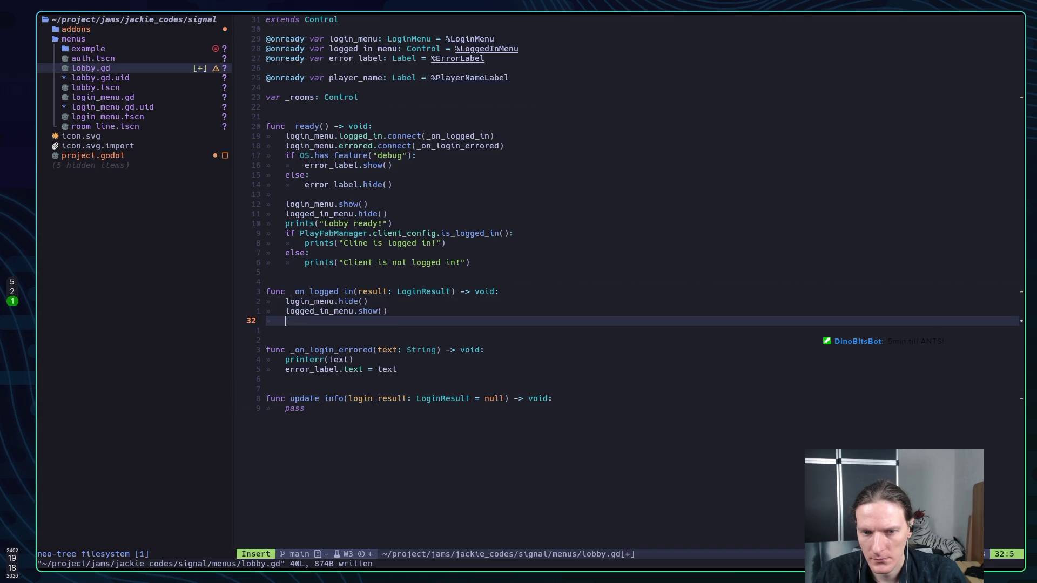
{"action": "key", "text": "alt+k"}
{"action": "key", "text": "alt+k"}
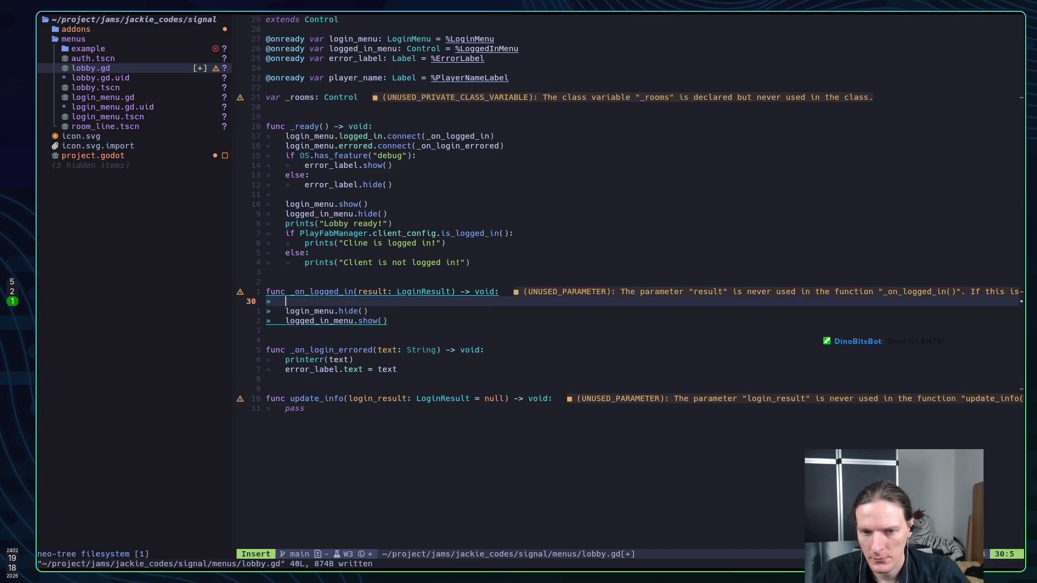
{"action": "type", "text": "update_info(re"}
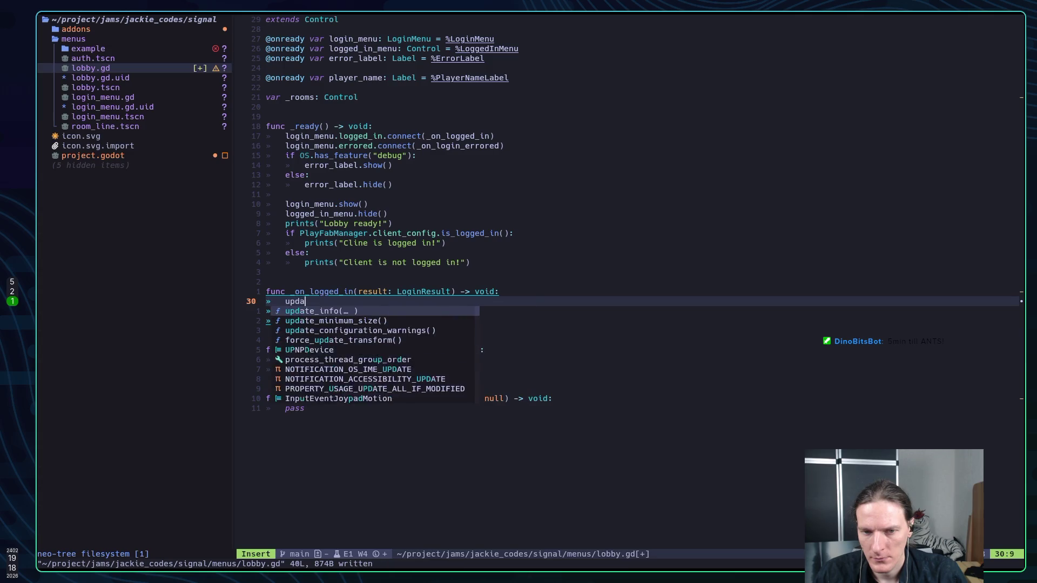
{"action": "type", "text": "sult)"}
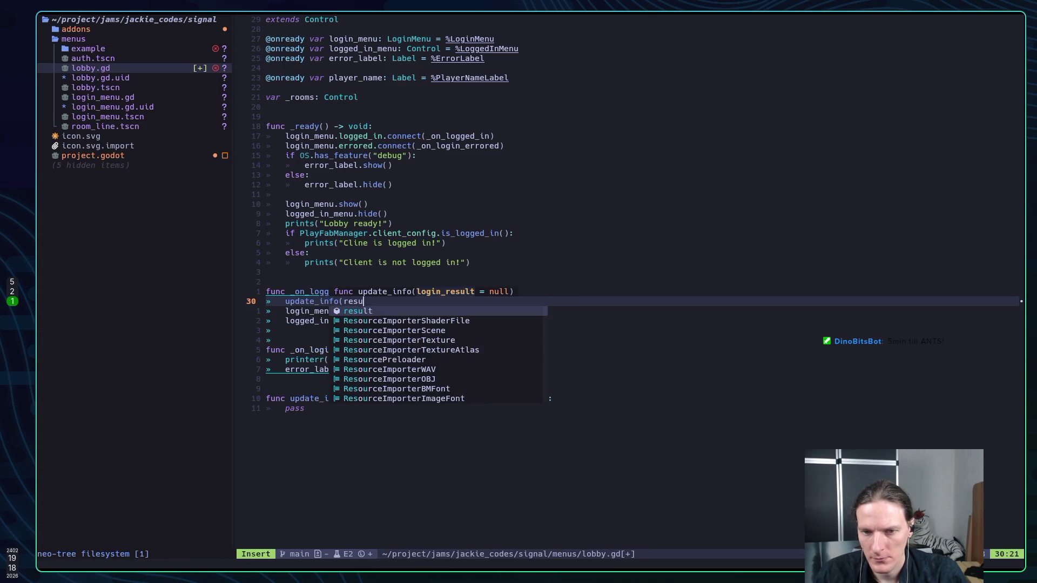
{"action": "key", "text": "Escape"}
{"action": "type", "text": ":w"}
{"action": "key", "text": "Return"}
Add an 'if not login_result: return' guard above pass in update_info
{"action": "key", "text": "j"}
{"action": "key", "text": "j"}
{"action": "key", "text": "j"}
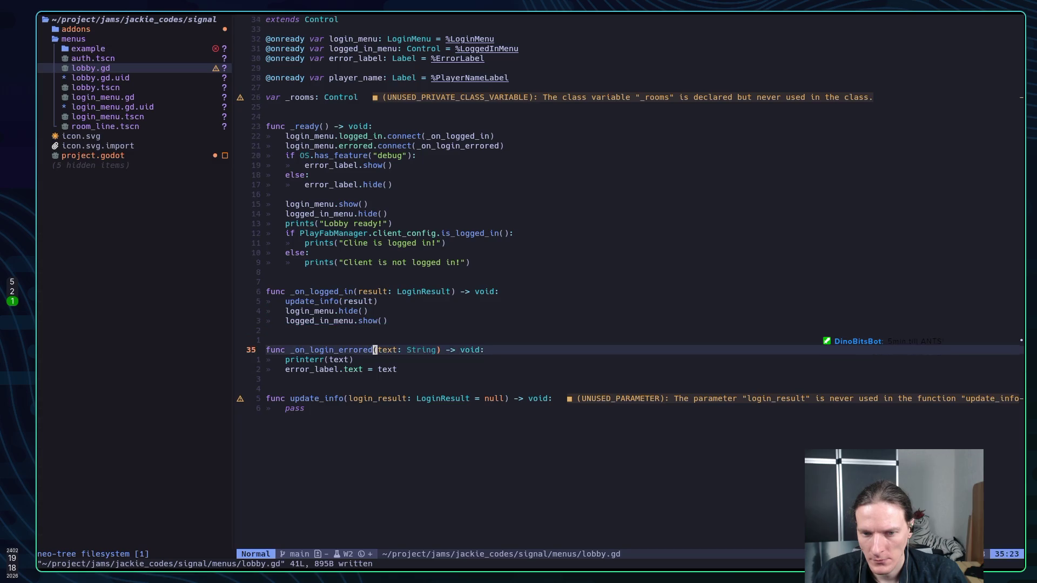
{"action": "key", "text": "shift+o"}
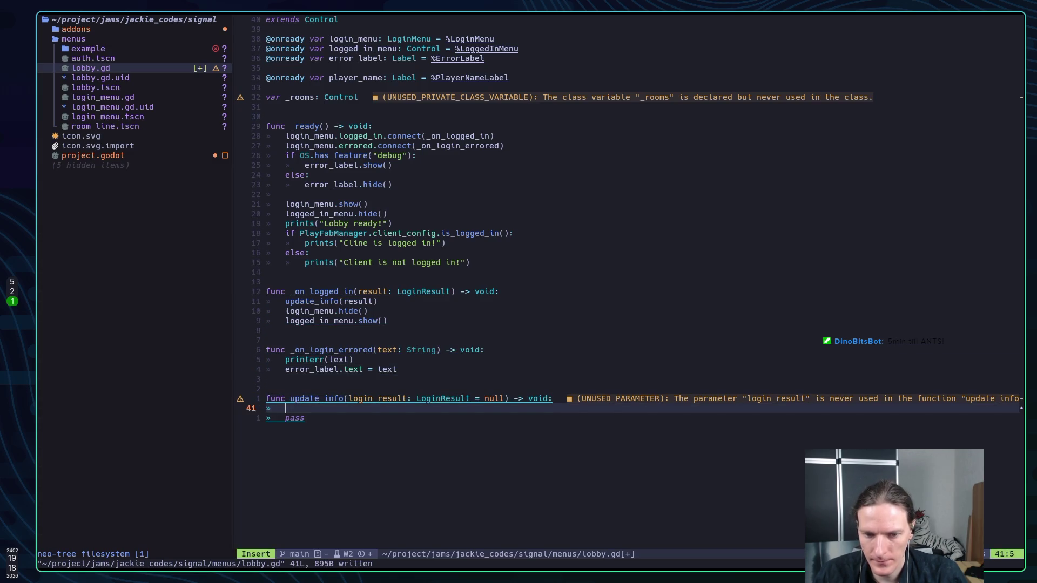
{"action": "type", "text": "if Lo"}
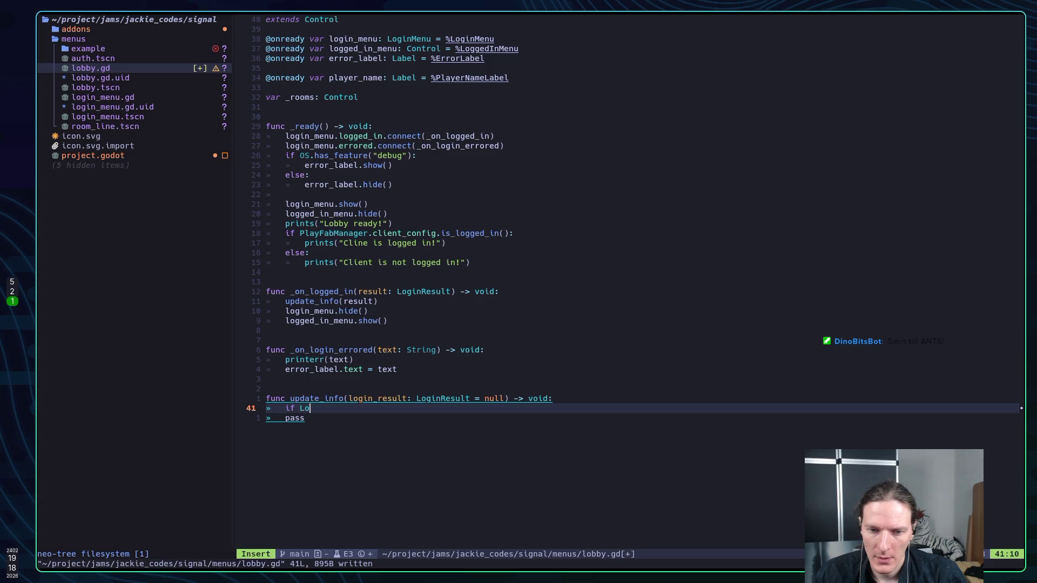
{"action": "key", "text": "BackSpace"}
{"action": "key", "text": "BackSpace"}
{"action": "type", "text": "lo"}
{"action": "key", "text": "Return"}
{"action": "key", "text": "ctrl+Left"}
{"action": "type", "text": "not"}
{"action": "key", "text": "End"}
{"action": "type", "text": ":"}
{"action": "key", "text": "Return"}
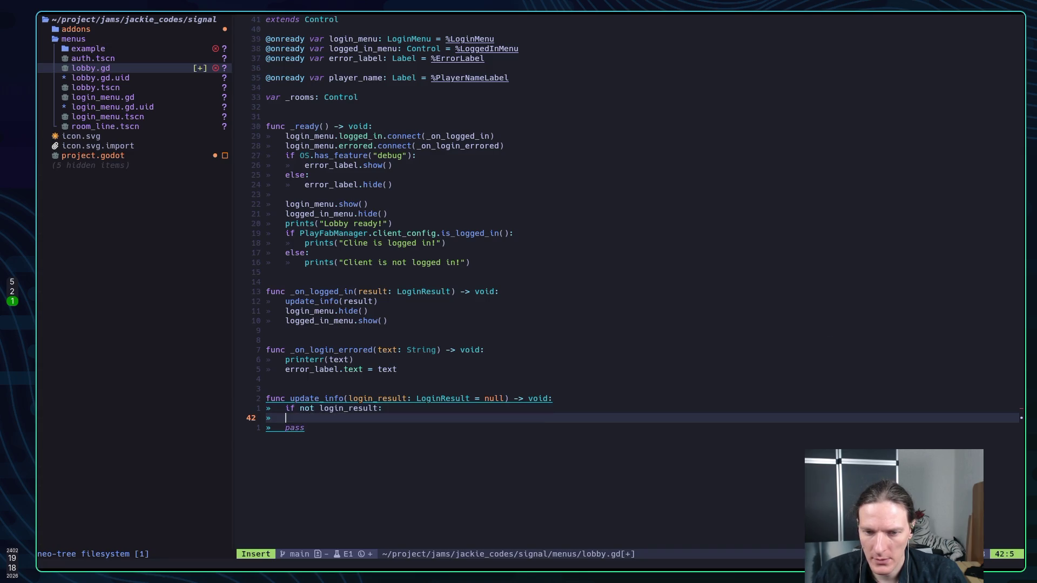
{"action": "type", "text": "return null"}
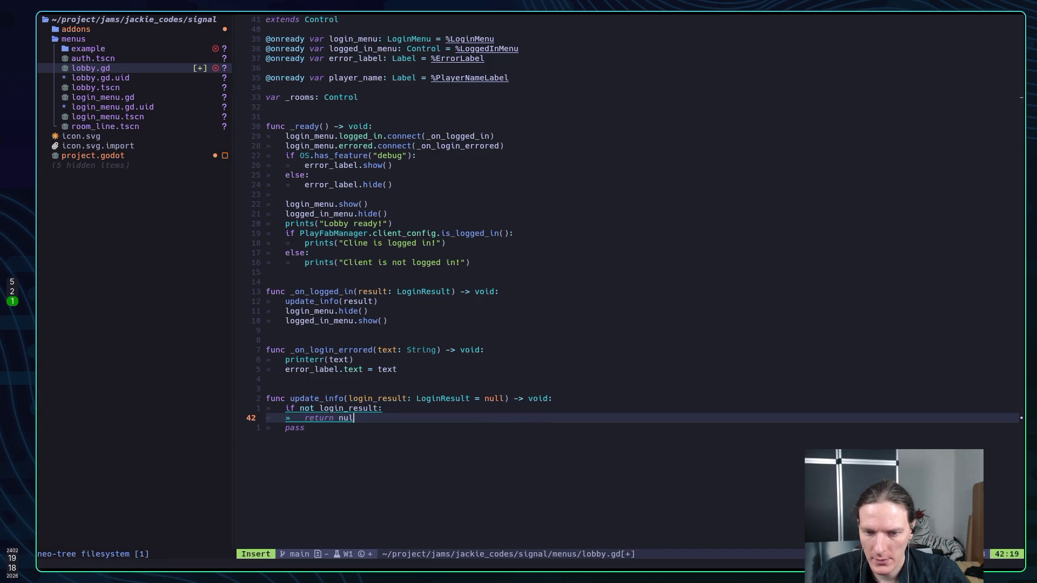
{"action": "key", "text": "Escape"}
{"action": "key", "text": "x"}
{"action": "key", "text": "x"}
{"action": "key", "text": "x"}
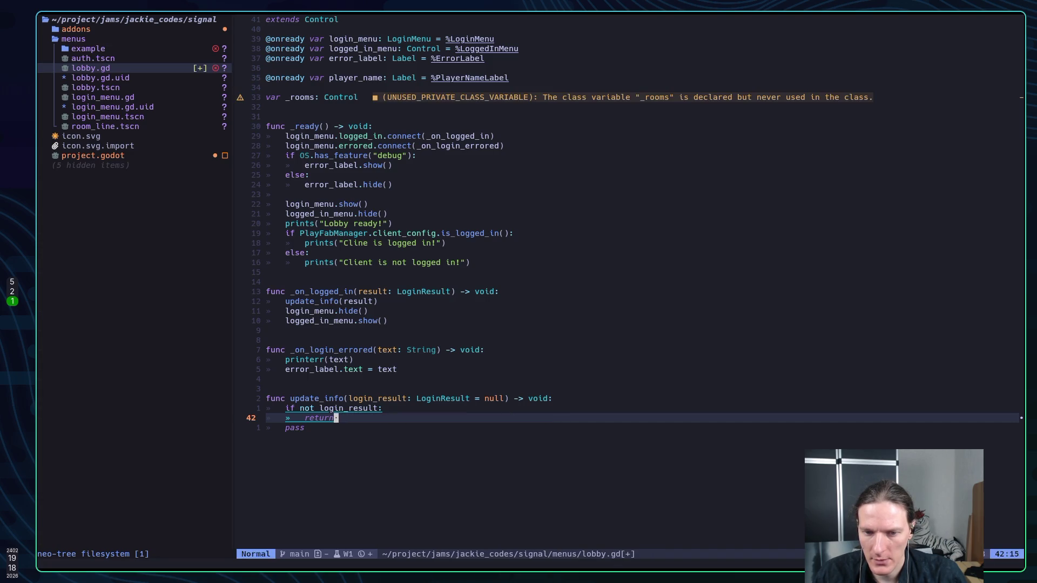
Below the guard, begin a line reading 'login_result.' to access its fields
{"action": "key", "text": "z"}
{"action": "key", "text": "Escape"}
{"action": "key", "text": "x"}
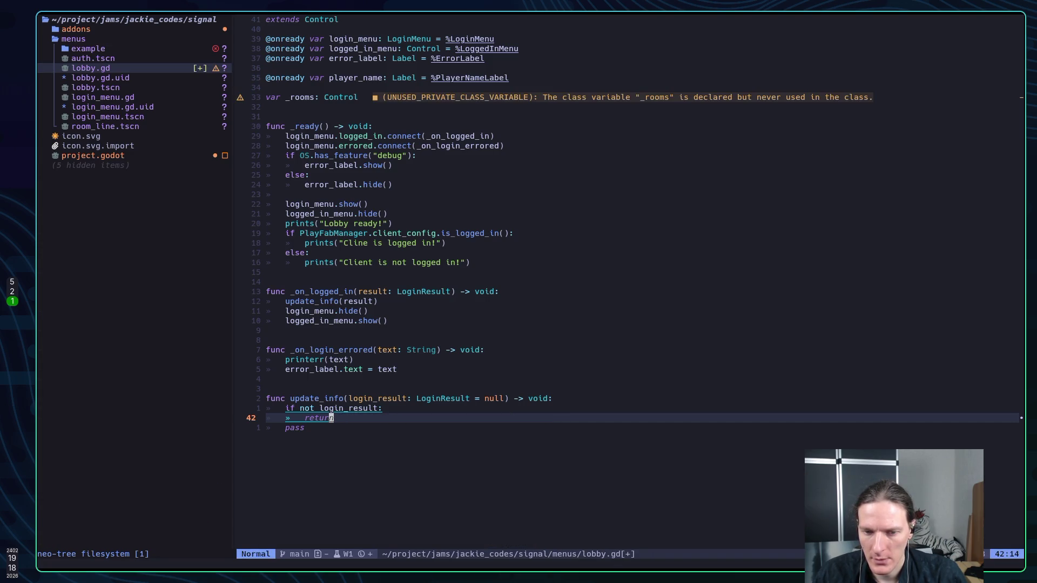
{"action": "key", "text": "o"}
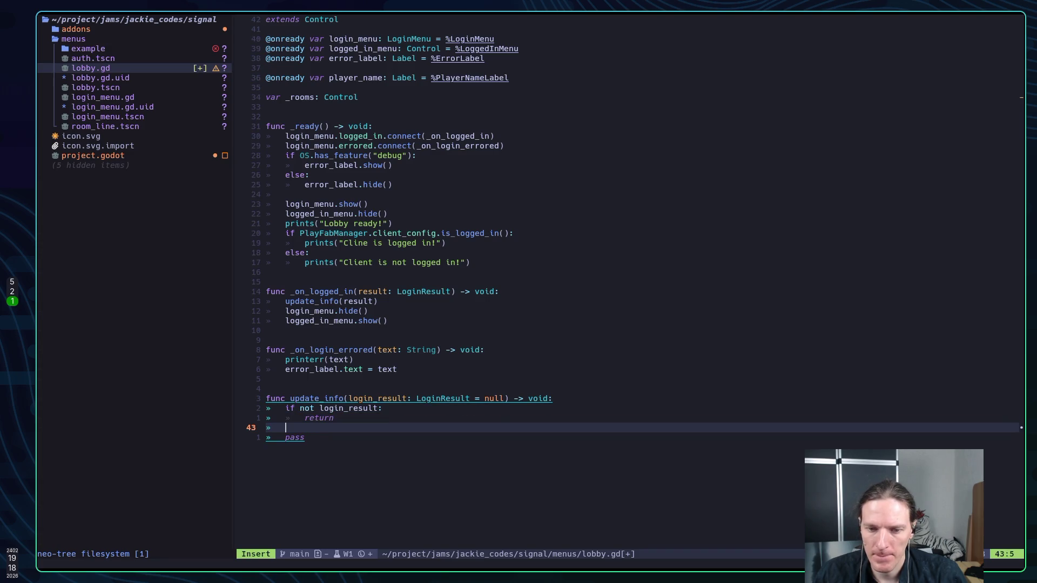
{"action": "key", "text": "Return"}
{"action": "type", "text": "login_result."}
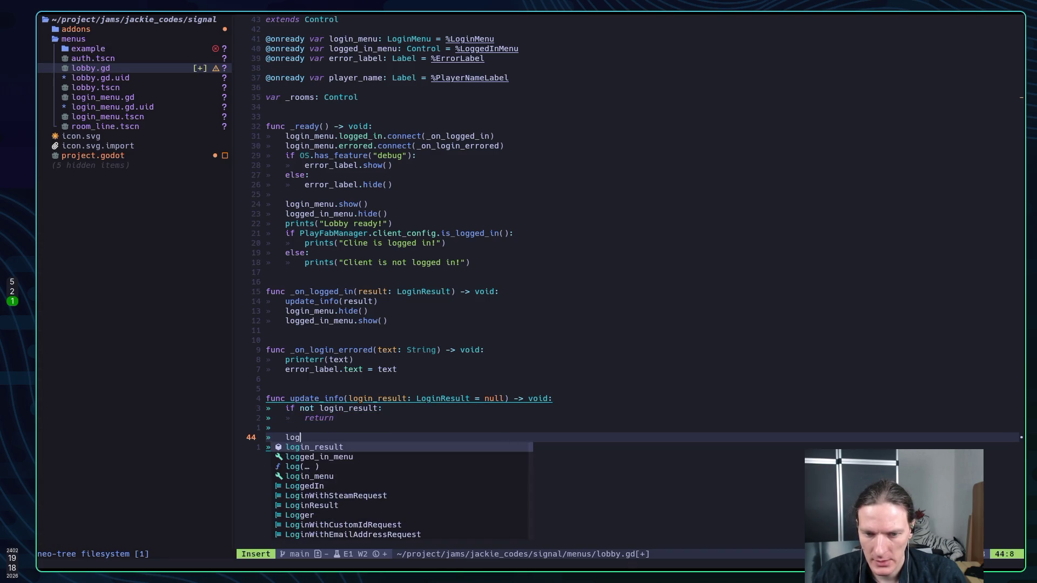
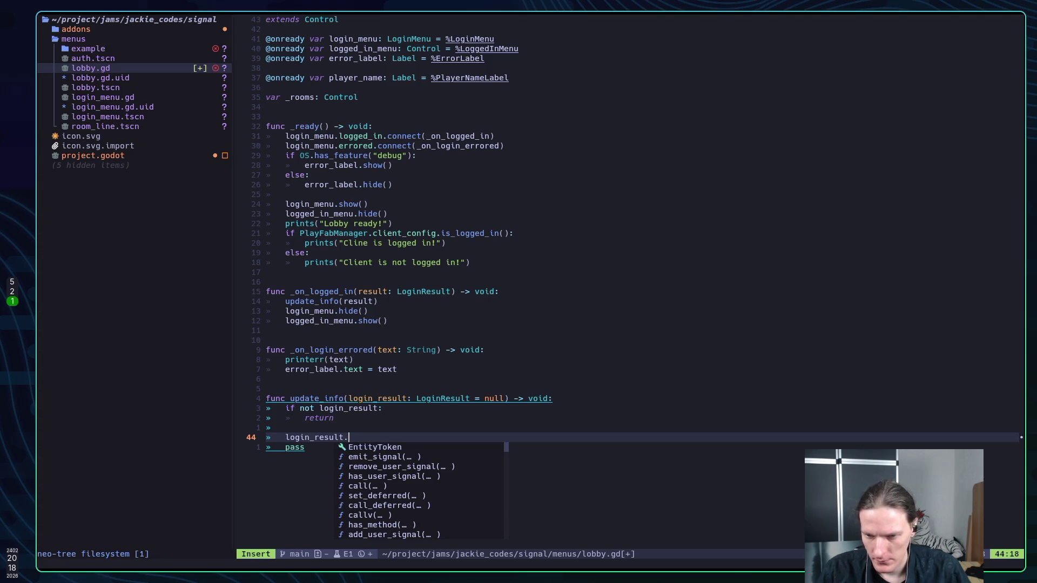
Browse the member completions after login_result, settling on has_signal
{"action": "key", "text": "Up"}
{"action": "key", "text": "Up"}
{"action": "key", "text": "Down"}
{"action": "key", "text": "Down"}
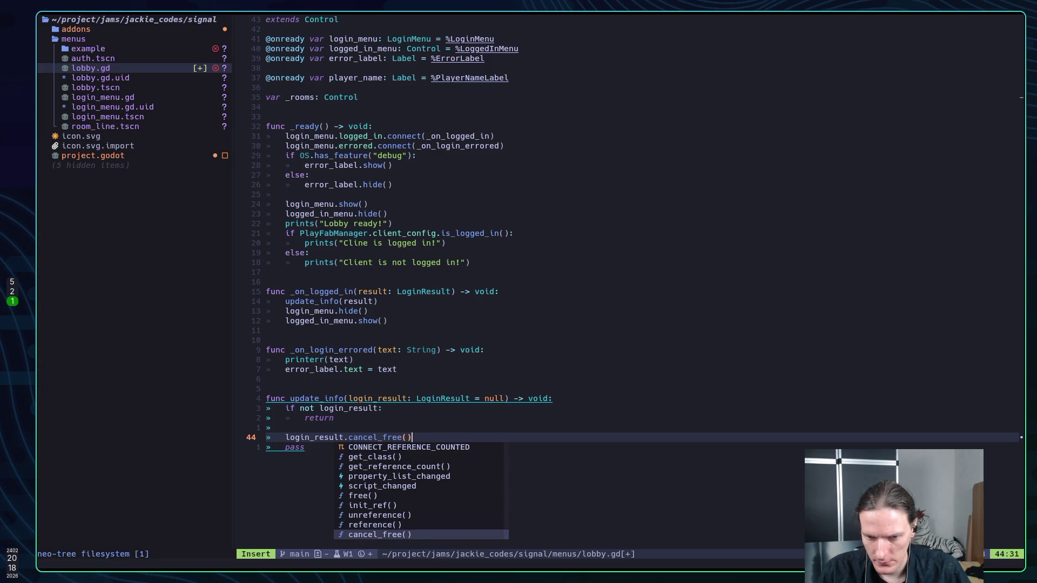
{"action": "key", "text": "Down"}
{"action": "key", "text": "Down"}
{"action": "key", "text": "Down"}
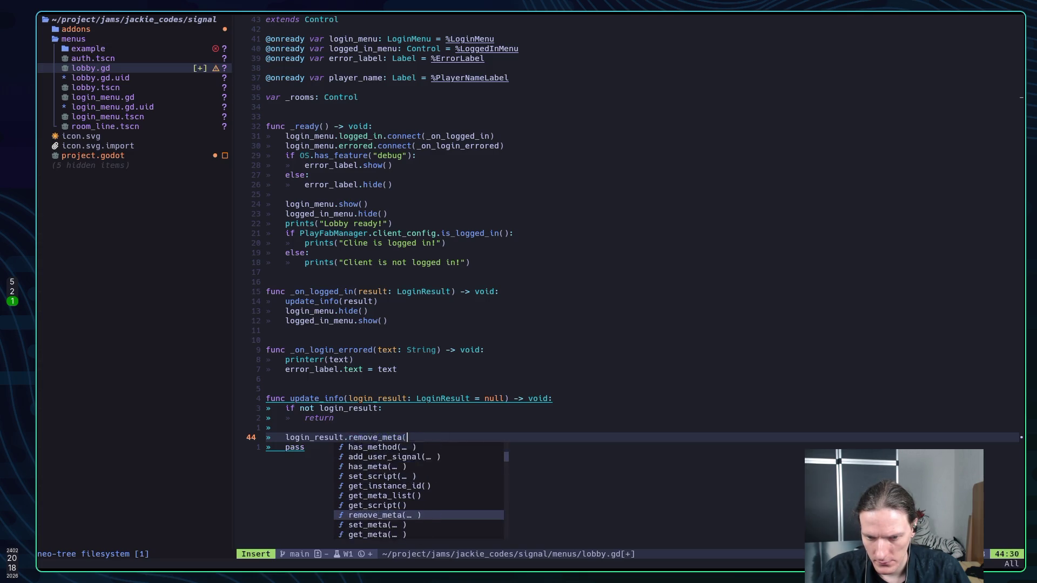
{"action": "key", "text": "Down"}
{"action": "key", "text": "Down"}
{"action": "key", "text": "Down"}
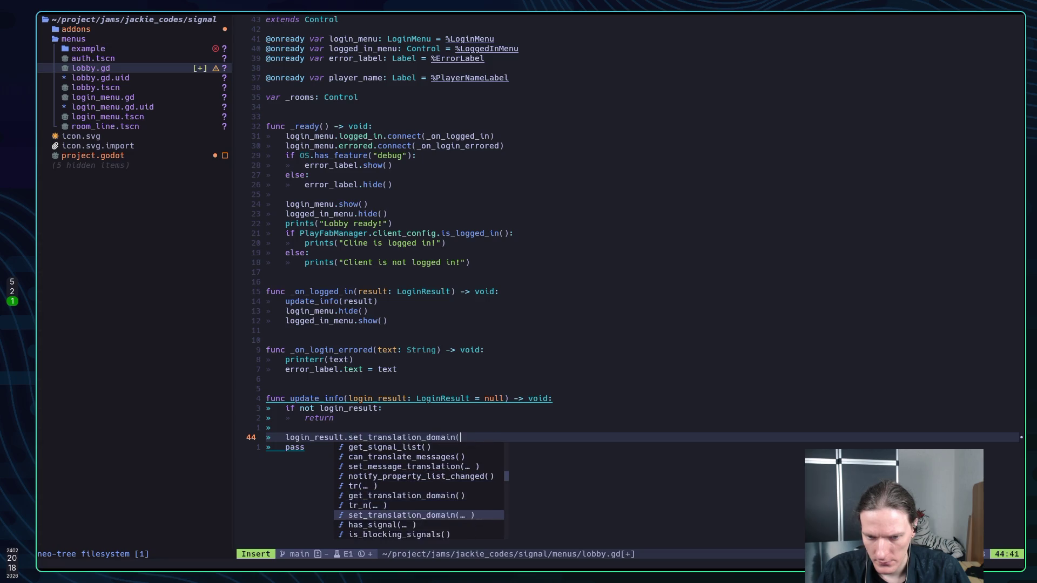
{"action": "key", "text": "Escape"}
Delete the has_signal call so line 44 is just login_result, and save lobby.gd
{"action": "key", "text": "k"}
{"action": "key", "text": "j"}
{"action": "key", "text": "b"}
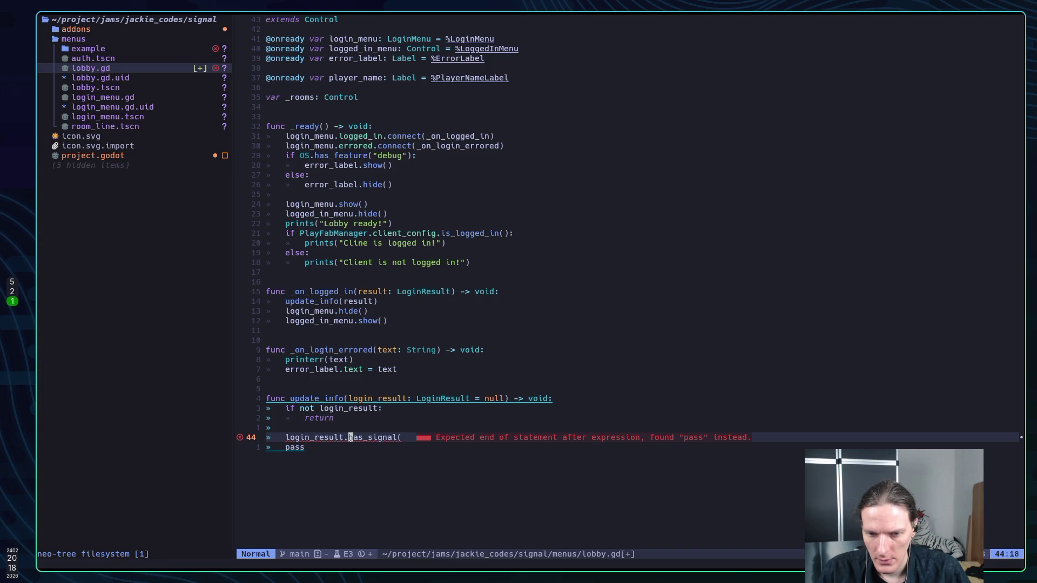
{"action": "key", "text": "shift+d"}
{"action": "type", "text": "x:w"}
{"action": "key", "text": "Return"}
Go to the LoginResult class definition from the update_info declaration
{"action": "key", "text": "k"}
{"action": "key", "text": "k"}
{"action": "key", "text": "k"}
{"action": "key", "text": "w"}
{"action": "key", "text": "w"}
{"action": "key", "text": "w"}
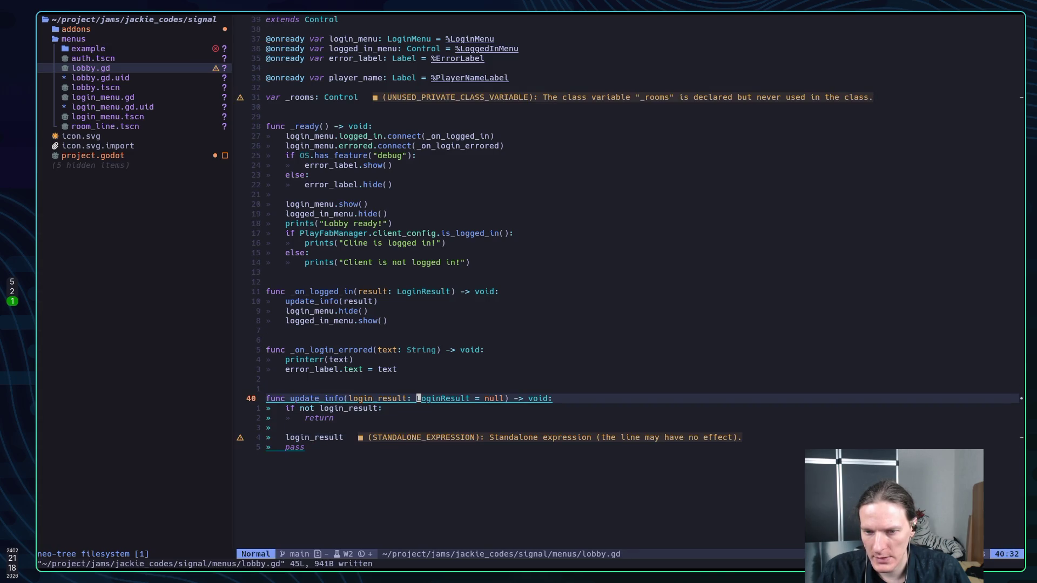
{"action": "key", "text": "g"}
{"action": "key", "text": "d"}
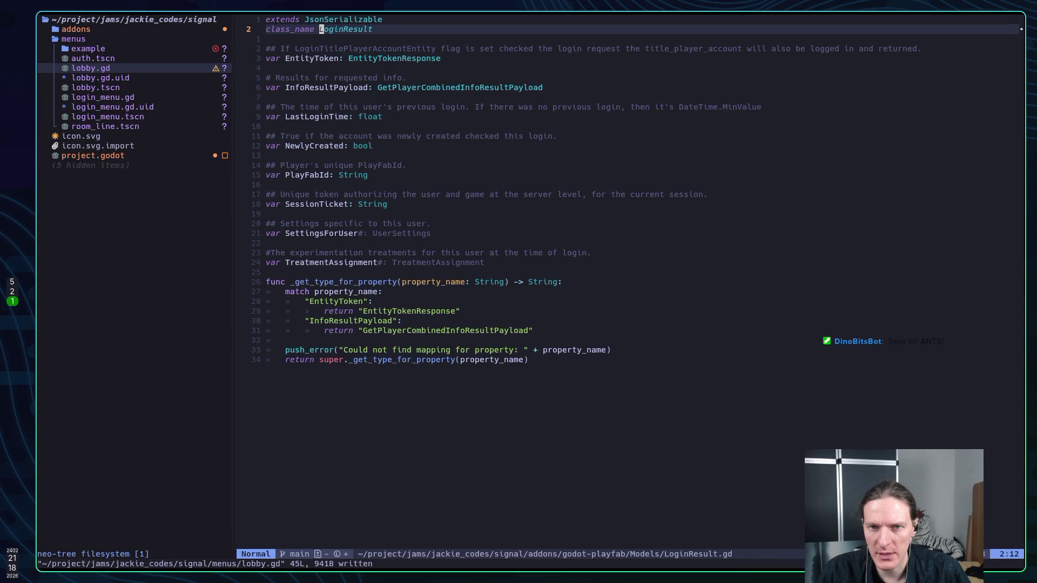
{"action": "key", "text": "ctrl+o"}
{"action": "key", "text": "j"}
{"action": "key", "text": "j"}
{"action": "key", "text": "j"}
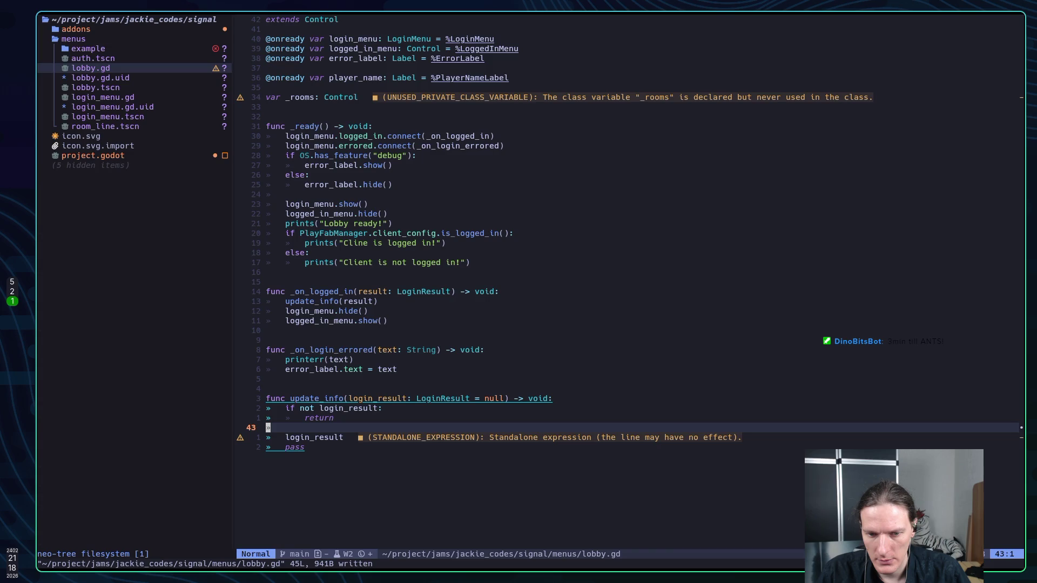
Add 'var payload := login_result.InfoResultPayload' in update_info and save lobby.gd
{"action": "type", "text": "o"}
{"action": "type", "text": "var pal"}
{"action": "key", "text": "BackSpace"}
{"action": "type", "text": "yload"}
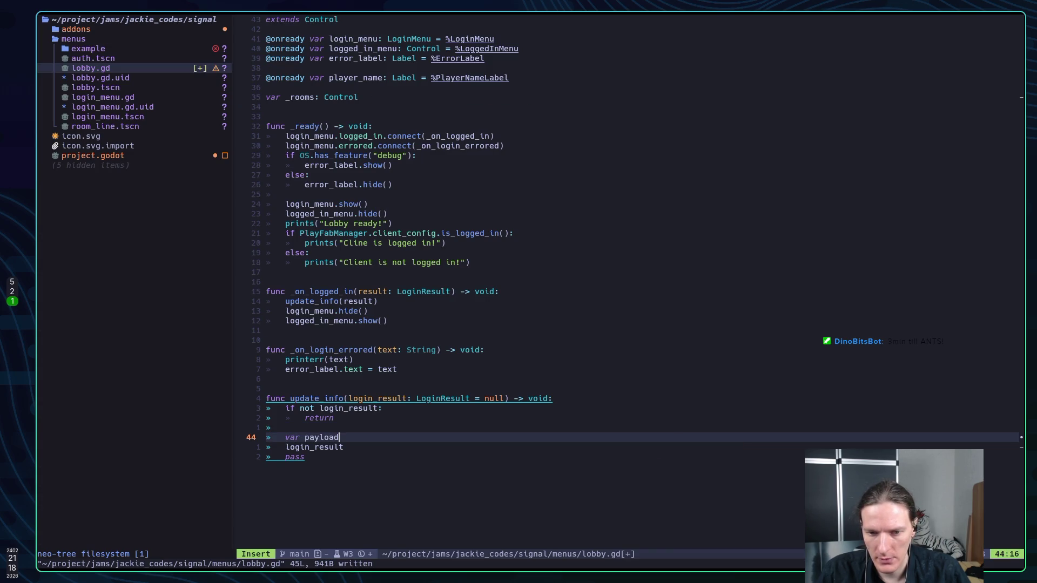
{"action": "type", "text": " := login_result."}
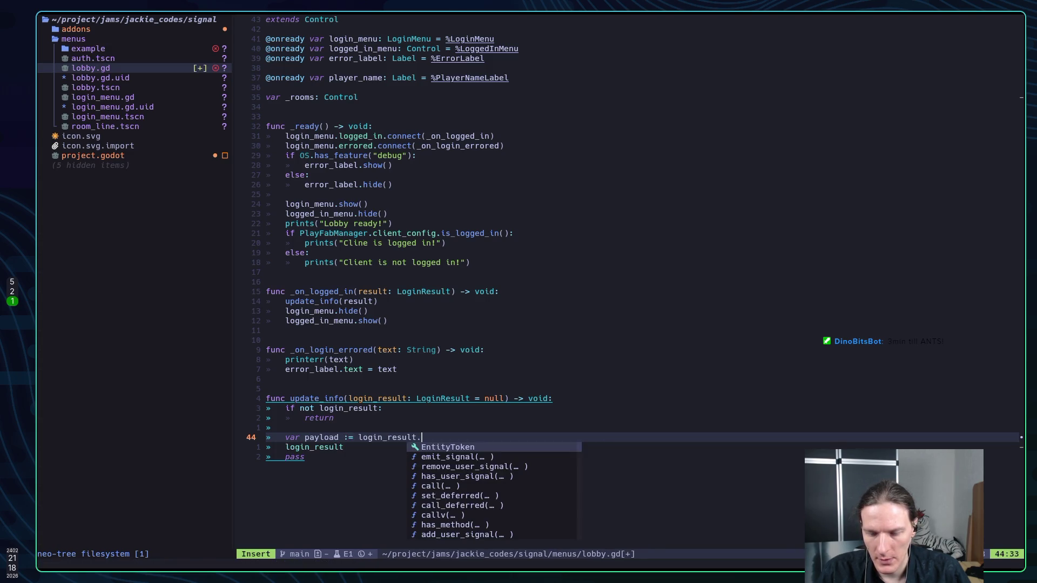
{"action": "type", "text": "in"}
{"action": "key", "text": "Tab"}
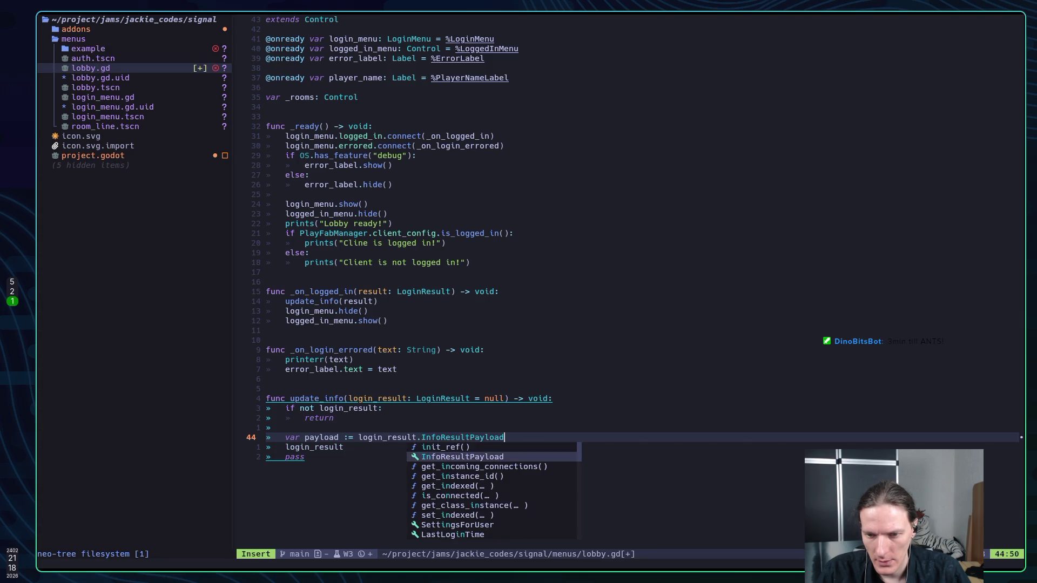
{"action": "key", "text": "Escape"}
{"action": "type", "text": ":w"}
{"action": "key", "text": "Return"}
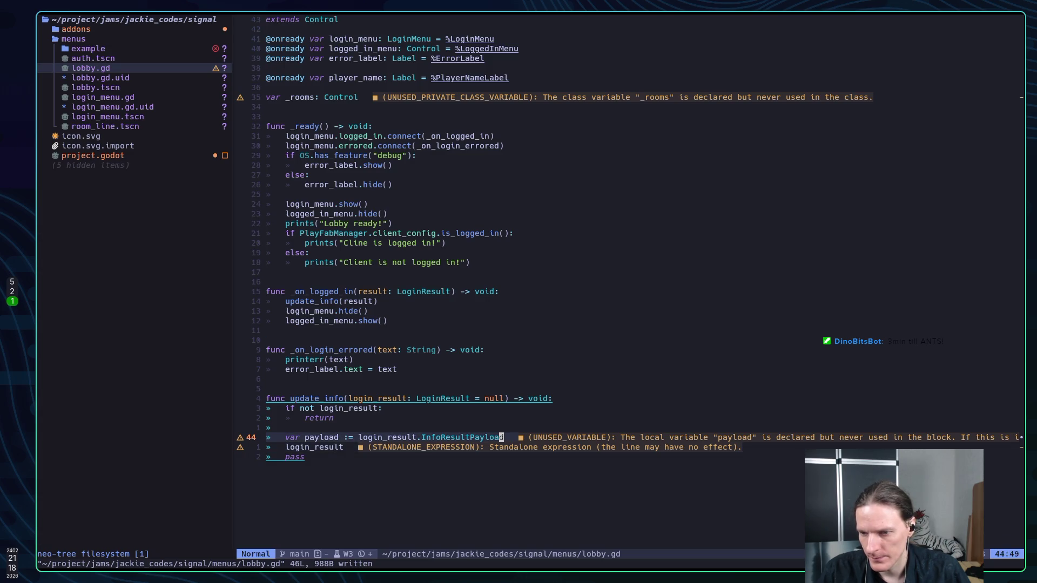
Replace the standalone login_result line with 'if not payload:'
{"action": "key", "text": "j"}
{"action": "key", "text": "h"}
{"action": "key", "text": "h"}
{"action": "key", "text": "h"}
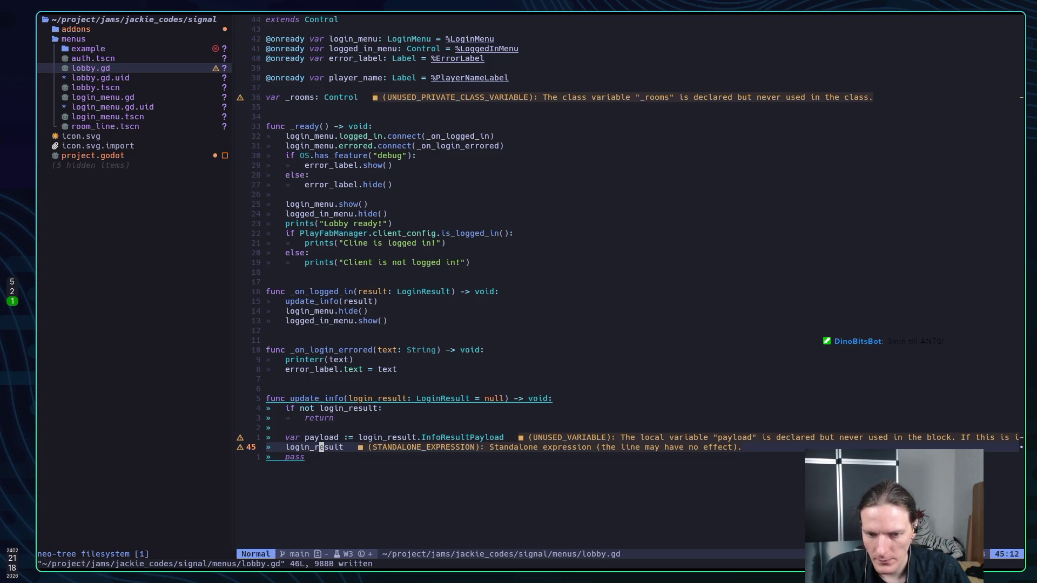
{"action": "key", "text": "h"}
{"action": "key", "text": "h"}
{"action": "key", "text": "h"}
{"action": "key", "text": "C"}
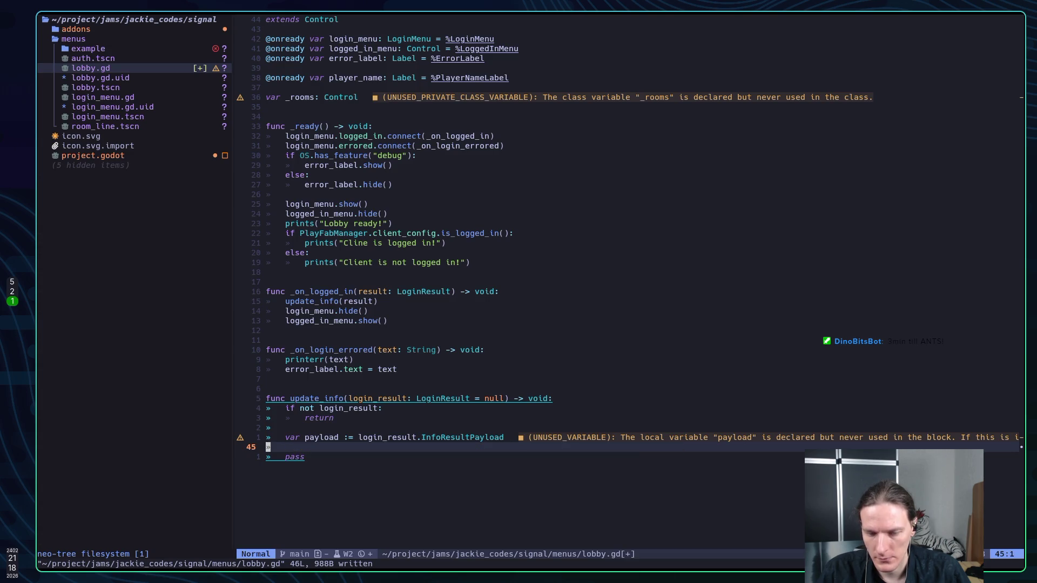
{"action": "type", "text": "if "}
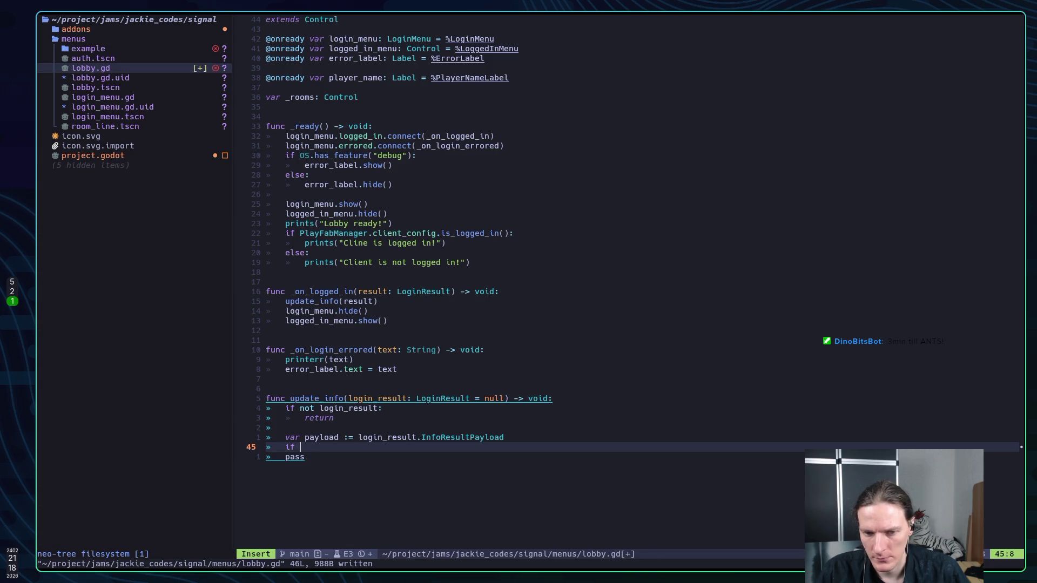
{"action": "type", "text": "not payload:"}
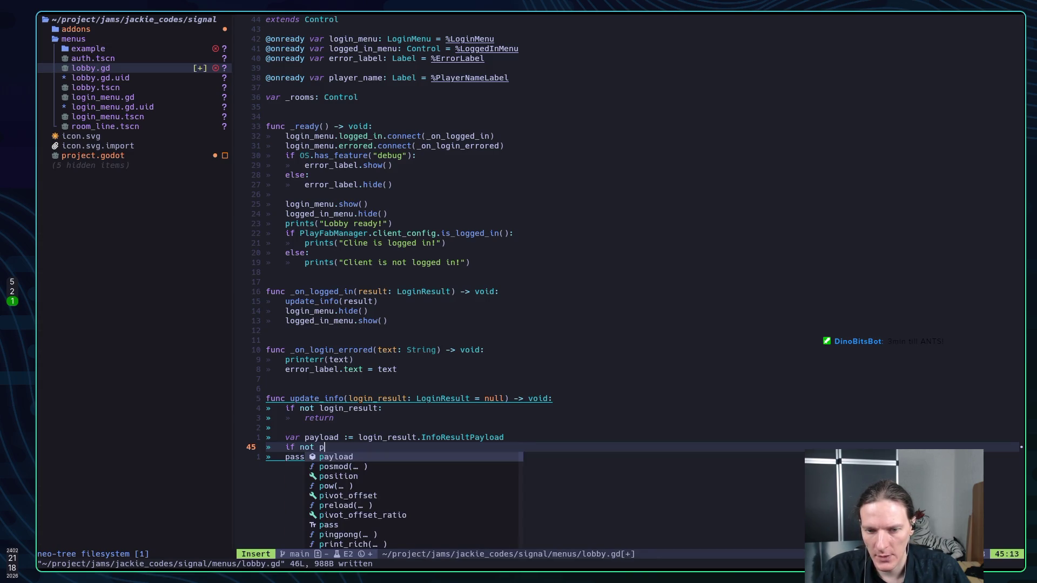
Make the payload guard print "NO PAYLOAD" and return, then save lobby.gd
{"action": "key", "text": "Return"}
{"action": "type", "text": "retu"}
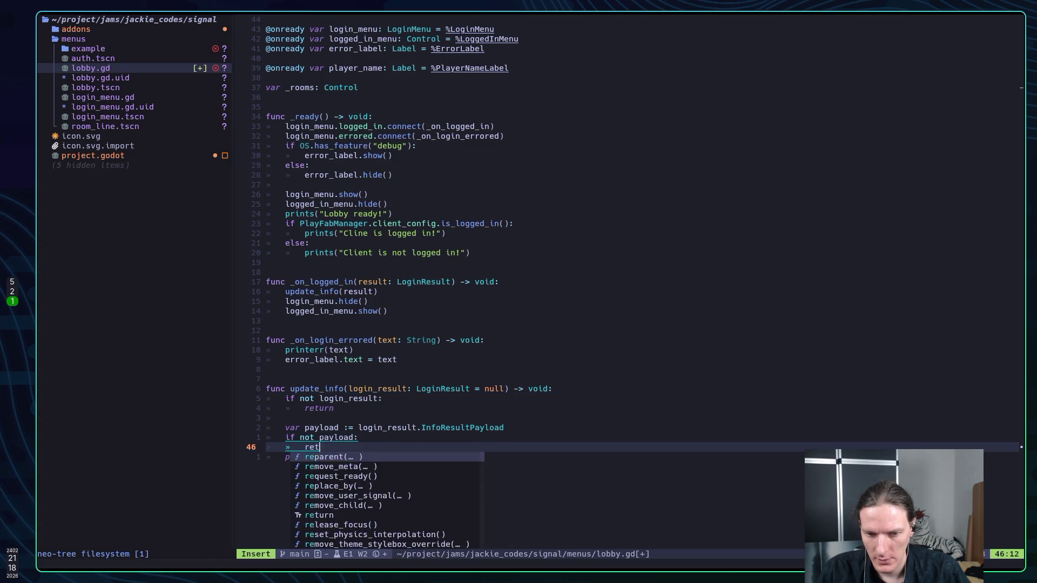
{"action": "key", "text": "Return"}
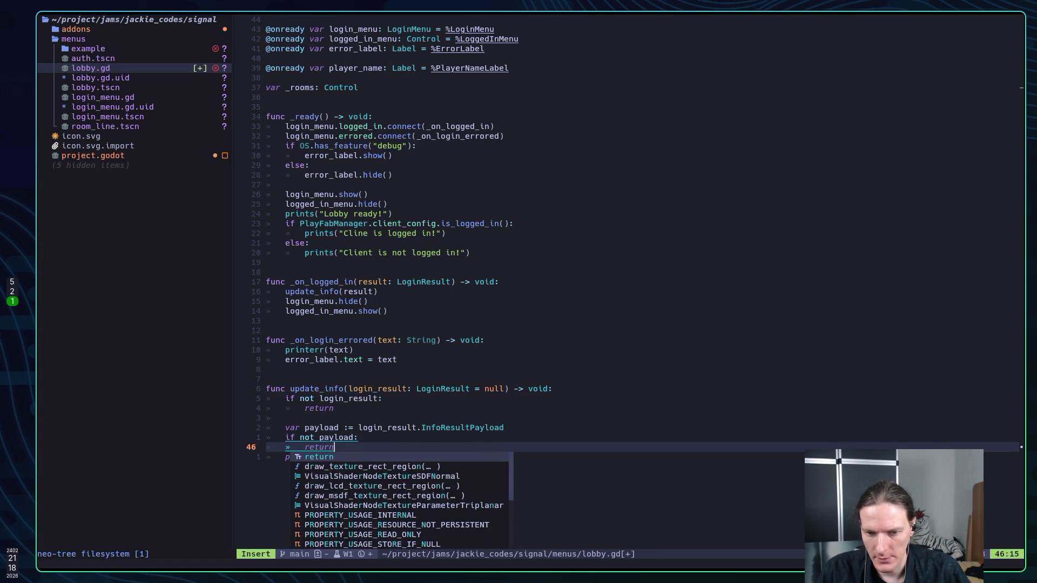
{"action": "key", "text": "Escape"}
{"action": "type", "text": "Oprints(\"NO"}
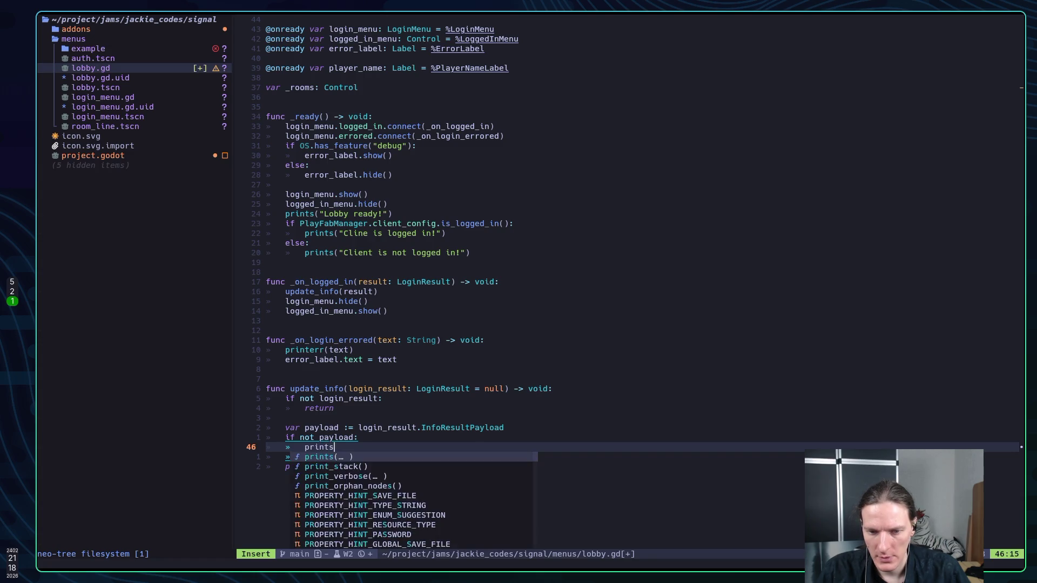
{"action": "type", "text": " PAYL"}
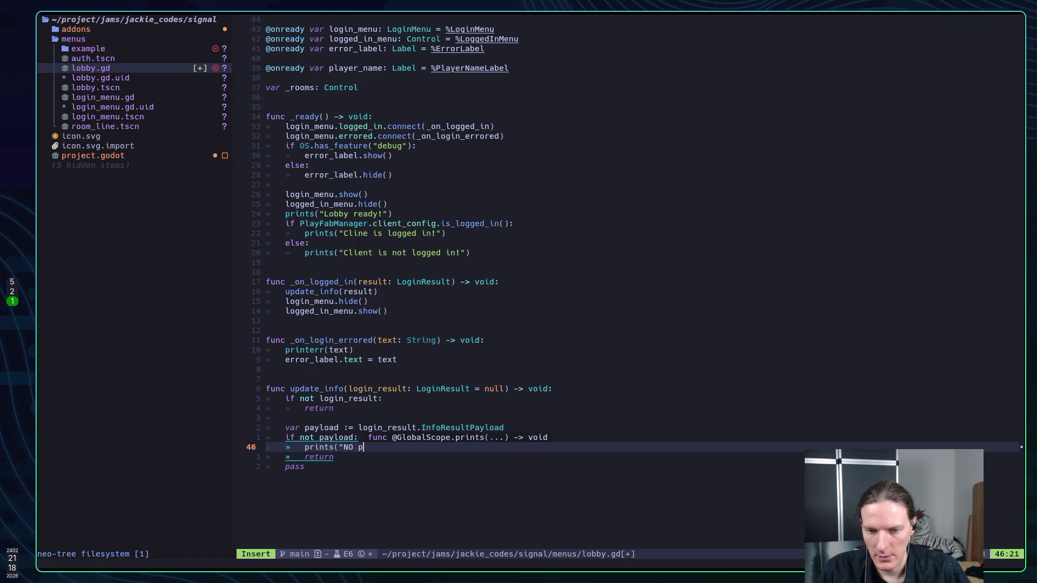
{"action": "type", "text": "OAD\")"}
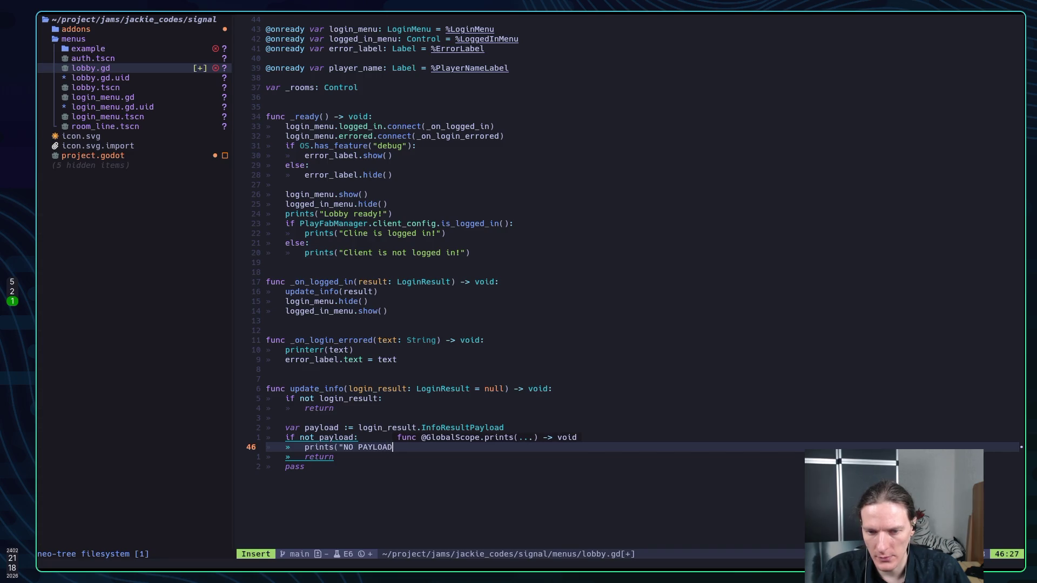
{"action": "key", "text": "Escape"}
{"action": "type", "text": ":w"}
{"action": "key", "text": "Return"}
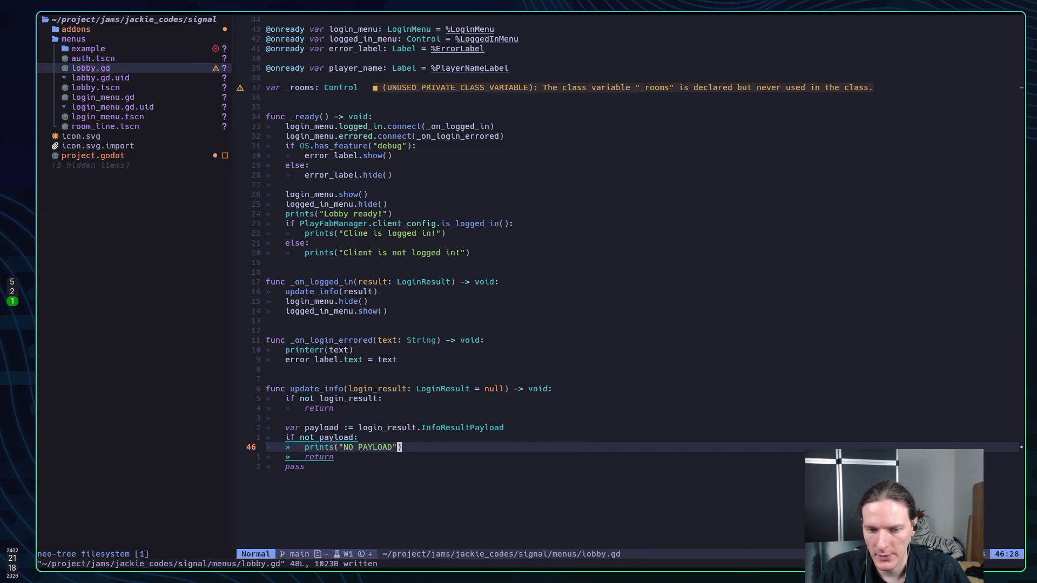
Show the declared type of InfoResultPayload on the payload assignment line
{"action": "left_click", "coordinate": [331, 447]}
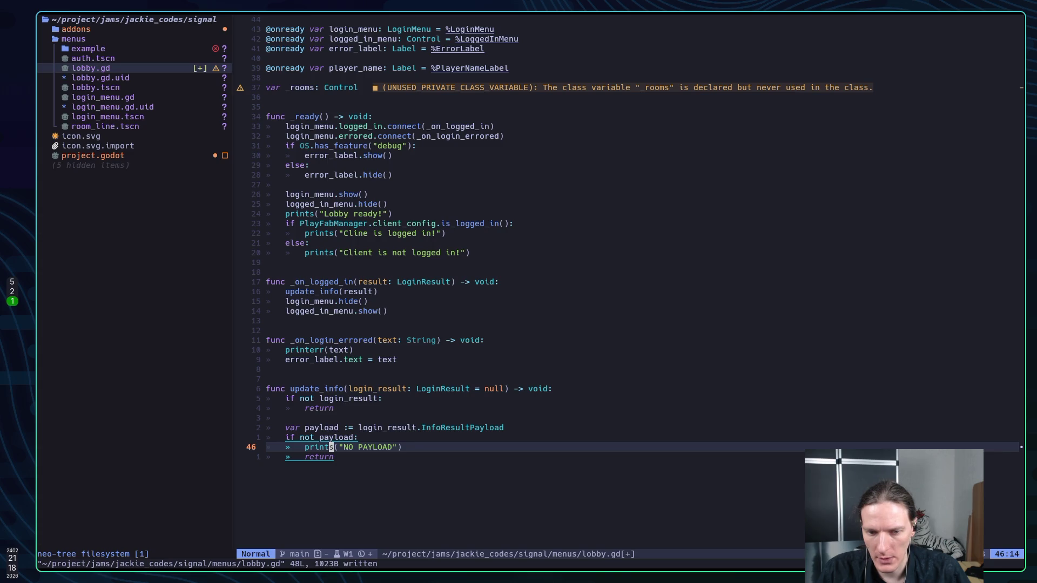
{"action": "key", "text": "k"}
{"action": "key", "text": "k"}
{"action": "key", "text": "l"}
{"action": "key", "text": "l"}
{"action": "key", "text": "l"}
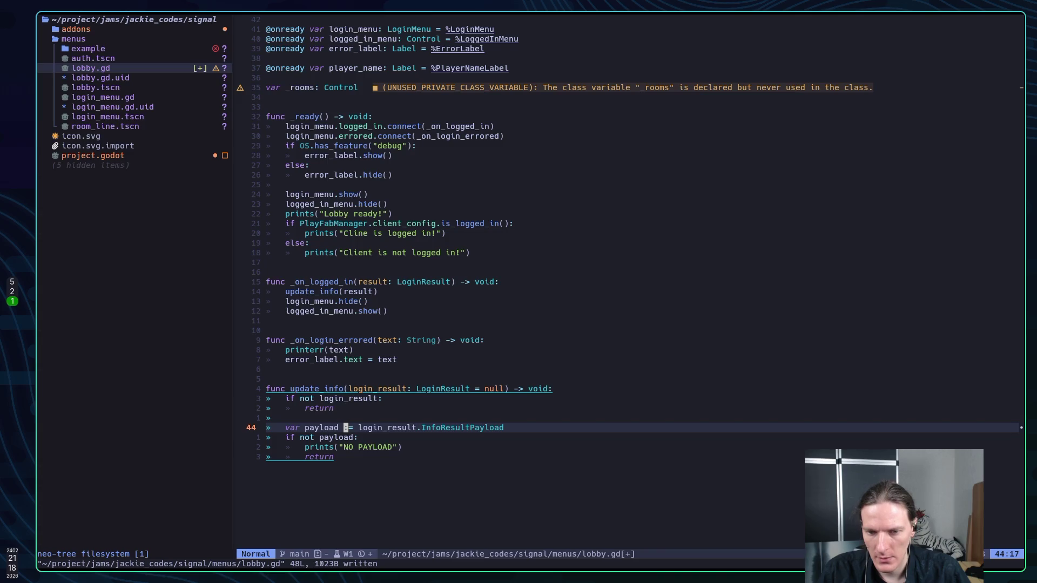
{"action": "key", "text": "l"}
{"action": "key", "text": "l"}
{"action": "key", "text": "l"}
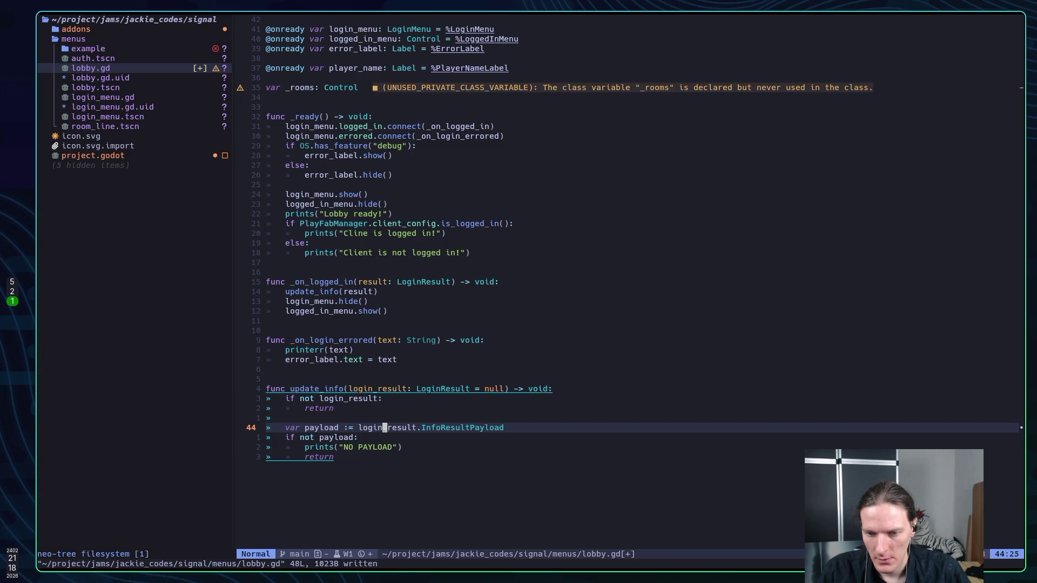
{"action": "key", "text": "K"}
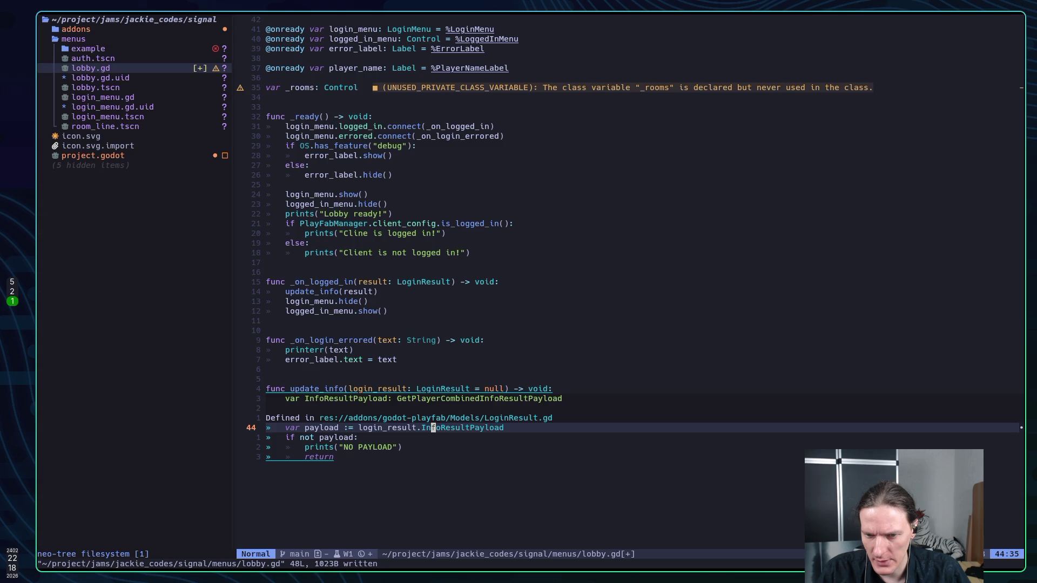
Start a new line after the final return with payload.AccountInfo
{"action": "key", "text": "b"}
{"action": "key", "text": "b"}
{"action": "key", "text": "b"}
{"action": "key", "text": "b"}
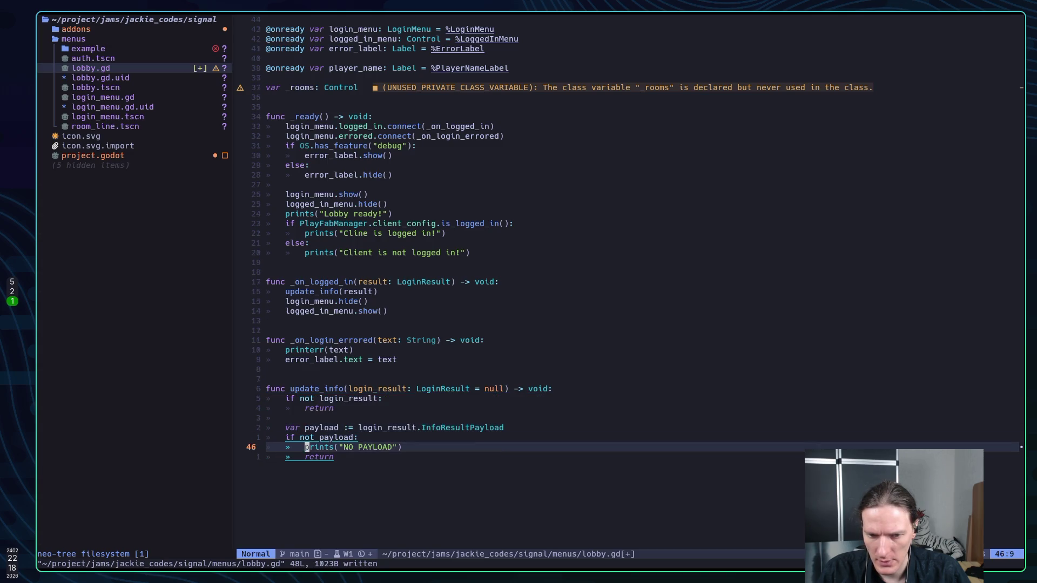
{"action": "key", "text": "j"}
{"action": "key", "text": "j"}
{"action": "key", "text": "j"}
{"action": "key", "text": "o"}
{"action": "type", "text": "payload."}
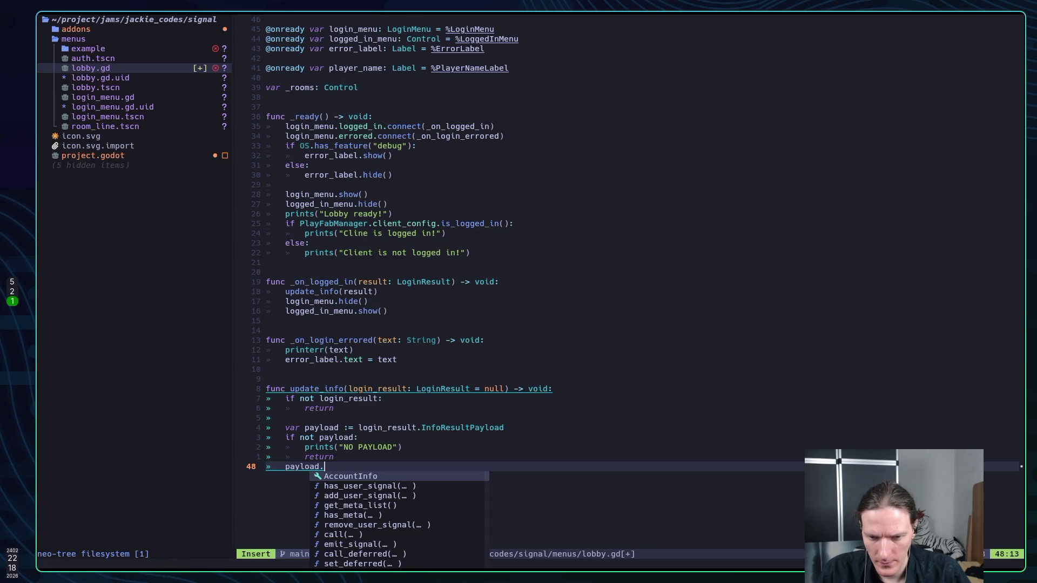
{"action": "key", "text": "Return"}
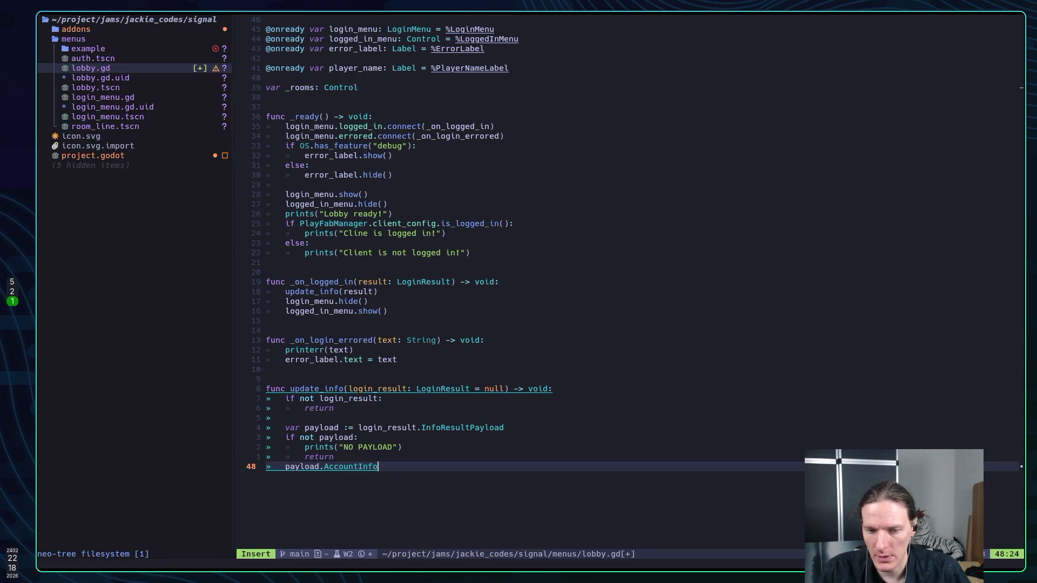
{"action": "type", "text": "."}
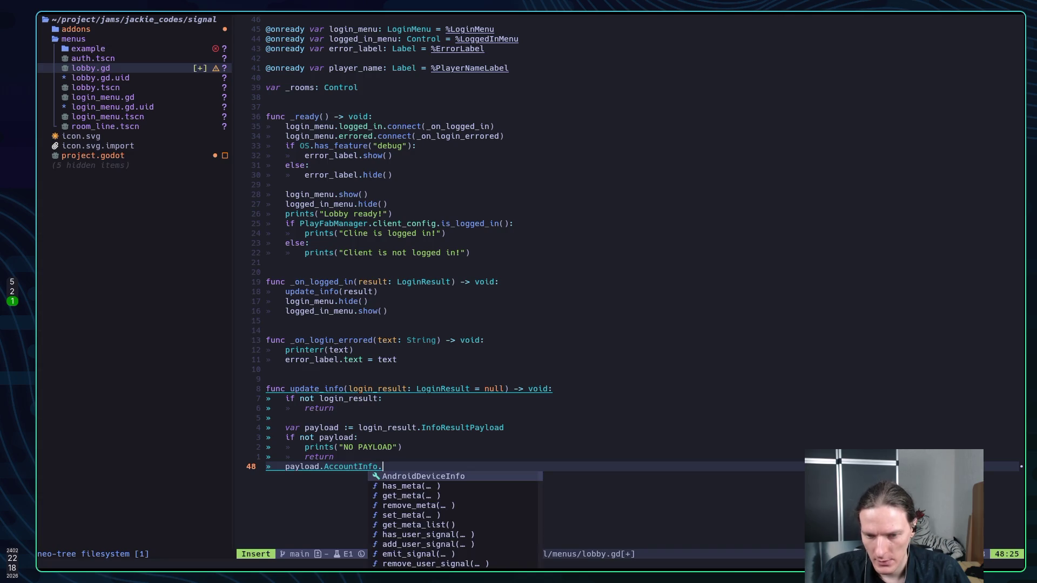
{"action": "key", "text": "BackSpace"}
Complete the line as player_name.text = payload.AccountInfo.TitleInfo
{"action": "key", "text": "Home"}
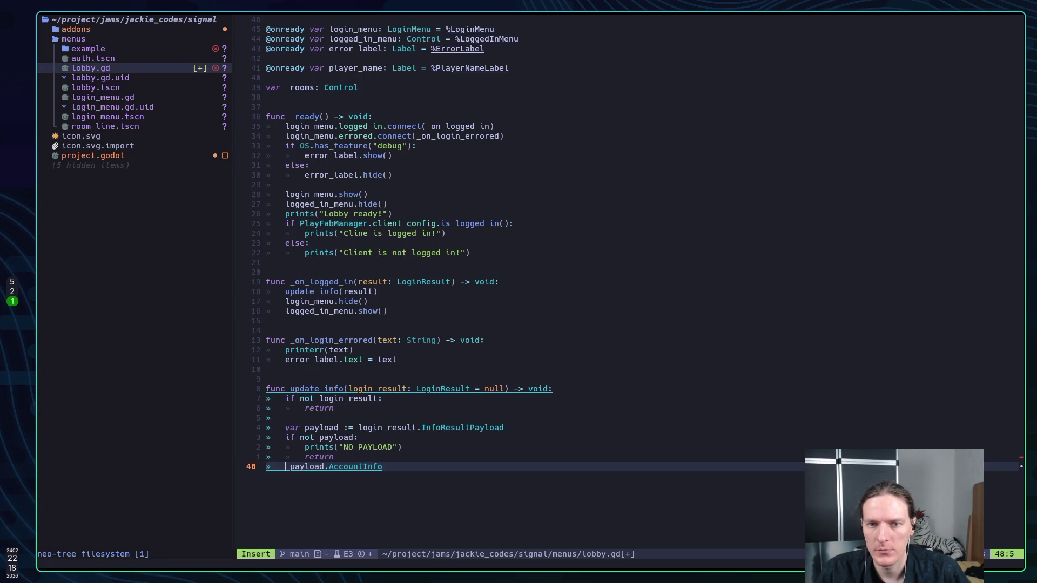
{"action": "type", "text": "play"}
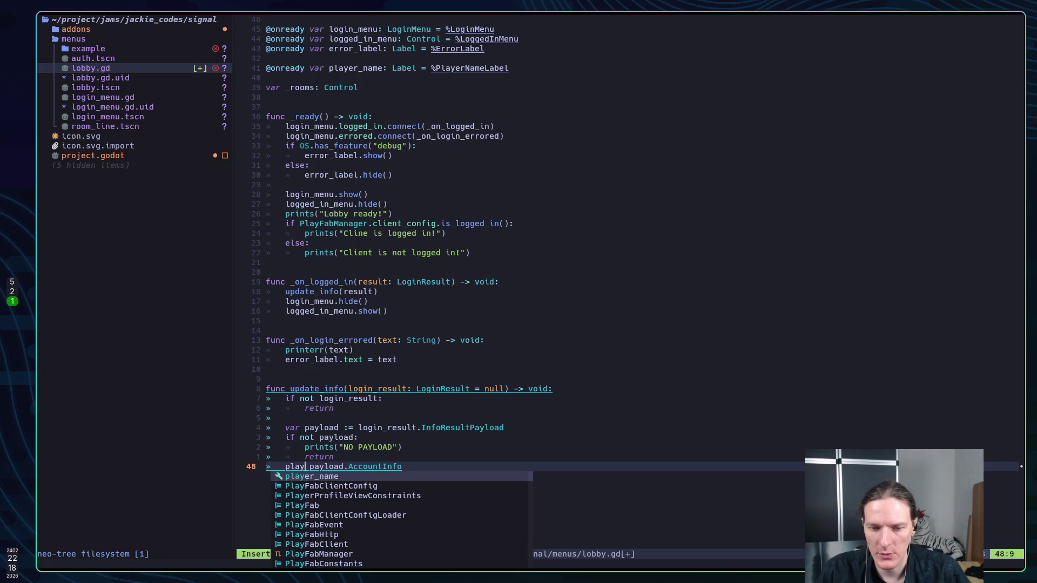
{"action": "key", "text": "Return"}
{"action": "type", "text": "."}
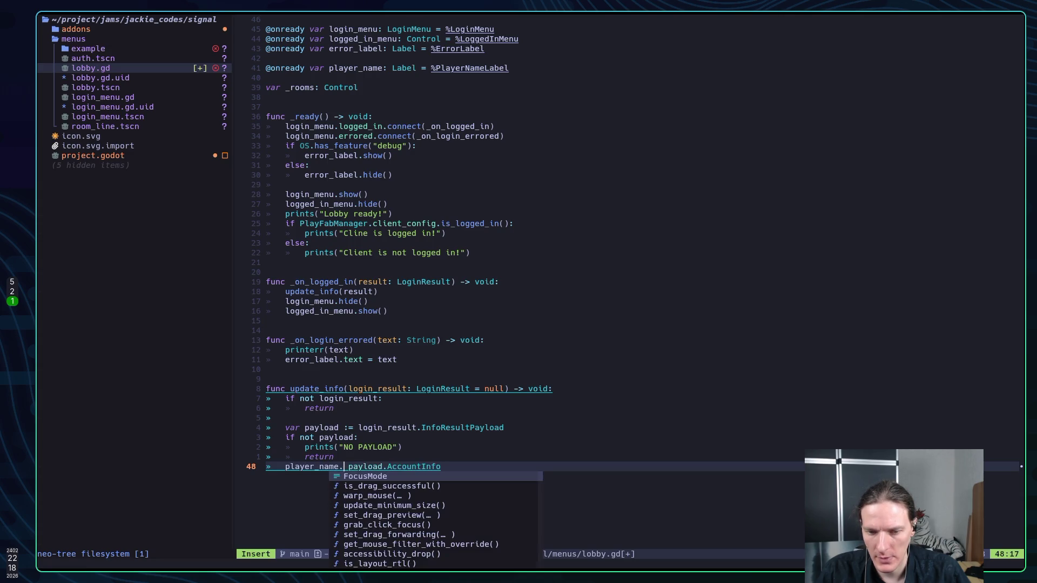
{"action": "type", "text": "text ="}
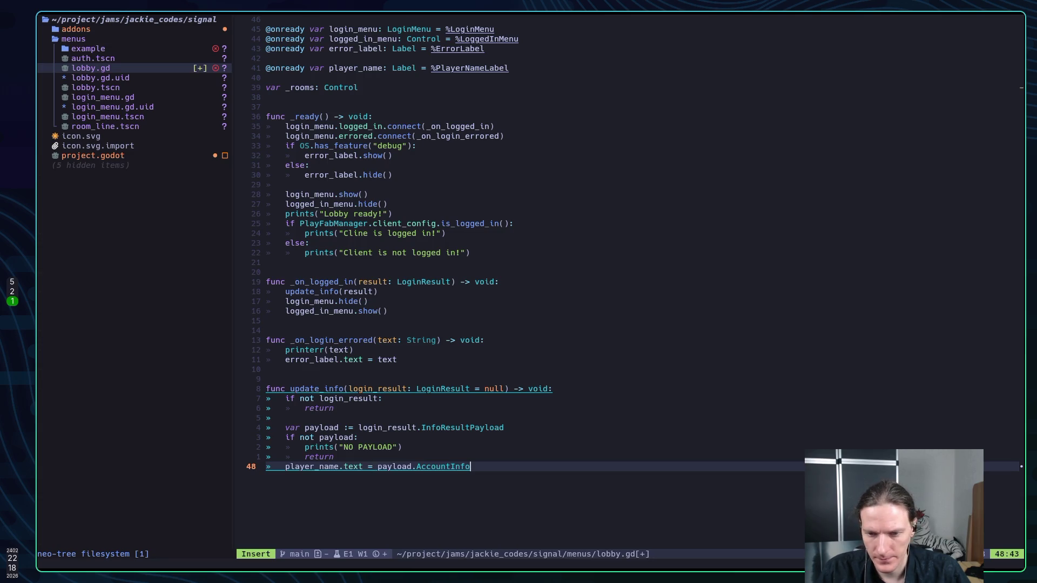
{"action": "type", "text": "."}
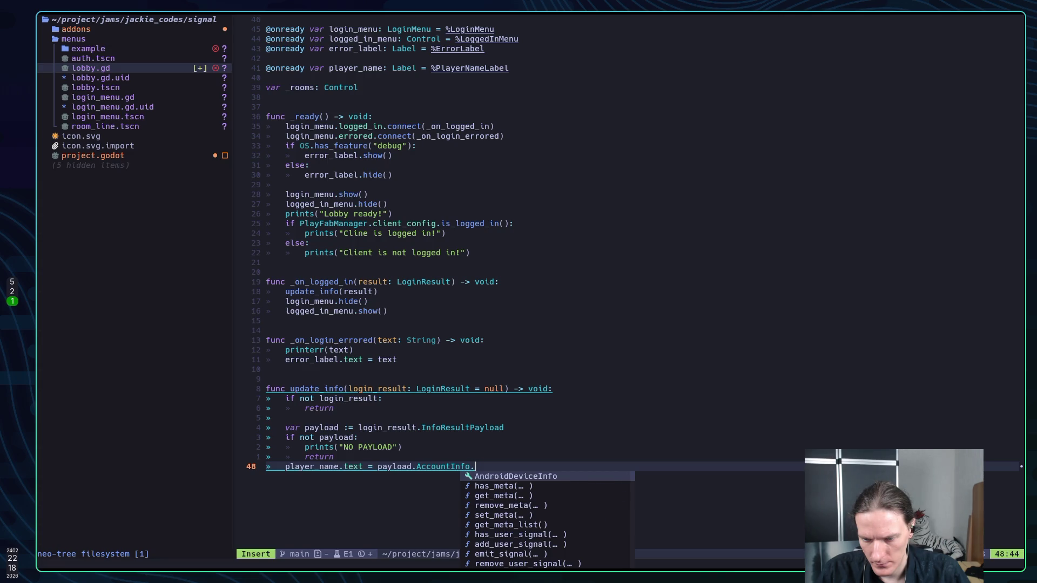
{"action": "type", "text": "tit"}
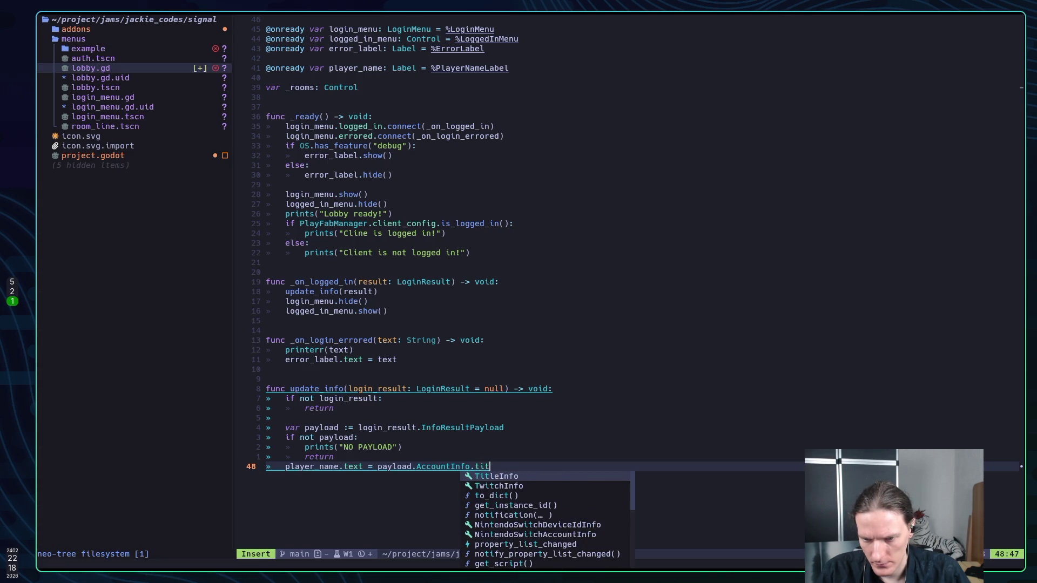
{"action": "key", "text": "Return"}
{"action": "key", "text": "Escape"}
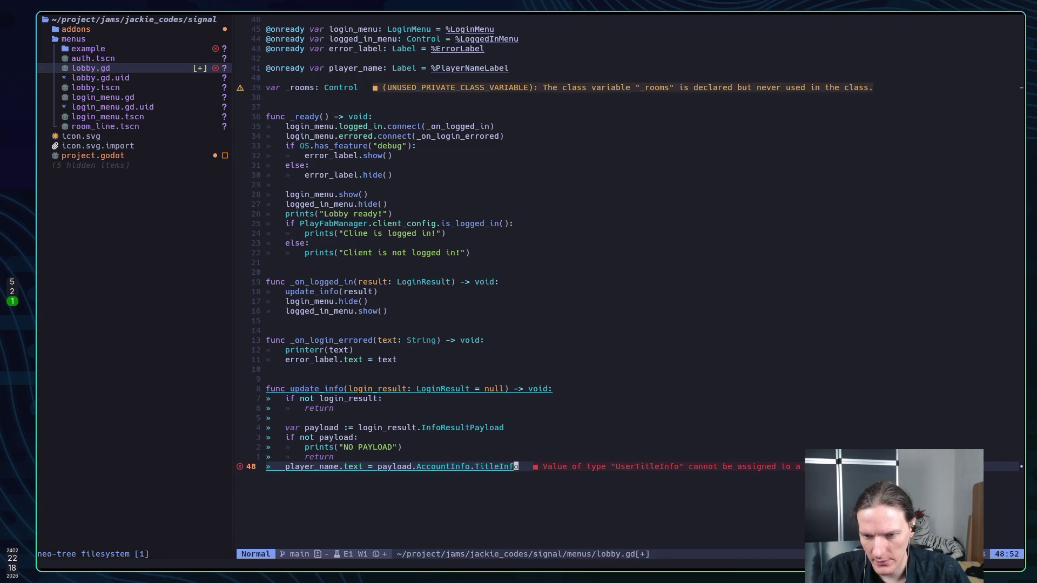
{"action": "key", "text": "k"}
{"action": "key", "text": "k"}
{"action": "key", "text": "k"}
{"action": "key", "text": "k"}
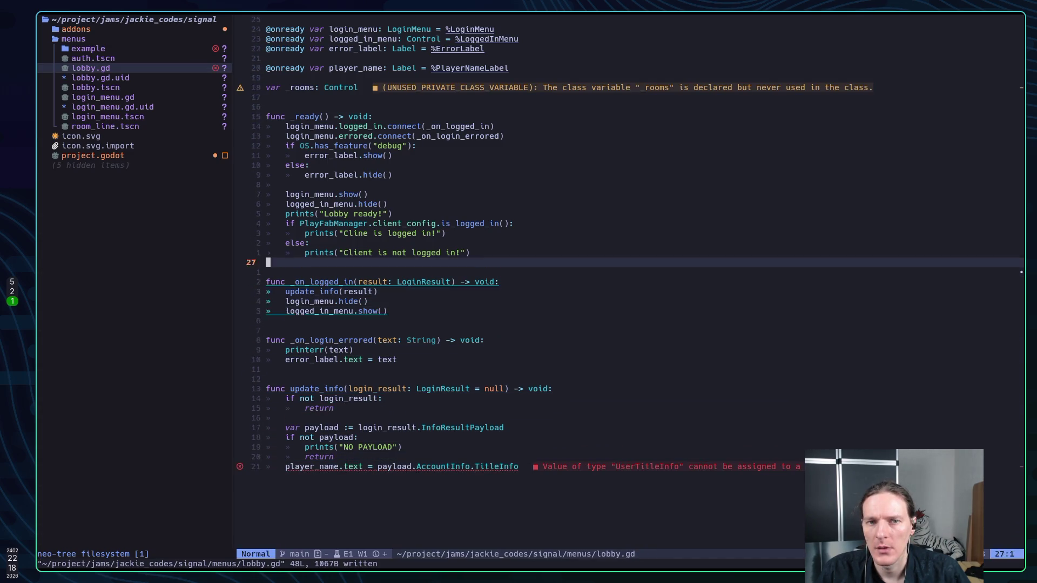
{"action": "key", "text": "o"}
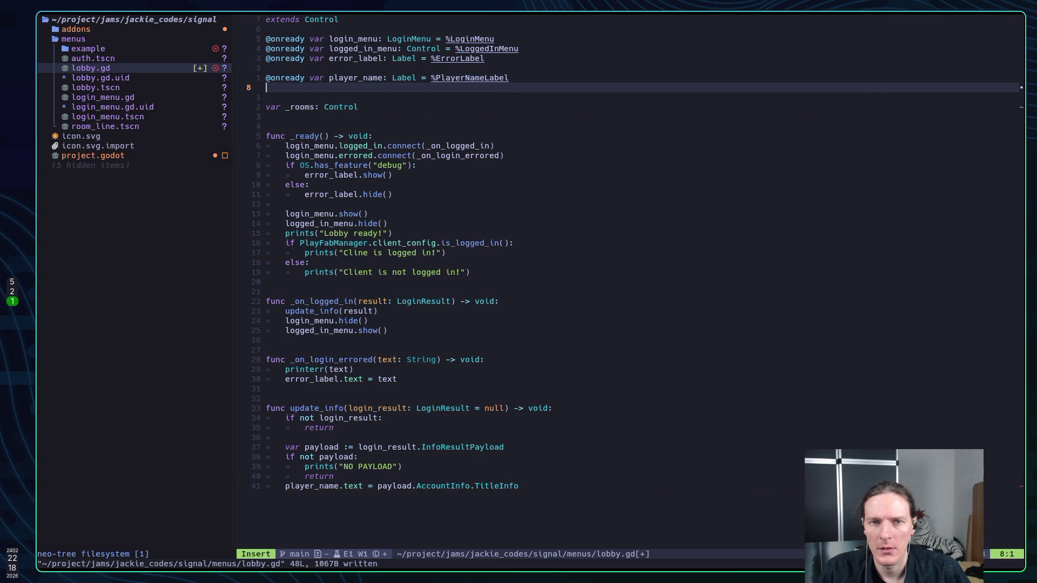
{"action": "key", "text": "BackSpace"}
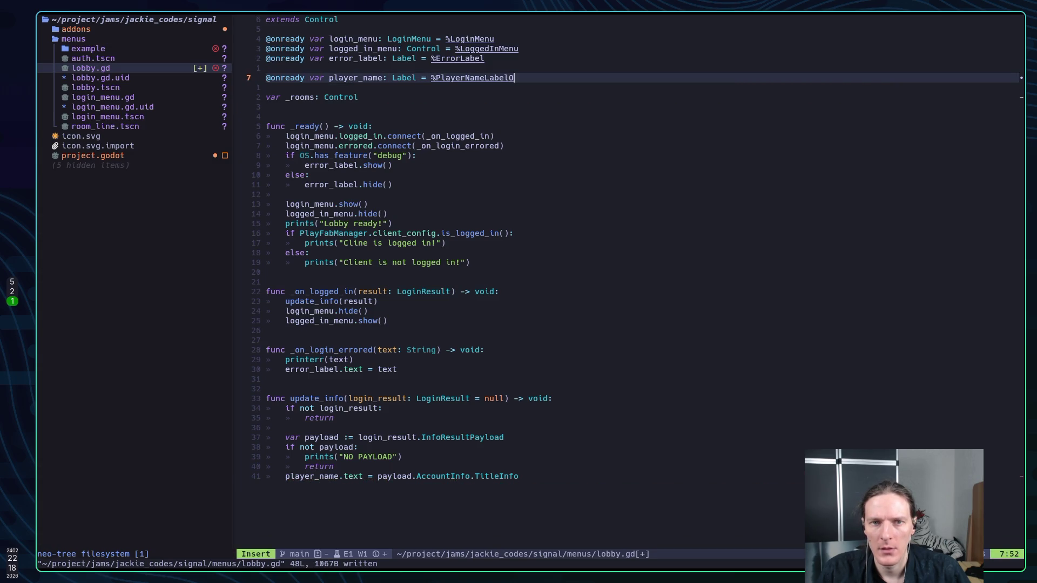
{"action": "key", "text": "Escape"}
{"action": "key", "text": "shift+o"}
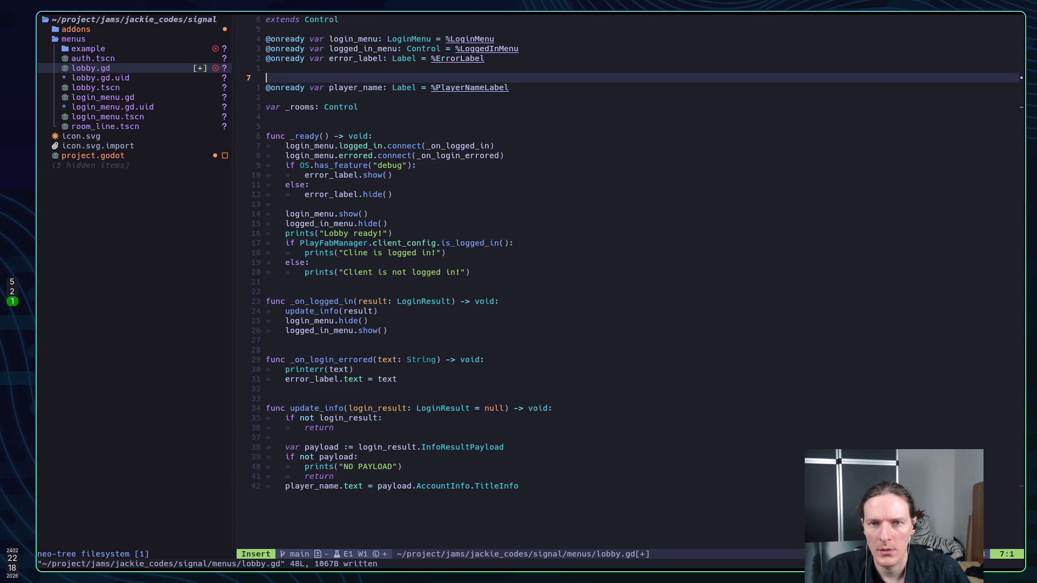
{"action": "type", "text": "@onread"}
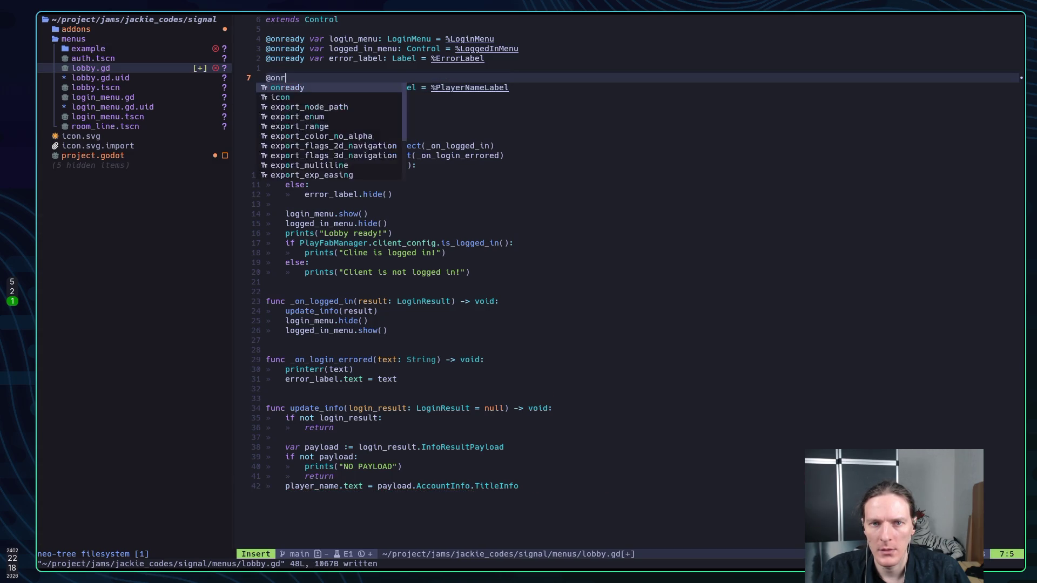
{"action": "type", "text": "y var tit"}
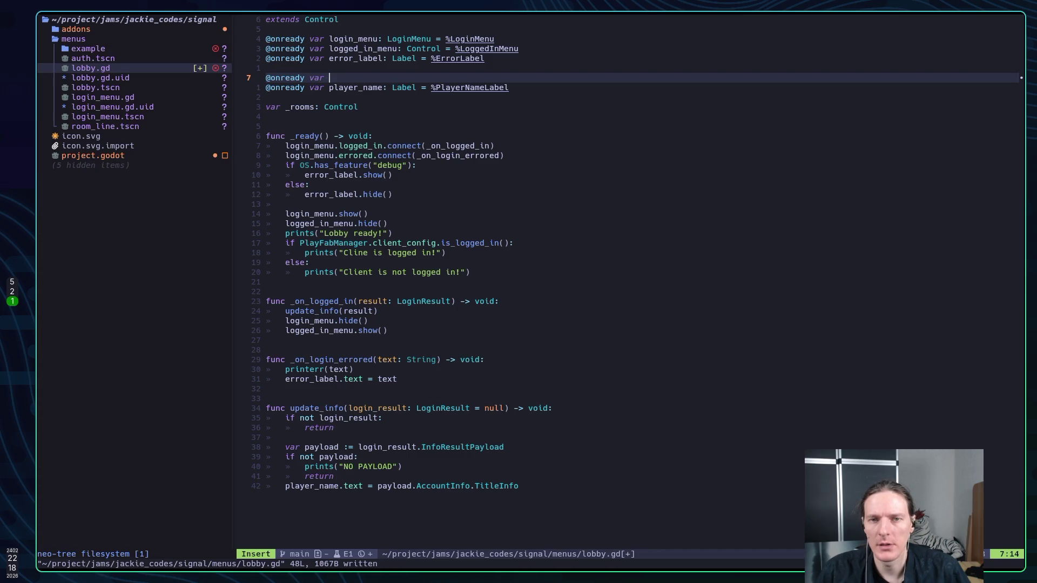
{"action": "type", "text": "le_"}
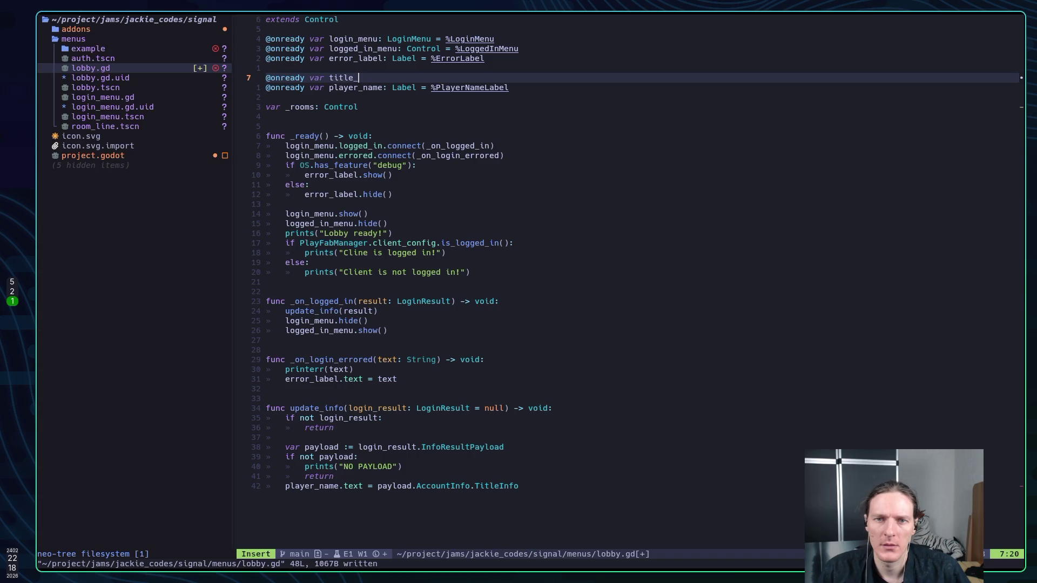
{"action": "type", "text": "labe: "}
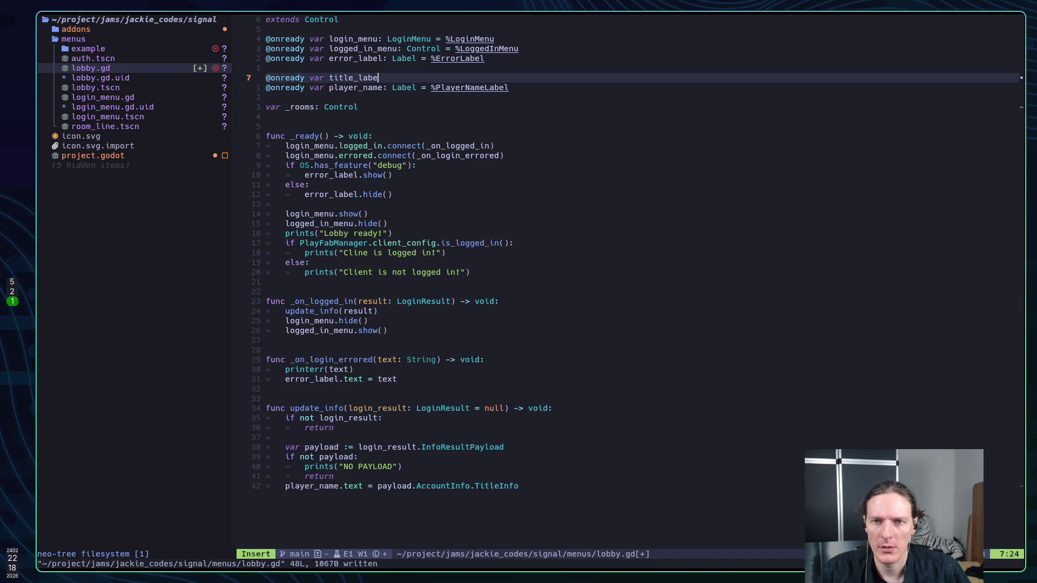
{"action": "type", "text": "Label = %Tit"}
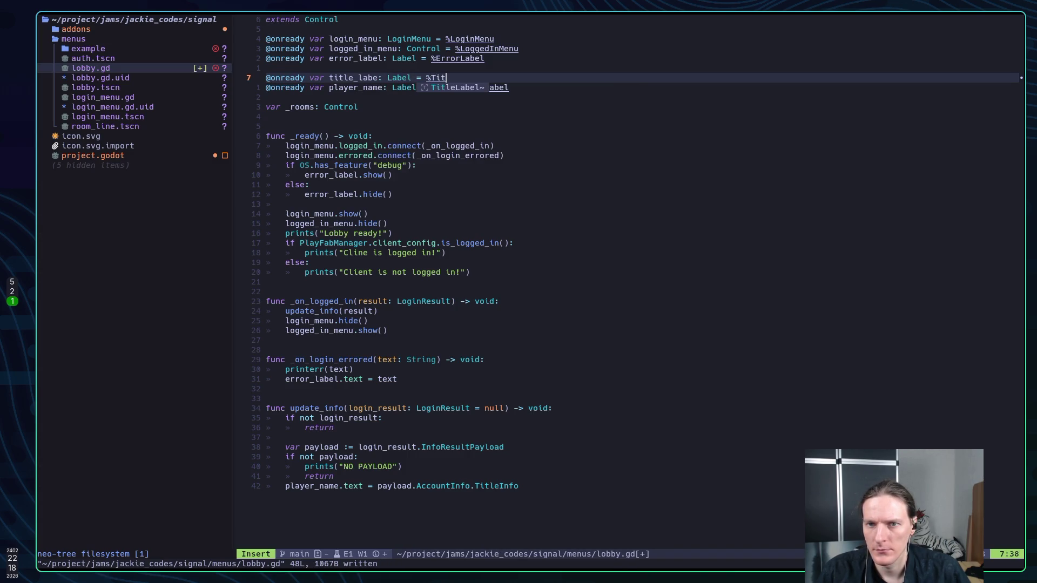
{"action": "key", "text": "Return"}
{"action": "key", "text": "Escape"}
{"action": "type", "text": ":w"}
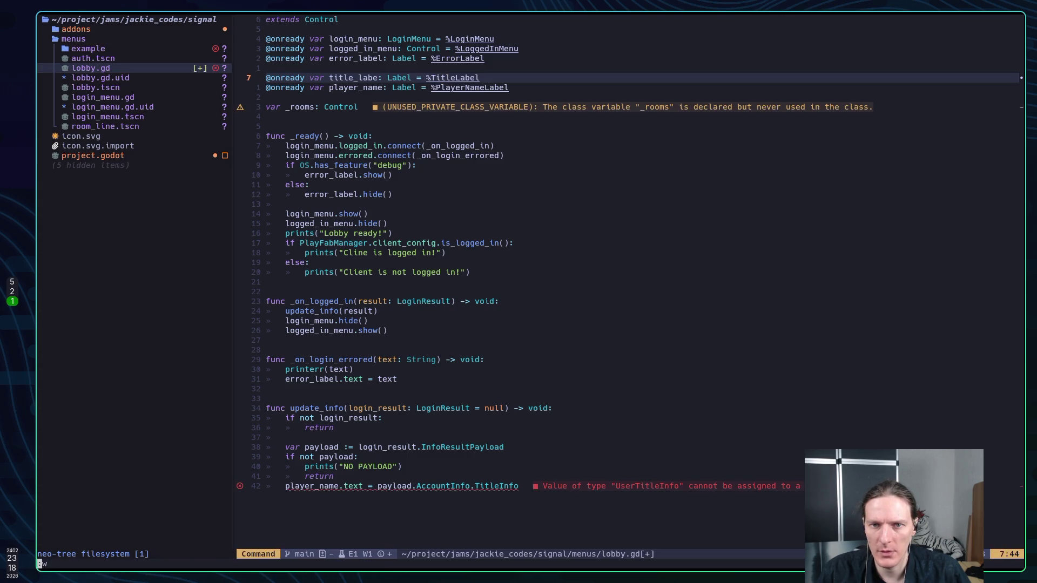
{"action": "key", "text": "Return"}
Revisit the player_name line without changes, save again, and go to the file's end
{"action": "key", "text": "j"}
{"action": "key", "text": "b"}
{"action": "key", "text": "b"}
{"action": "key", "text": "b"}
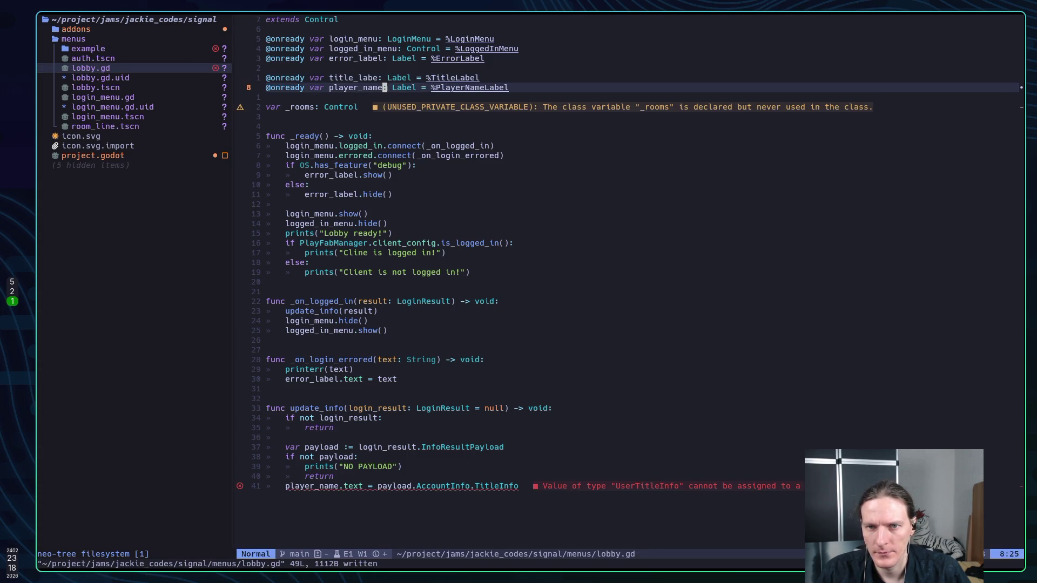
{"action": "key", "text": "i"}
{"action": "key", "text": "Escape"}
{"action": "type", "text": ":w"}
{"action": "key", "text": "Return"}
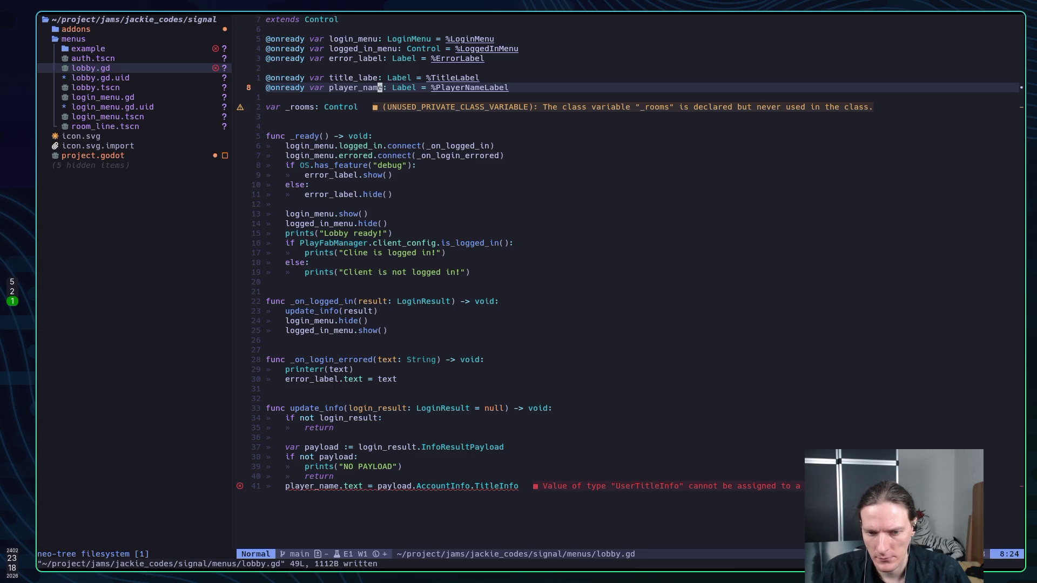
{"action": "key", "text": "shift+g"}
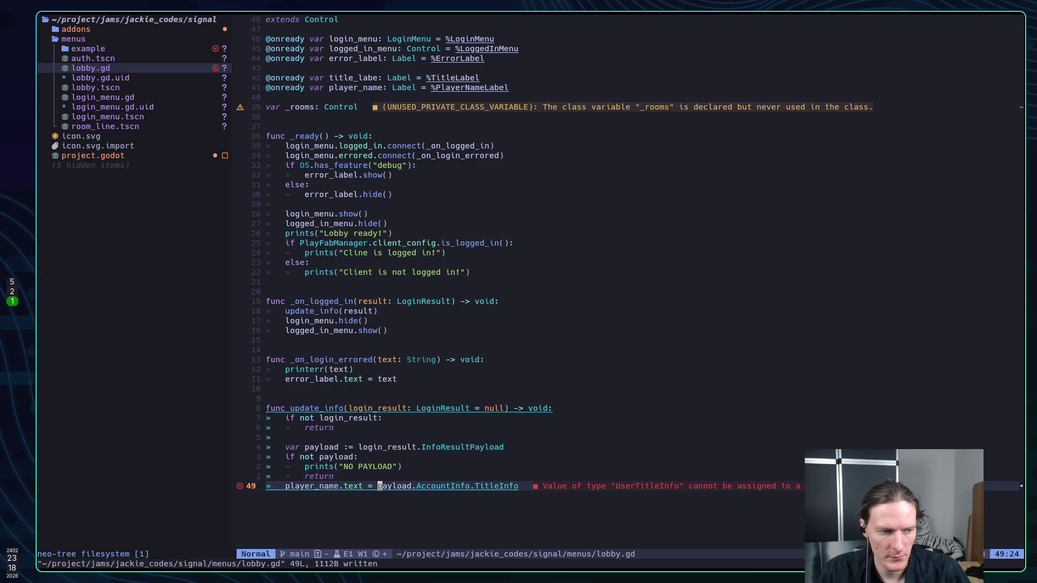